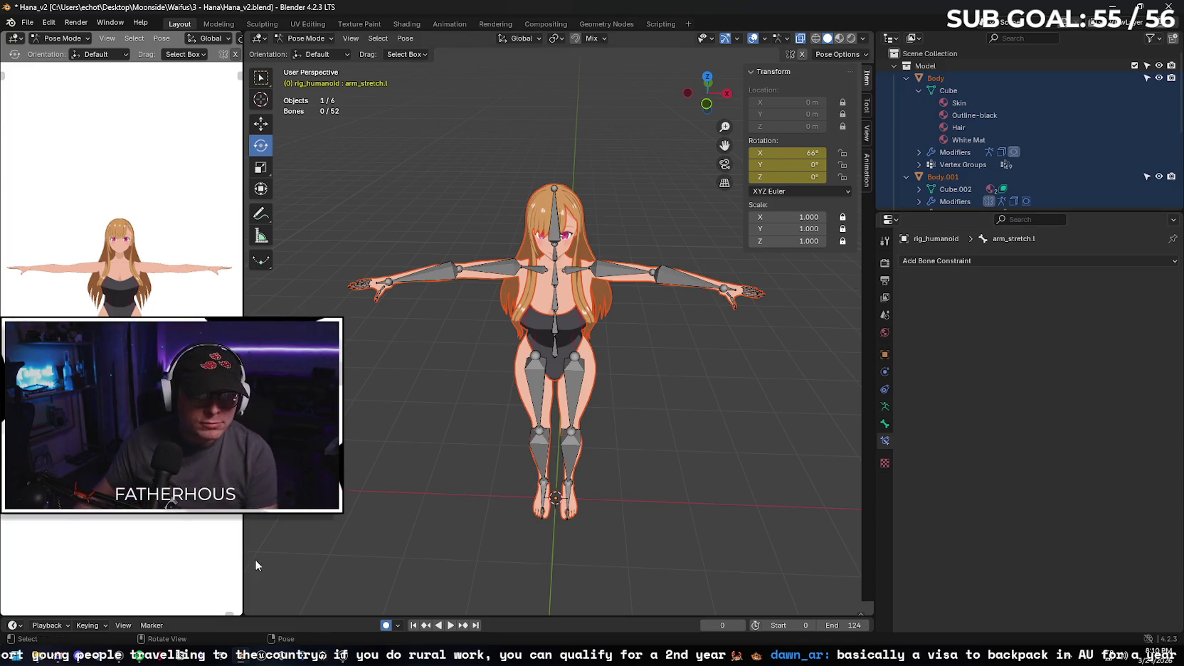
# - Leave Blender and bring up the Mixamo page in the Arc browser
pyautogui.click(37, 654)
pyautogui.moveTo(44, 659)
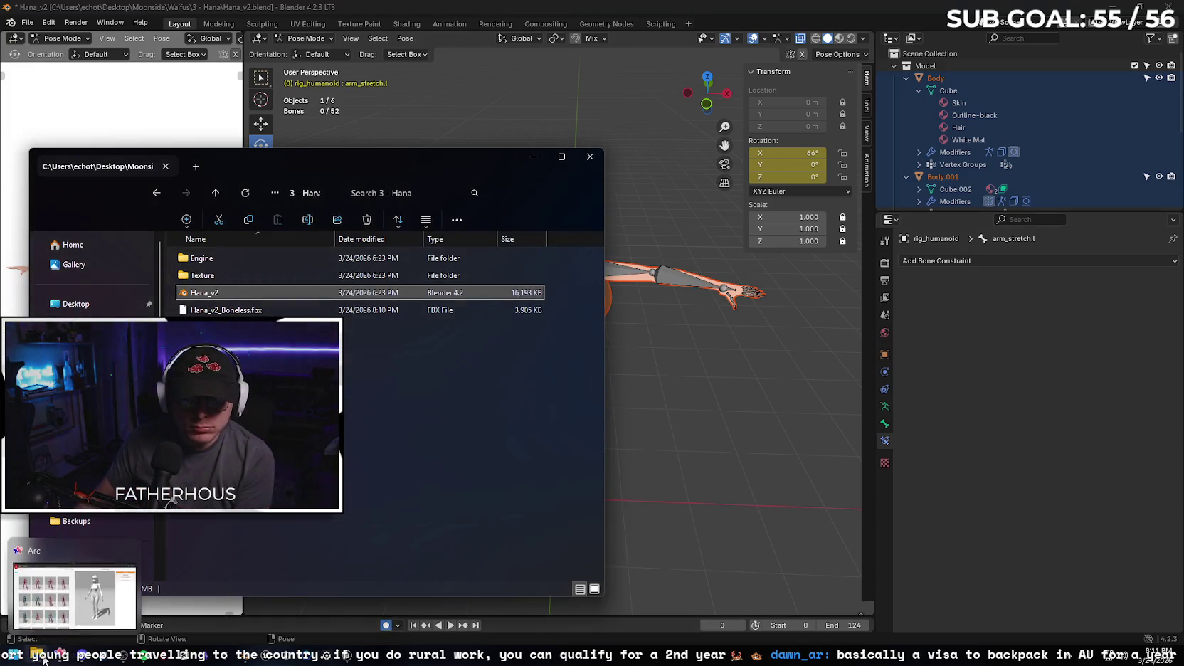
pyautogui.click(74, 596)
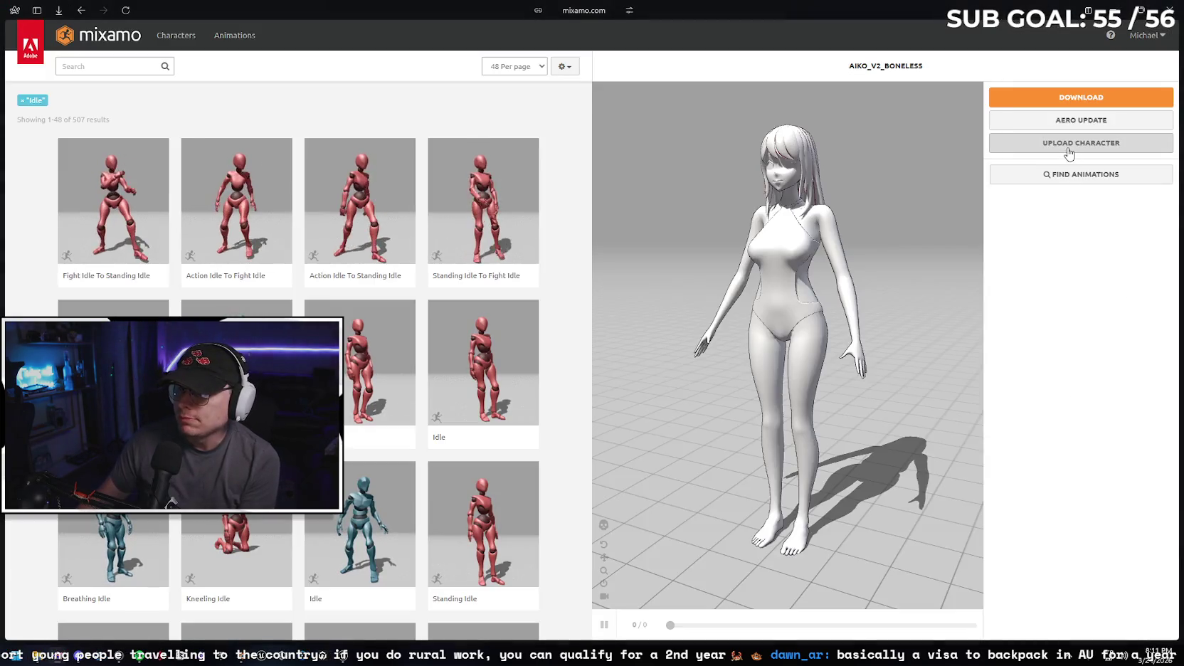
# - Upload Hana_v2_Boneless.fbx as a new Mixamo character
pyautogui.click(1069, 144)
pyautogui.click(541, 321)
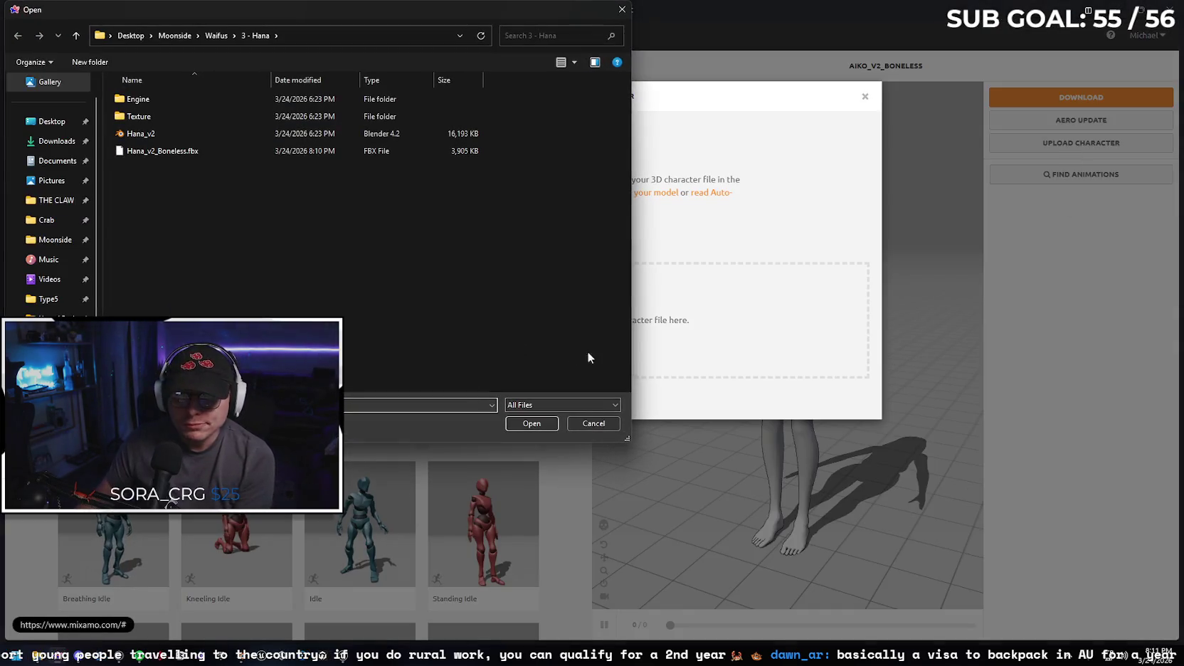
pyautogui.click(212, 151)
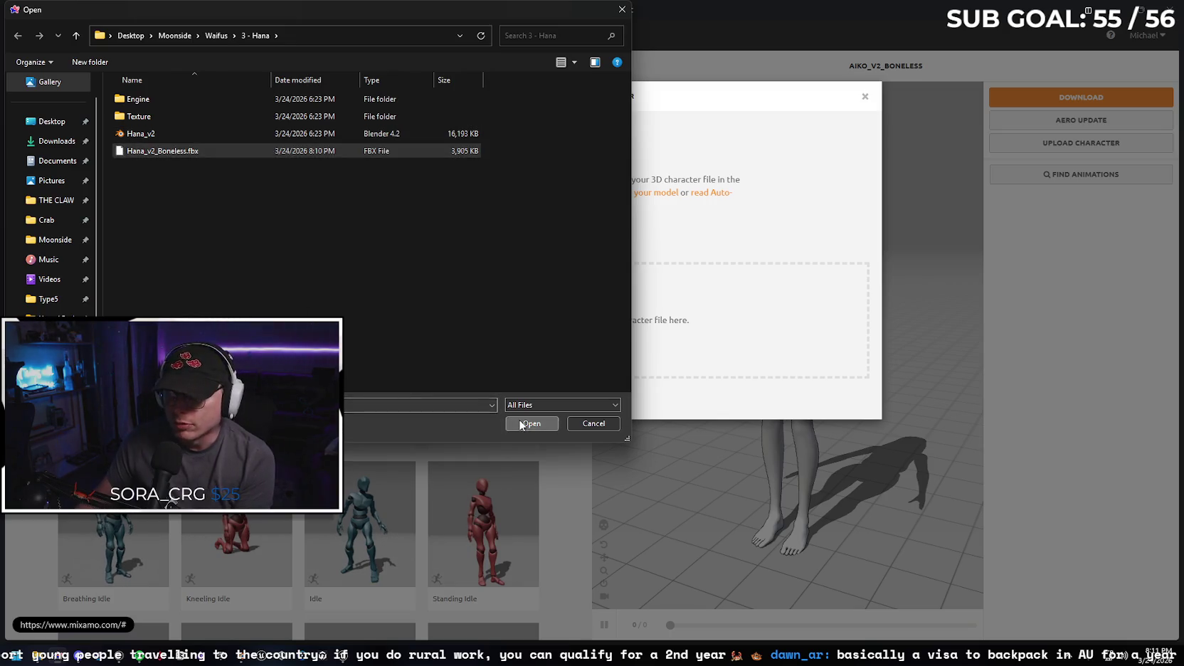
pyautogui.click(530, 424)
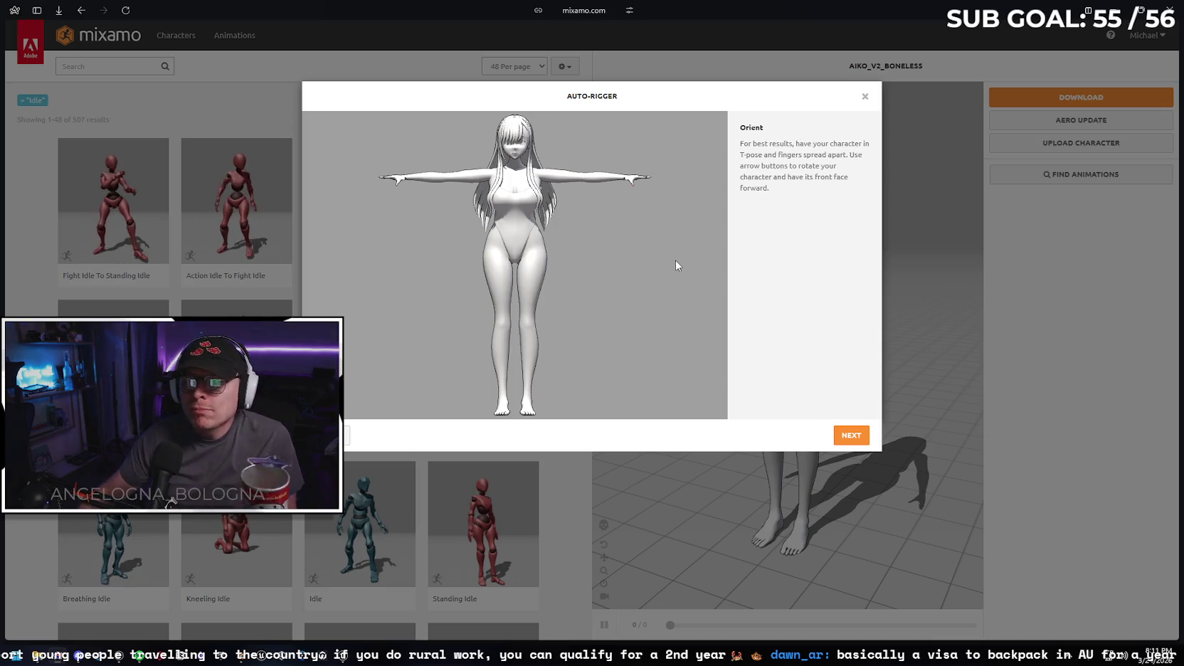
# - Place the chin, wrist, elbow, knee and groin markers on Hana, then start auto-rigging
pyautogui.click(844, 430)
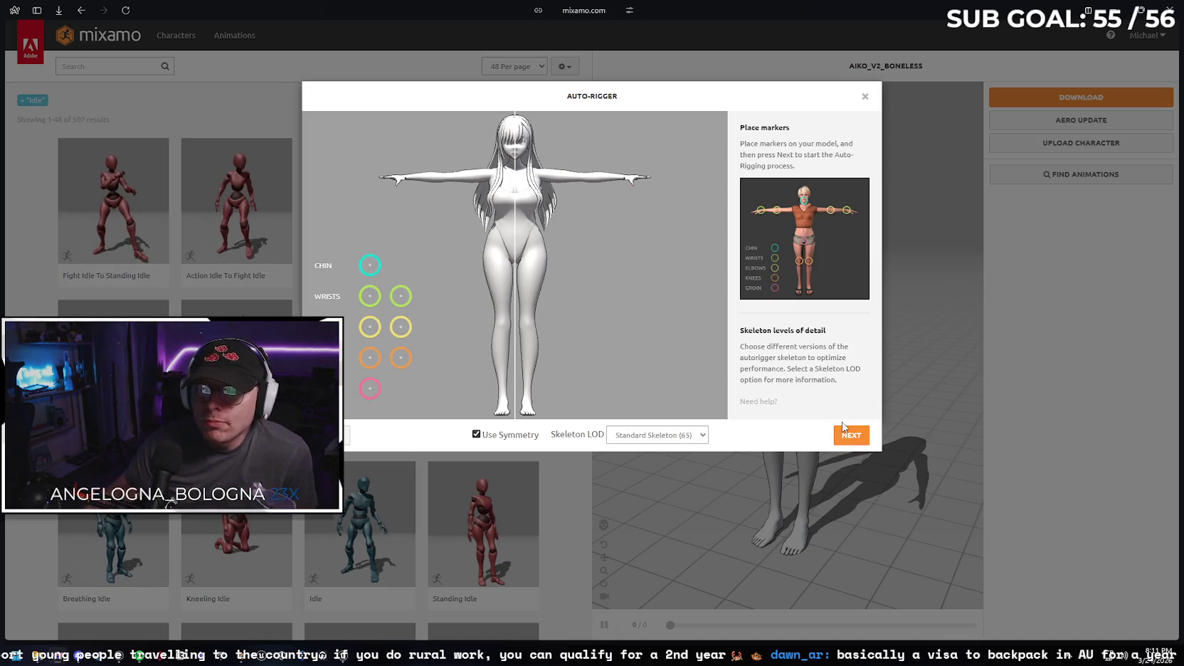
pyautogui.moveTo(381, 261); pyautogui.dragTo(516, 158)
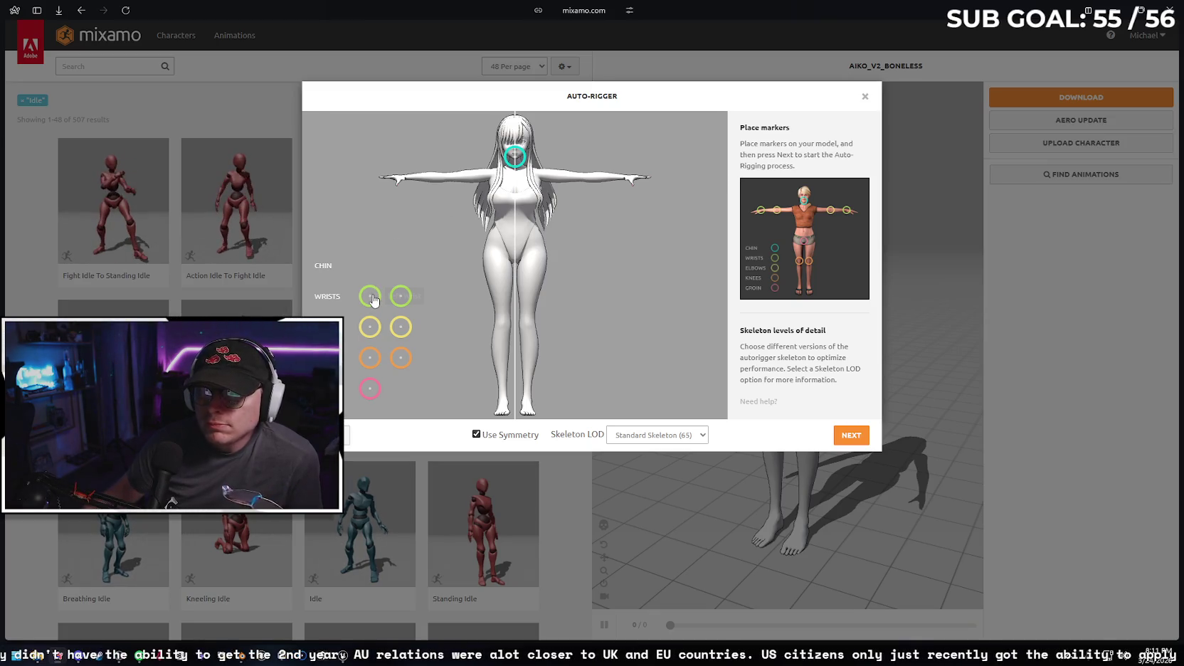
pyautogui.moveTo(370, 296)
pyautogui.mouseDown()
pyautogui.moveTo(398, 260)
pyautogui.moveTo(406, 183)
pyautogui.mouseUp()
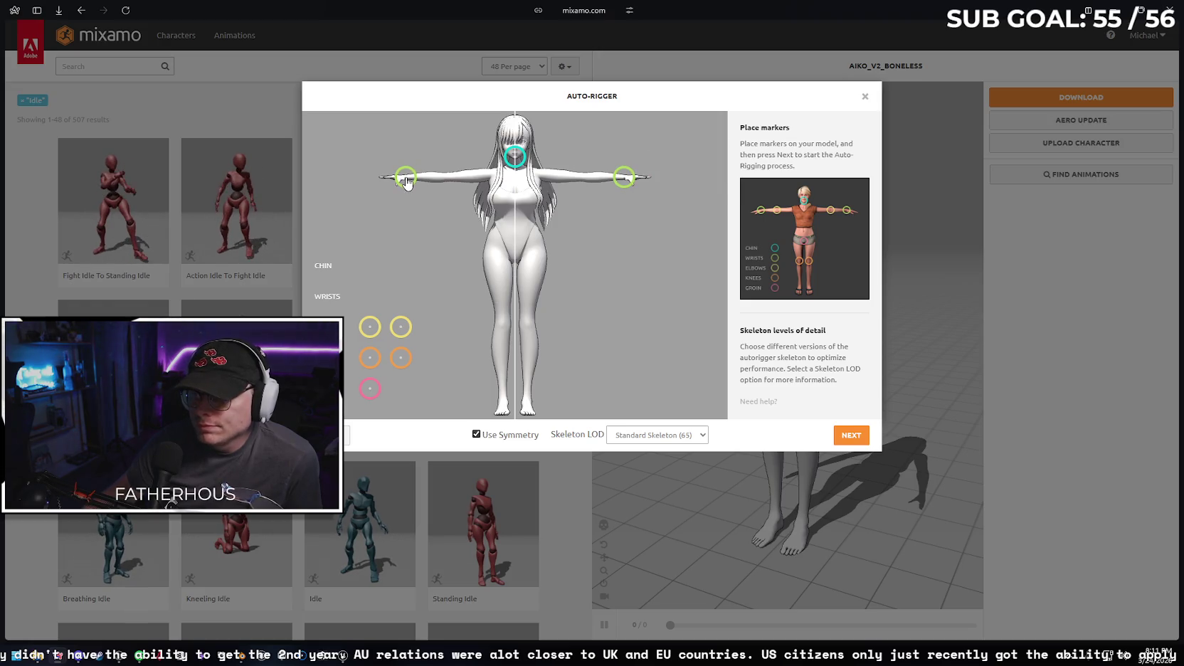
pyautogui.moveTo(370, 327)
pyautogui.mouseDown()
pyautogui.moveTo(428, 201)
pyautogui.moveTo(454, 178)
pyautogui.moveTo(445, 182)
pyautogui.mouseUp()
pyautogui.moveTo(370, 358); pyautogui.dragTo(502, 326)
pyautogui.moveTo(375, 389)
pyautogui.mouseDown()
pyautogui.moveTo(502, 252)
pyautogui.moveTo(515, 260)
pyautogui.mouseUp()
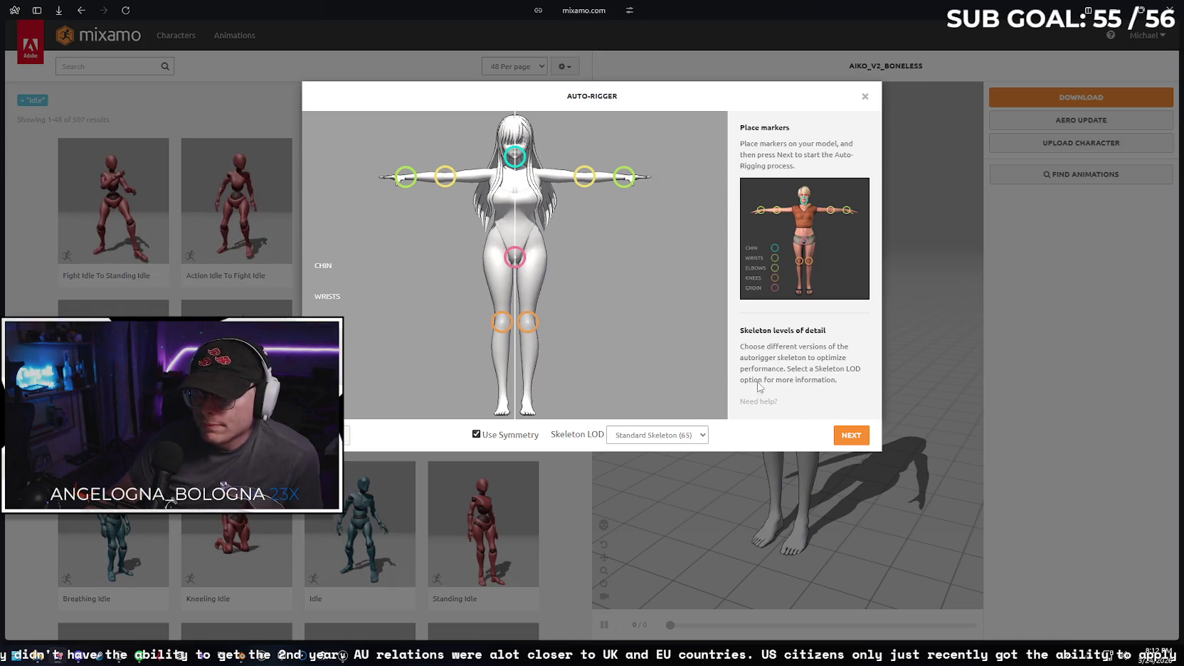
pyautogui.click(847, 438)
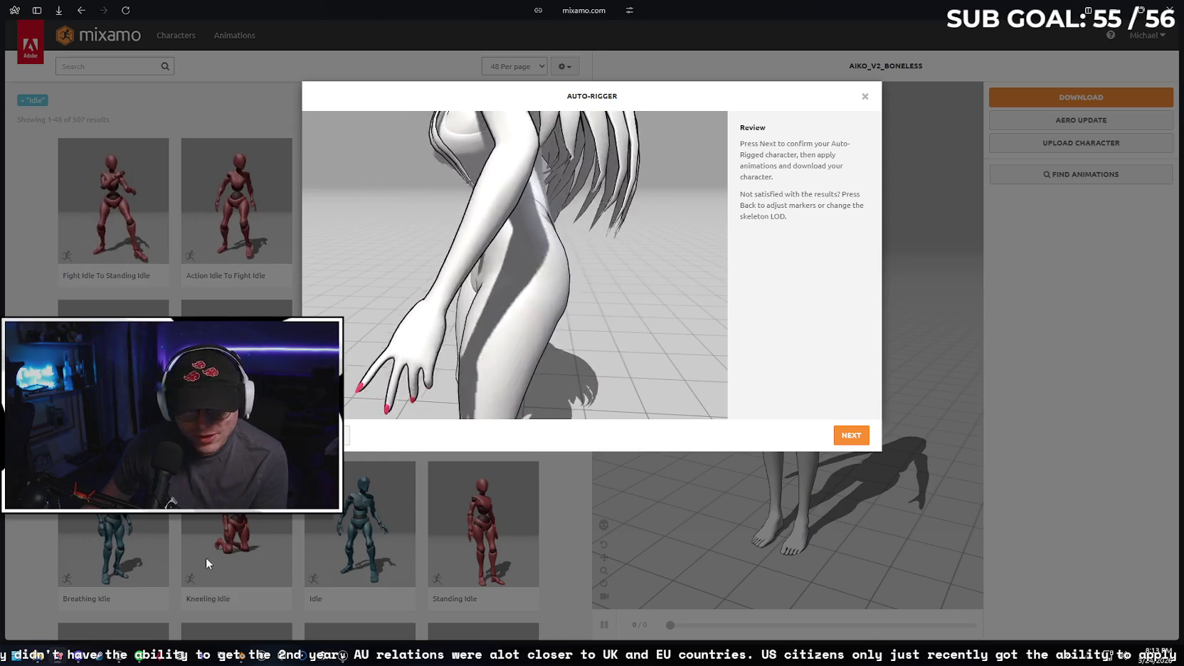
# - Switch back to Blender to check the Hana rig
pyautogui.click(239, 648)
# - View the character from the side, then close Blender and discard unsaved changes
pyautogui.scroll(4, 402, 300)
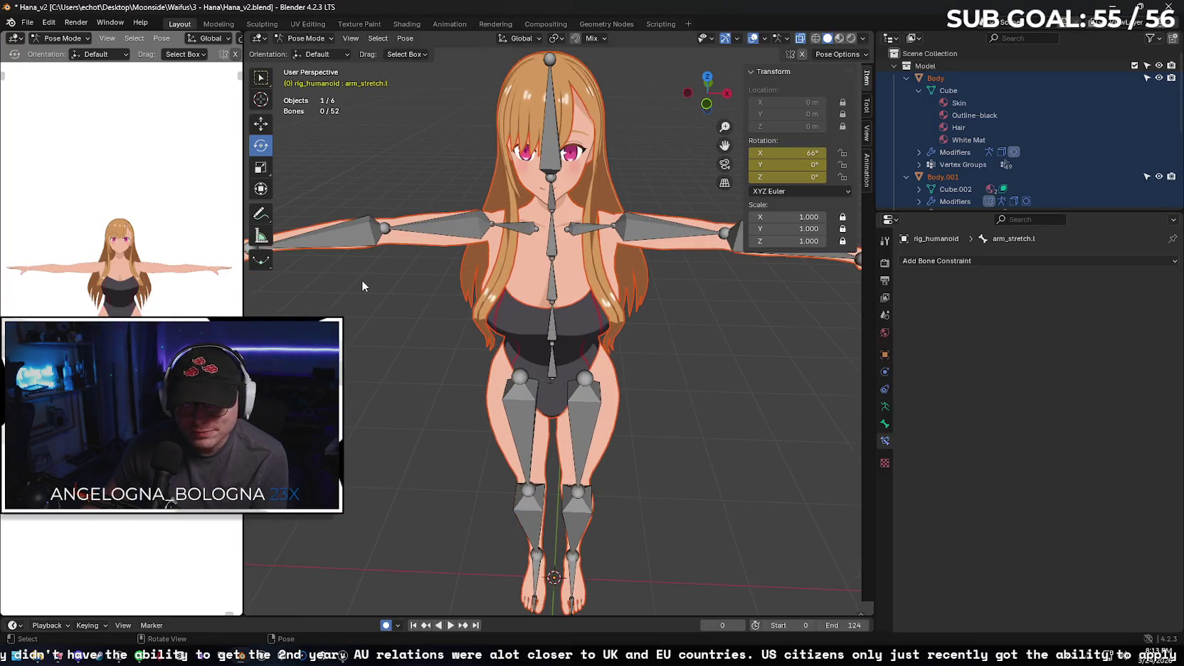
pyautogui.moveTo(355, 291)
pyautogui.mouseDown()
pyautogui.moveTo(548, 274)
pyautogui.moveTo(472, 260)
pyautogui.moveTo(483, 240)
pyautogui.moveTo(470, 287)
pyautogui.moveTo(437, 256)
pyautogui.moveTo(484, 277)
pyautogui.moveTo(468, 293)
pyautogui.moveTo(479, 224)
pyautogui.moveTo(626, 225)
pyautogui.moveTo(638, 236)
pyautogui.moveTo(632, 206)
pyautogui.moveTo(631, 232)
pyautogui.mouseUp()
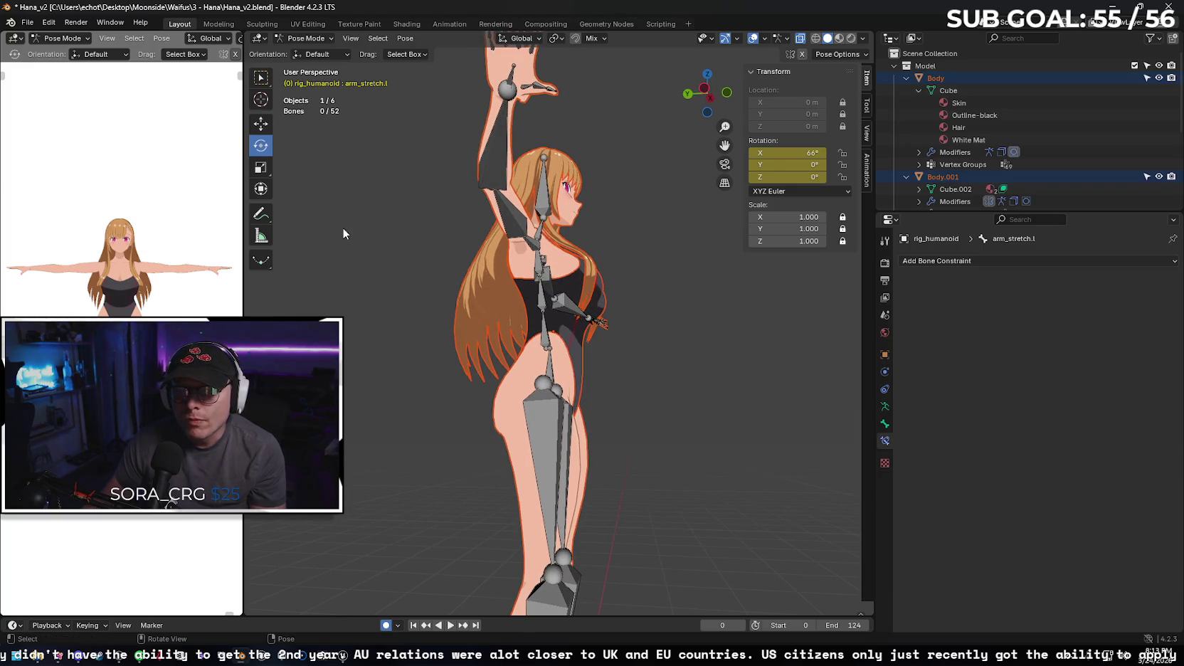
pyautogui.click(1161, 6)
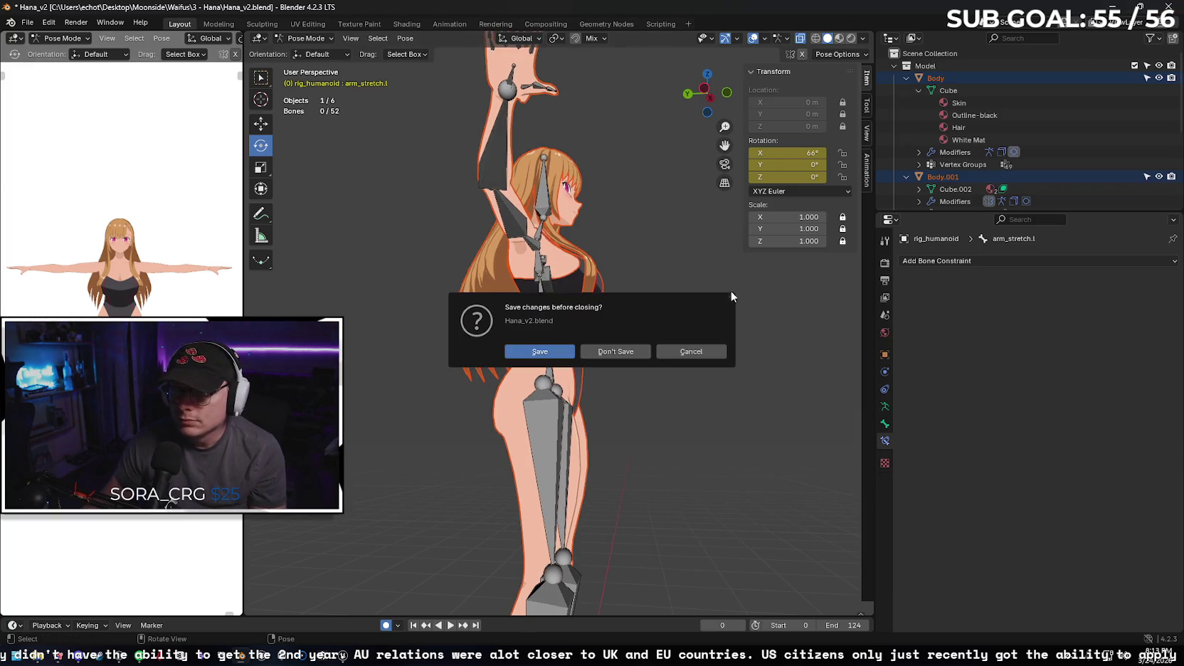
pyautogui.click(601, 352)
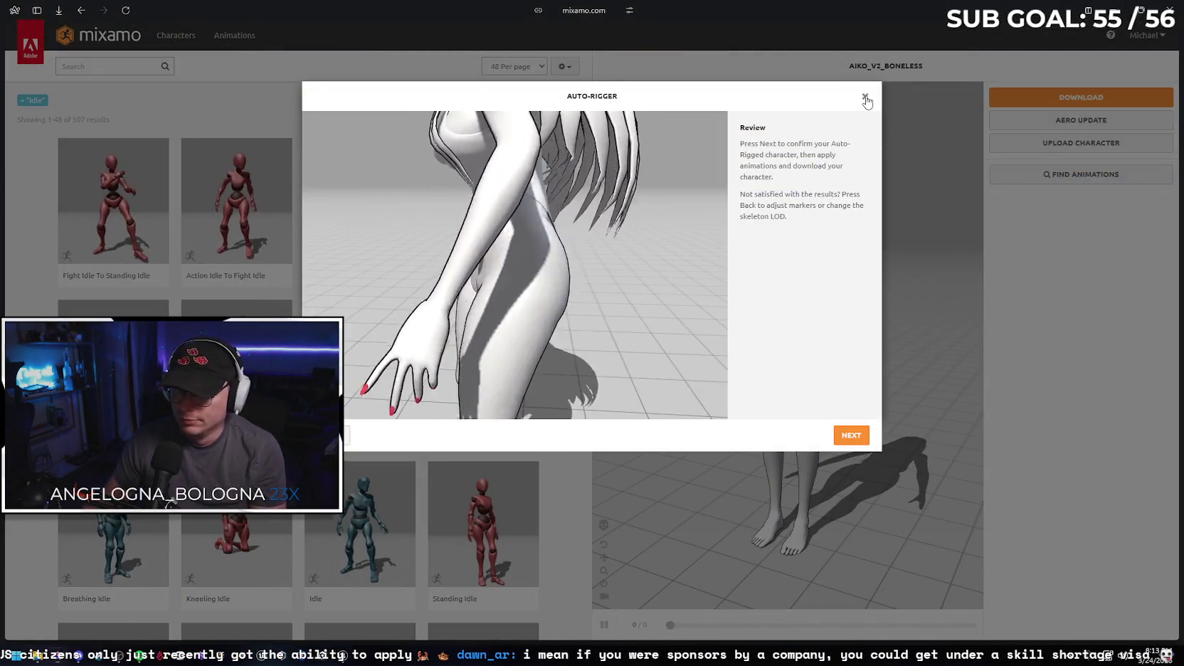
# - Close the Auto-Rigger review and reopen Hana_v2.blend from the Hana folder
pyautogui.click(851, 435)
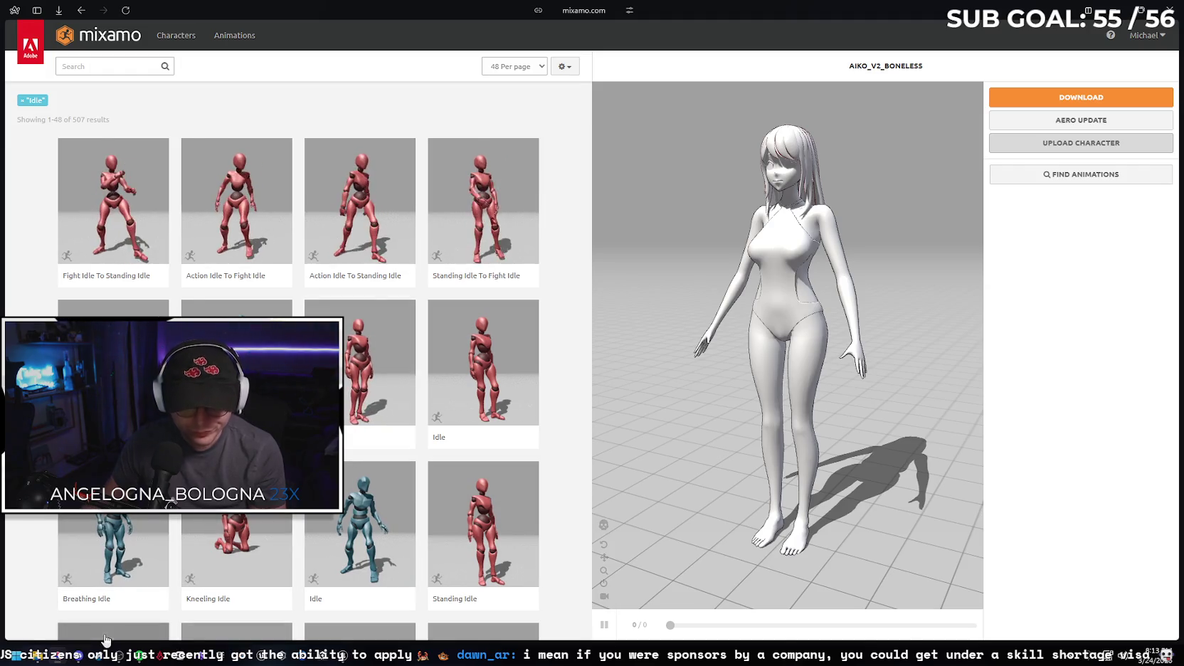
pyautogui.click(45, 658)
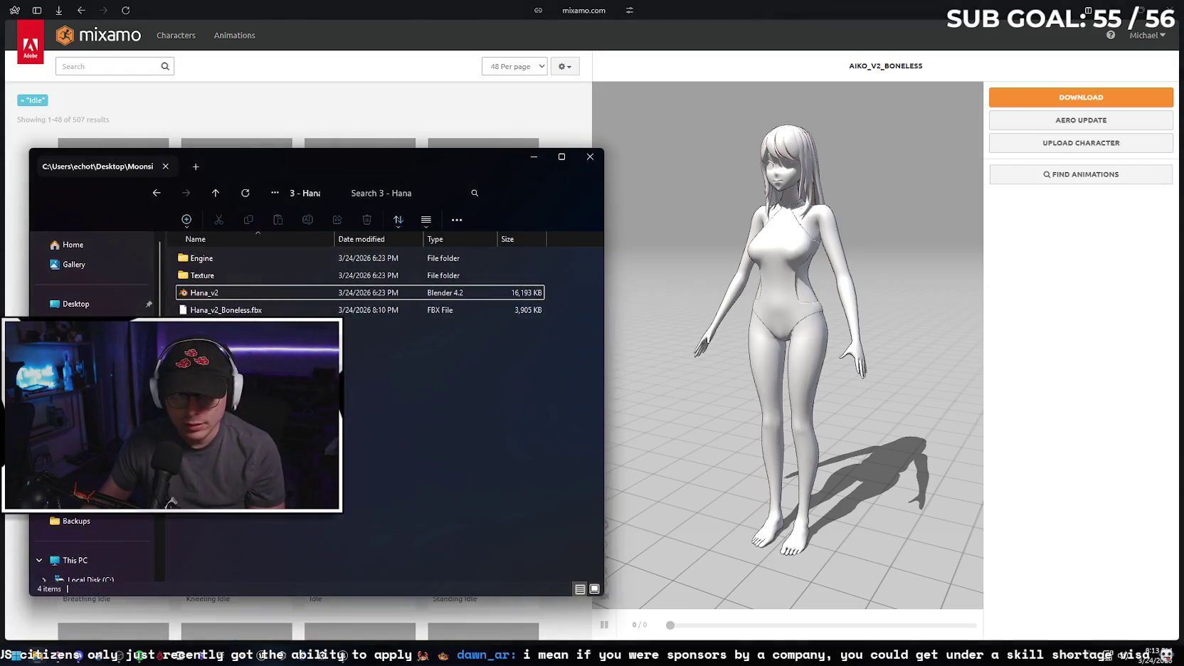
pyautogui.doubleClick(255, 295)
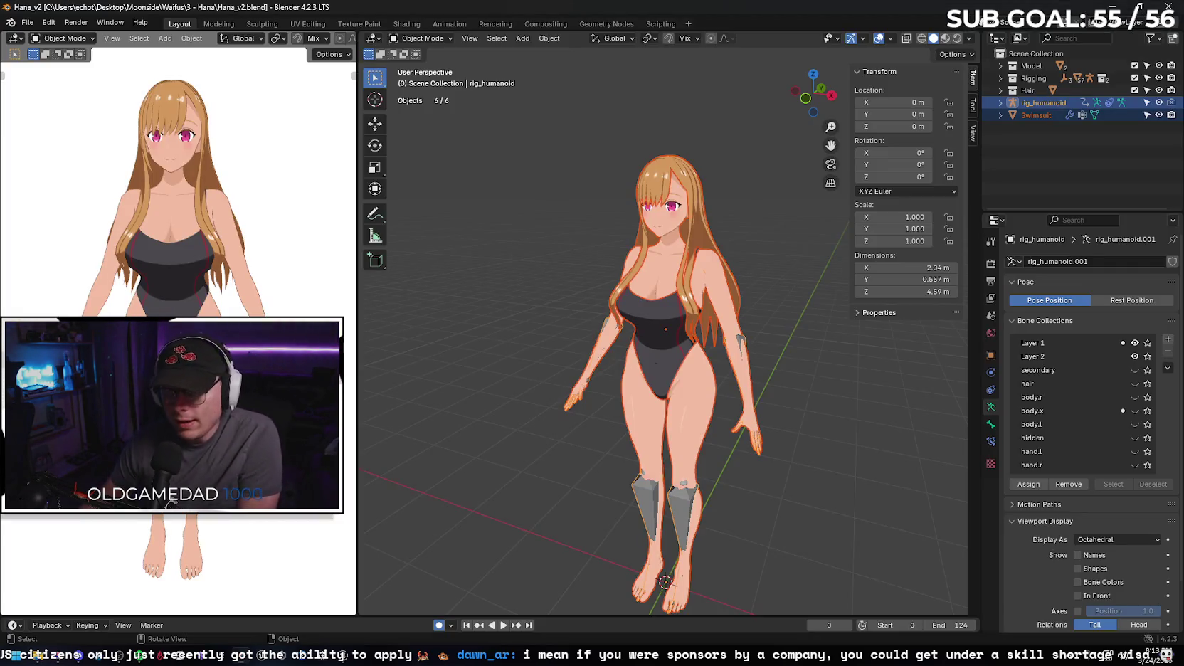
# - Select the rig_humanoid armature in the Outliner and switch it into Pose Mode
pyautogui.moveTo(500, 403)
pyautogui.mouseDown()
pyautogui.moveTo(545, 364)
pyautogui.moveTo(680, 369)
pyautogui.moveTo(712, 354)
pyautogui.moveTo(573, 361)
pyautogui.mouseUp()
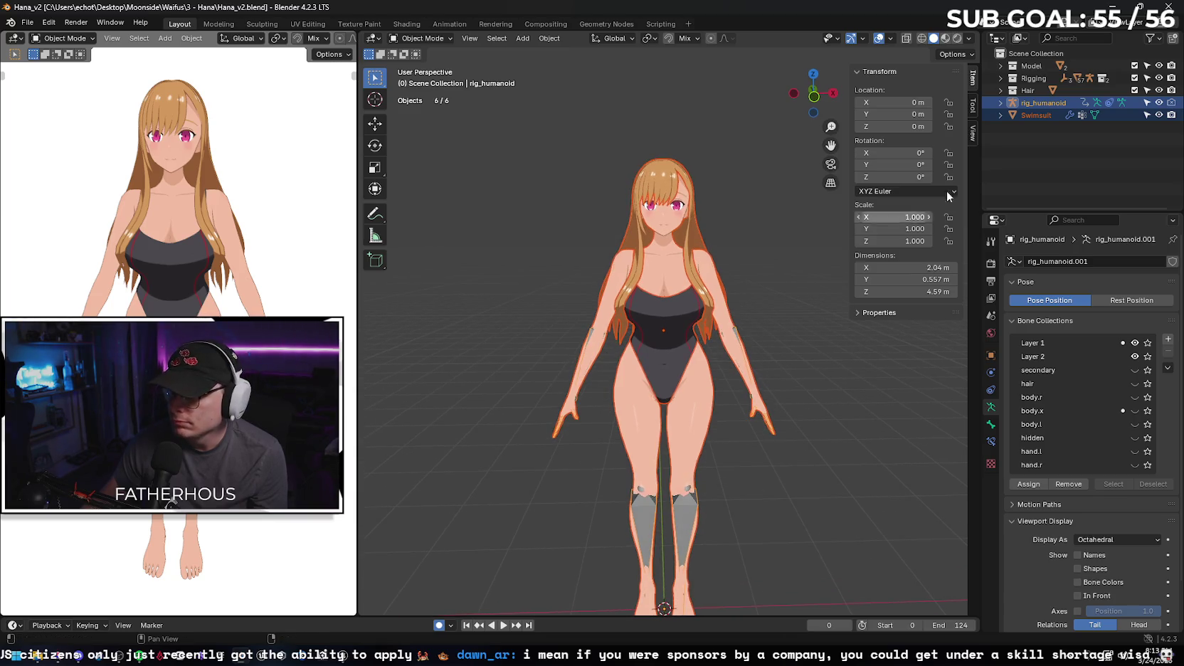
pyautogui.click(1001, 103)
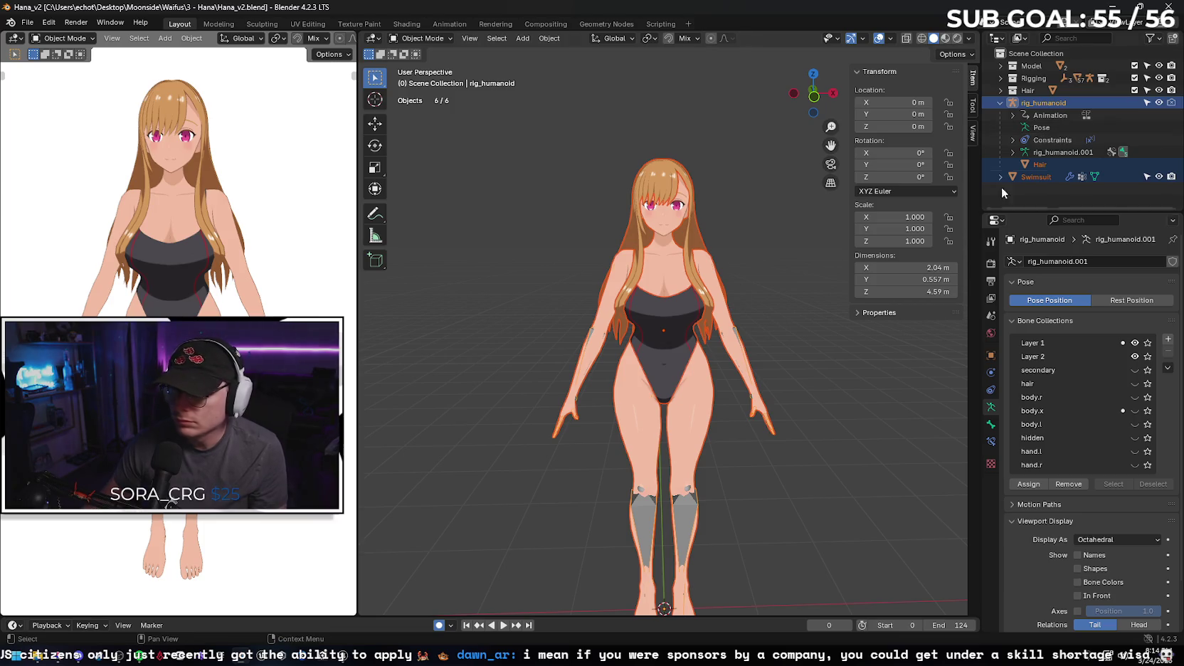
pyautogui.click(1049, 129)
pyautogui.click(1043, 103)
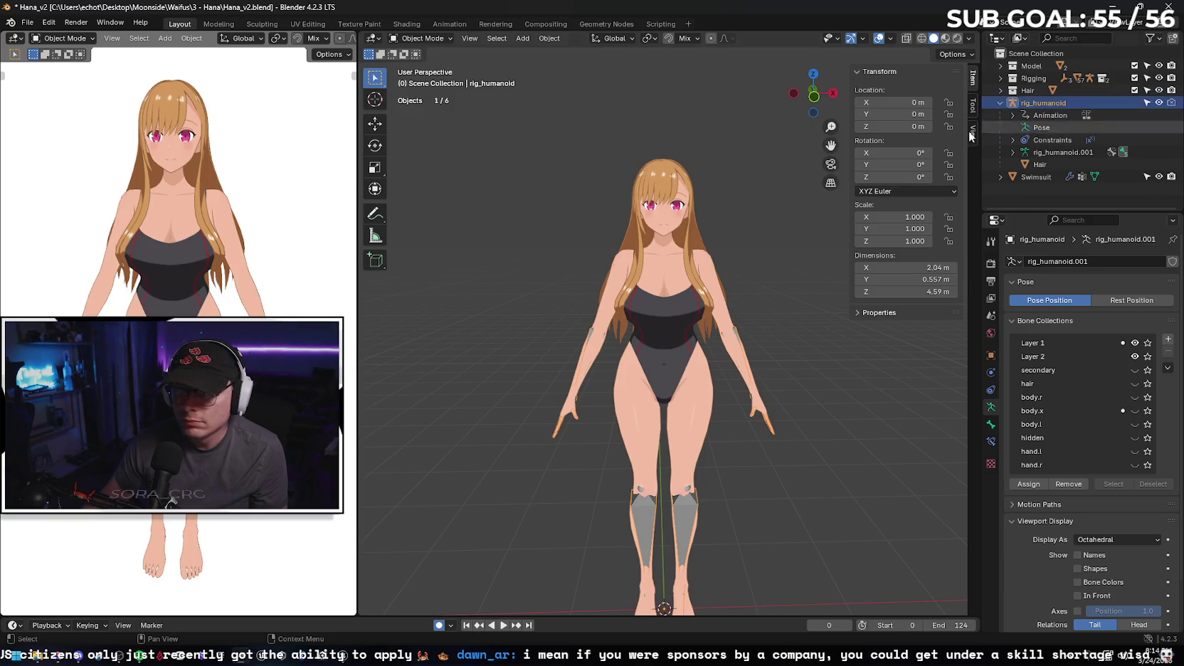
pyautogui.click(421, 37)
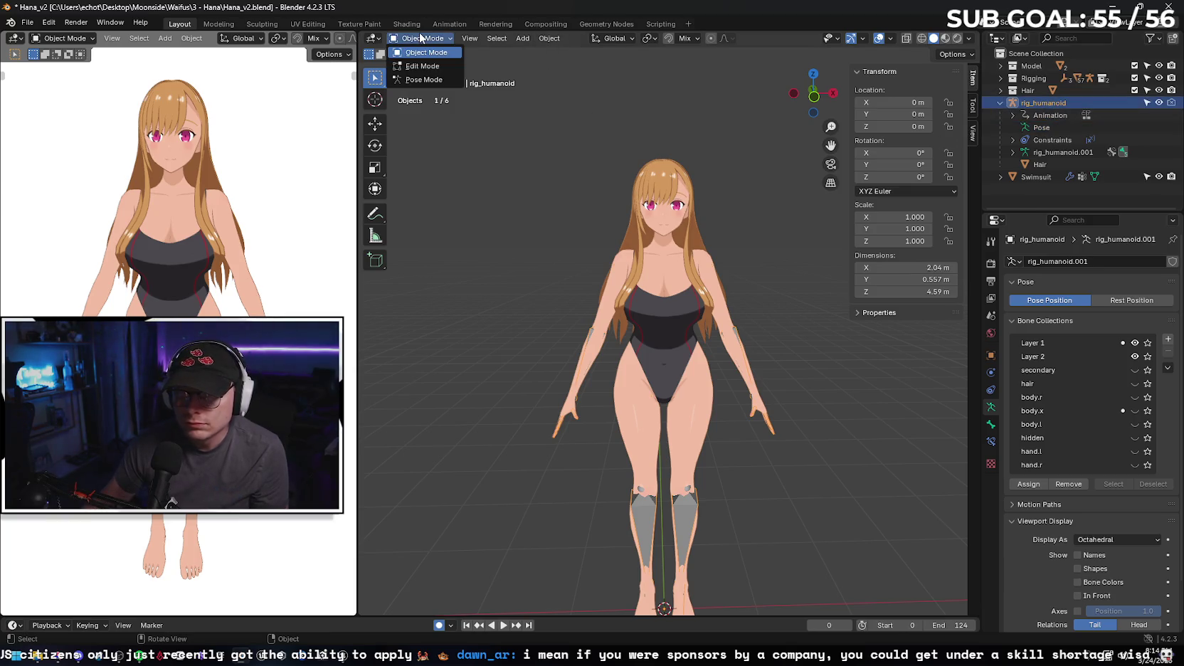
pyautogui.click(441, 79)
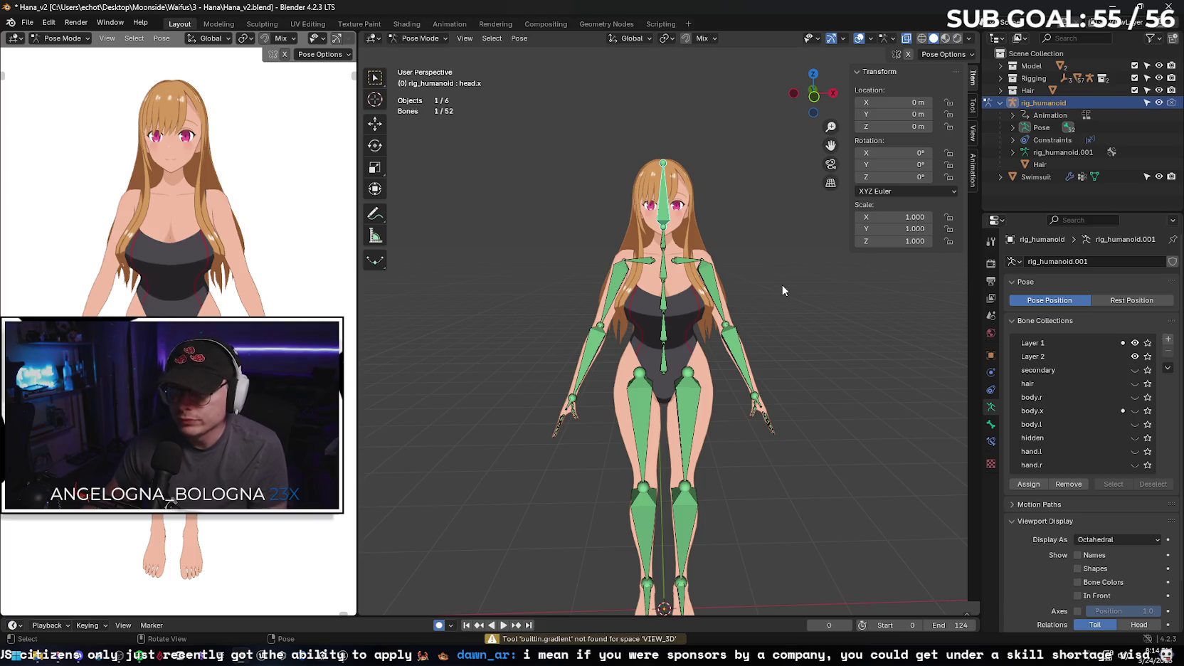
# - Select all bones and apply Pose > Constraints > Clear Pose Constraints
pyautogui.press('a')
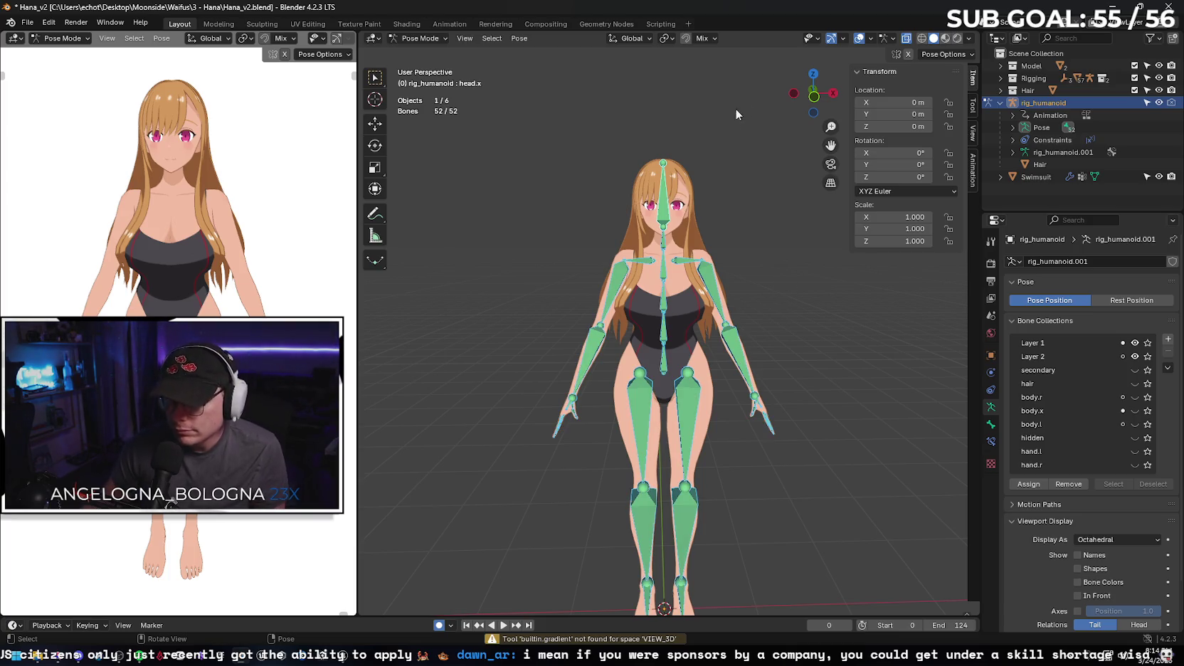
pyautogui.click(516, 40)
pyautogui.moveTo(548, 64)
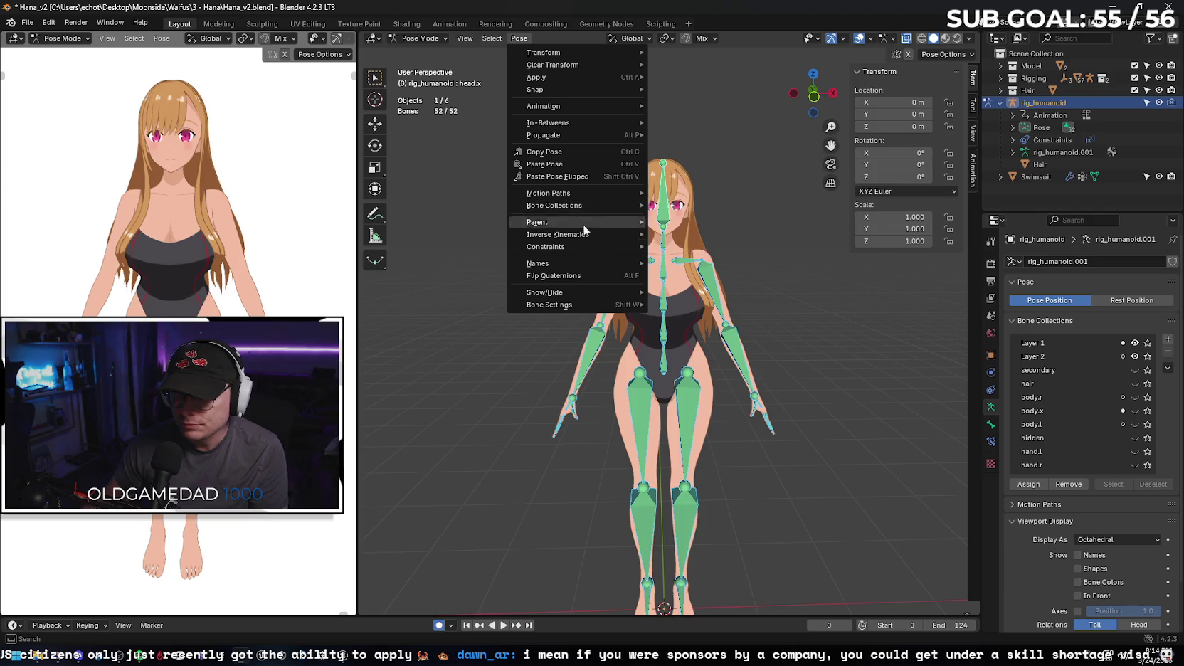
pyautogui.moveTo(592, 245)
pyautogui.click(716, 271)
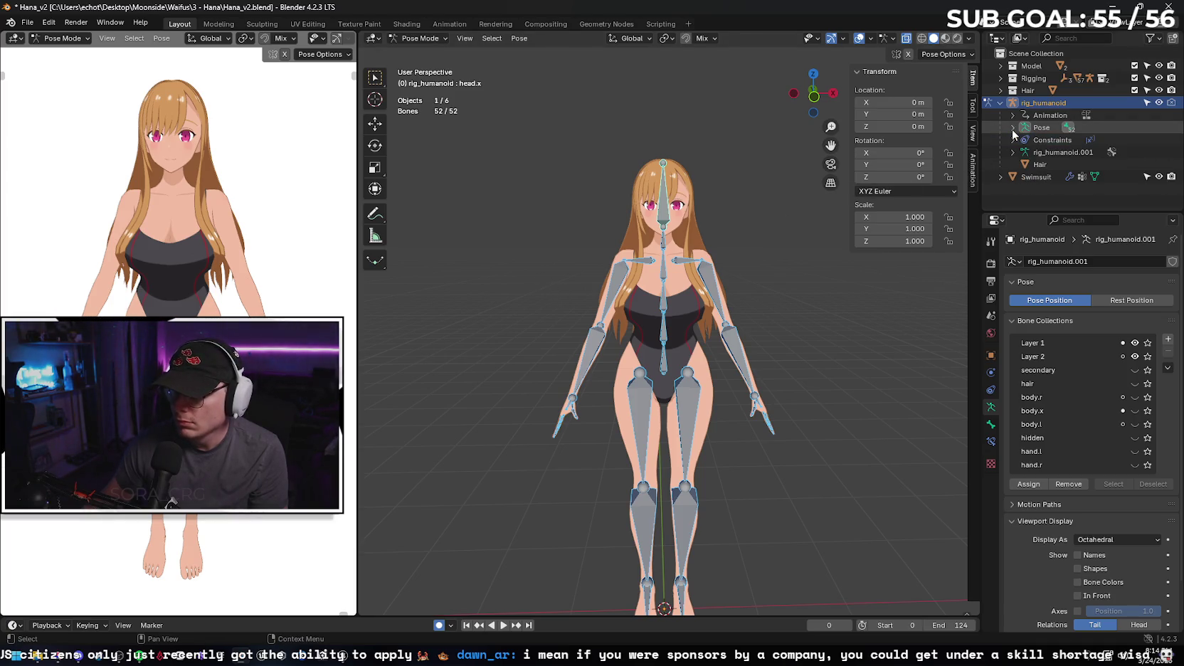
# - Select arm_stretch.r and rotate the right upper arm about 70° upward
pyautogui.click(554, 263)
pyautogui.moveTo(573, 236)
pyautogui.mouseDown()
pyautogui.moveTo(703, 200)
pyautogui.moveTo(712, 136)
pyautogui.moveTo(701, 90)
pyautogui.moveTo(682, 83)
pyautogui.moveTo(664, 112)
pyautogui.moveTo(605, 269)
pyautogui.mouseUp()
pyautogui.click(619, 282)
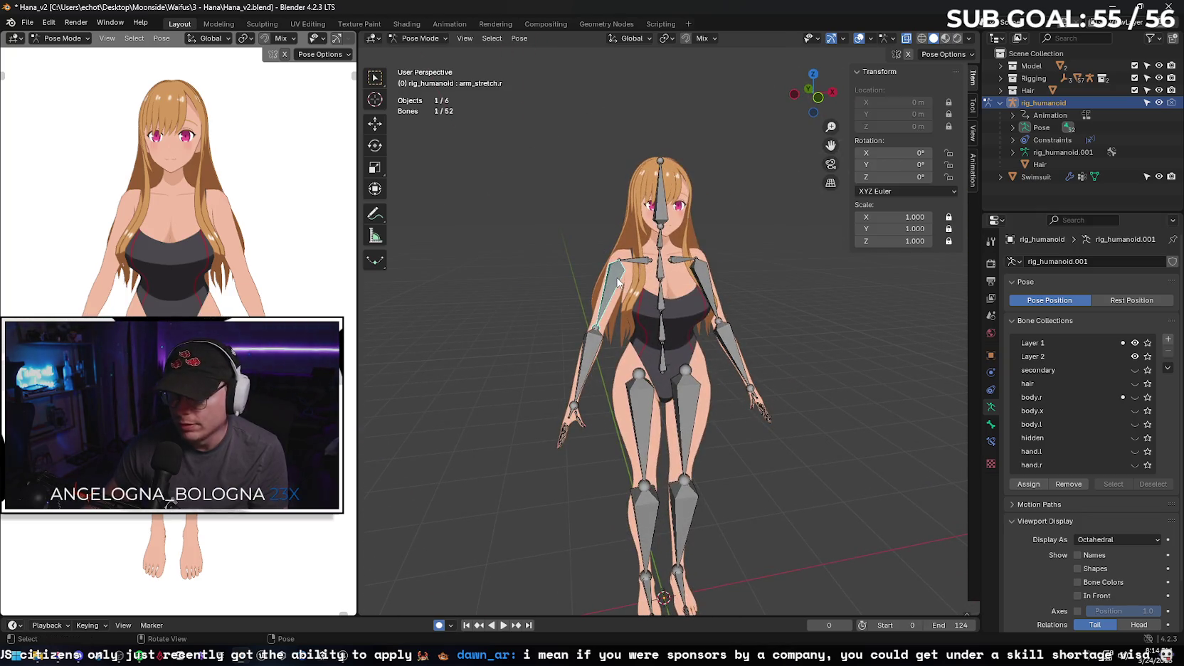
pyautogui.click(375, 145)
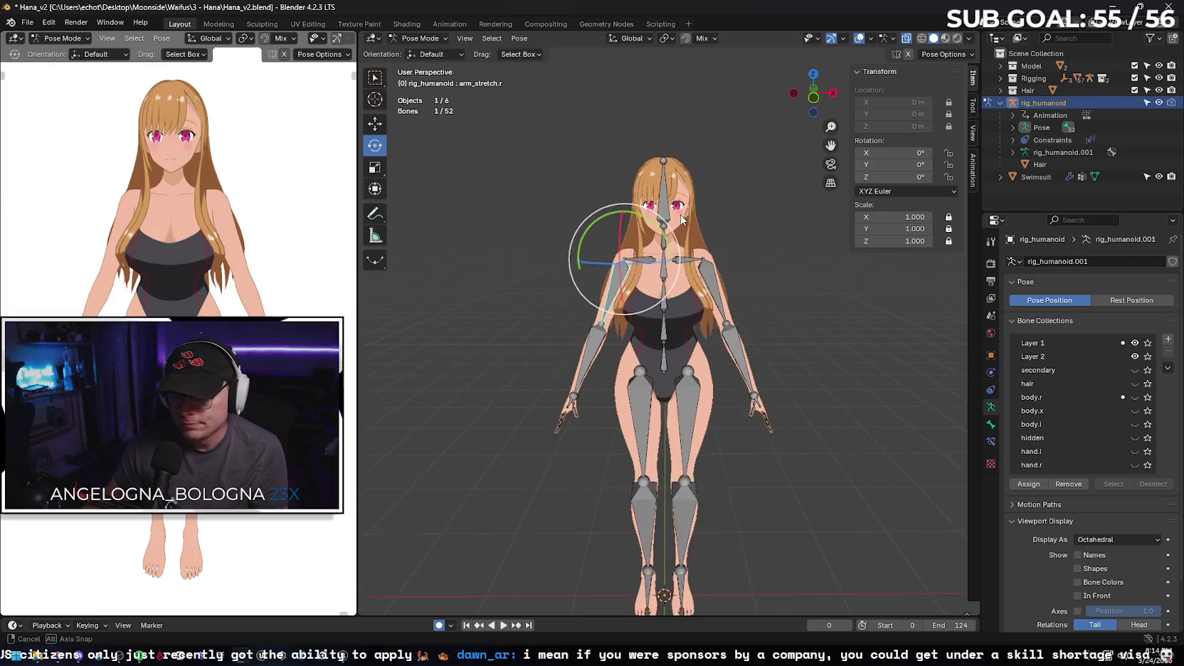
pyautogui.moveTo(595, 226); pyautogui.dragTo(648, 218)
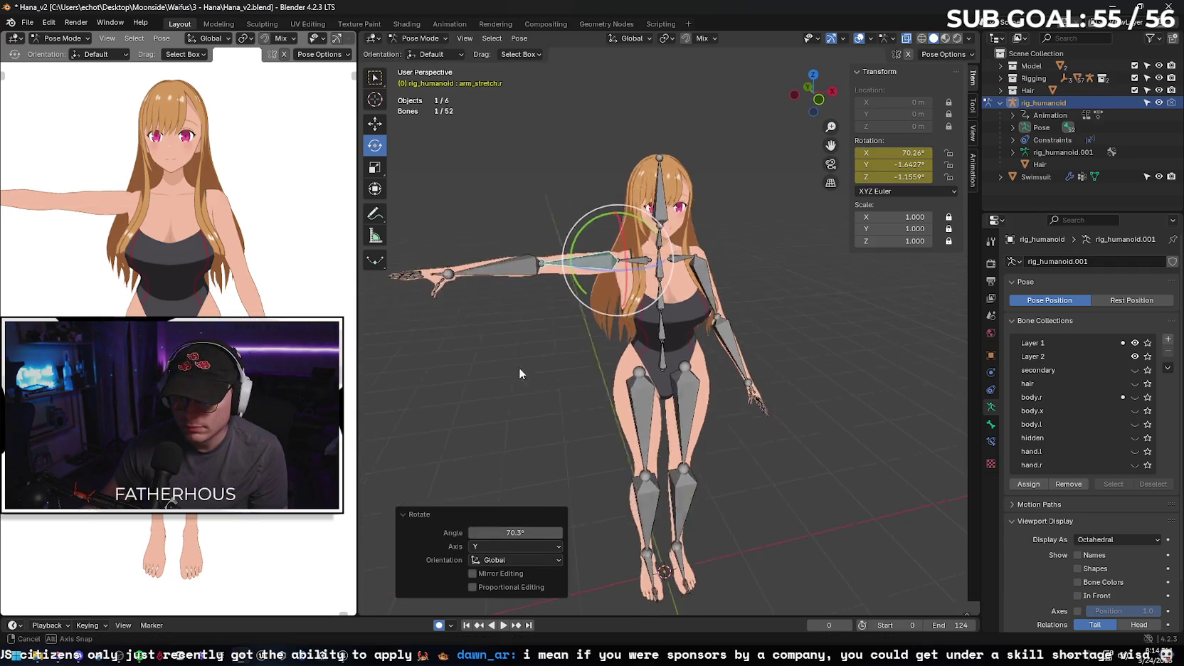
# - Deselect the raised arm and frame the raised hand and upper body
pyautogui.moveTo(518, 367)
pyautogui.mouseDown()
pyautogui.moveTo(586, 403)
pyautogui.moveTo(638, 456)
pyautogui.moveTo(651, 105)
pyautogui.mouseUp()
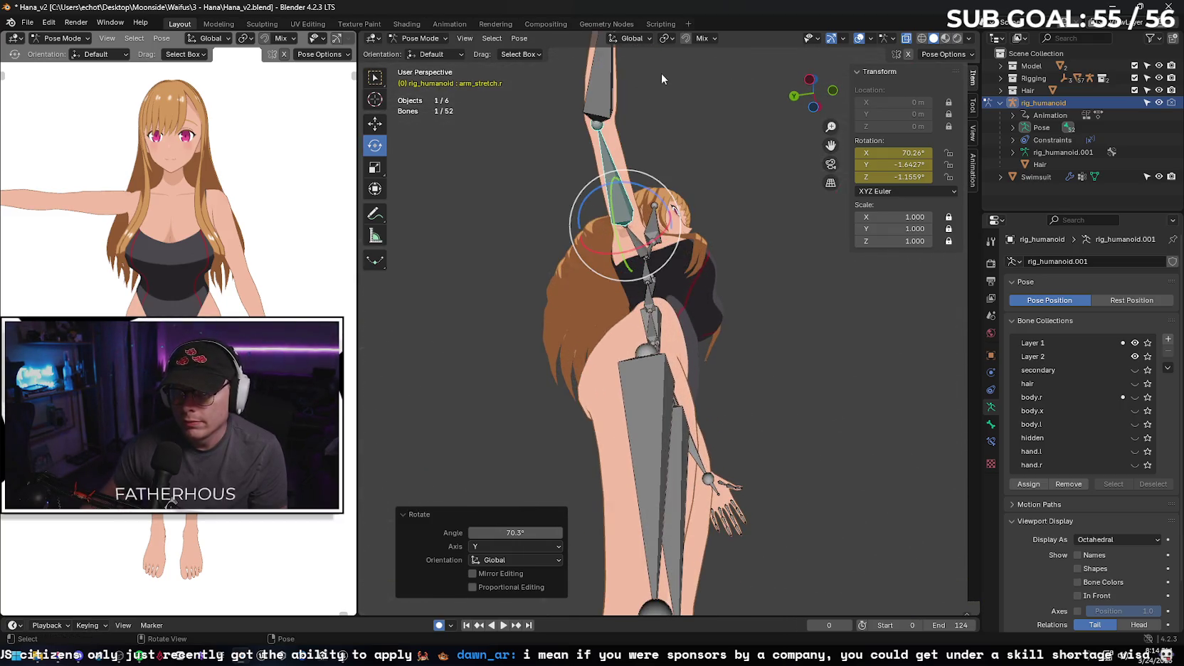
pyautogui.rightClick(676, 89)
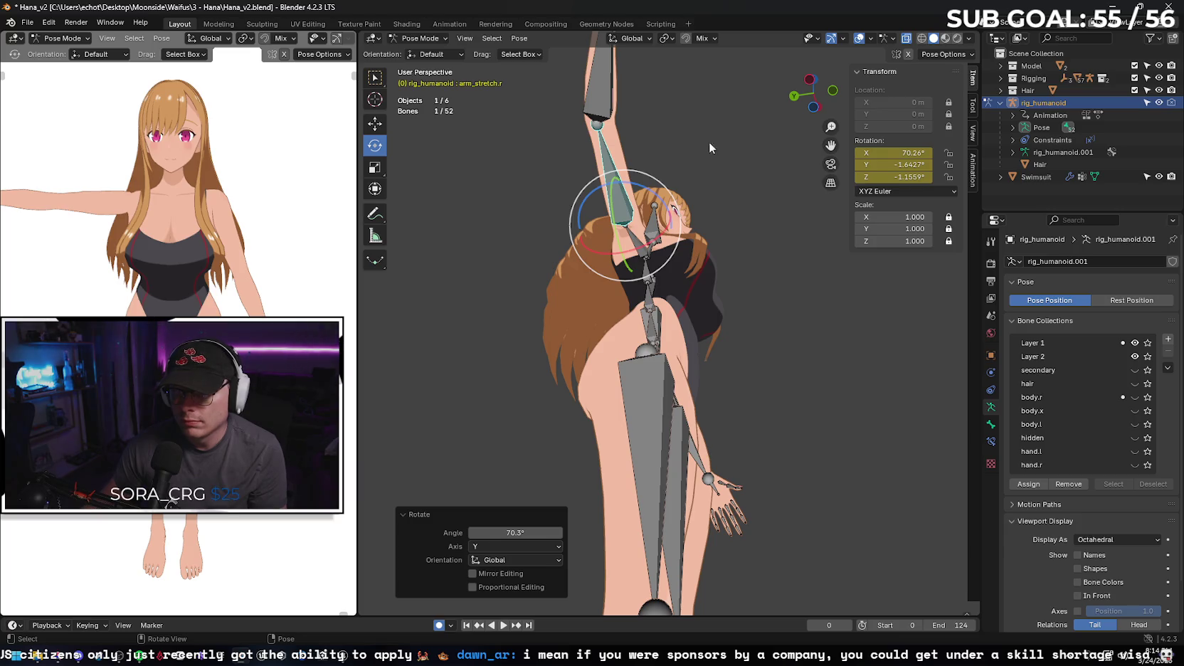
pyautogui.click(687, 87)
pyautogui.moveTo(686, 87)
pyautogui.mouseDown()
pyautogui.moveTo(688, 116)
pyautogui.moveTo(704, 83)
pyautogui.moveTo(699, 102)
pyautogui.mouseUp()
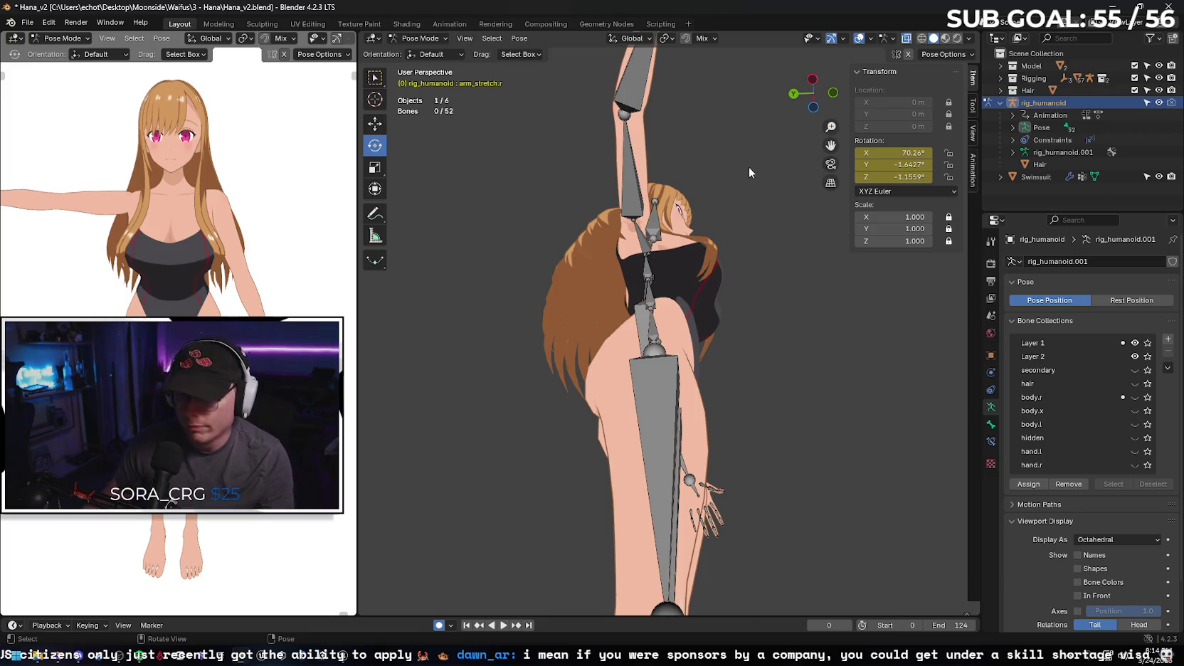
pyautogui.press('w')
pyautogui.moveTo(737, 169); pyautogui.dragTo(741, 151)
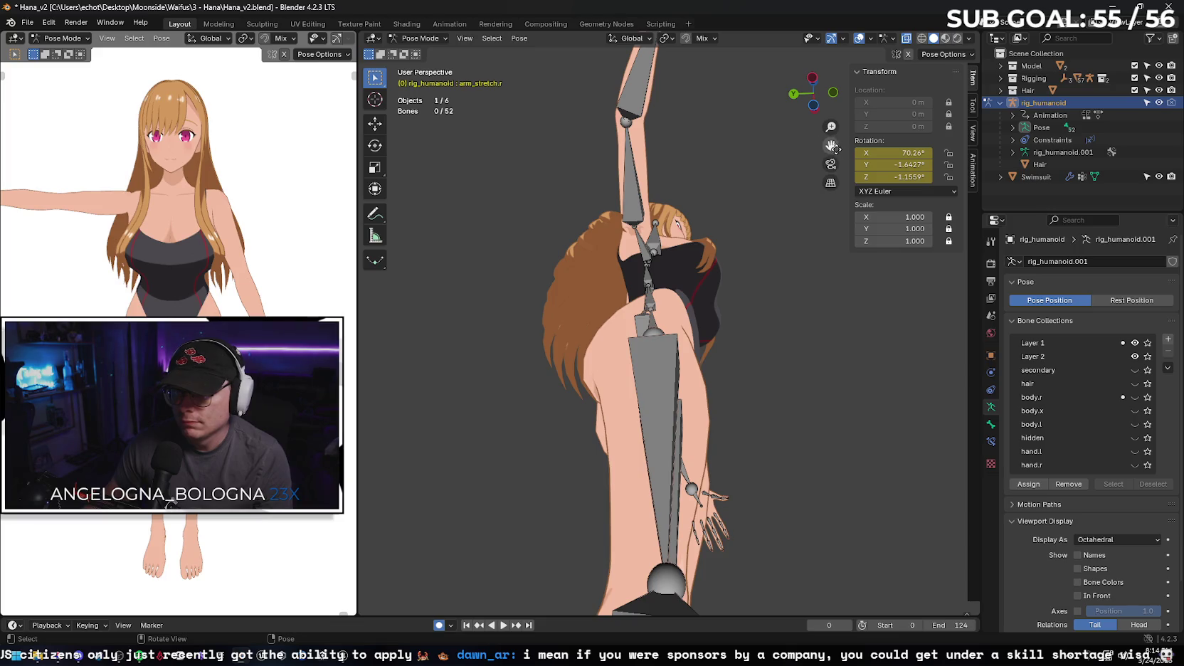
pyautogui.moveTo(830, 145)
pyautogui.mouseDown()
pyautogui.moveTo(754, 214)
pyautogui.moveTo(650, 231)
pyautogui.mouseUp()
pyautogui.scroll(3, 651, 232)
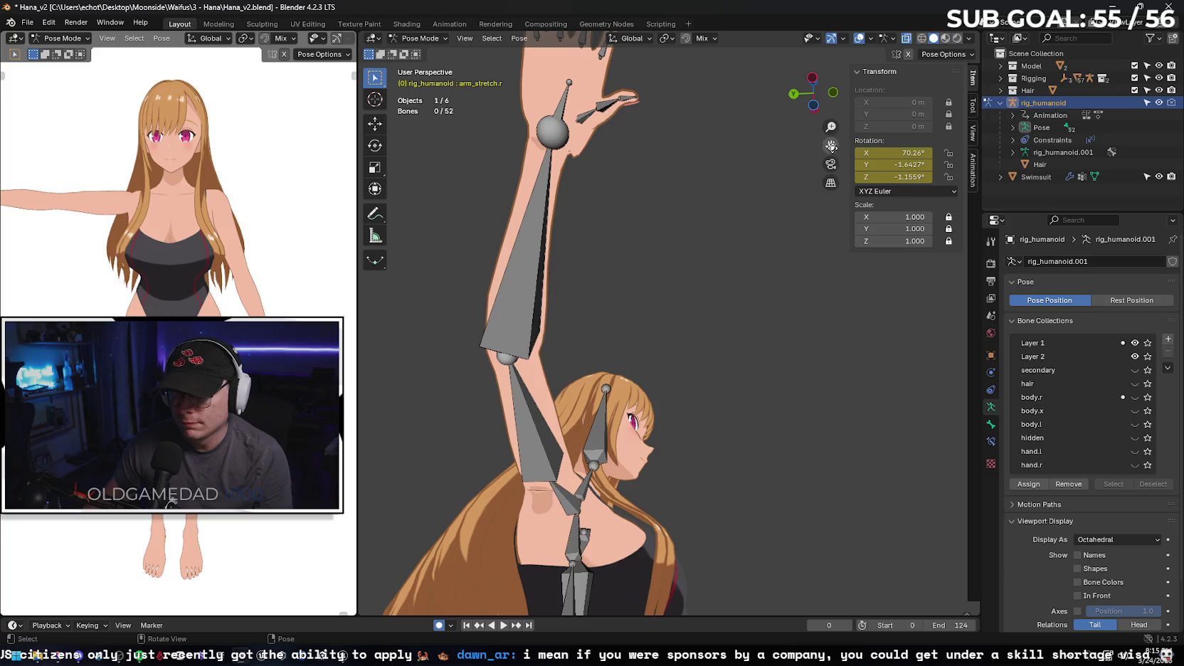
pyautogui.moveTo(830, 145); pyautogui.dragTo(810, 144)
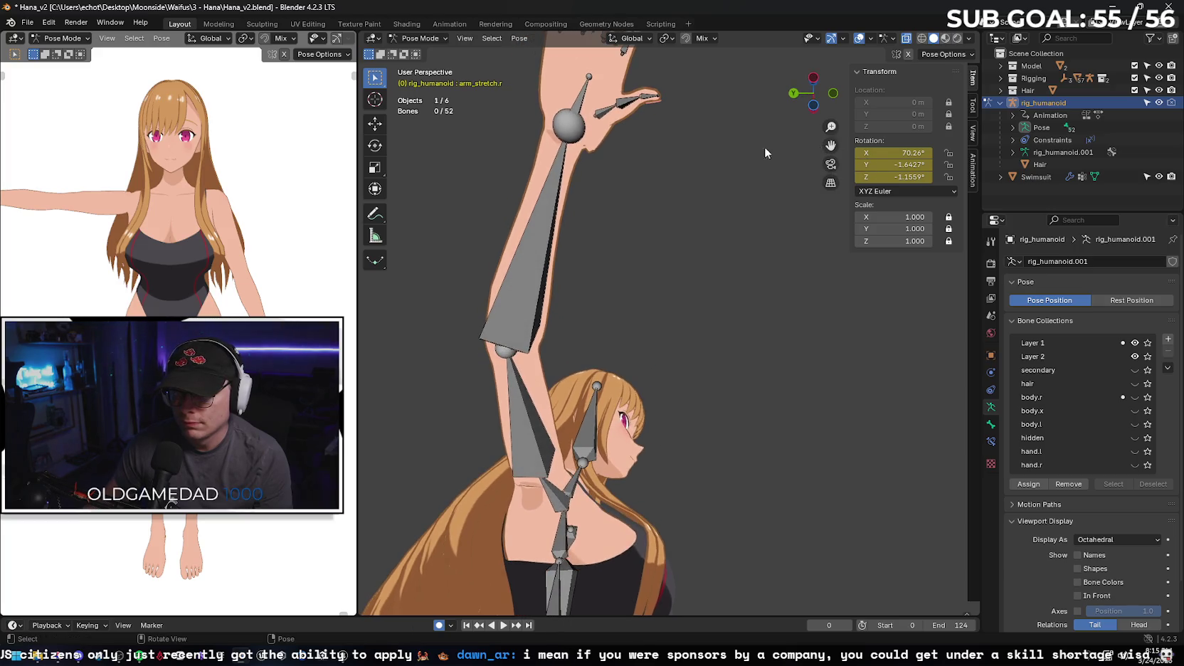
# - Select the right forearm bone forearm_stretch.r for rotating
pyautogui.click(585, 148)
pyautogui.click(593, 150)
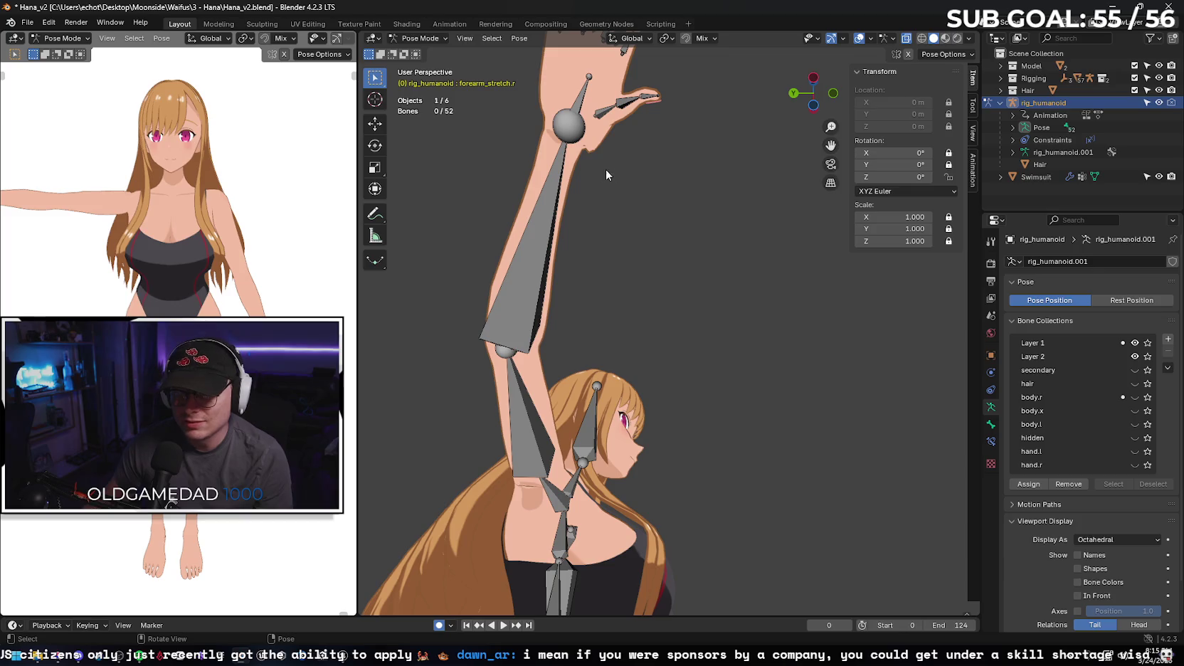
pyautogui.moveTo(606, 174)
pyautogui.mouseDown()
pyautogui.moveTo(634, 168)
pyautogui.moveTo(675, 207)
pyautogui.moveTo(653, 345)
pyautogui.moveTo(590, 328)
pyautogui.mouseUp()
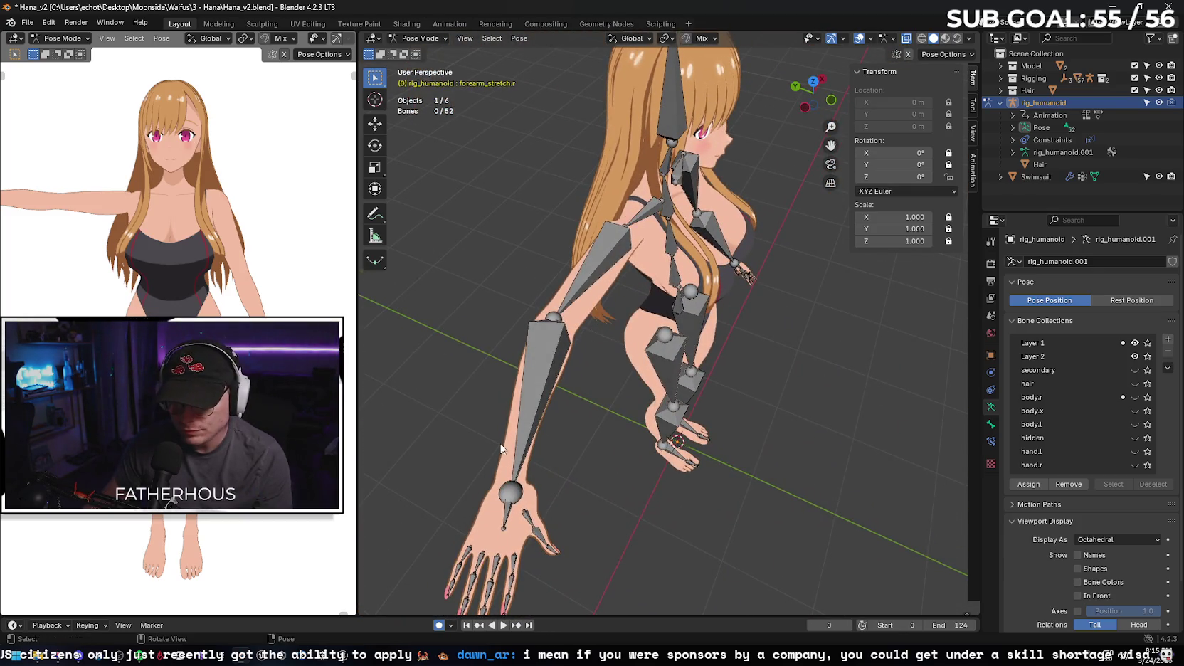
pyautogui.click(512, 495)
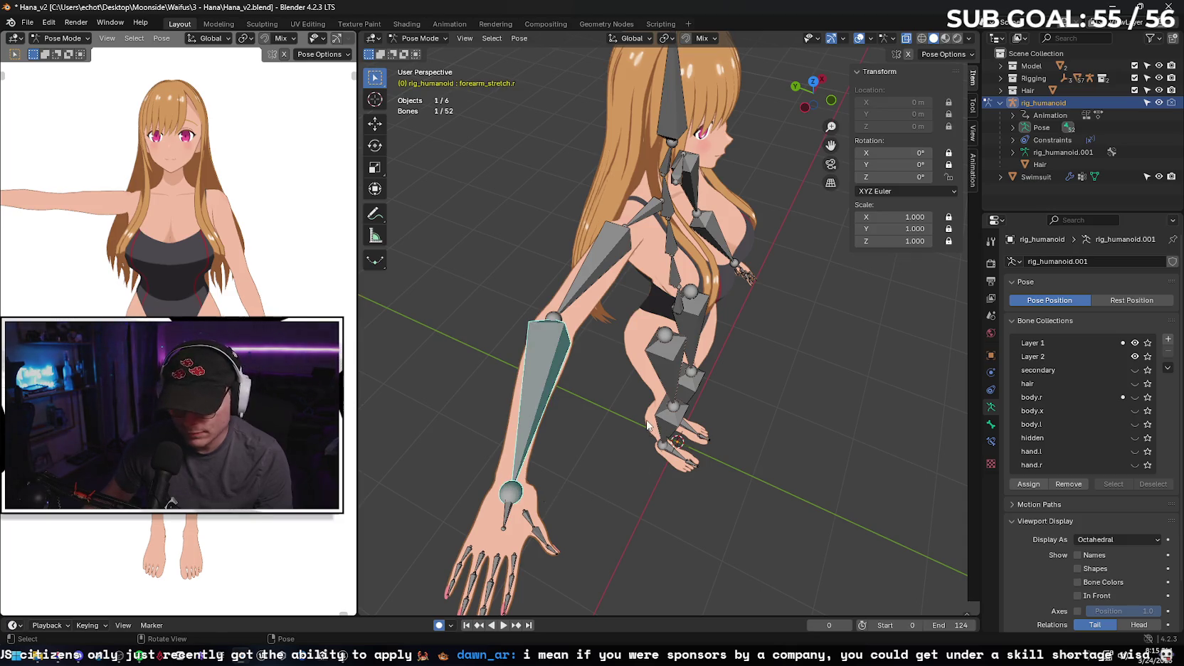
pyautogui.click(375, 146)
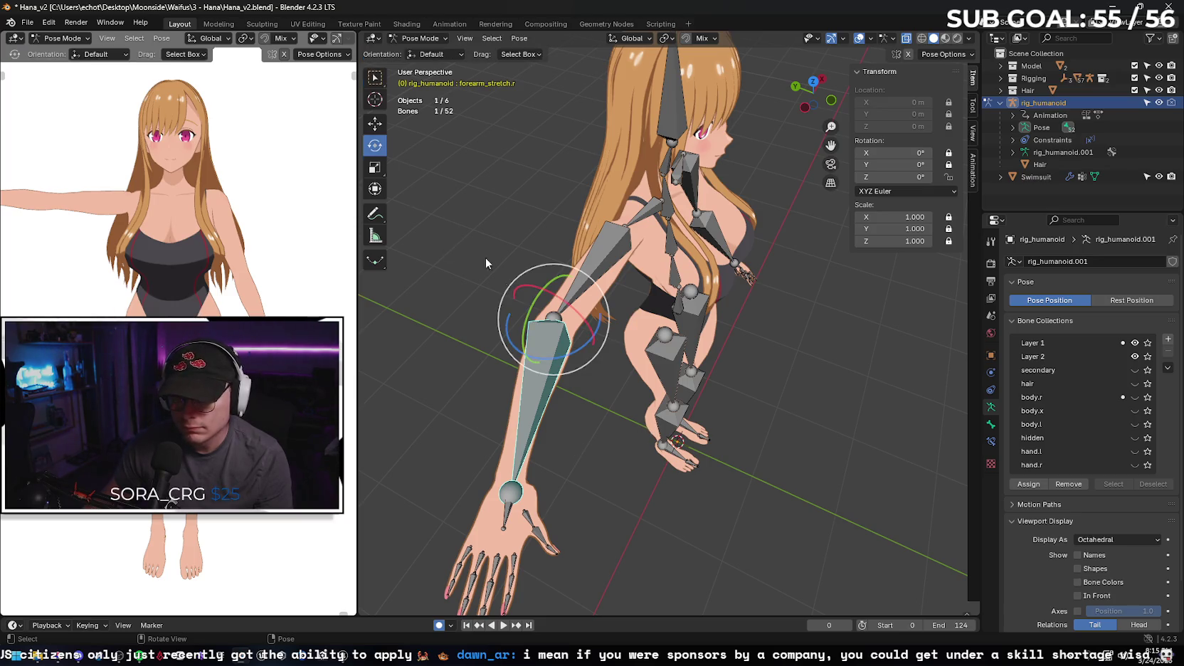
# - Twist the right forearm −17.8° around Z, then select the right thumb base bone
pyautogui.moveTo(566, 362); pyautogui.dragTo(549, 368)
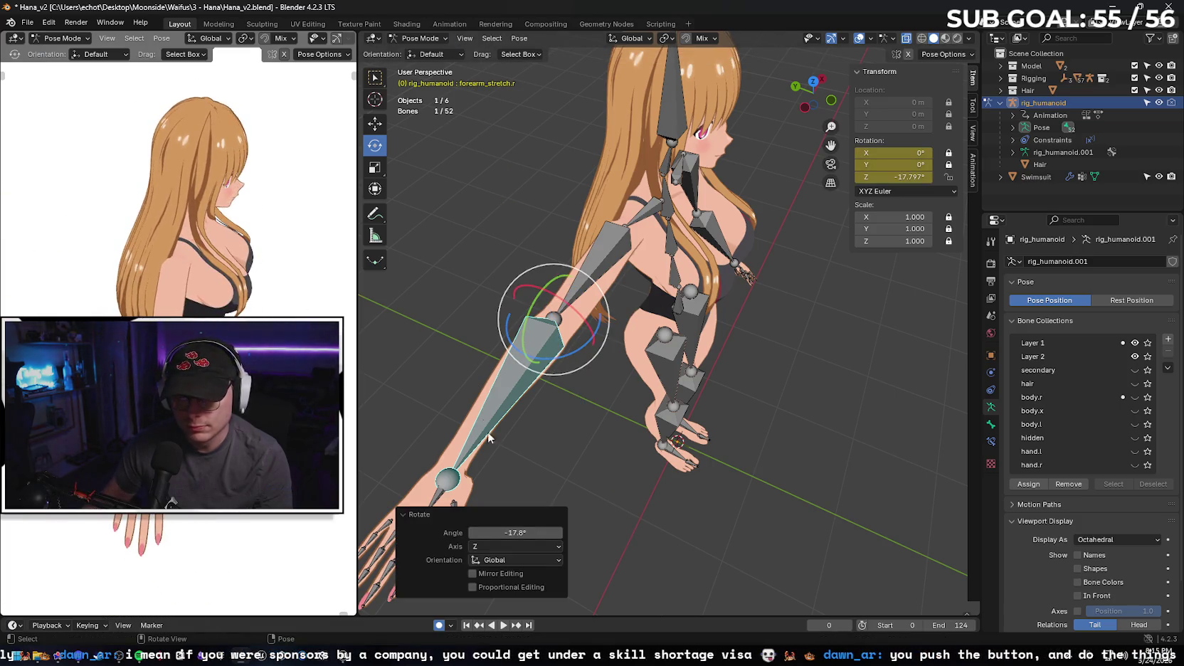
pyautogui.moveTo(565, 462)
pyautogui.mouseDown()
pyautogui.moveTo(514, 442)
pyautogui.moveTo(485, 447)
pyautogui.moveTo(486, 472)
pyautogui.moveTo(460, 332)
pyautogui.mouseUp()
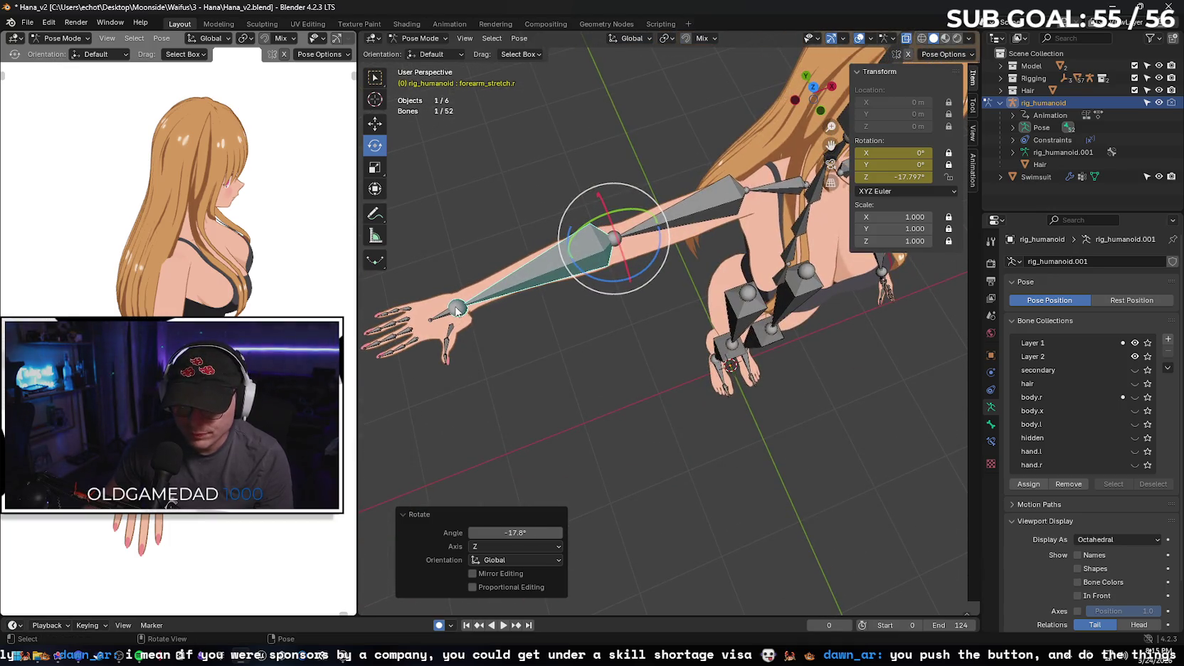
pyautogui.click(456, 308)
pyautogui.click(451, 327)
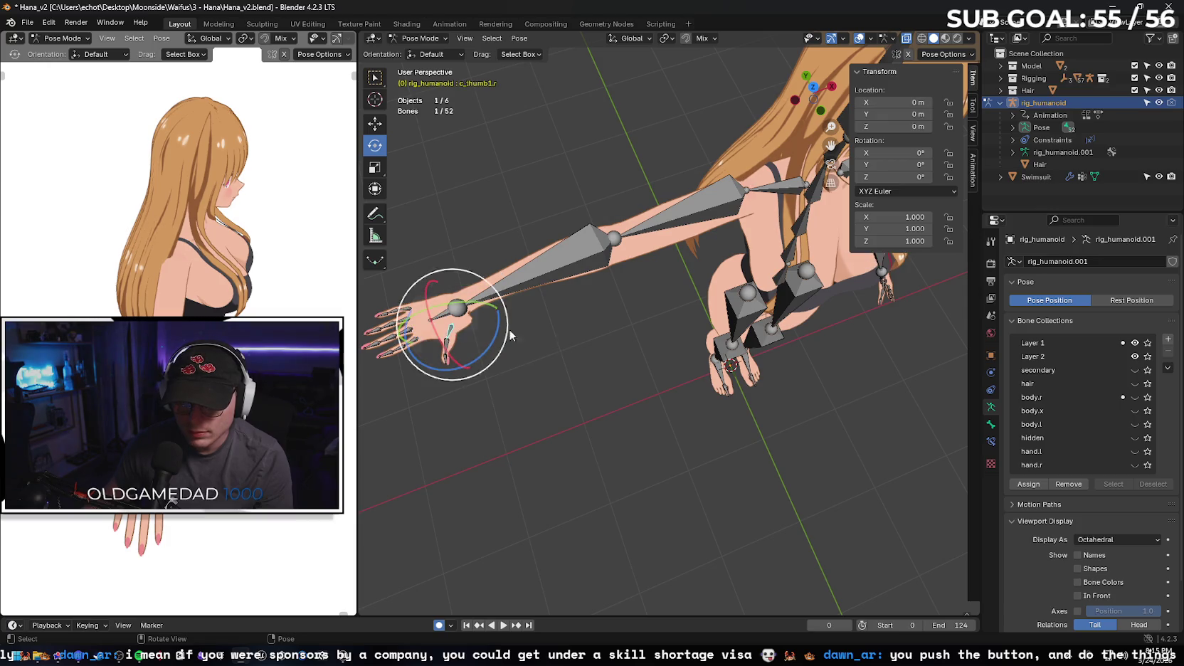
pyautogui.moveTo(510, 334)
pyautogui.mouseDown()
pyautogui.moveTo(542, 342)
pyautogui.moveTo(534, 271)
pyautogui.moveTo(574, 184)
pyautogui.moveTo(562, 223)
pyautogui.moveTo(543, 215)
pyautogui.moveTo(539, 226)
pyautogui.moveTo(529, 205)
pyautogui.mouseUp()
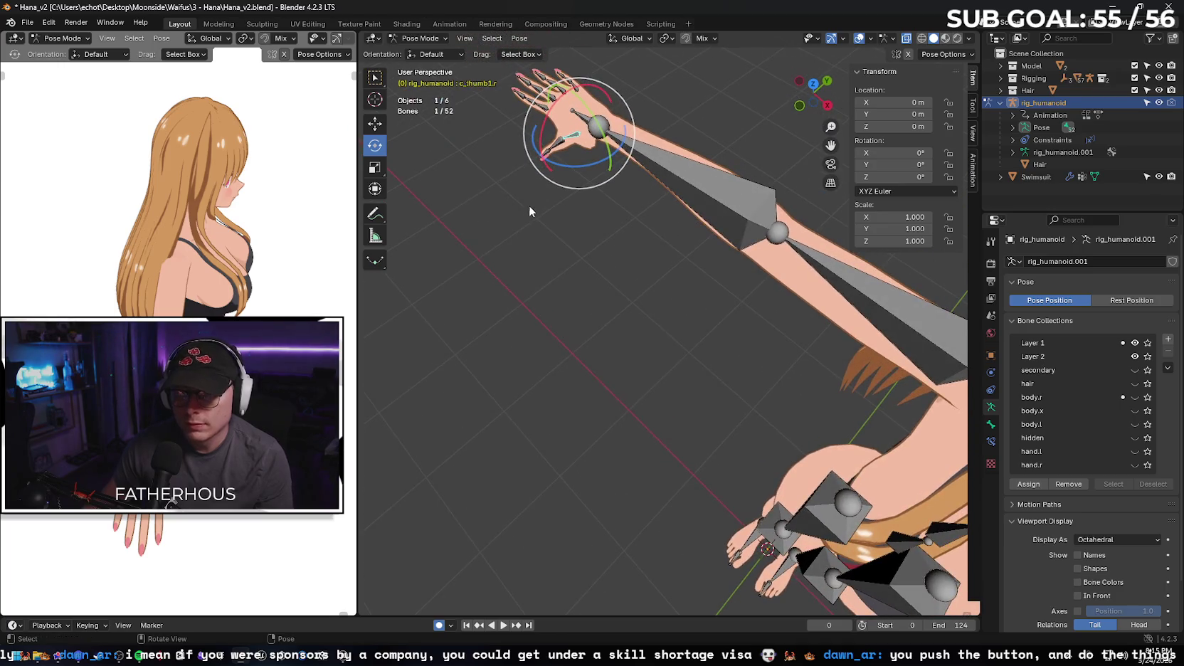
# - Try moving the thumb base bone along Y, then undo it
pyautogui.click(377, 124)
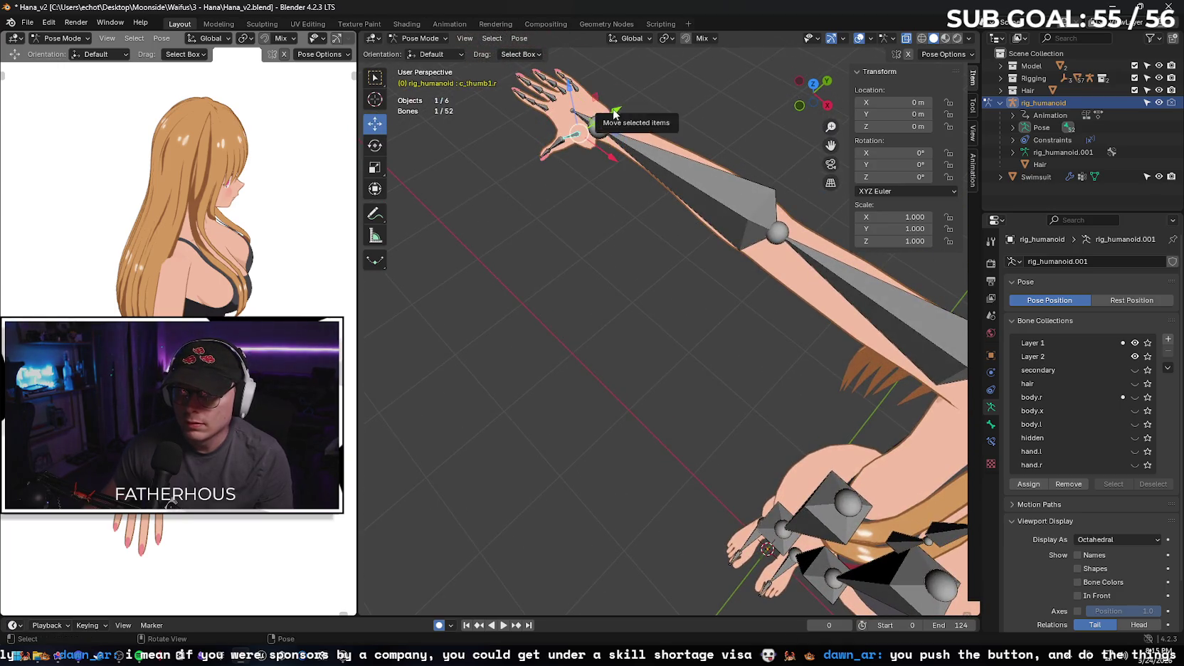
pyautogui.moveTo(613, 114)
pyautogui.mouseDown()
pyautogui.moveTo(591, 131)
pyautogui.moveTo(606, 121)
pyautogui.mouseUp()
pyautogui.hotkey('ctrl', 'z')
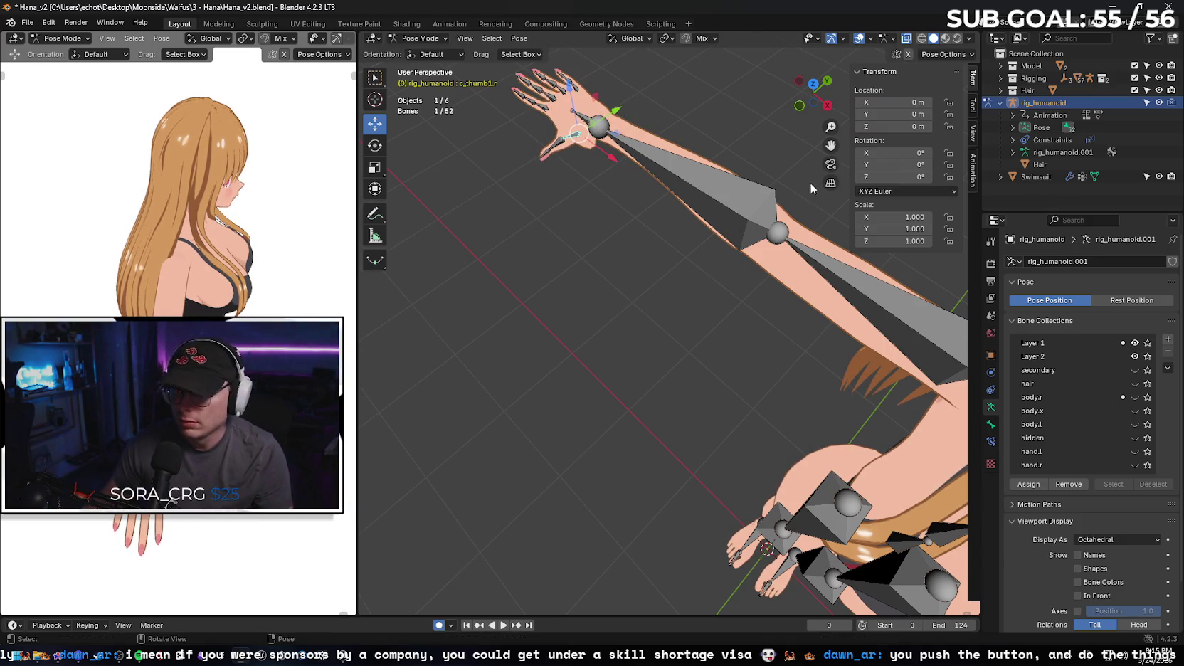
pyautogui.scroll(-3, 809, 182)
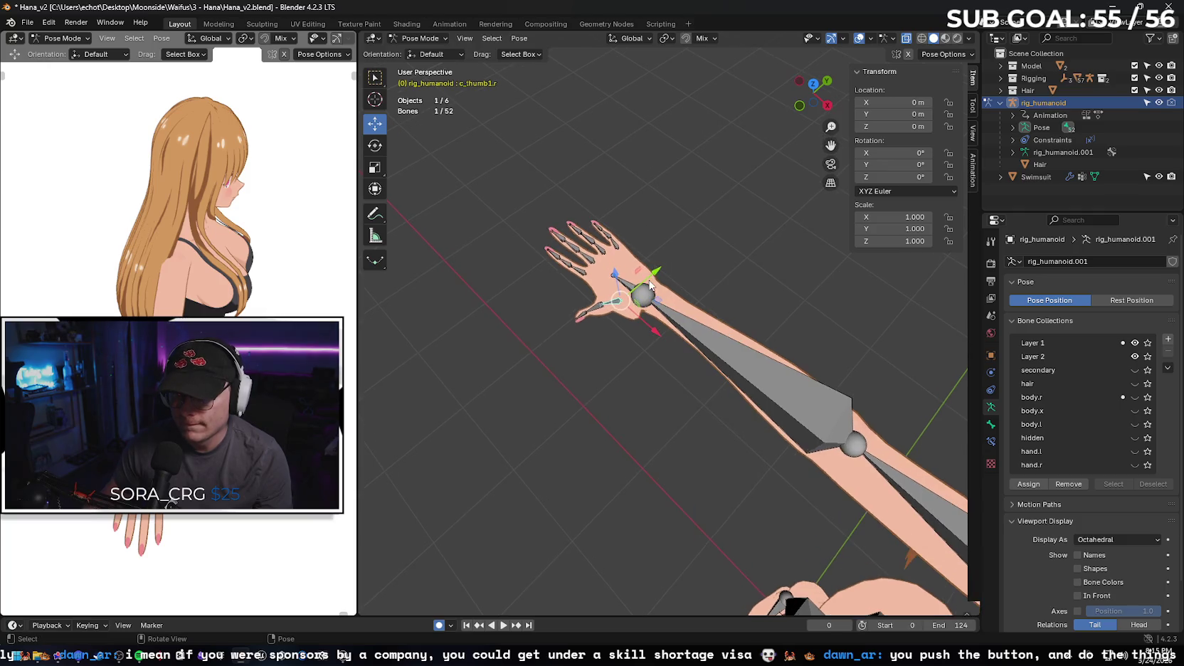
pyautogui.scroll(5, 650, 284)
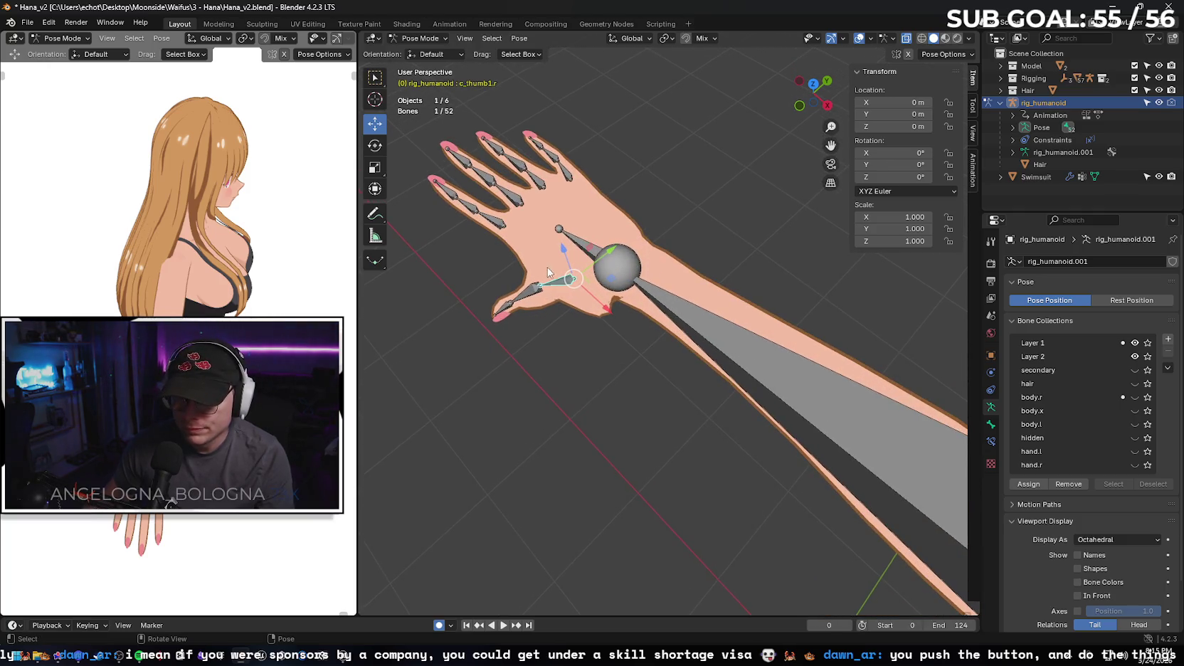
# - Select all three right thumb bones, try shifting them along X and Y, then undo both moves
pyautogui.click(535, 292)
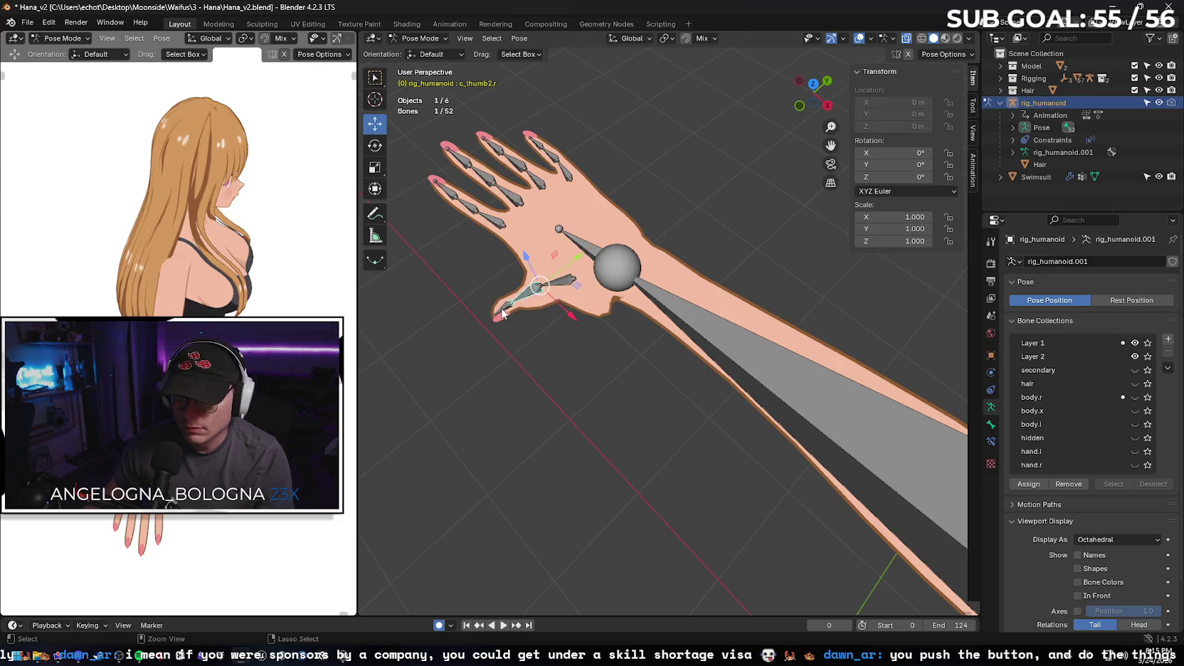
pyautogui.keyDown('shift'); pyautogui.click(507, 309); pyautogui.keyUp('shift')
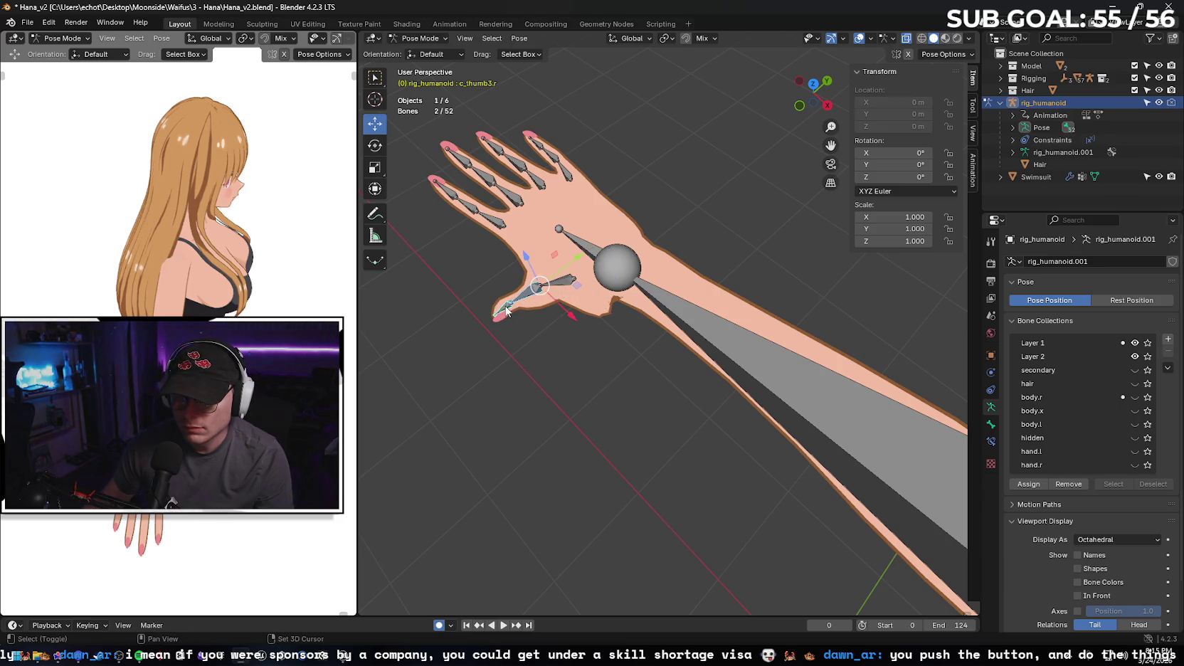
pyautogui.keyDown('shift'); pyautogui.click(561, 281); pyautogui.keyUp('shift')
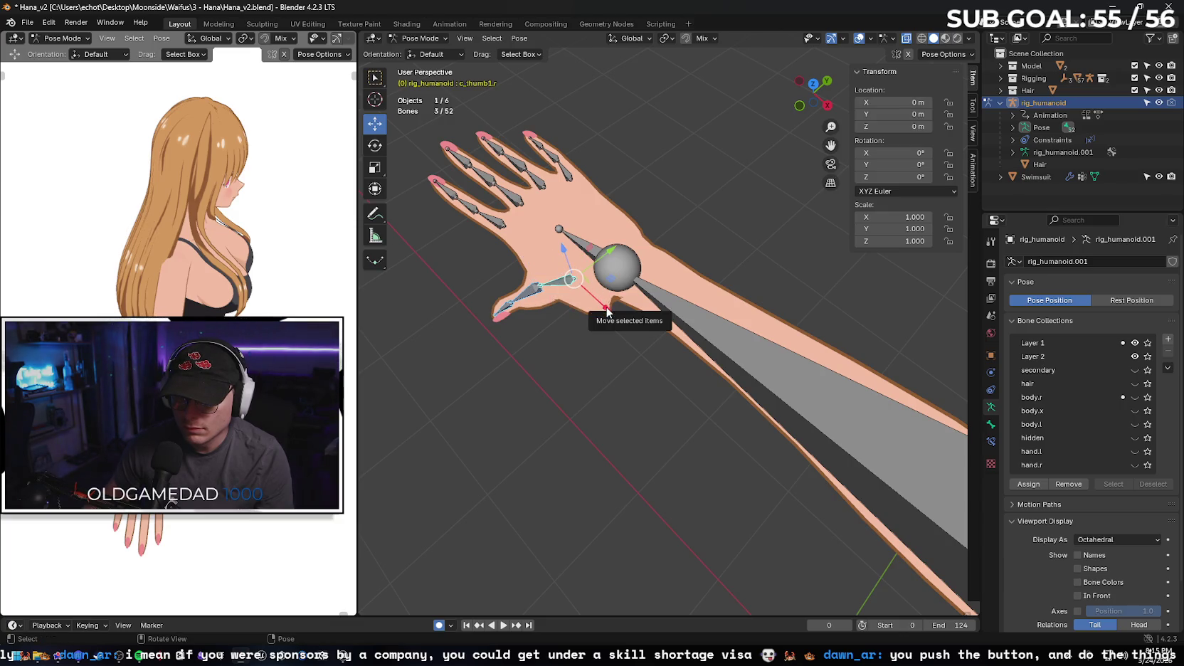
pyautogui.moveTo(598, 304)
pyautogui.mouseDown()
pyautogui.moveTo(576, 273)
pyautogui.moveTo(587, 334)
pyautogui.moveTo(575, 316)
pyautogui.mouseUp()
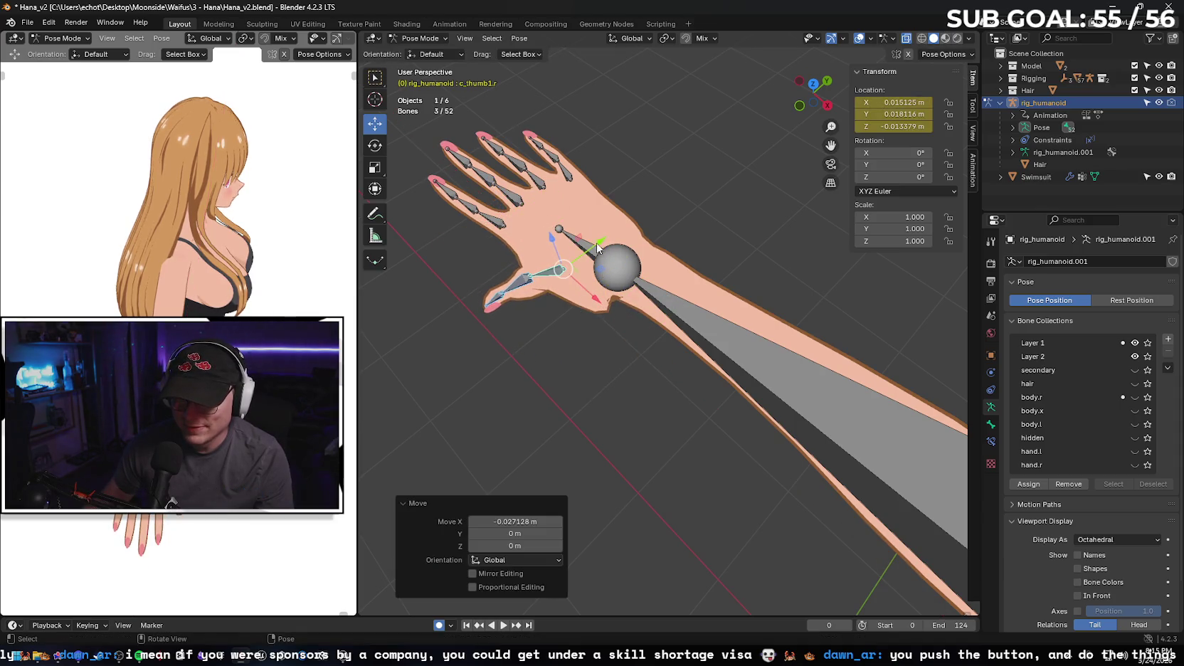
pyautogui.moveTo(596, 242); pyautogui.dragTo(551, 274)
pyautogui.hotkey('ctrl', 'z')
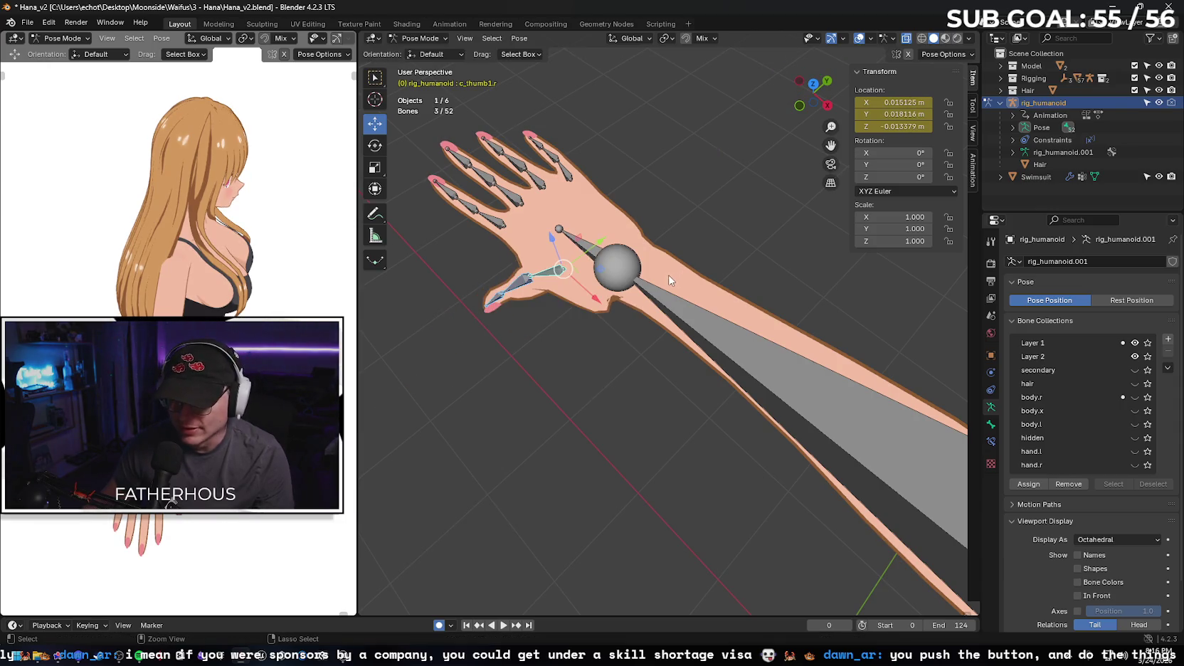
pyautogui.hotkey('ctrl', 'z')
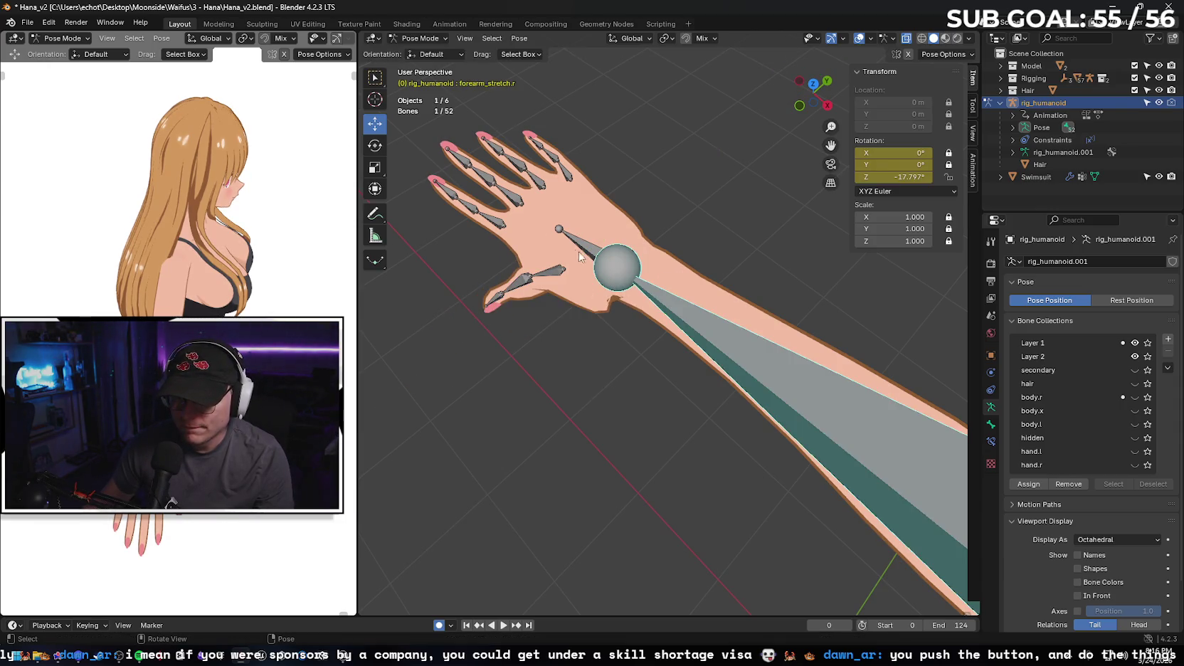
# - Try rotating the right hand bone, reset and cancel it, then reselect the forearm
pyautogui.click(587, 247)
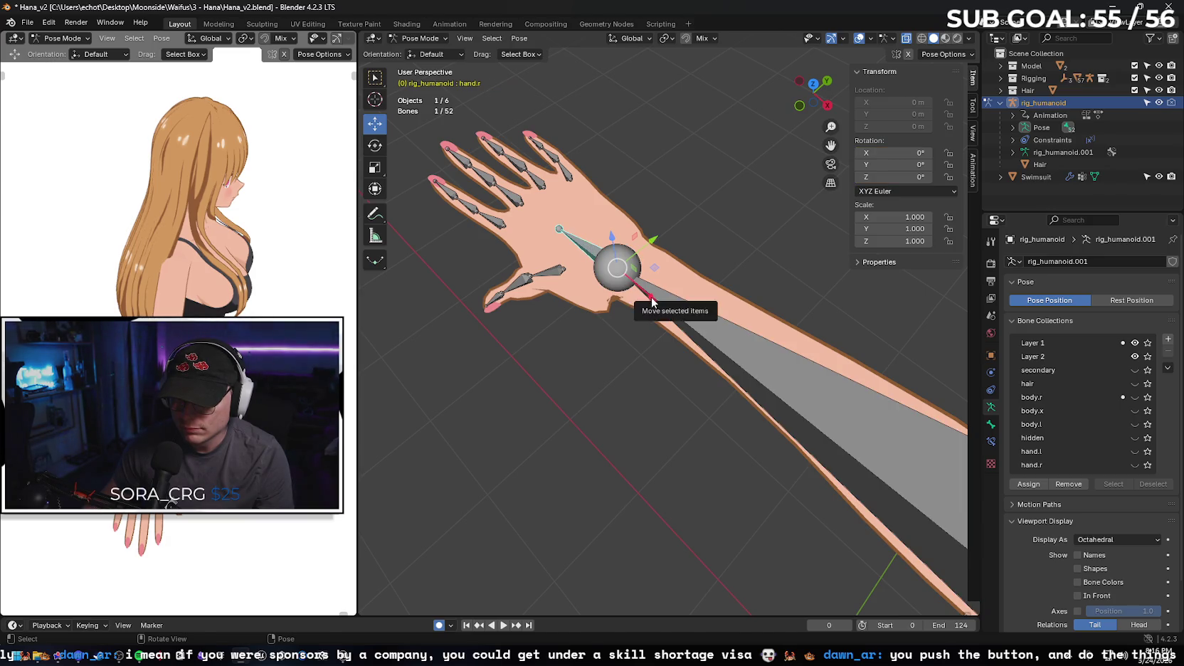
pyautogui.press('r')
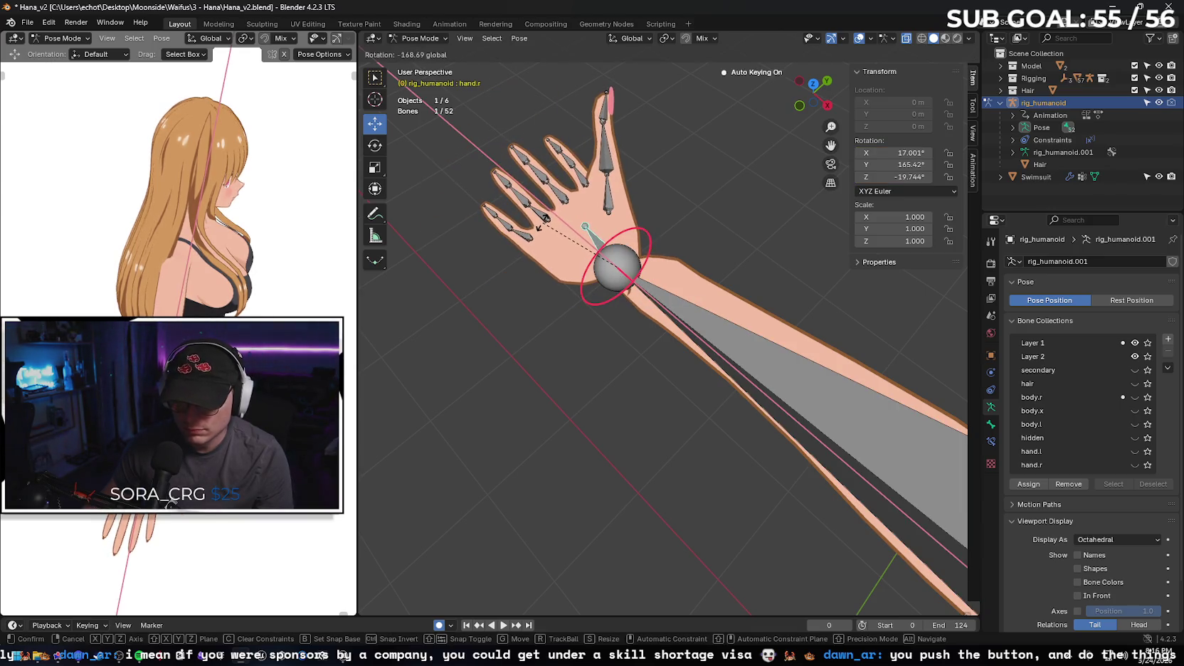
pyautogui.click(541, 222)
pyautogui.hotkey('alt', 'r')
pyautogui.press('r')
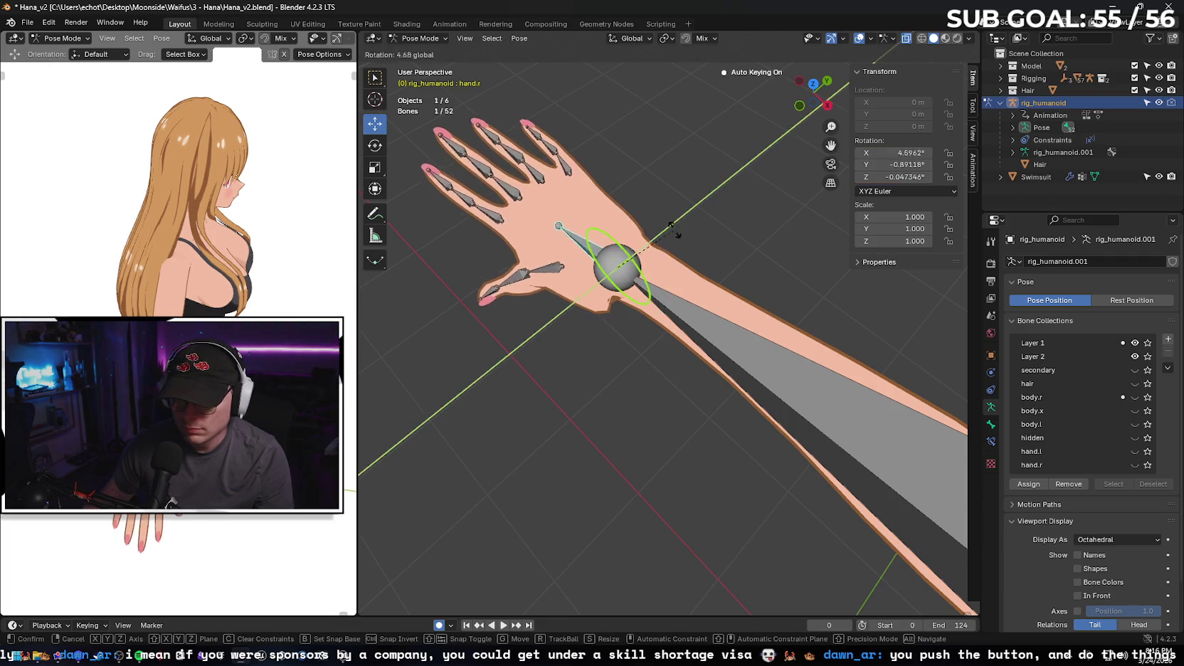
pyautogui.press('y')
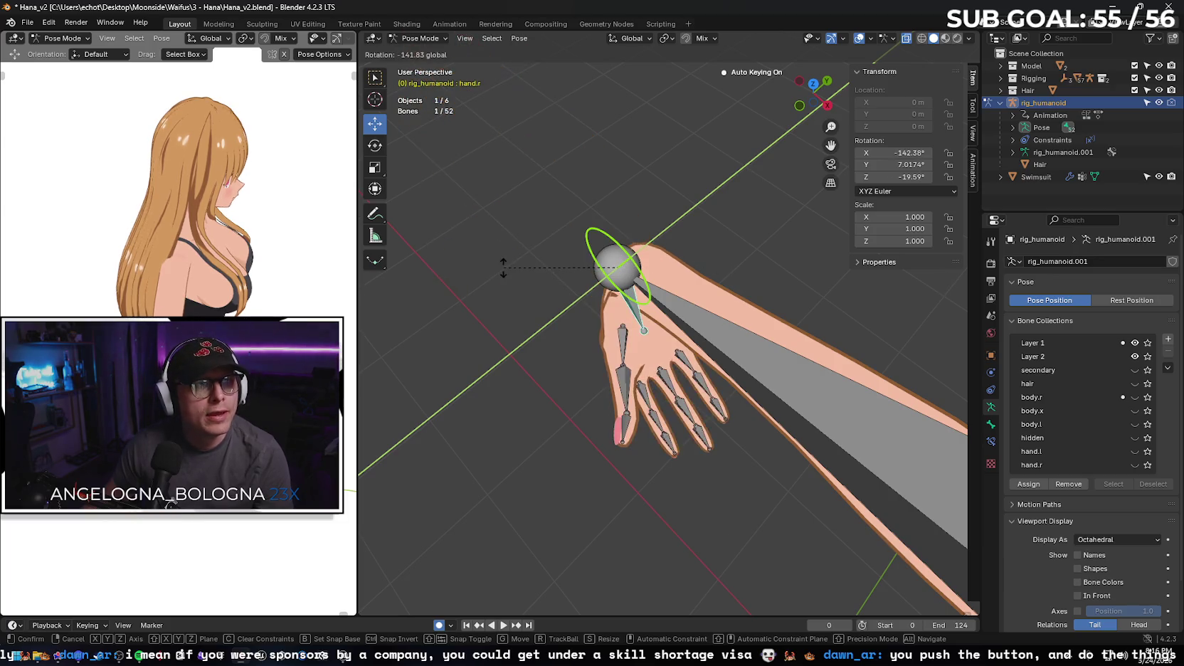
pyautogui.press('Escape')
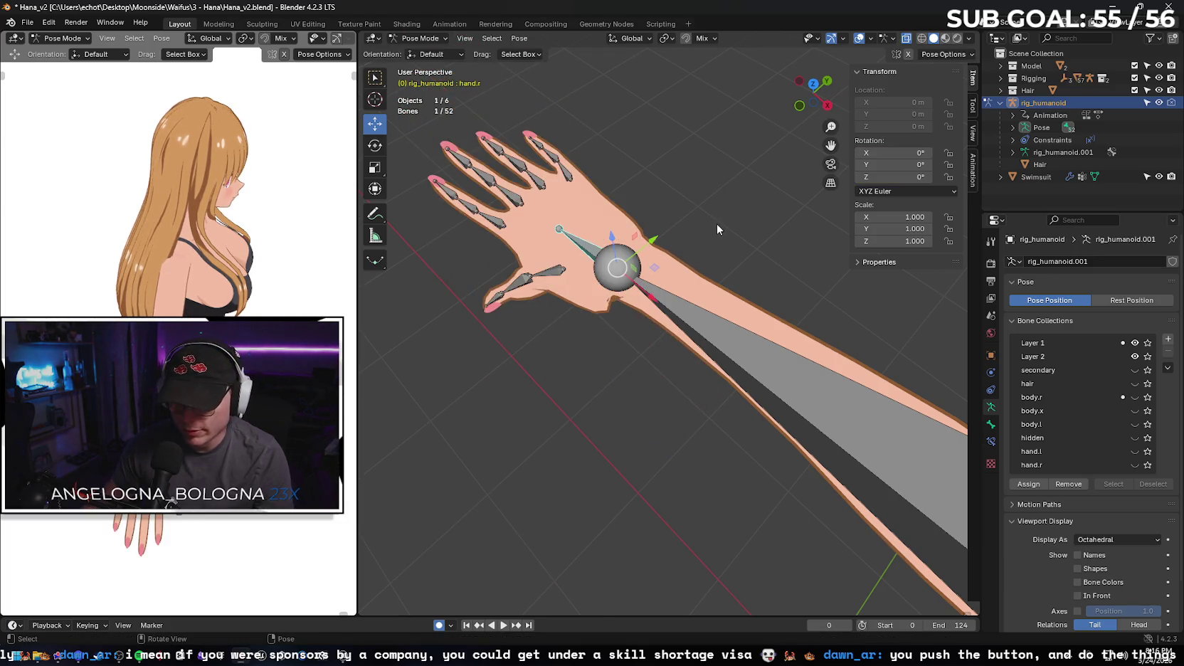
pyautogui.click(646, 283)
# - Try another forearm rotation, then undo it back to zero
pyautogui.scroll(-4, 577, 335)
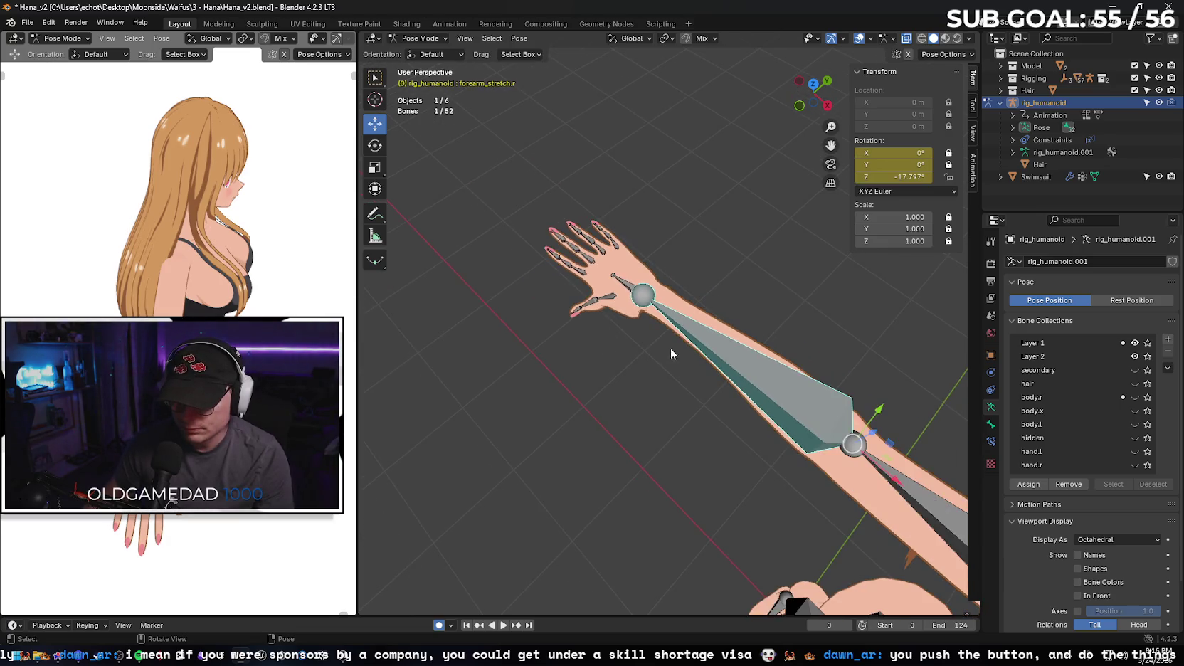
pyautogui.press('r')
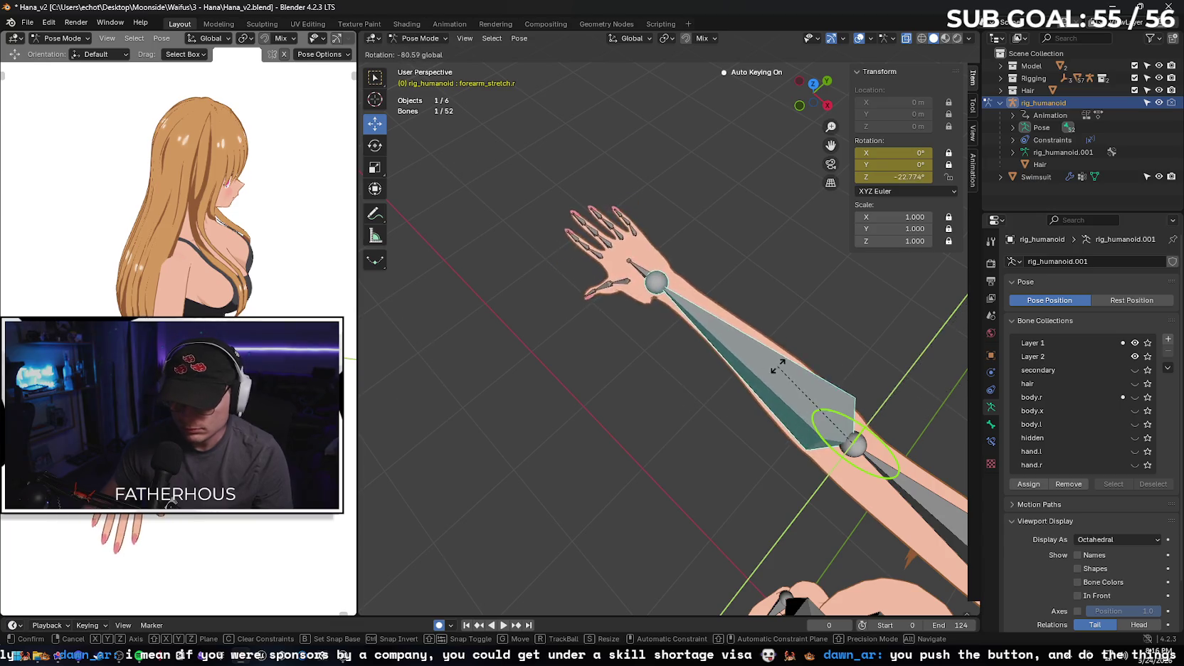
pyautogui.click(526, 132)
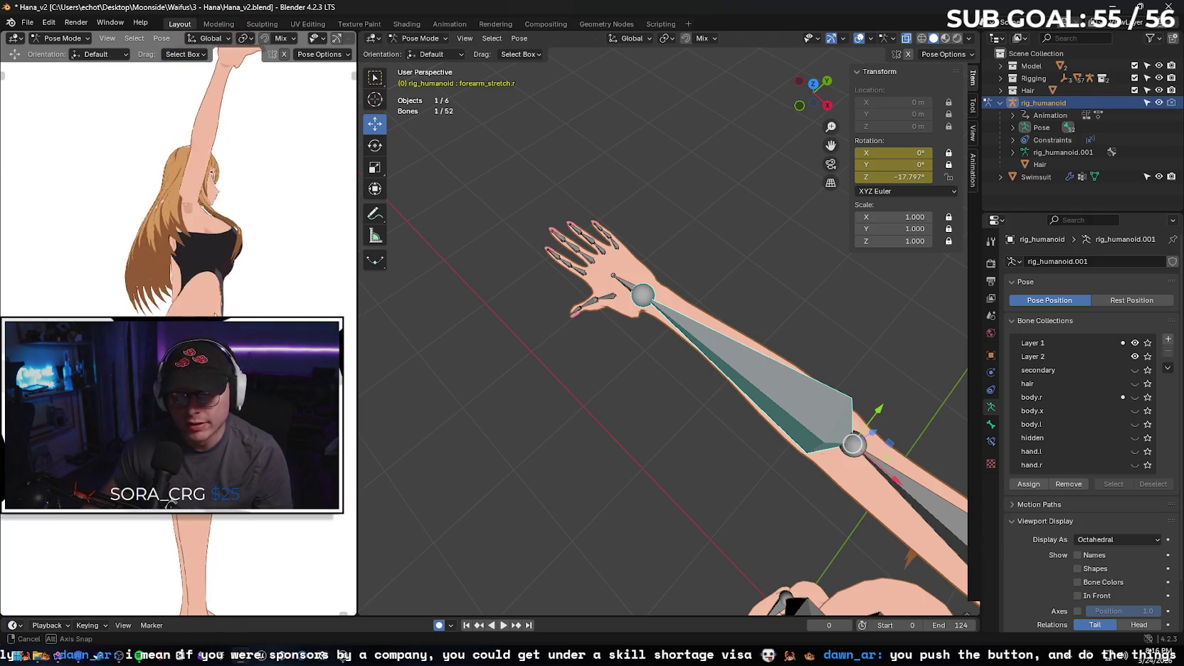
pyautogui.moveTo(598, 318)
pyautogui.mouseDown()
pyautogui.moveTo(644, 274)
pyautogui.moveTo(672, 200)
pyautogui.moveTo(712, 183)
pyautogui.mouseUp()
pyautogui.moveTo(830, 145)
pyautogui.mouseDown()
pyautogui.moveTo(654, 437)
pyautogui.moveTo(680, 312)
pyautogui.moveTo(703, 292)
pyautogui.moveTo(776, 331)
pyautogui.moveTo(835, 399)
pyautogui.moveTo(821, 351)
pyautogui.moveTo(647, 446)
pyautogui.moveTo(633, 604)
pyautogui.moveTo(624, 576)
pyautogui.mouseUp()
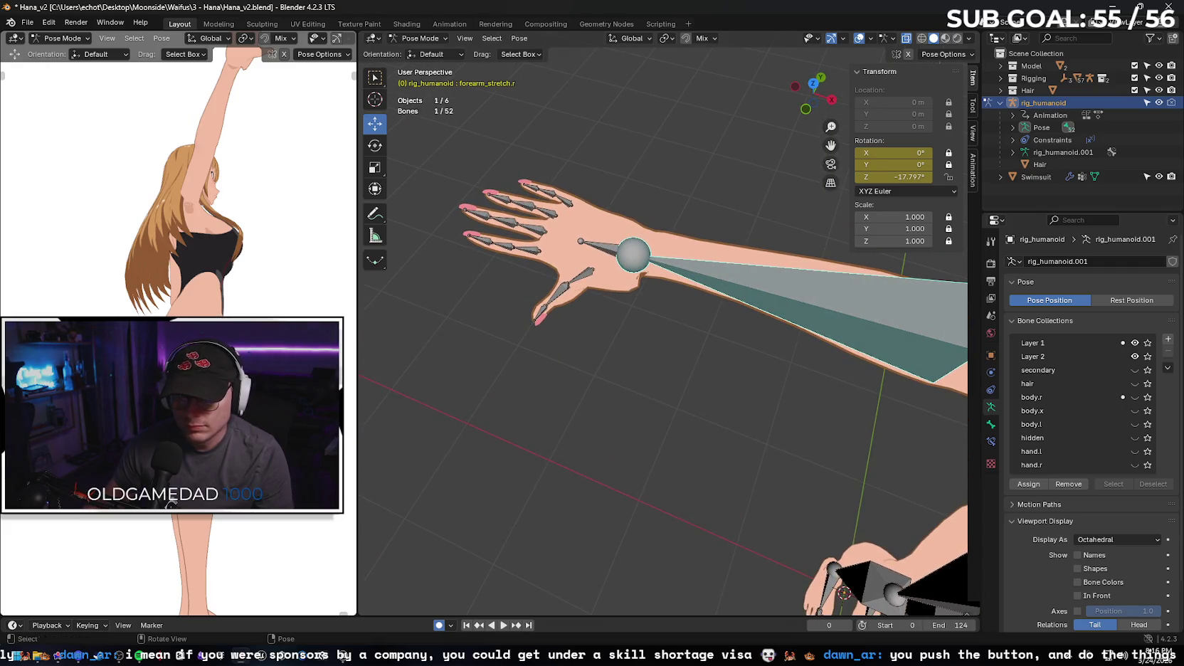
pyautogui.hotkey('ctrl', 'z')
# - Step up the bone chain to the right upper arm and clear its rotation with Alt+R
pyautogui.moveTo(604, 483); pyautogui.dragTo(676, 314)
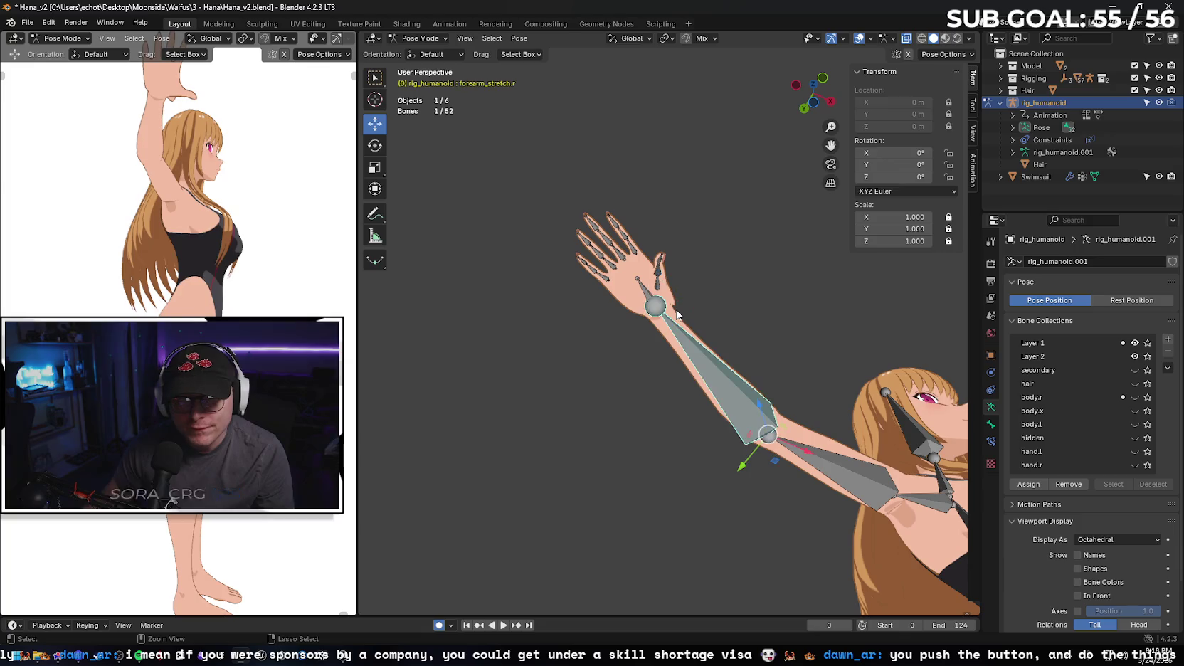
pyautogui.press(']')
pyautogui.press(']')
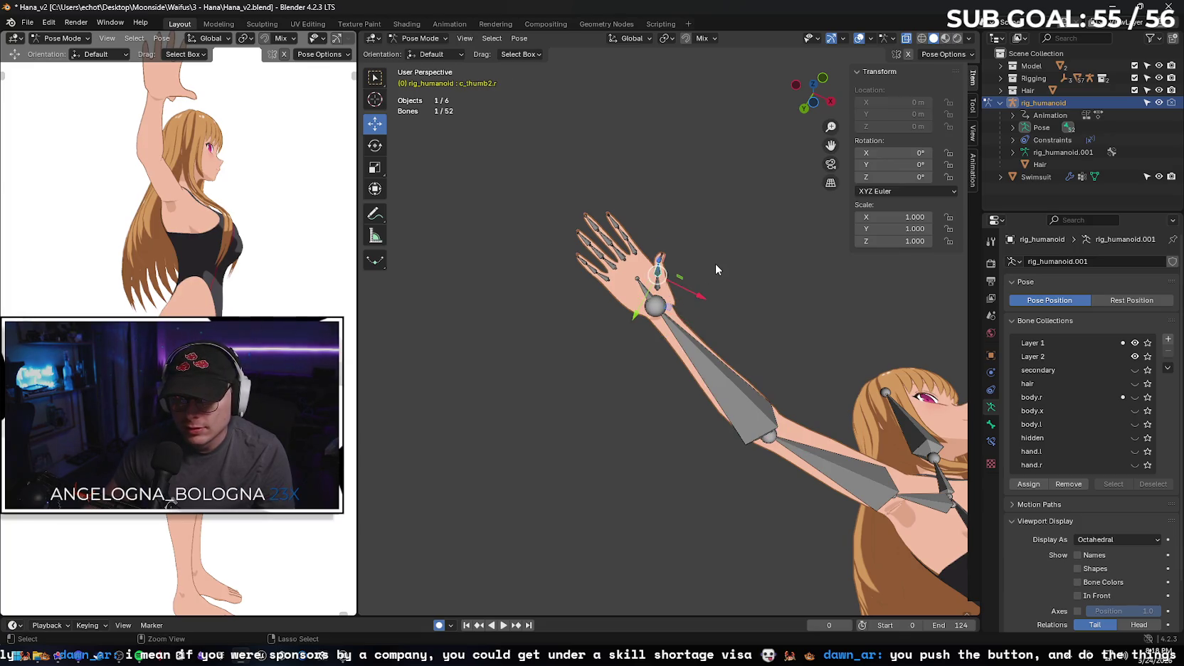
pyautogui.press('[')
pyautogui.press('[')
pyautogui.press('[')
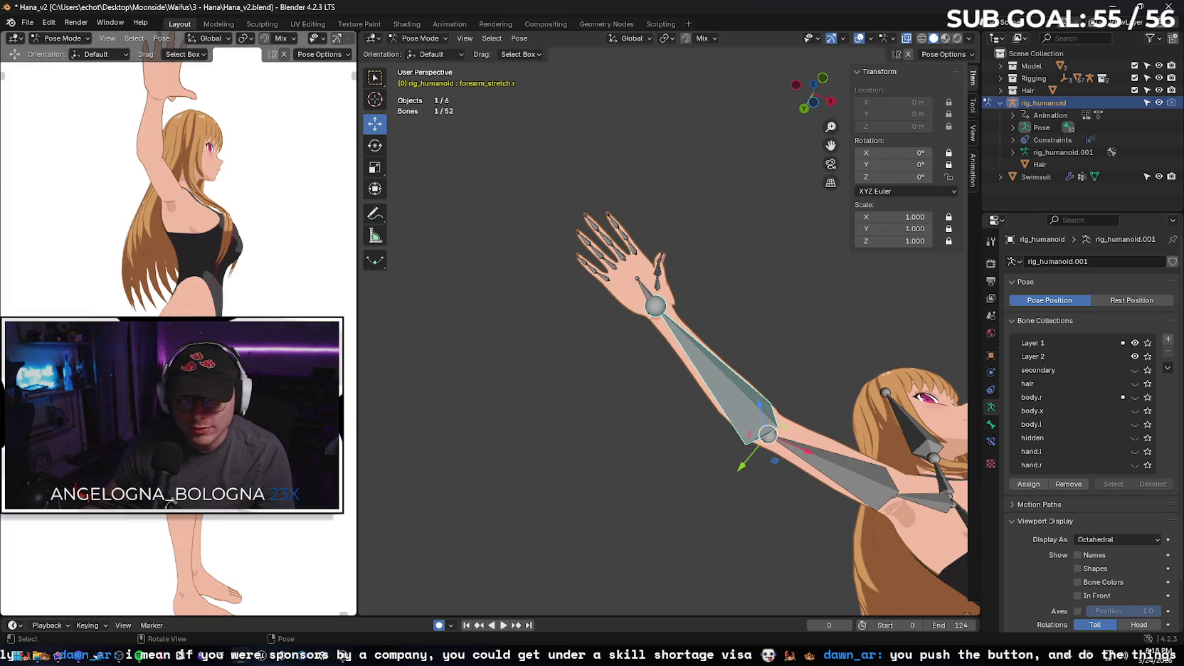
pyautogui.moveTo(178, 213)
pyautogui.mouseDown()
pyautogui.moveTo(68, 202)
pyautogui.moveTo(288, 263)
pyautogui.moveTo(209, 223)
pyautogui.moveTo(271, 307)
pyautogui.mouseUp()
pyautogui.press(']')
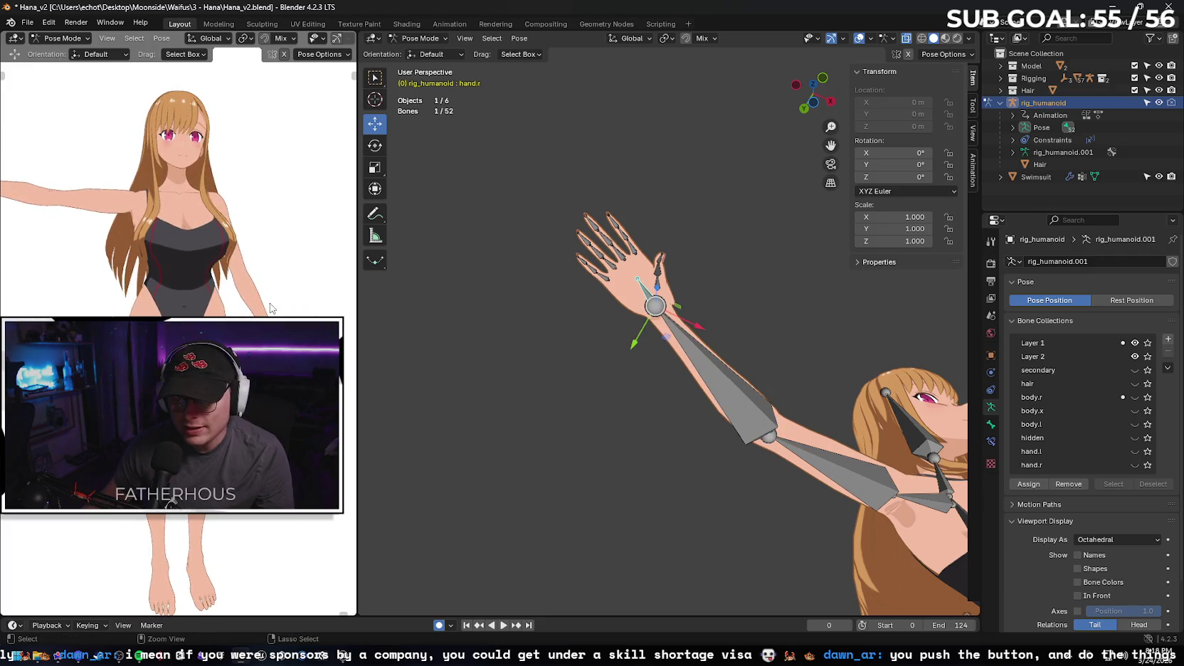
pyautogui.press('[')
pyautogui.press('[')
pyautogui.hotkey('alt', 'r')
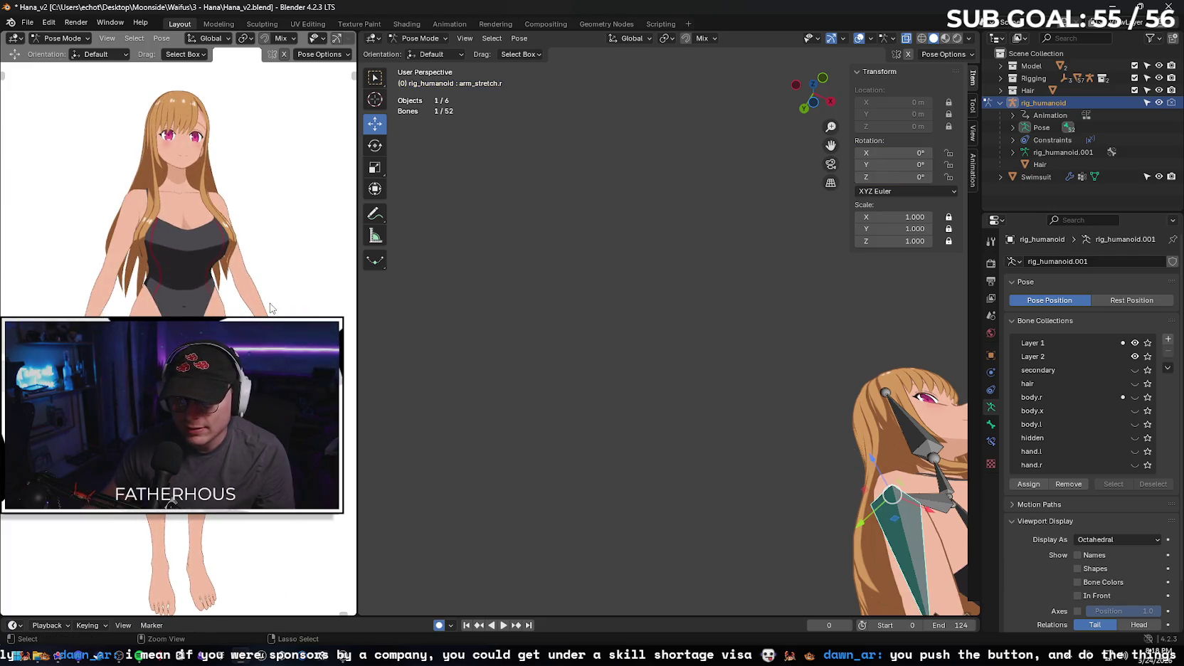
# - Add the right forearm, hand and thumb bones to the selection
pyautogui.moveTo(633, 294)
pyautogui.mouseDown()
pyautogui.moveTo(527, 338)
pyautogui.moveTo(603, 373)
pyautogui.moveTo(707, 291)
pyautogui.mouseUp()
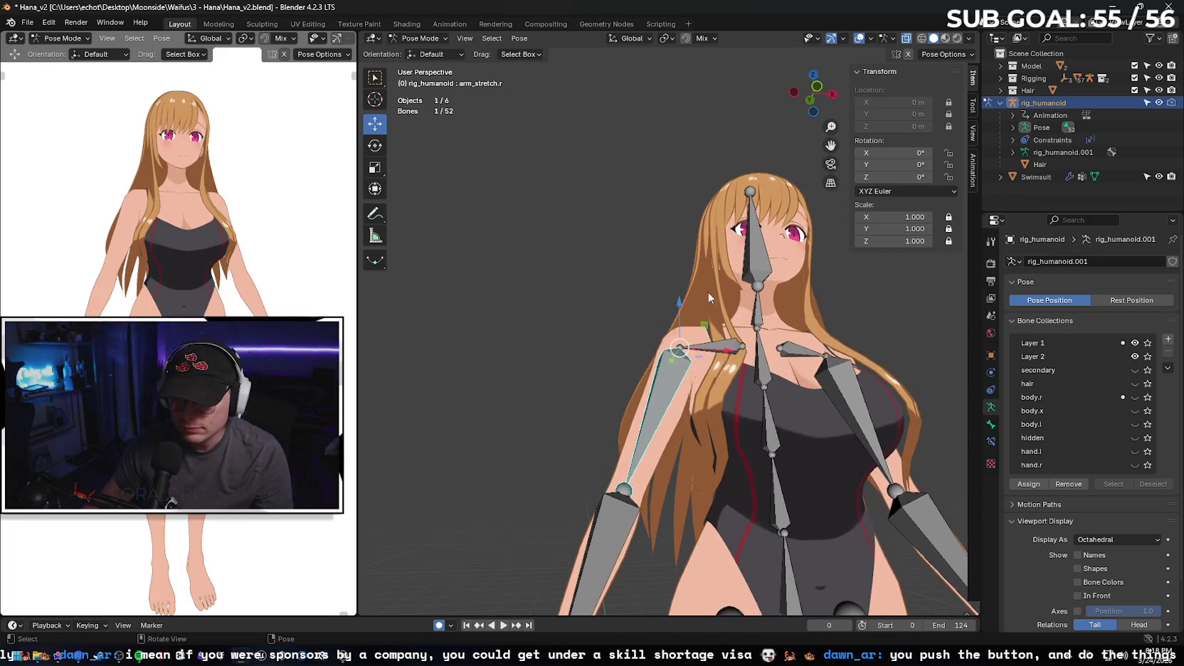
pyautogui.scroll(-2, 707, 292)
pyautogui.scroll(1, 627, 331)
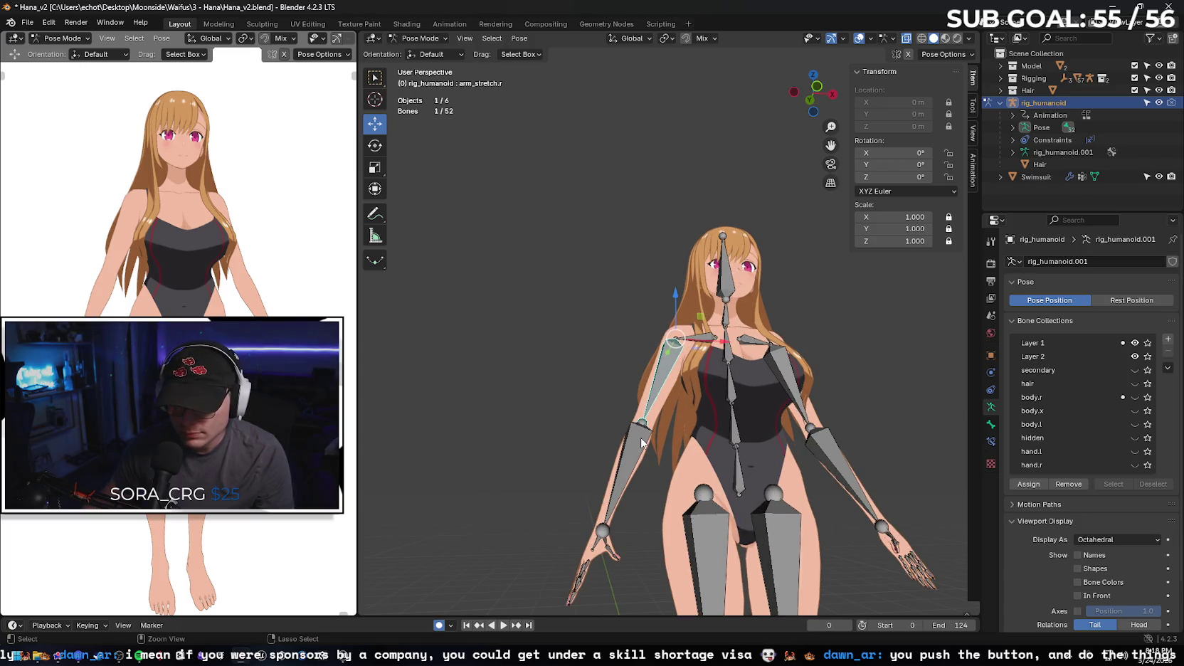
pyautogui.moveTo(577, 325)
pyautogui.mouseDown()
pyautogui.moveTo(582, 384)
pyautogui.moveTo(621, 402)
pyautogui.mouseUp()
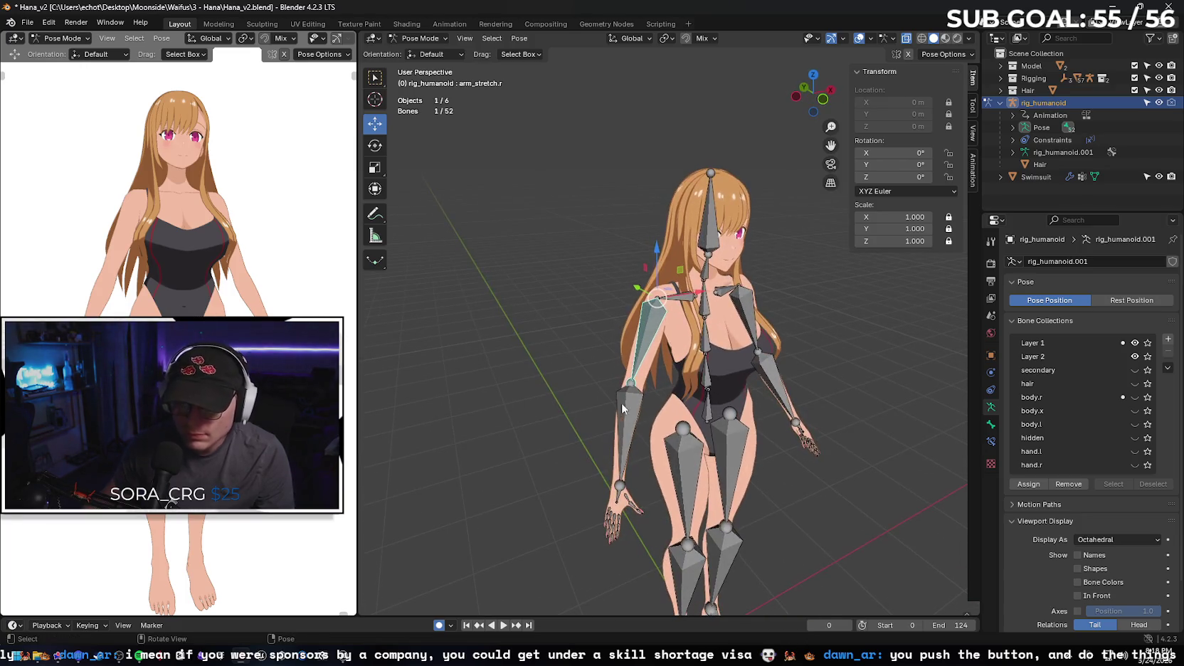
pyautogui.keyDown('shift'); pyautogui.click(628, 422); pyautogui.keyUp('shift')
pyautogui.scroll(1, 613, 537)
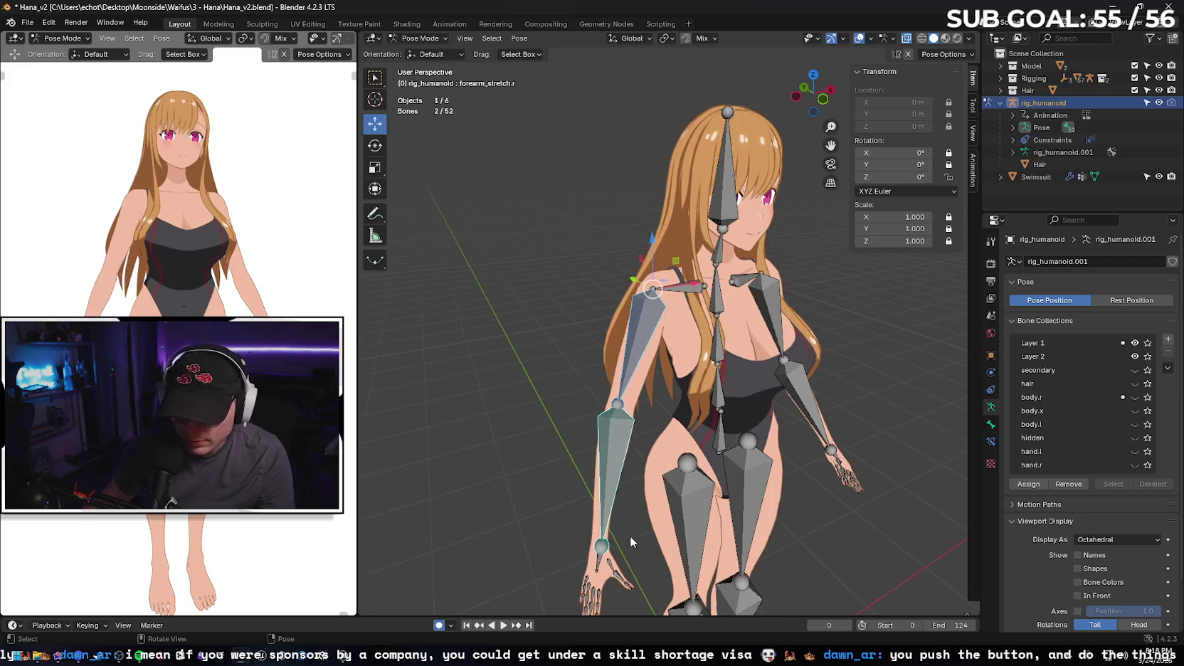
pyautogui.moveTo(630, 542); pyautogui.dragTo(616, 559)
pyautogui.keyDown('shift'); pyautogui.click(597, 562); pyautogui.keyUp('shift')
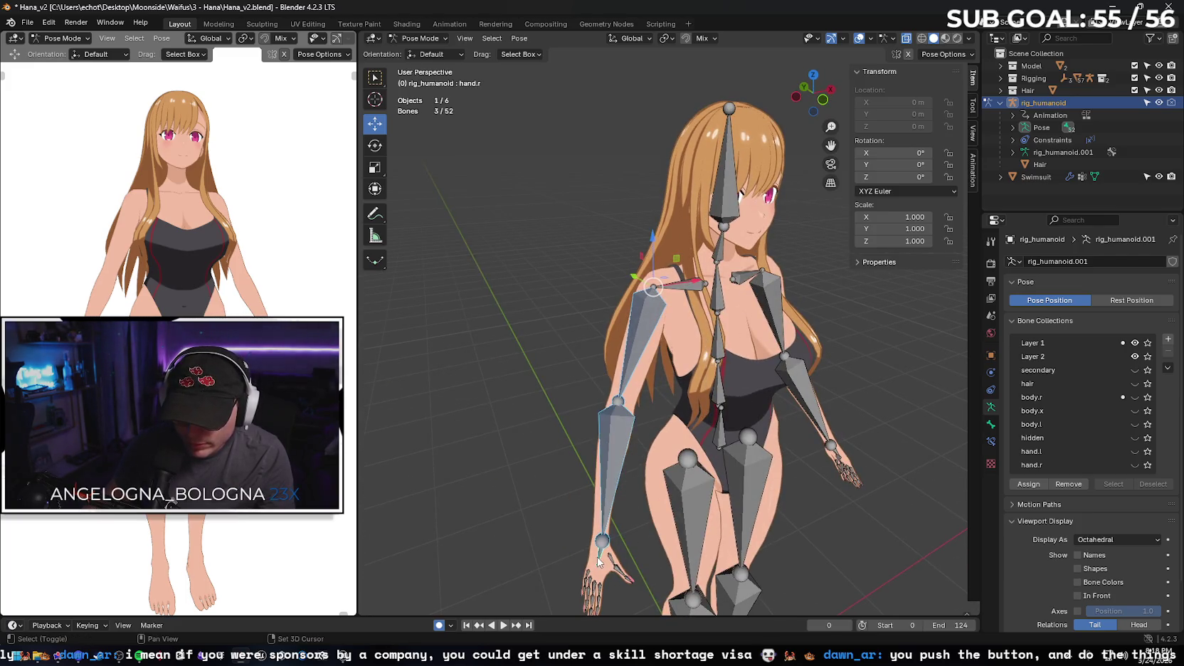
pyautogui.keyDown('shift'); pyautogui.click(611, 560); pyautogui.keyUp('shift')
pyautogui.keyDown('shift'); pyautogui.click(622, 574); pyautogui.keyUp('shift')
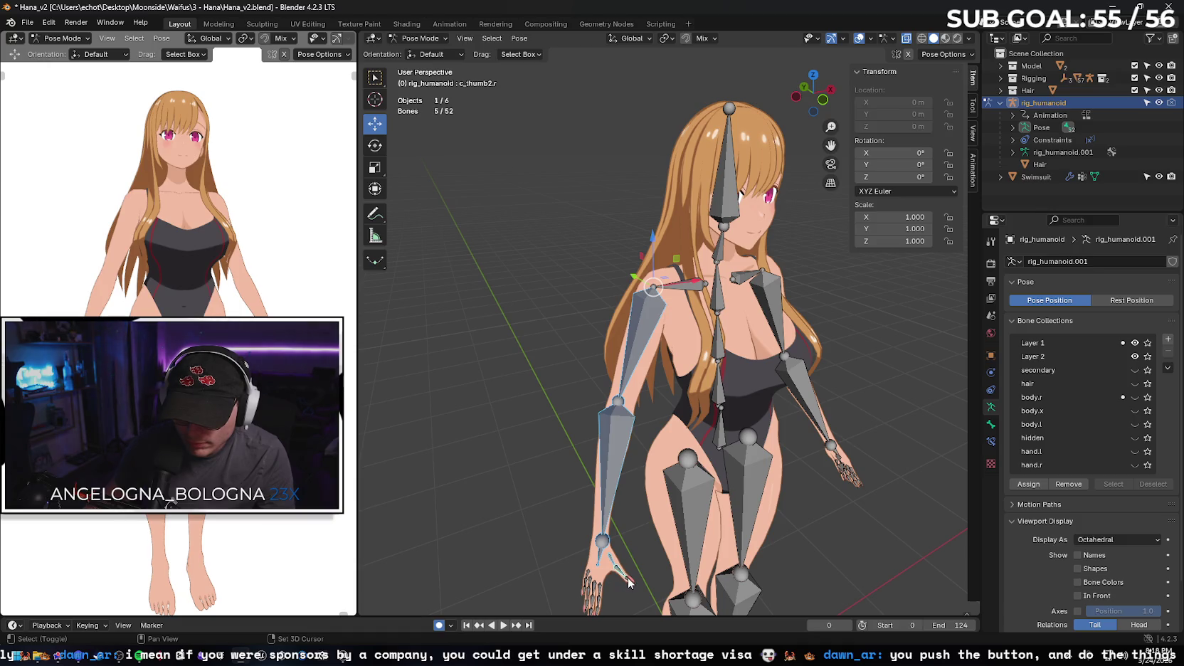
# - Add the pinky, ring, middle and index finger bones, then start rotating the arm outward
pyautogui.moveTo(646, 540); pyautogui.dragTo(601, 558)
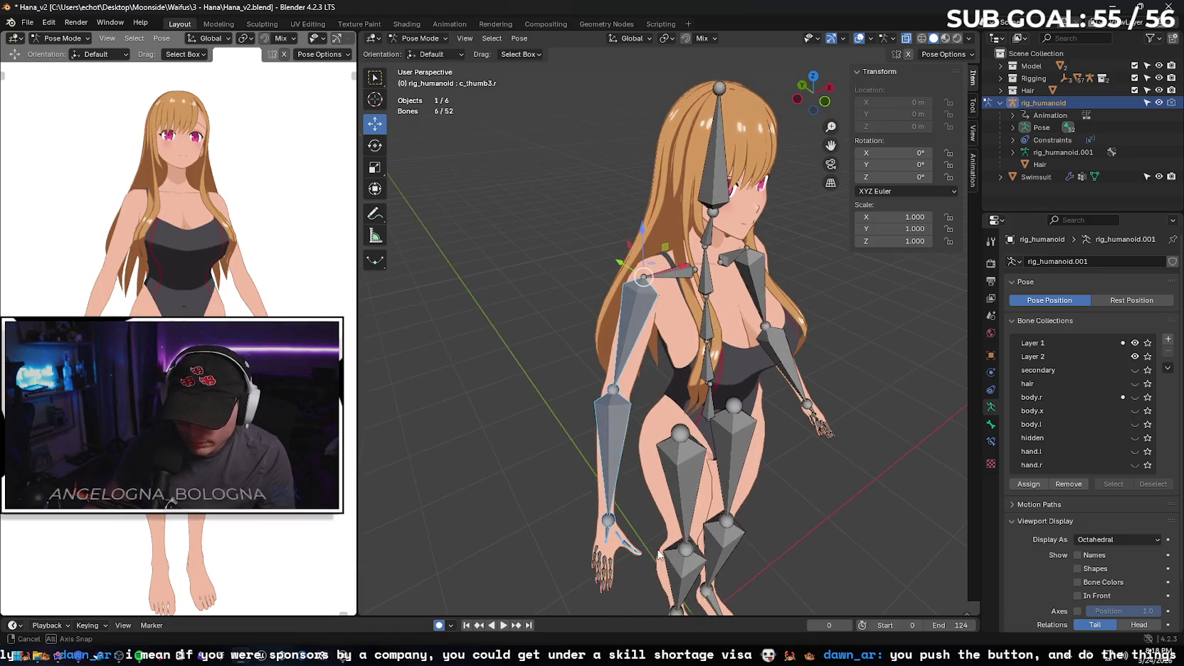
pyautogui.keyDown('shift'); pyautogui.click(597, 554); pyautogui.keyUp('shift')
pyautogui.keyDown('shift'); pyautogui.click(594, 560); pyautogui.keyUp('shift')
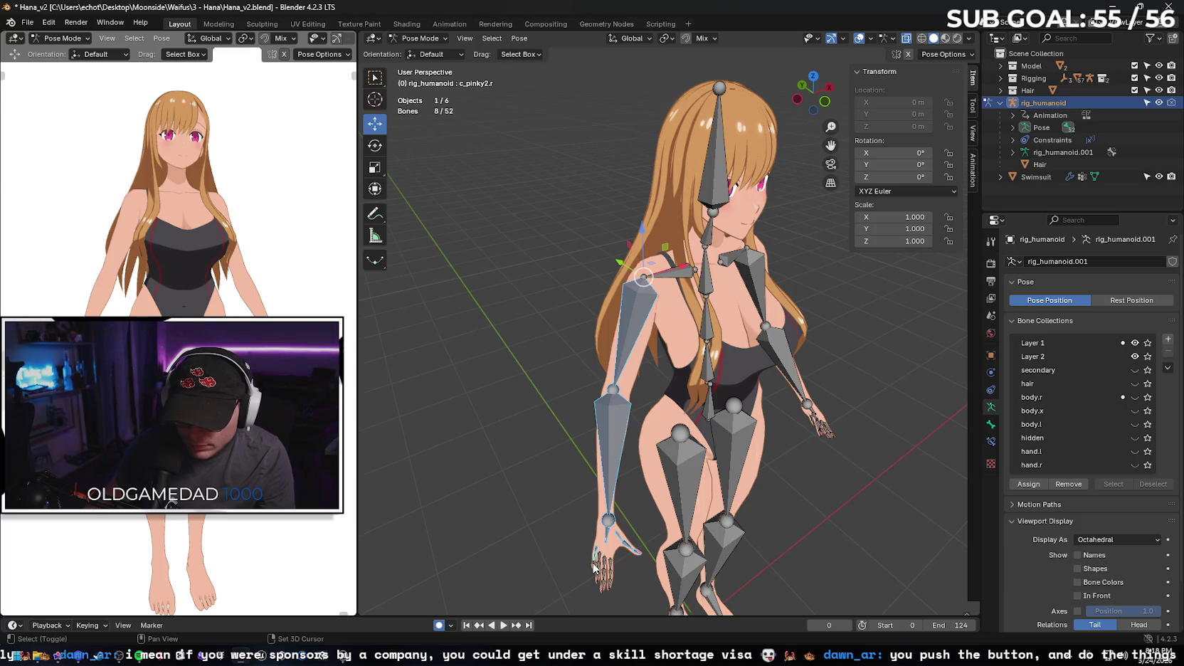
pyautogui.keyDown('shift'); pyautogui.click(600, 558); pyautogui.keyUp('shift')
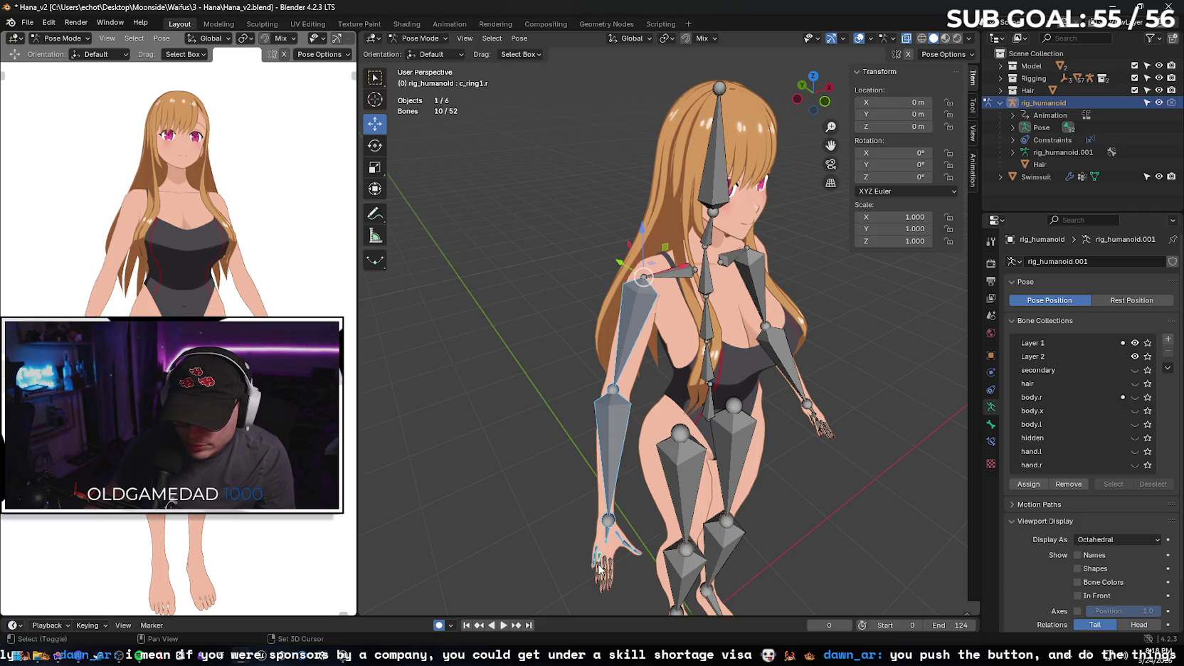
pyautogui.keyDown('shift'); pyautogui.click(599, 580); pyautogui.keyUp('shift')
pyautogui.keyDown('shift'); pyautogui.click(605, 564); pyautogui.keyUp('shift')
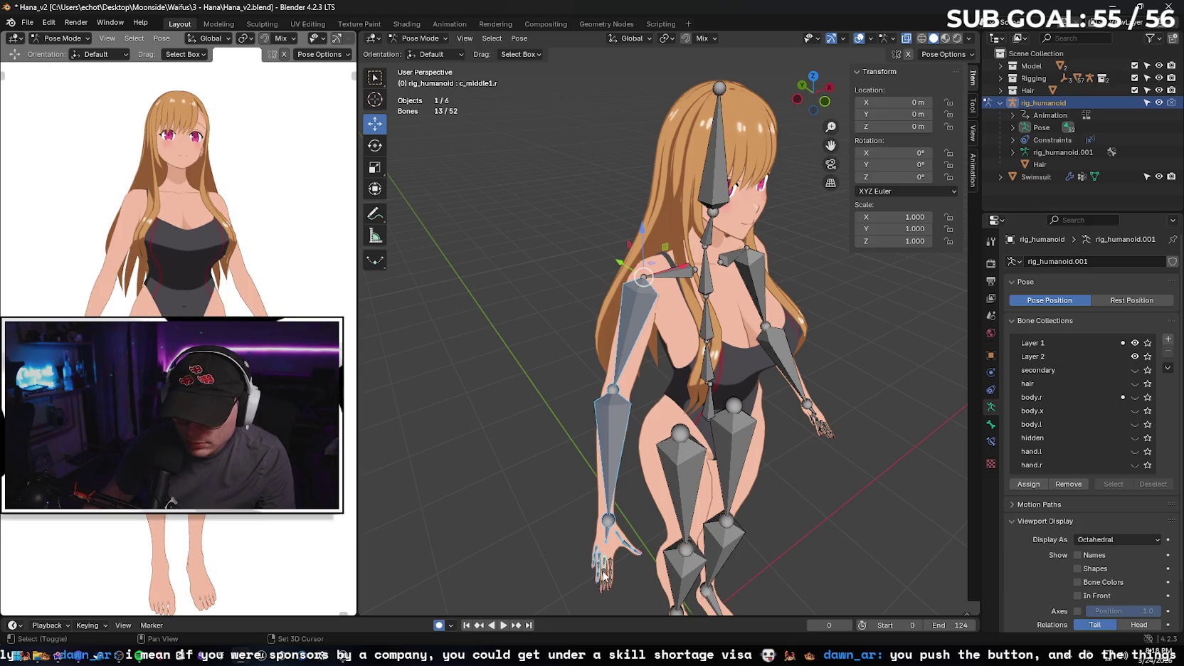
pyautogui.keyDown('shift'); pyautogui.click(606, 583); pyautogui.keyUp('shift')
pyautogui.keyDown('shift'); pyautogui.click(611, 569); pyautogui.keyUp('shift')
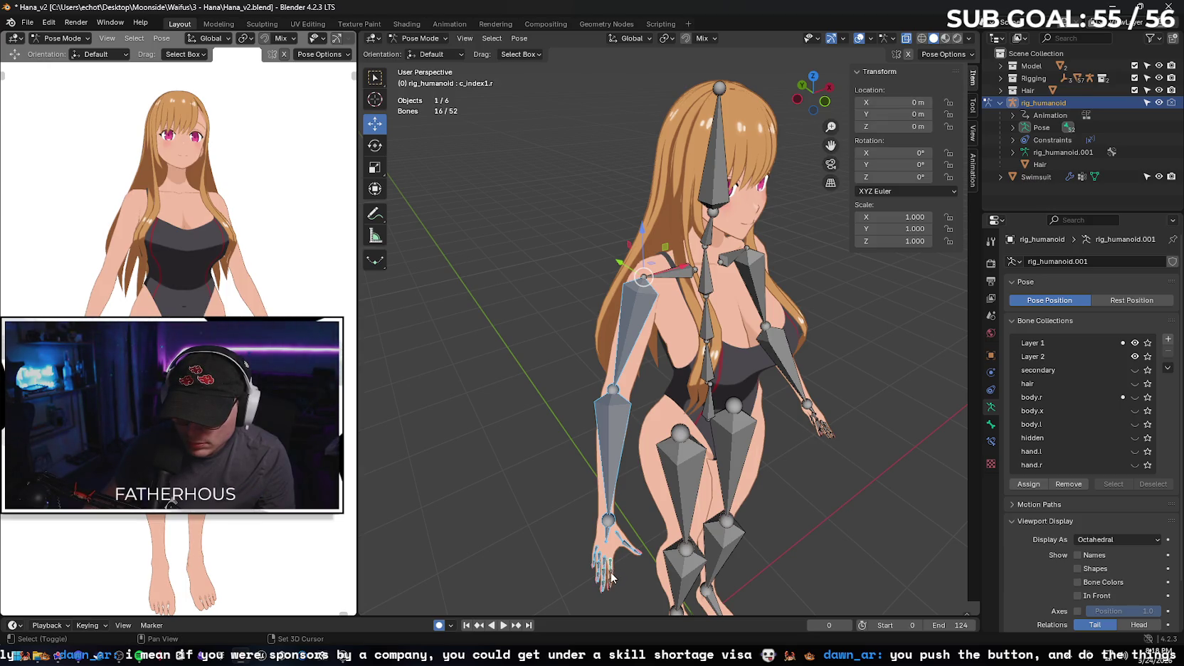
pyautogui.keyDown('shift'); pyautogui.click(608, 585); pyautogui.keyUp('shift')
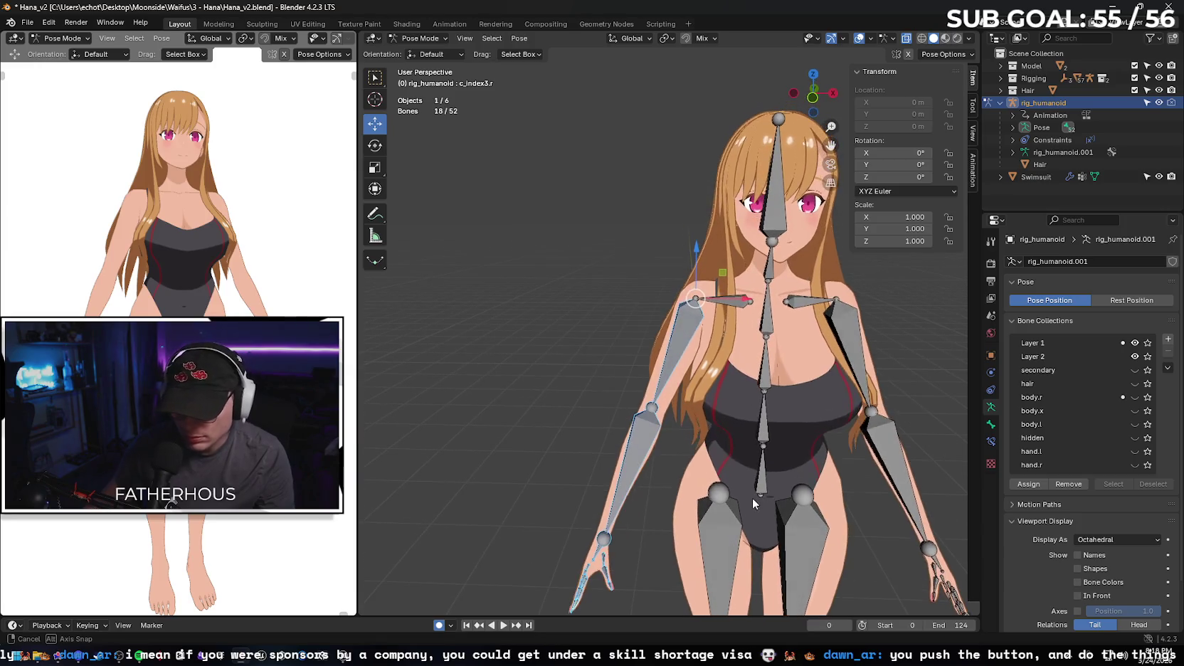
pyautogui.press('r')
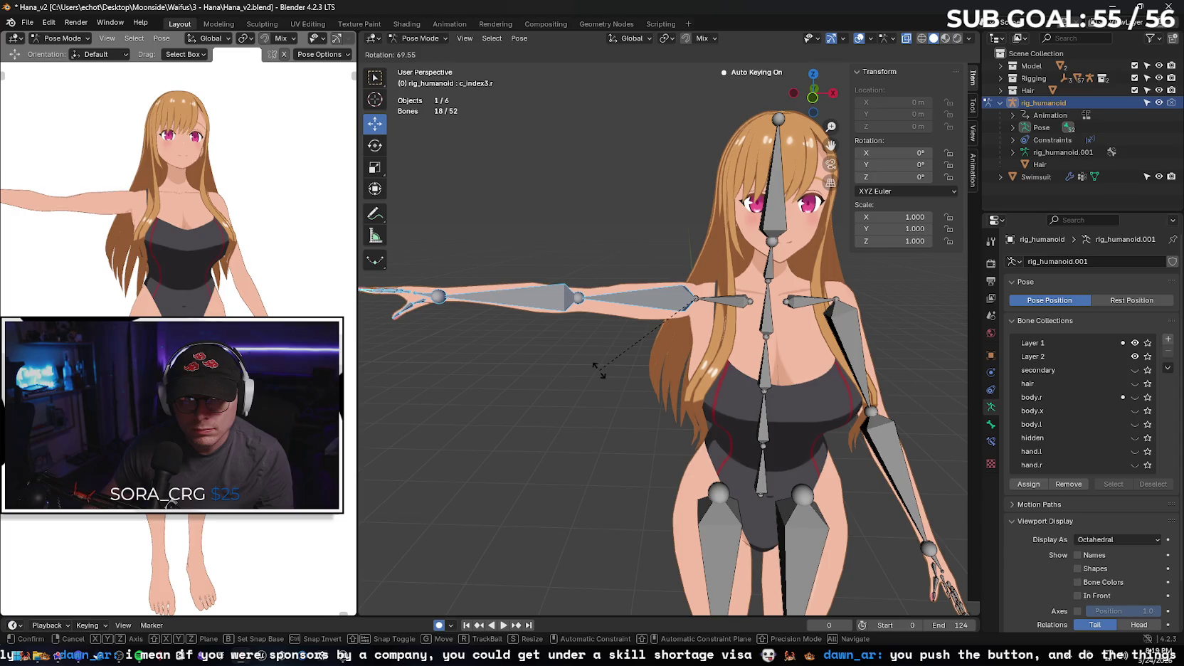
# - Confirm the arm rotation at 69.5°, view it from the side and deselect all bones
pyautogui.click(599, 369)
pyautogui.moveTo(580, 358)
pyautogui.mouseDown()
pyautogui.moveTo(639, 282)
pyautogui.moveTo(734, 299)
pyautogui.moveTo(678, 177)
pyautogui.mouseUp()
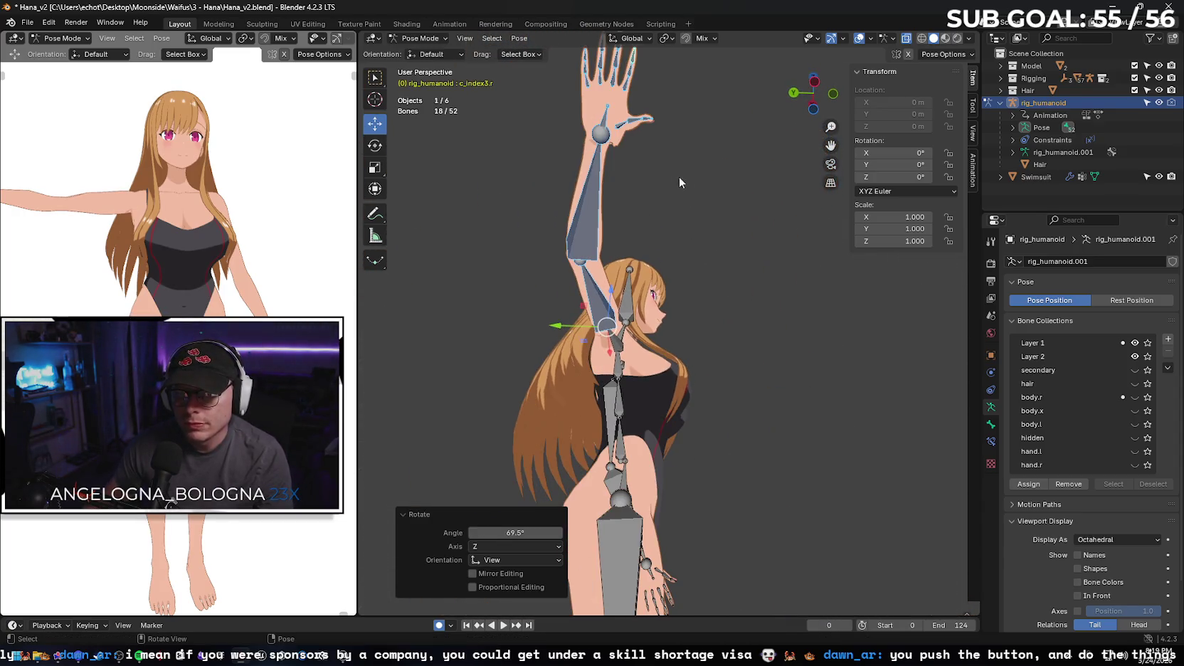
pyautogui.moveTo(735, 151)
pyautogui.mouseDown()
pyautogui.moveTo(728, 131)
pyautogui.moveTo(713, 143)
pyautogui.moveTo(688, 123)
pyautogui.moveTo(671, 270)
pyautogui.moveTo(671, 179)
pyautogui.moveTo(688, 162)
pyautogui.mouseUp()
pyautogui.click(696, 144)
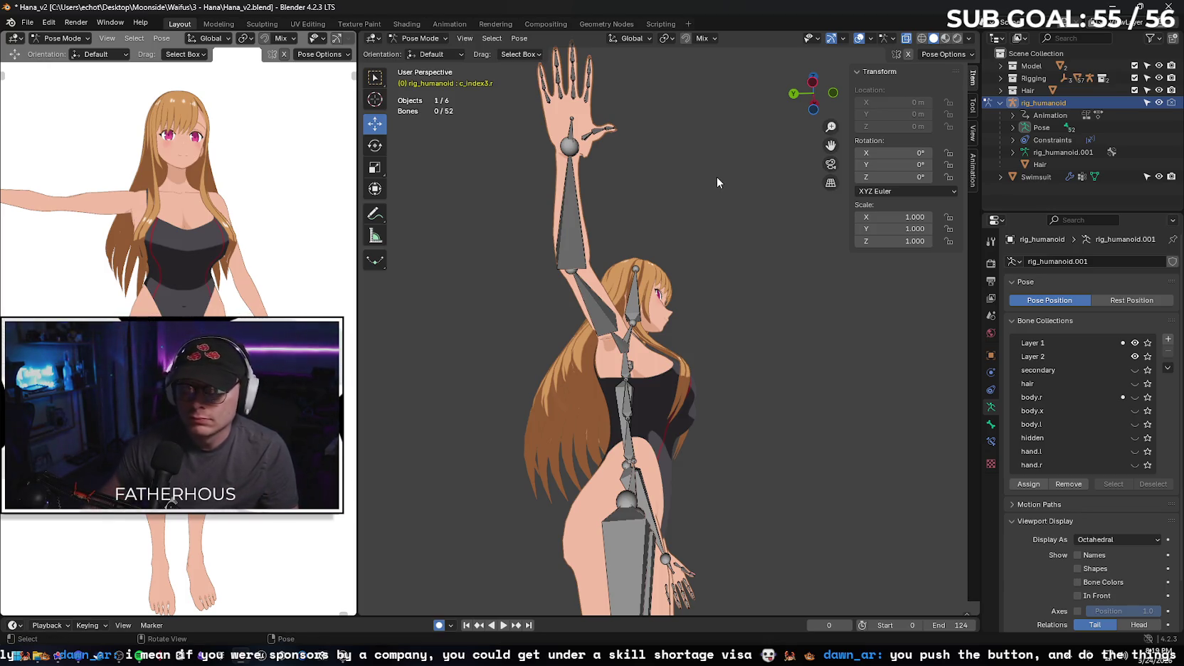
# - Screenshot the region showing the posed arm and return to the browser
pyautogui.press('super+shift+s')
pyautogui.moveTo(359, 32)
pyautogui.mouseDown()
pyautogui.moveTo(706, 251)
pyautogui.moveTo(784, 294)
pyautogui.moveTo(851, 310)
pyautogui.mouseUp()
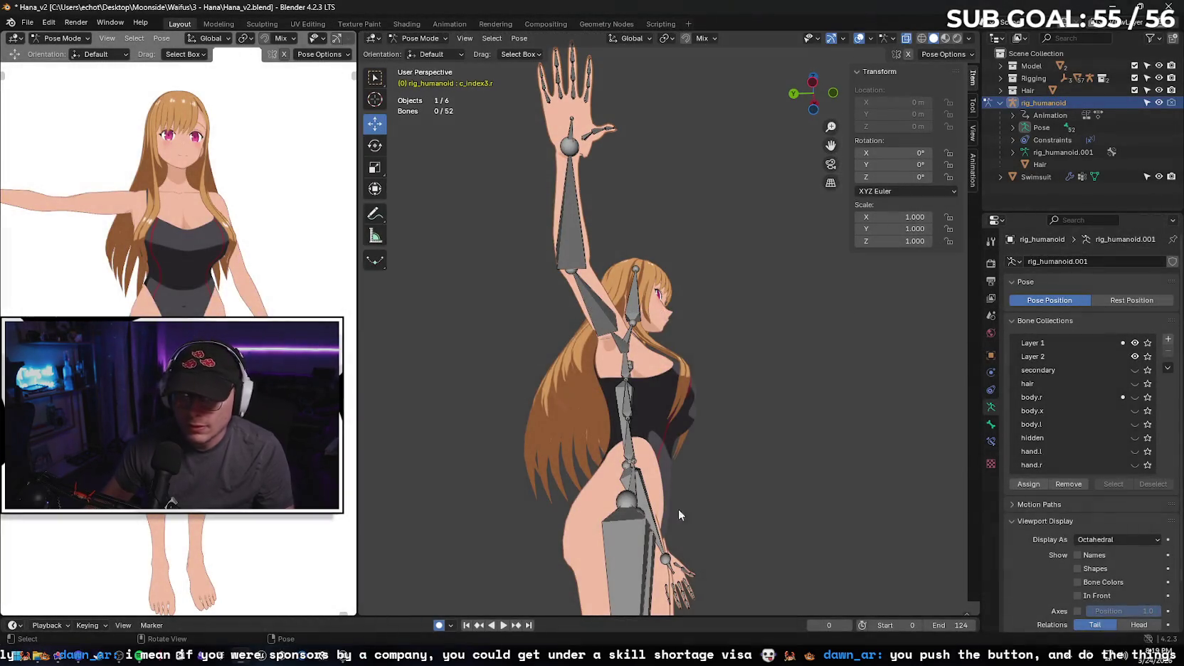
pyautogui.click(61, 656)
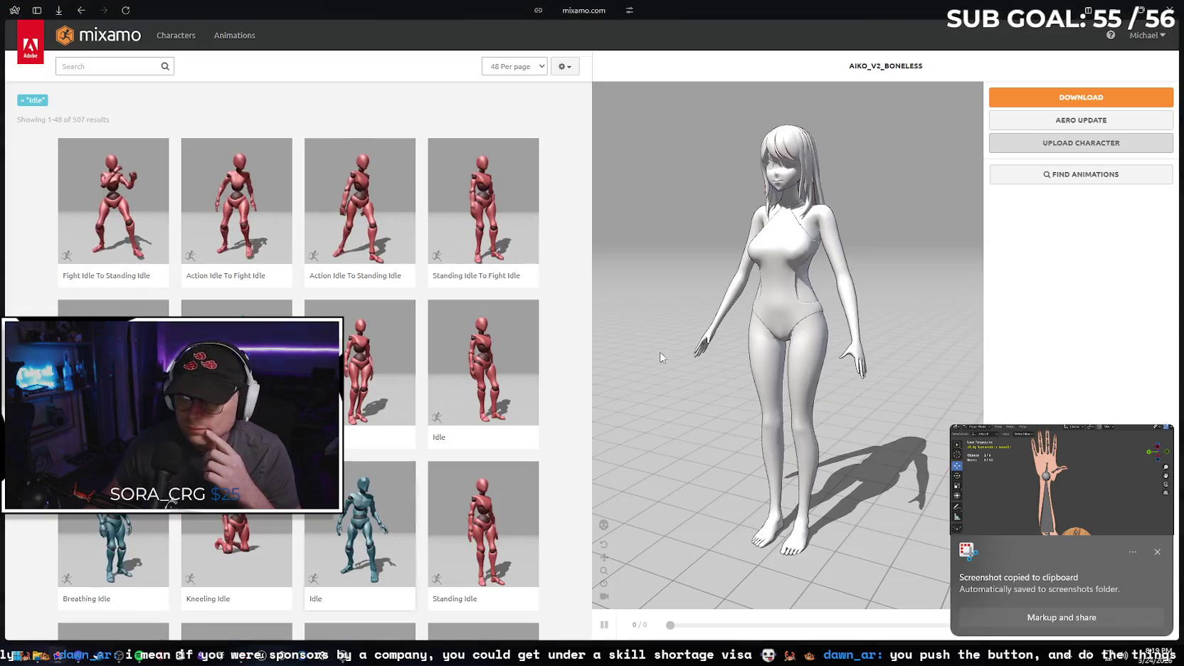
# - Switch to the Google Gemini chat tab and scroll to the prompt
pyautogui.click(38, 10)
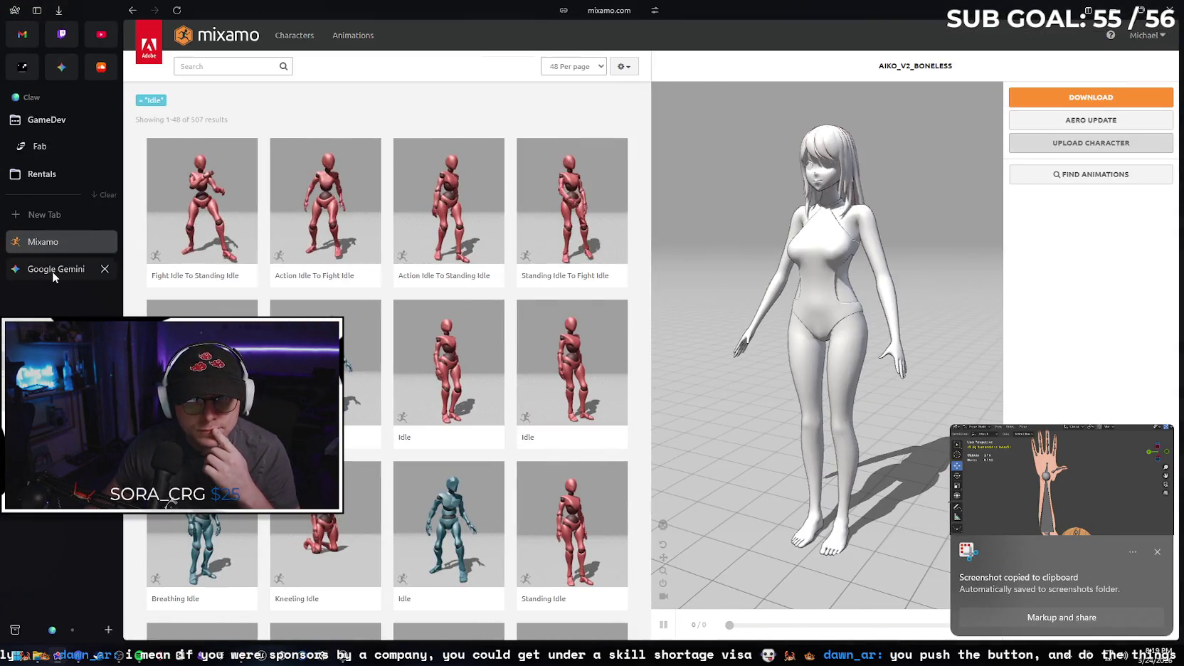
pyautogui.click(52, 271)
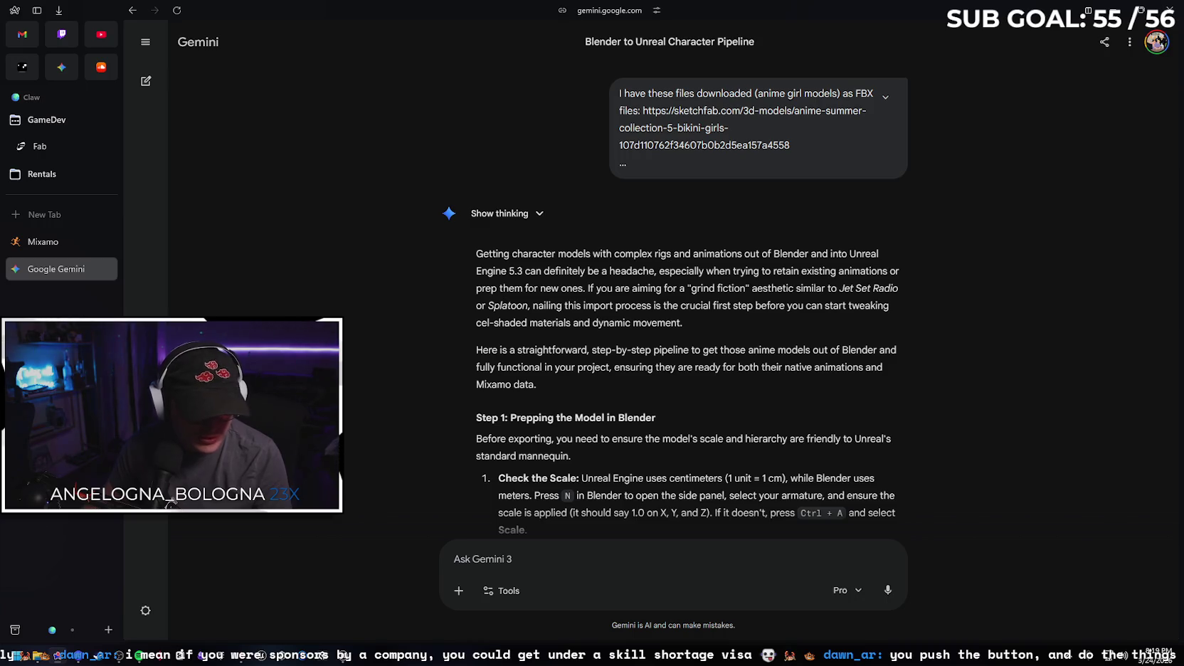
pyautogui.scroll(-20, 780, 441)
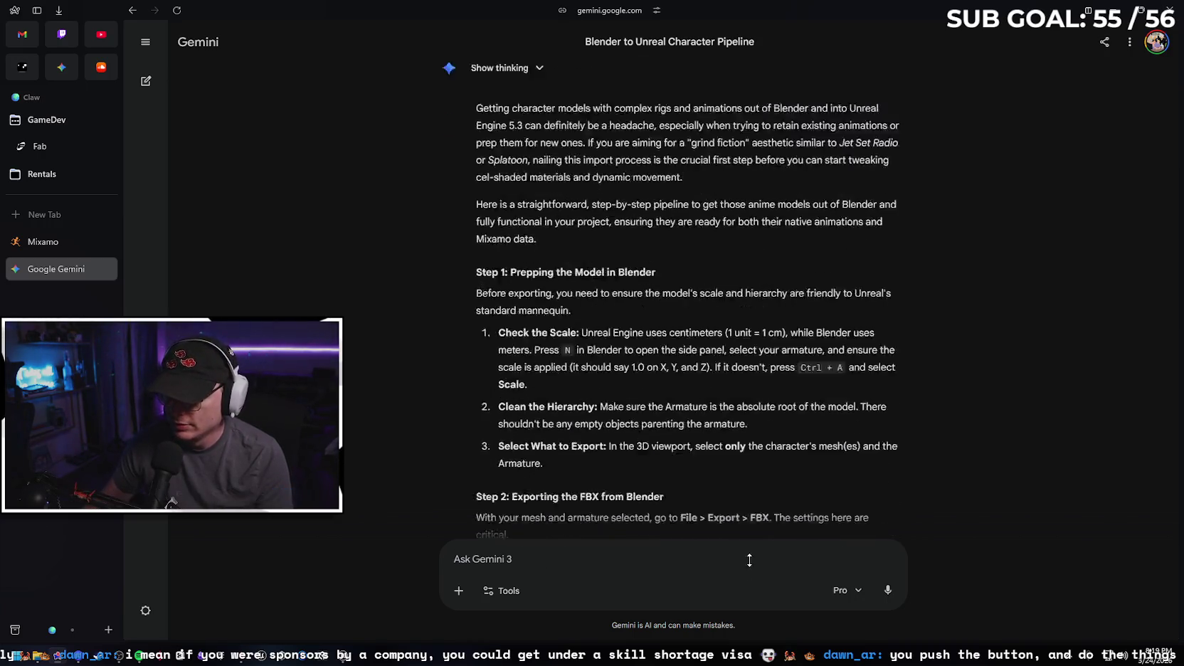
pyautogui.scroll(-20, 791, 634)
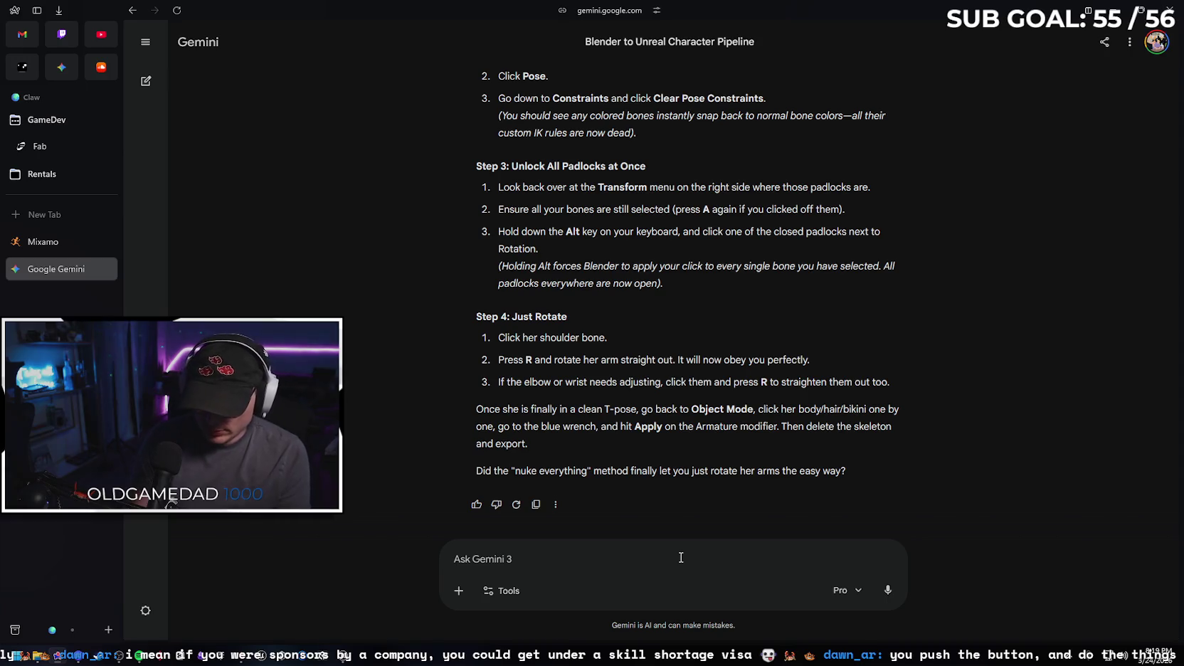
# - Send Gemini a message with the screenshot about the thumb's shark-fin shape appearing after rotation
pyautogui.write('it did but im getting this sort')
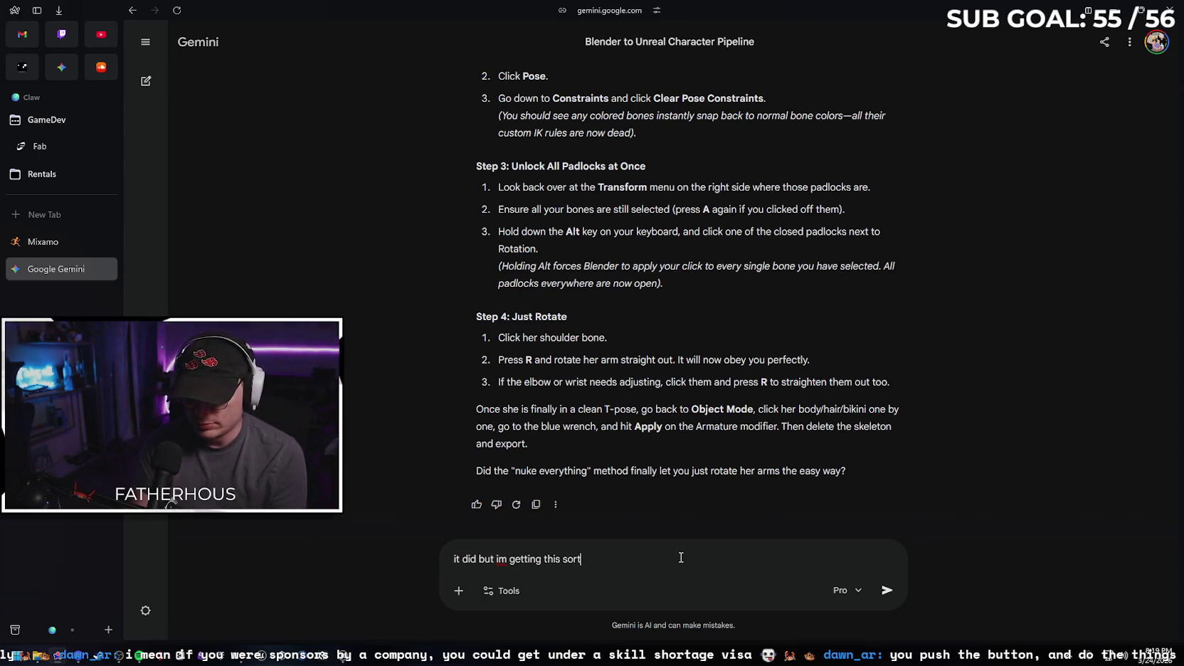
pyautogui.write(' of "shark fin')
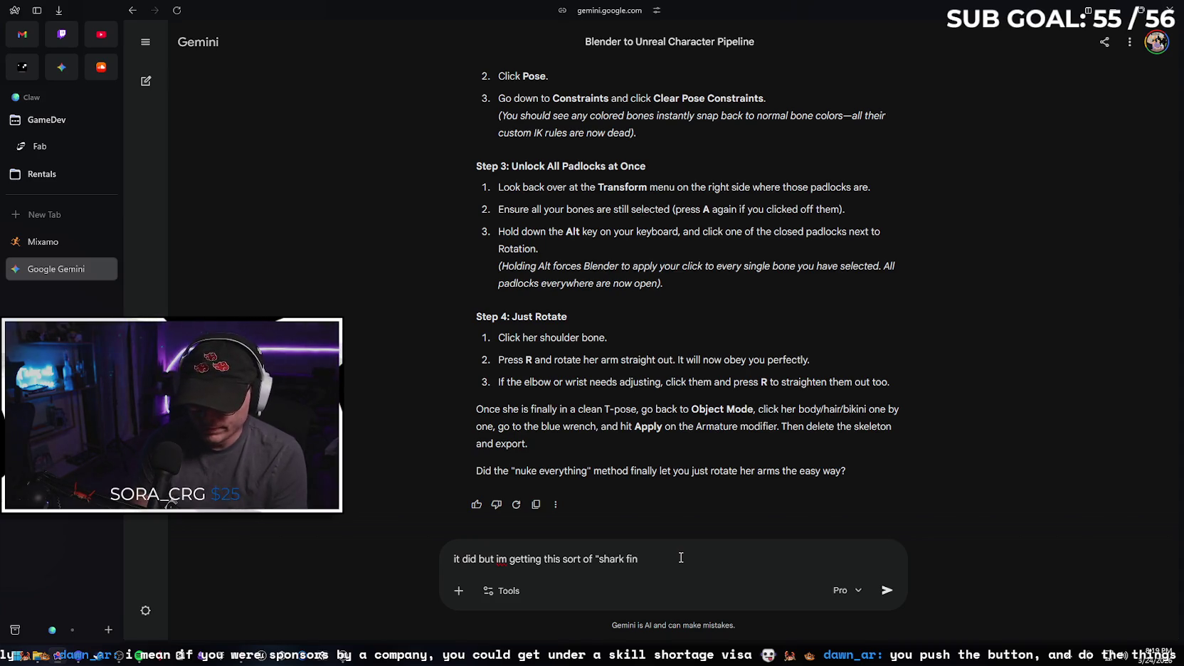
pyautogui.write('" out of the')
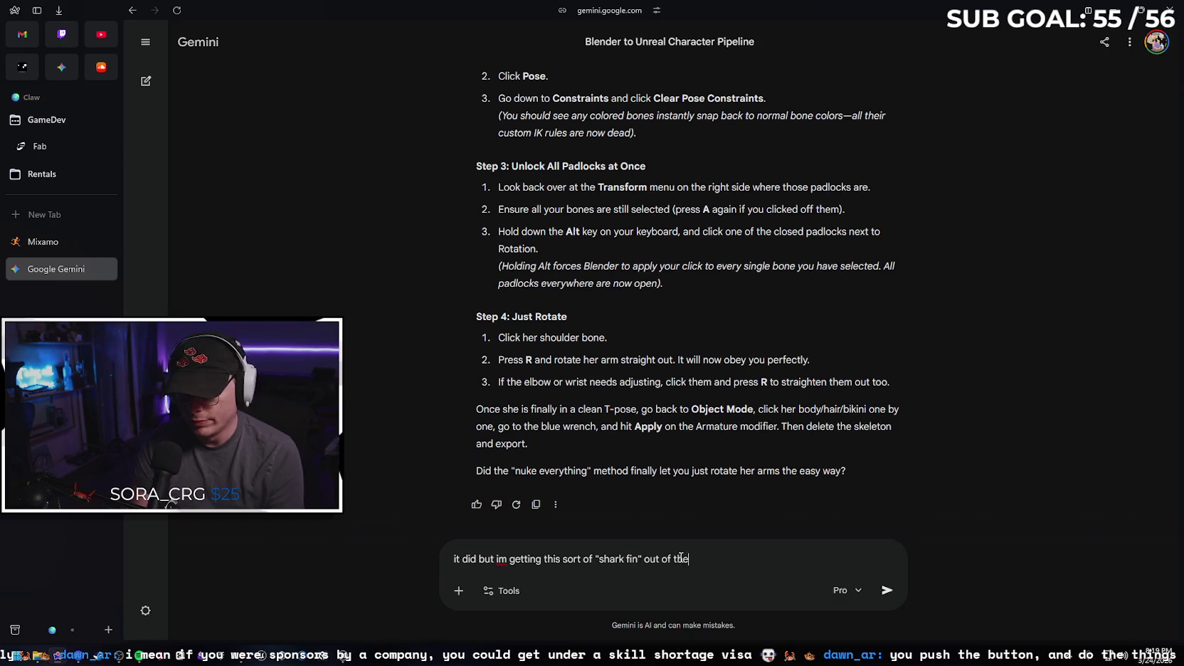
pyautogui.write(' models thumb when I rotate')
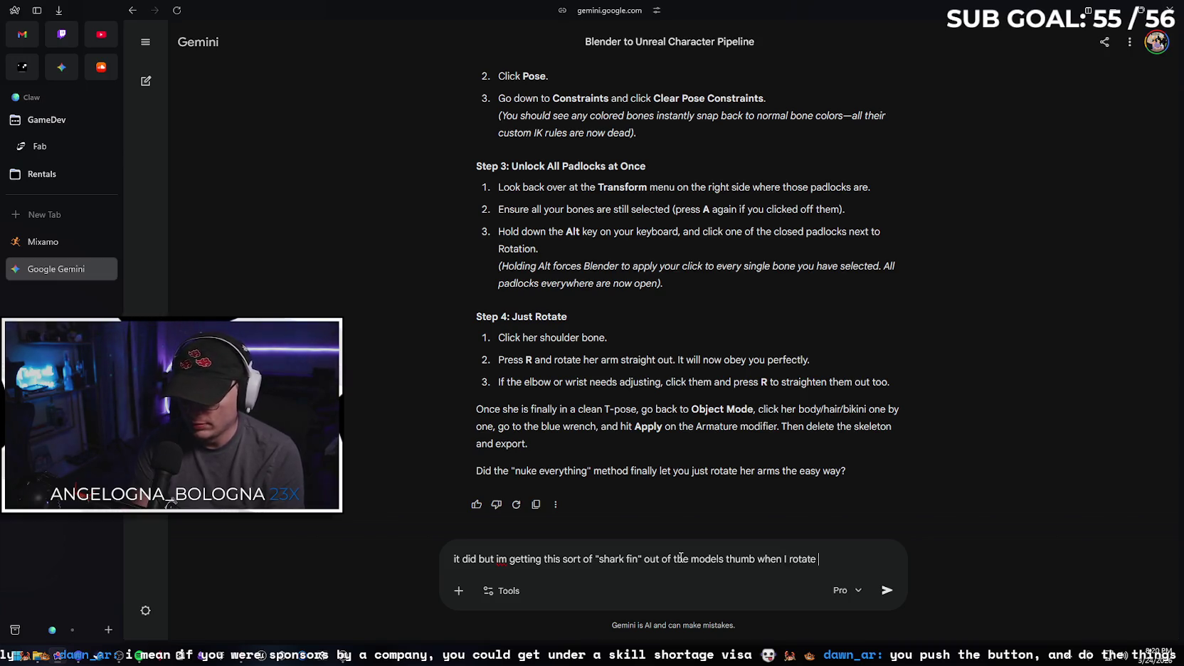
pyautogui.write('arm')
pyautogui.hotkey('ctrl', 'v')
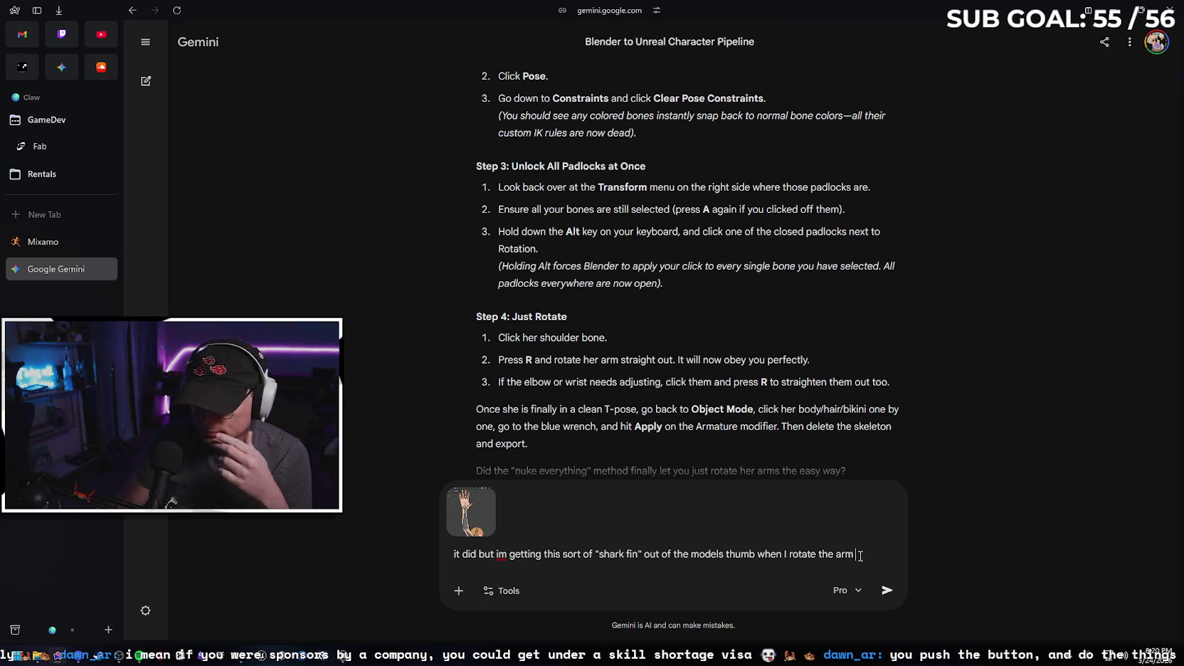
pyautogui.write('. Does')
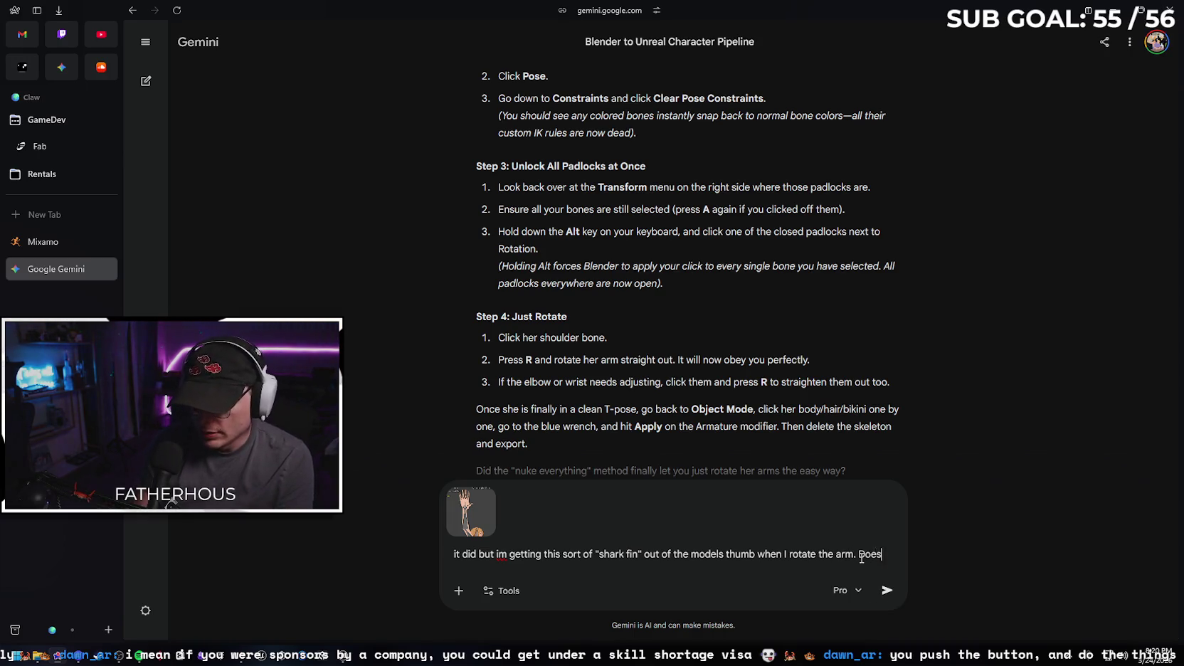
pyautogui.write('nt seem to be there ')
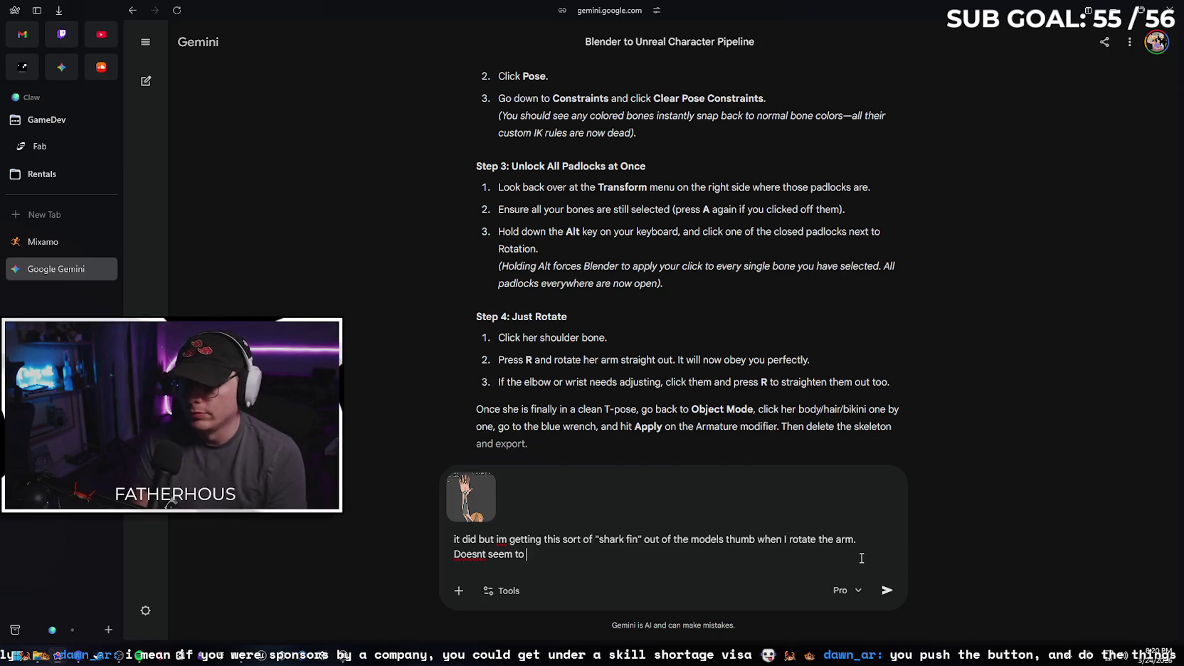
pyautogui.write('bef')
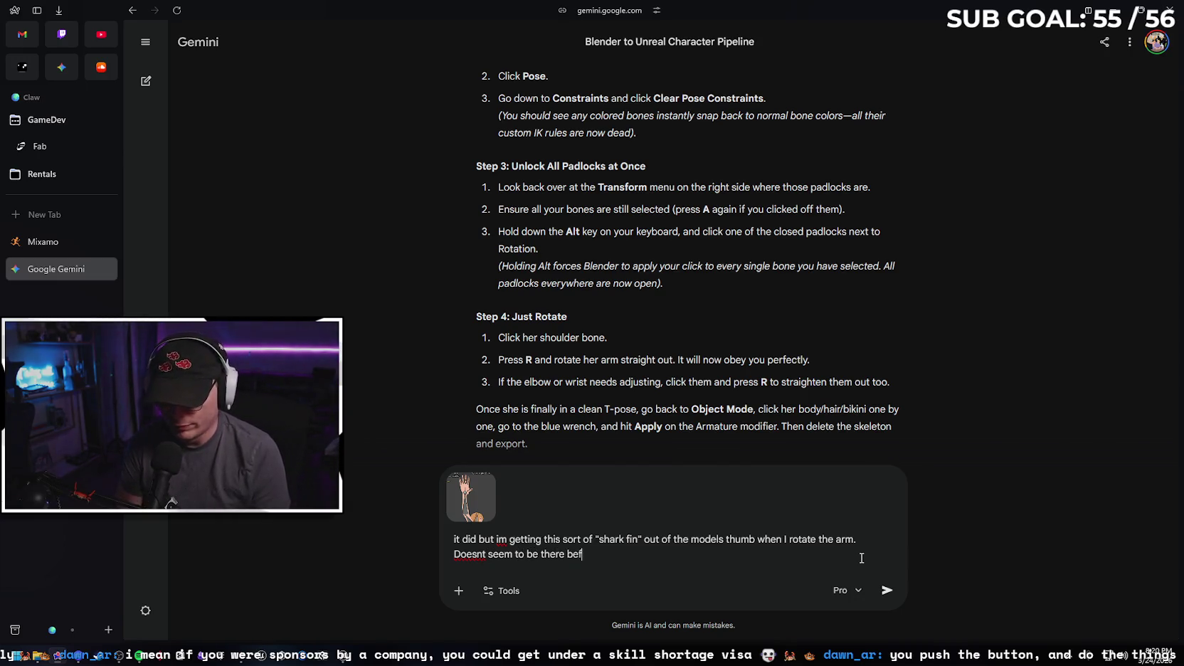
pyautogui.write('ore the ')
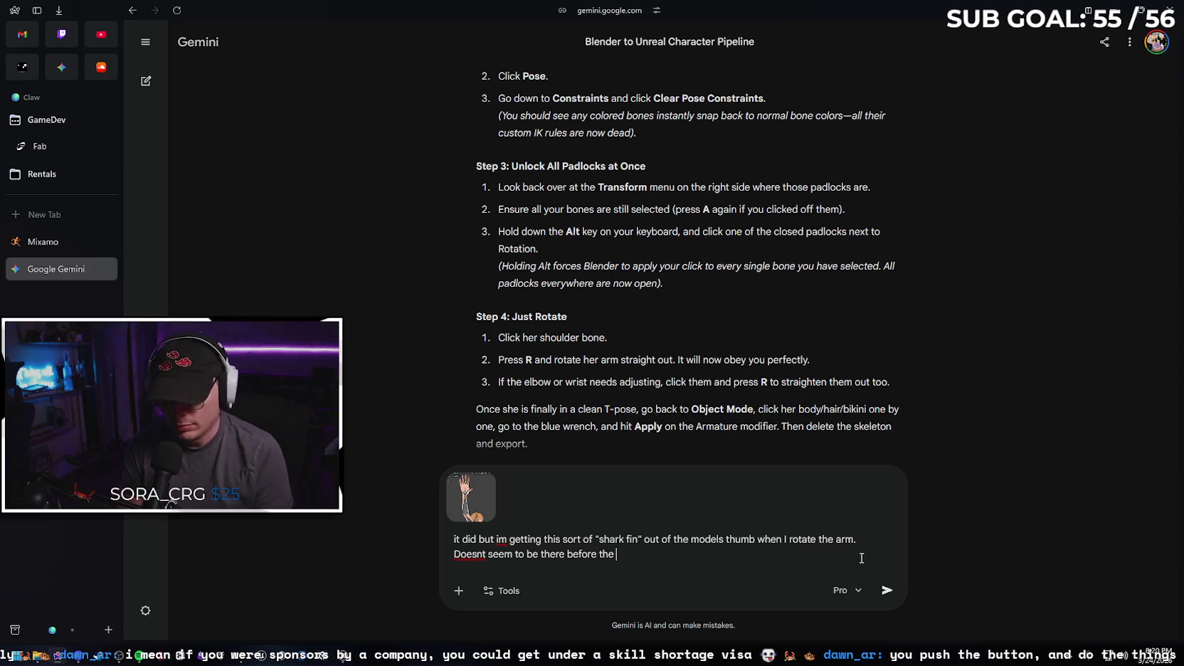
pyautogui.write('rotation')
pyautogui.press('Return')
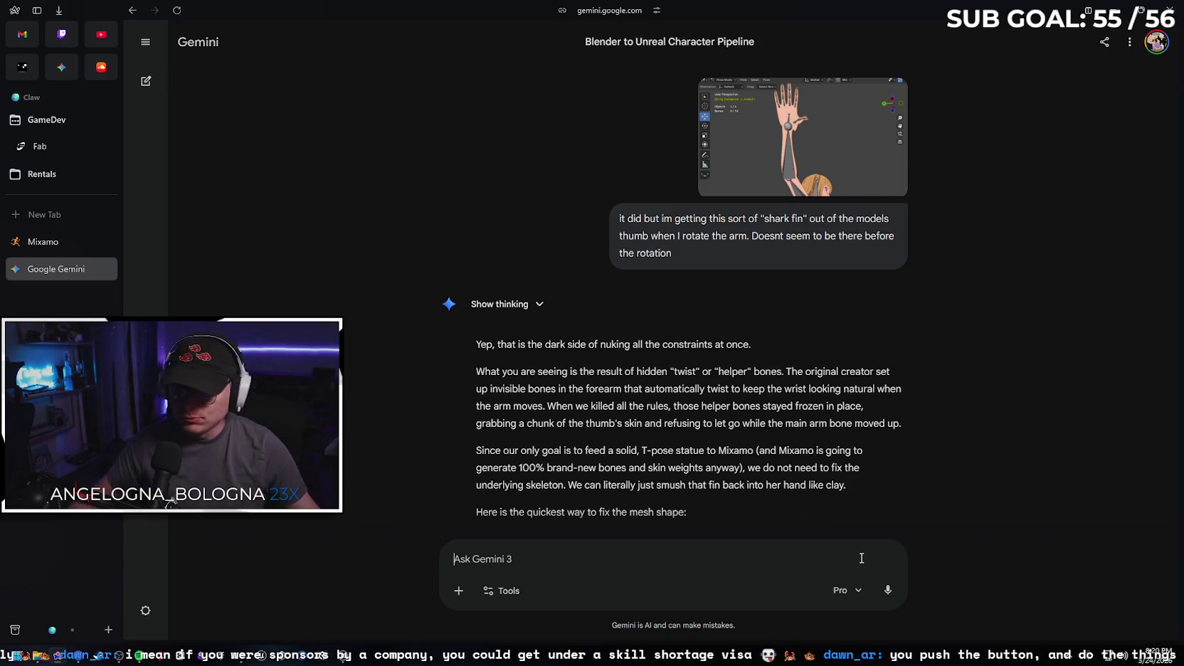
# - Read Gemini's freeze-and-sculpt reply and shrink the browser to reveal Blender
pyautogui.scroll(-1, 936, 411)
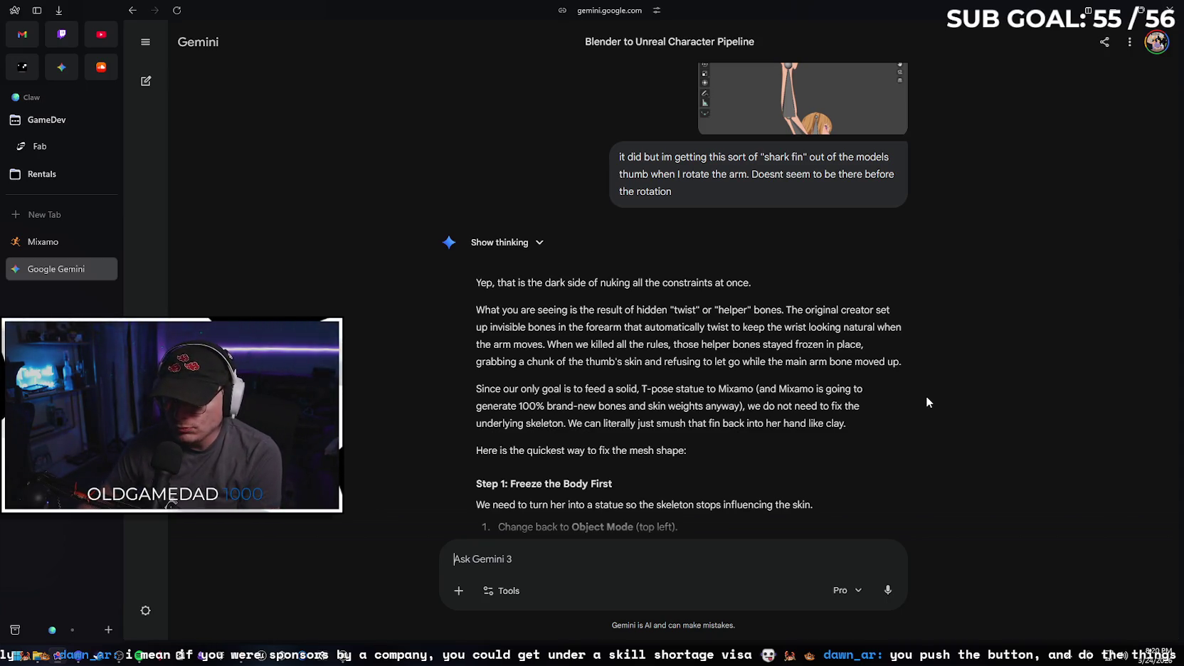
pyautogui.scroll(-3, 933, 380)
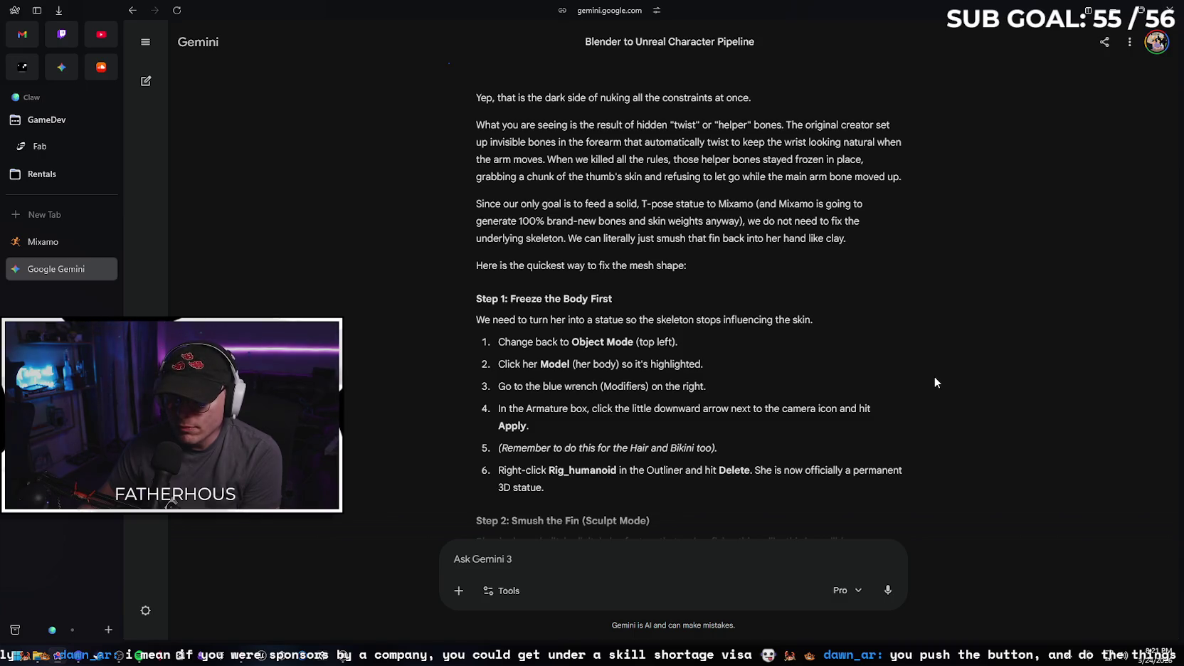
pyautogui.scroll(-1, 897, 354)
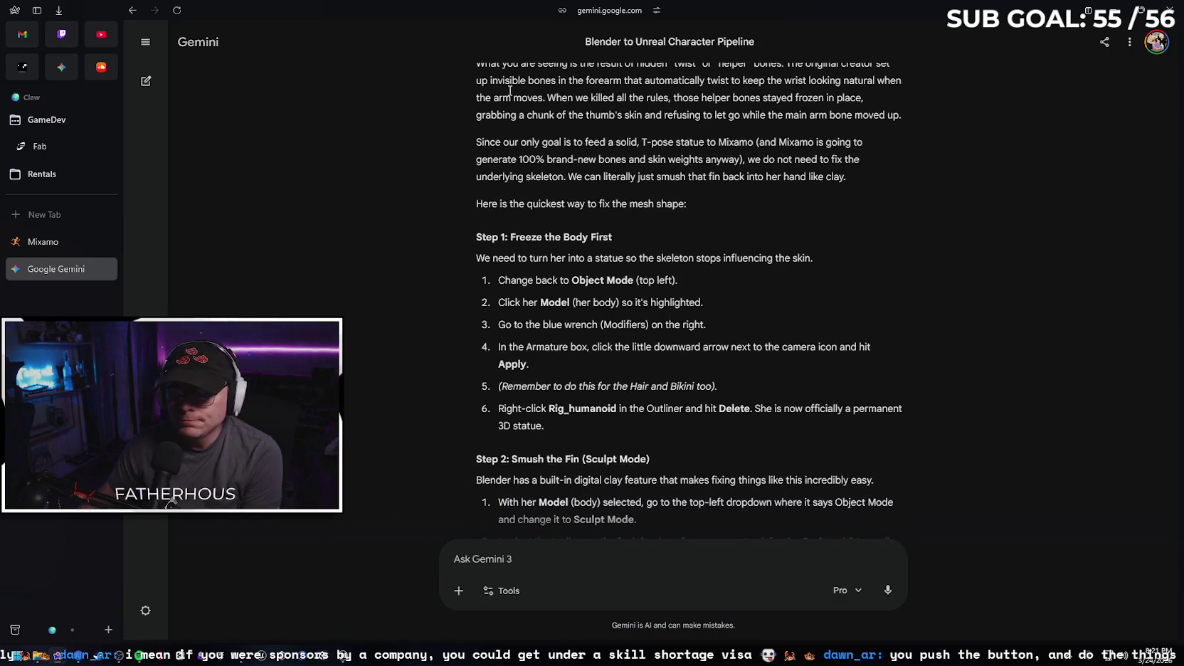
pyautogui.moveTo(841, 7)
pyautogui.mouseDown()
pyautogui.moveTo(1046, 264)
pyautogui.moveTo(1154, 246)
pyautogui.moveTo(1179, 263)
pyautogui.mouseUp()
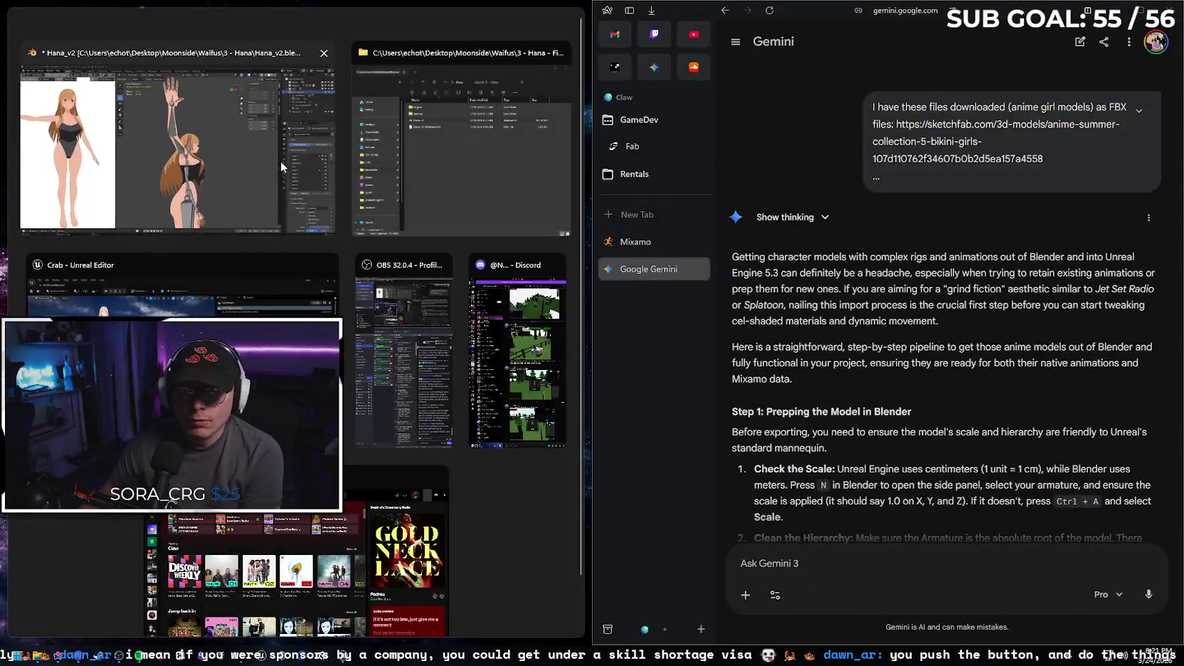
# - Place Blender beside the chat, zoom in on the raised hand and reread the instructions
pyautogui.click(273, 177)
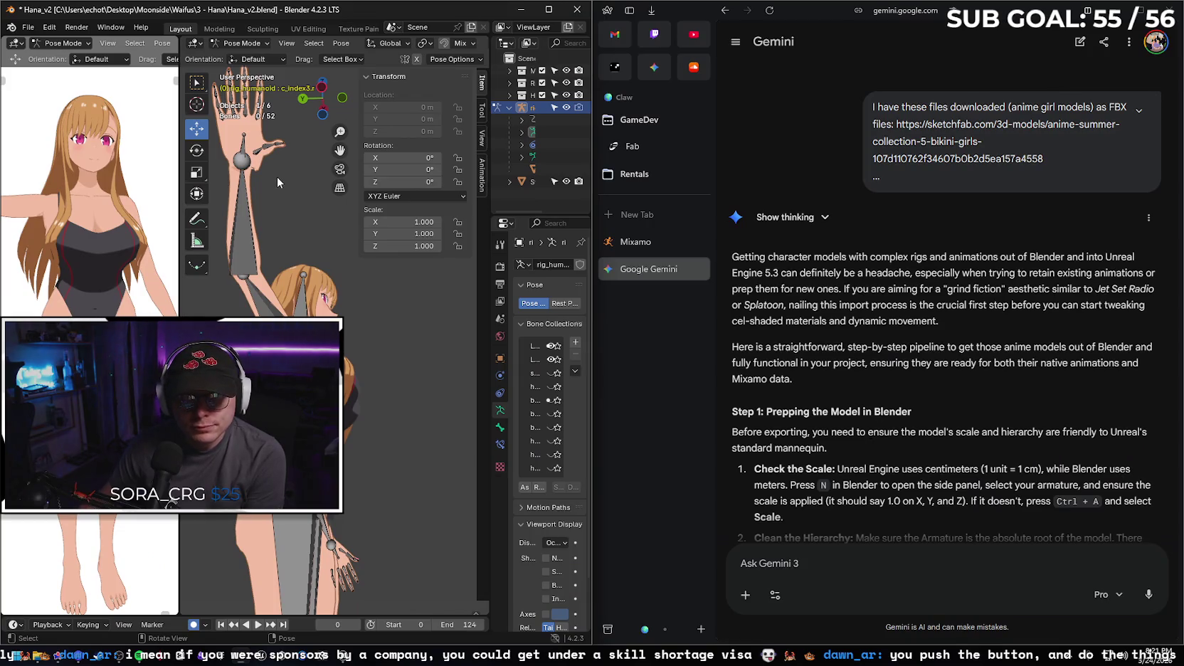
pyautogui.moveTo(277, 177); pyautogui.dragTo(292, 190)
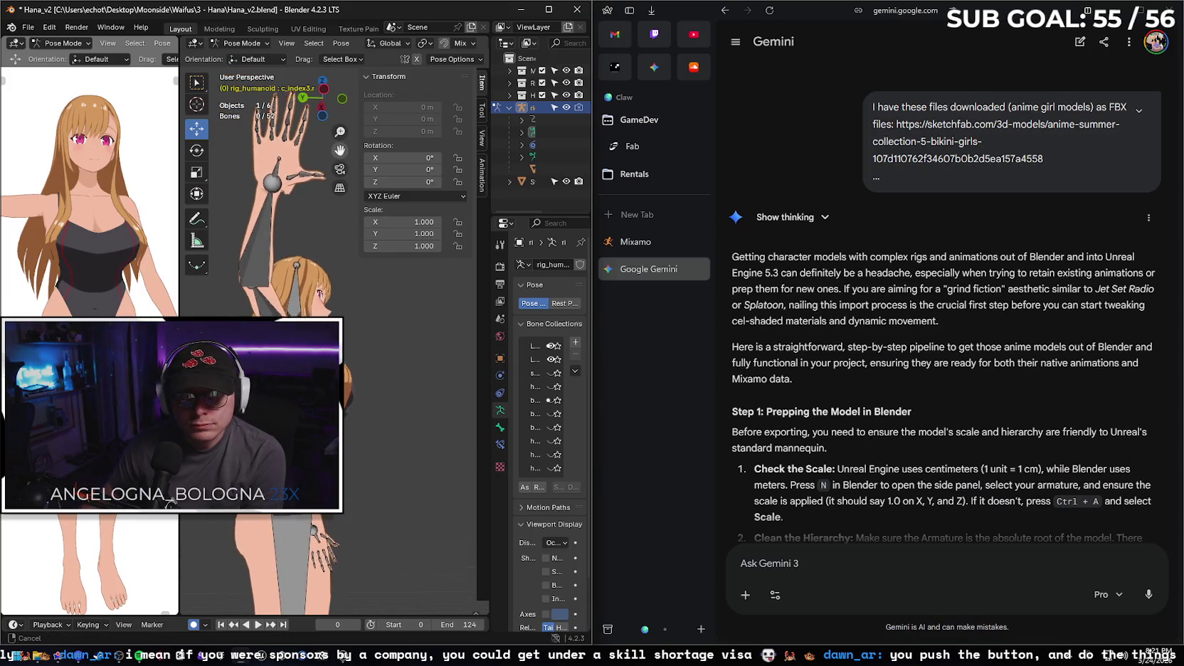
pyautogui.moveTo(340, 150); pyautogui.dragTo(357, 280)
pyautogui.scroll(3, 357, 280)
pyautogui.scroll(2, 356, 274)
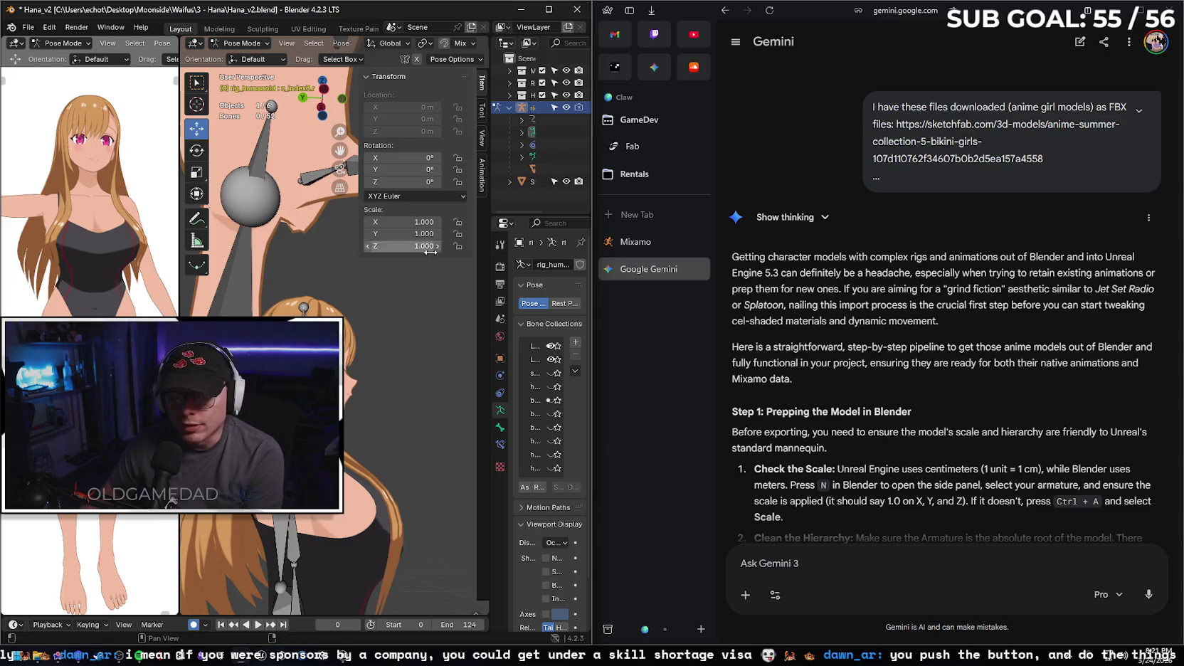
pyautogui.click(972, 370)
pyautogui.scroll(-20, 971, 370)
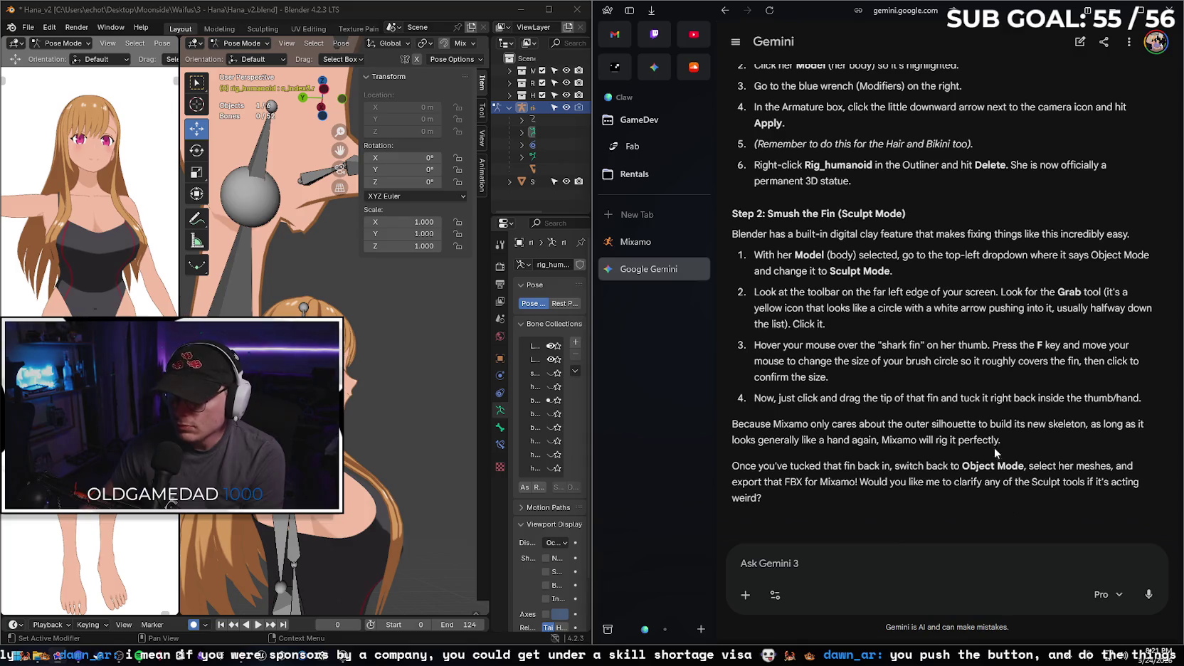
pyautogui.scroll(2, 1007, 501)
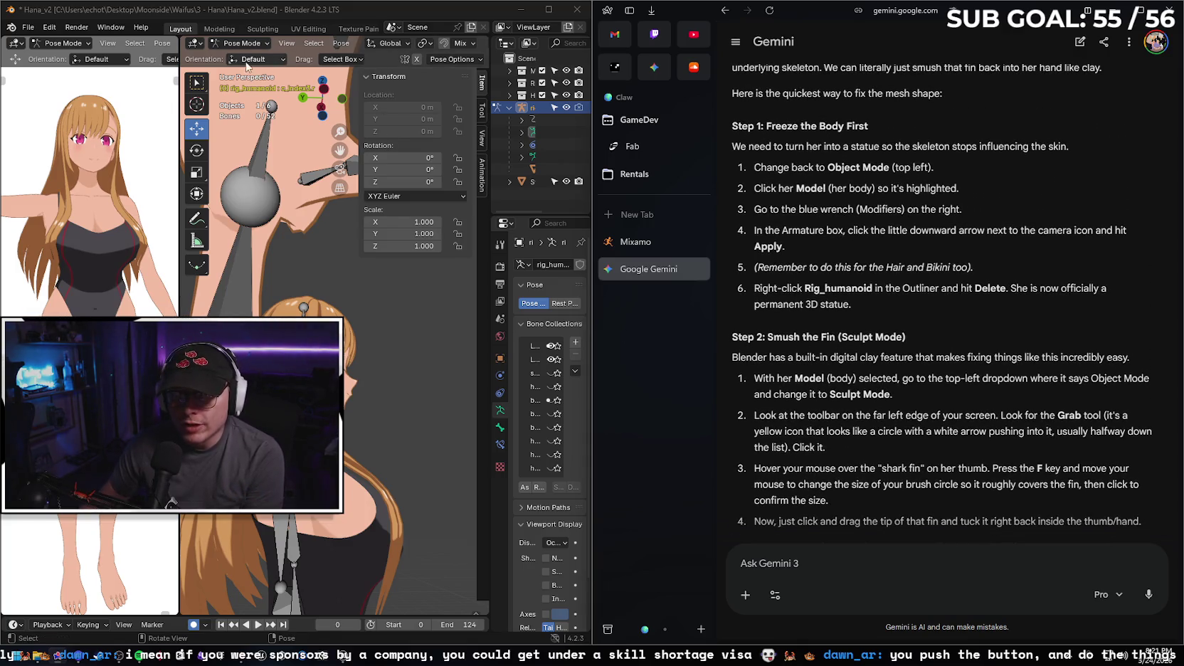
# - Switch to Object Mode, make the Body mesh active and show its modifiers
pyautogui.click(242, 43)
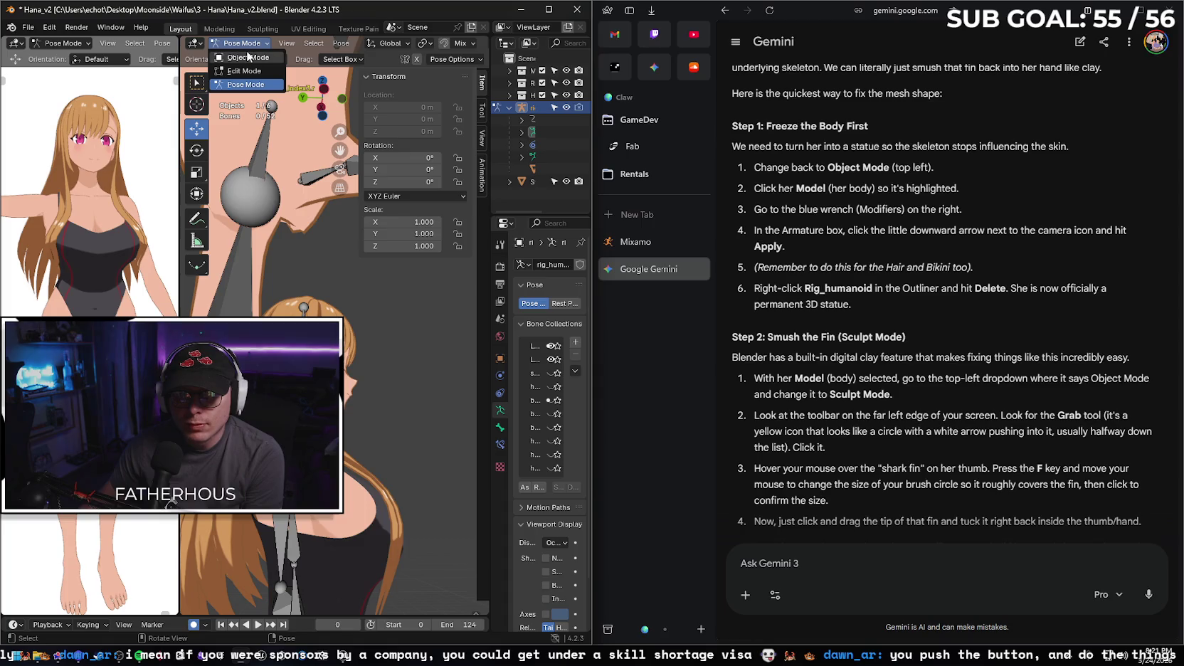
pyautogui.click(248, 57)
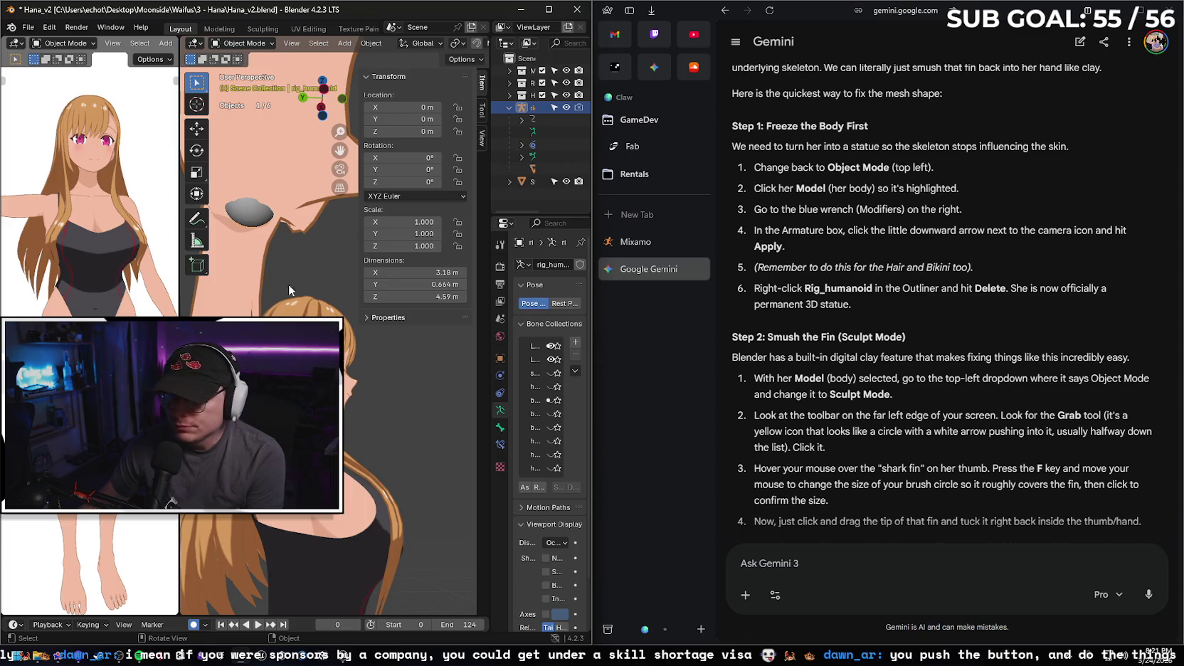
pyautogui.click(281, 197)
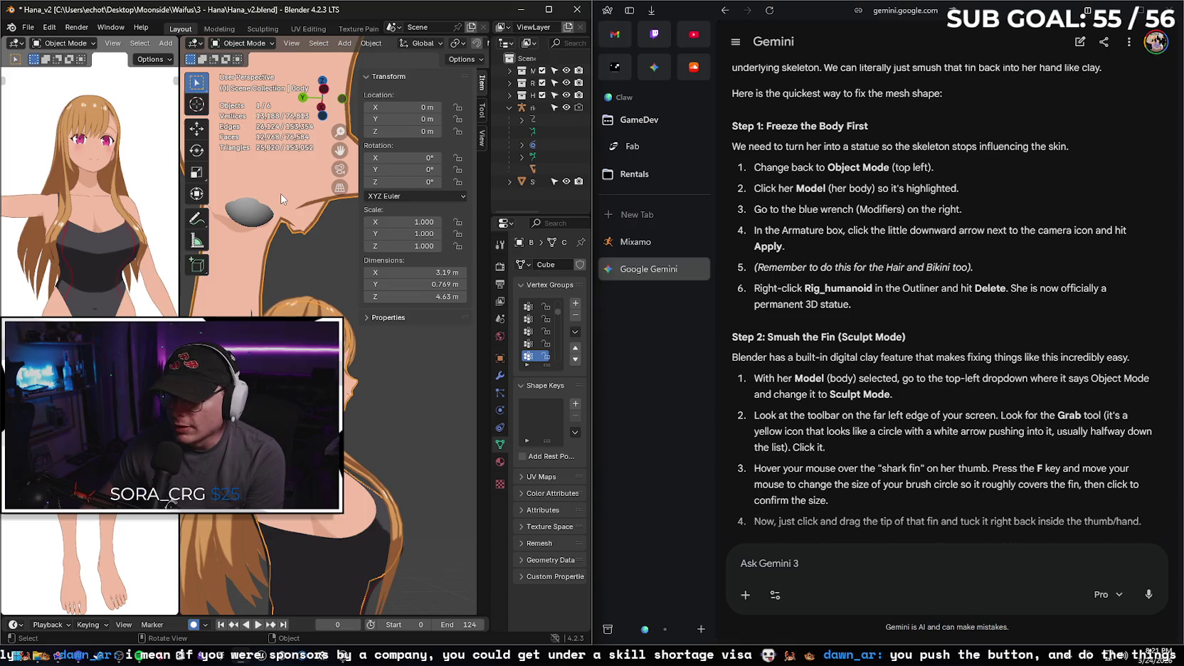
pyautogui.click(500, 379)
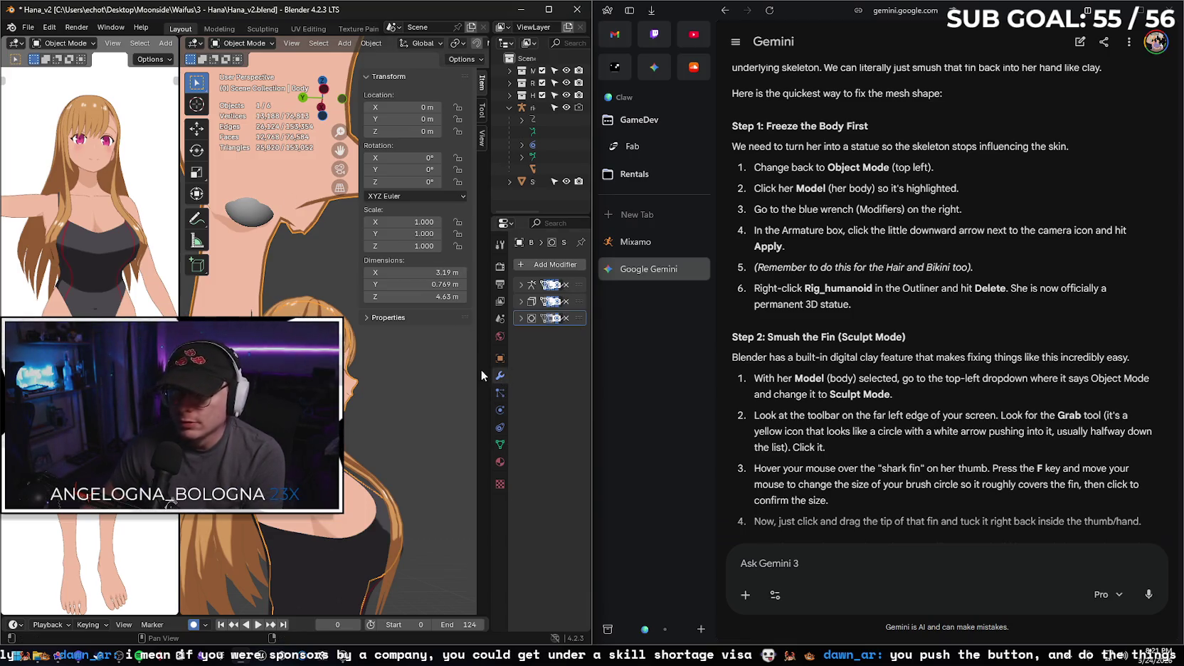
# - Widen the 3D view and give Blender more width than the chat
pyautogui.moveTo(178, 192); pyautogui.dragTo(65, 194)
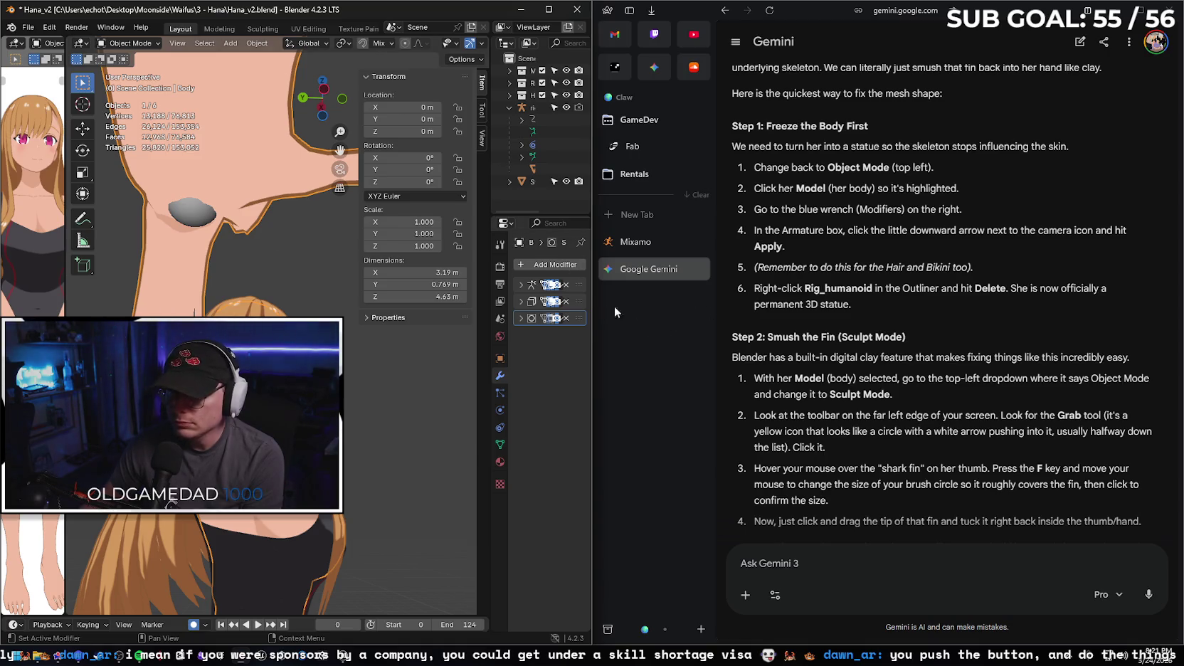
pyautogui.click(631, 10)
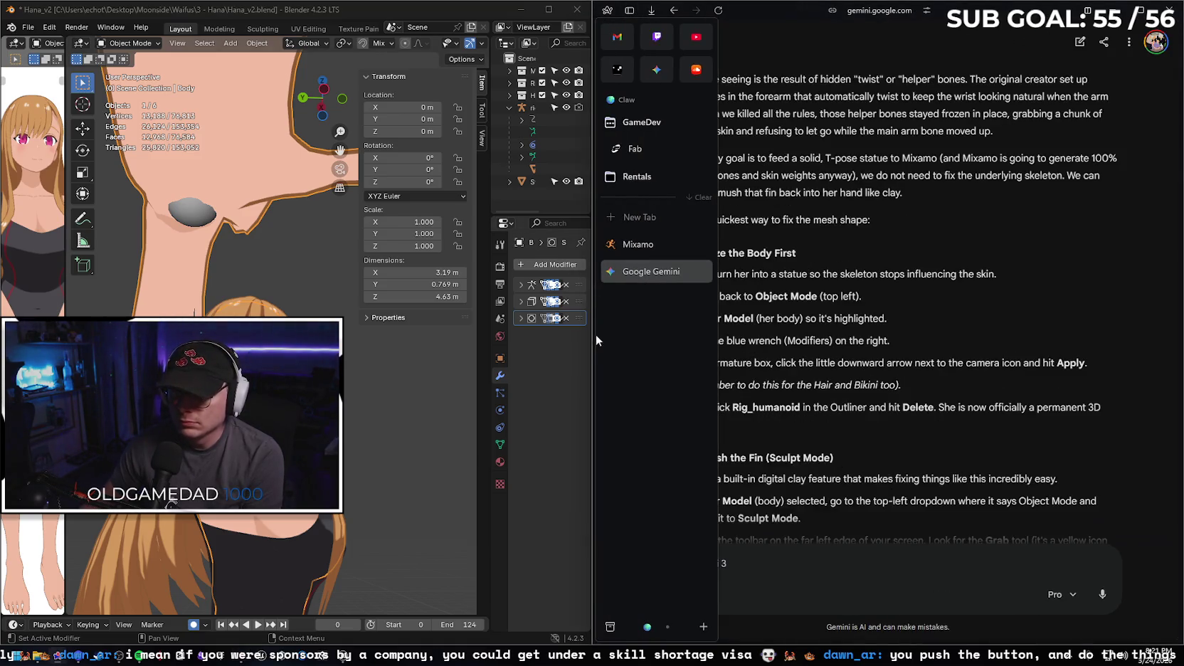
pyautogui.moveTo(594, 341); pyautogui.dragTo(801, 347)
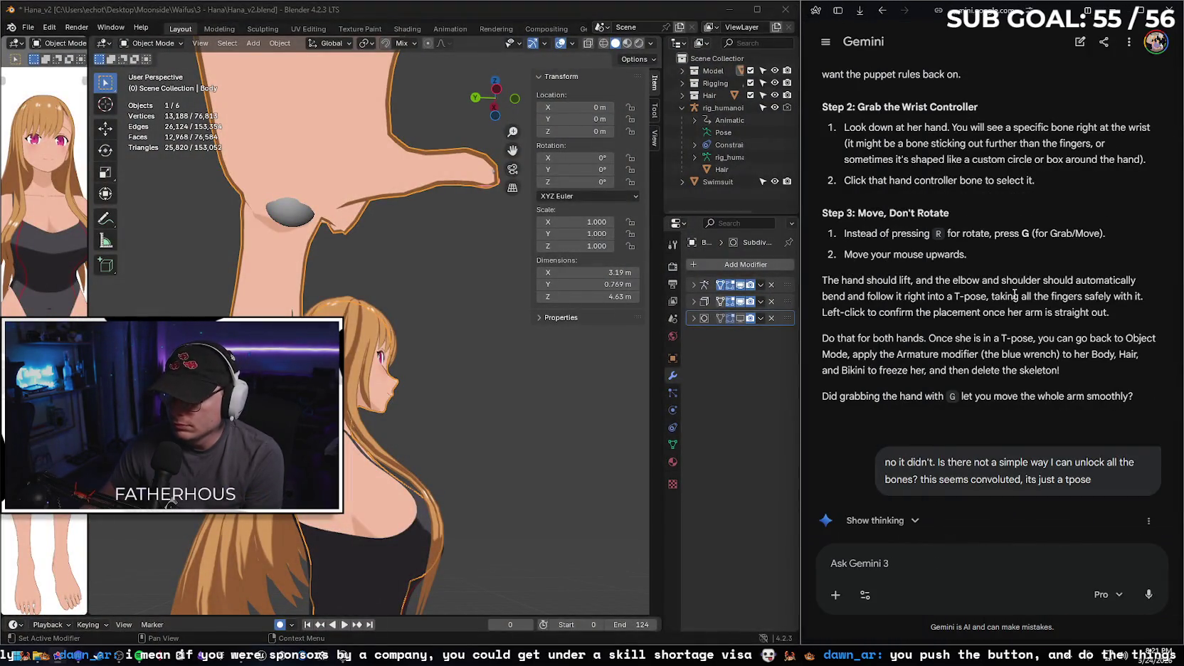
# - Apply both Armature modifiers and the Subdivision modifier on the Body mesh
pyautogui.scroll(-8, 1020, 538)
pyautogui.scroll(-2, 1020, 537)
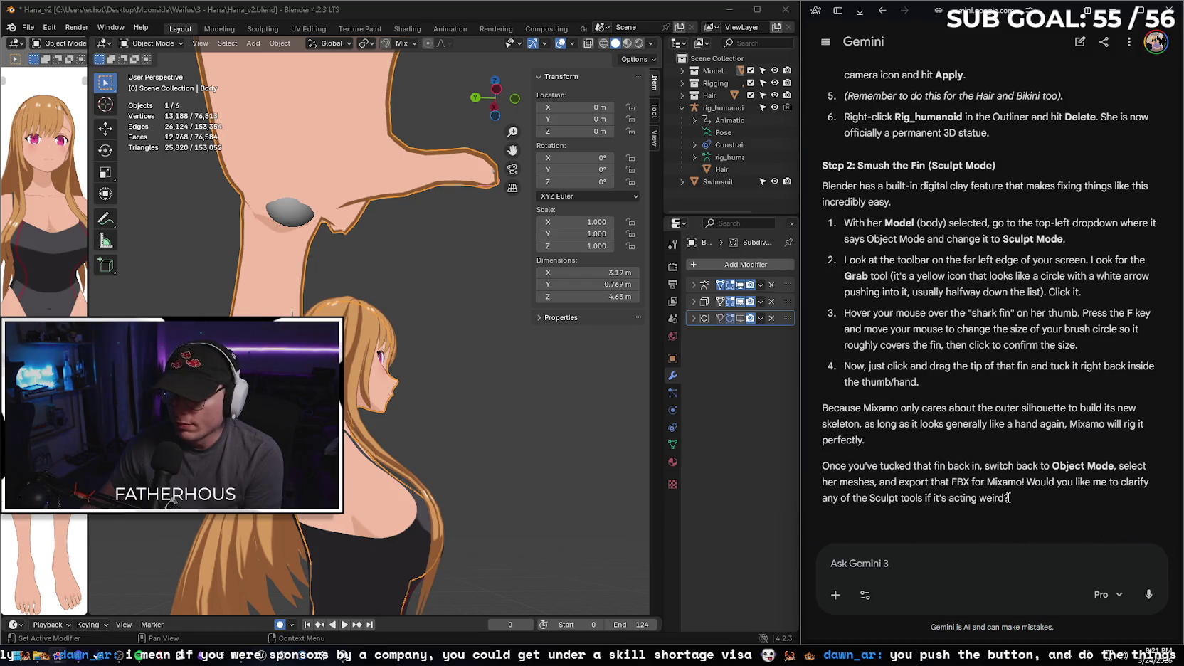
pyautogui.scroll(1, 960, 426)
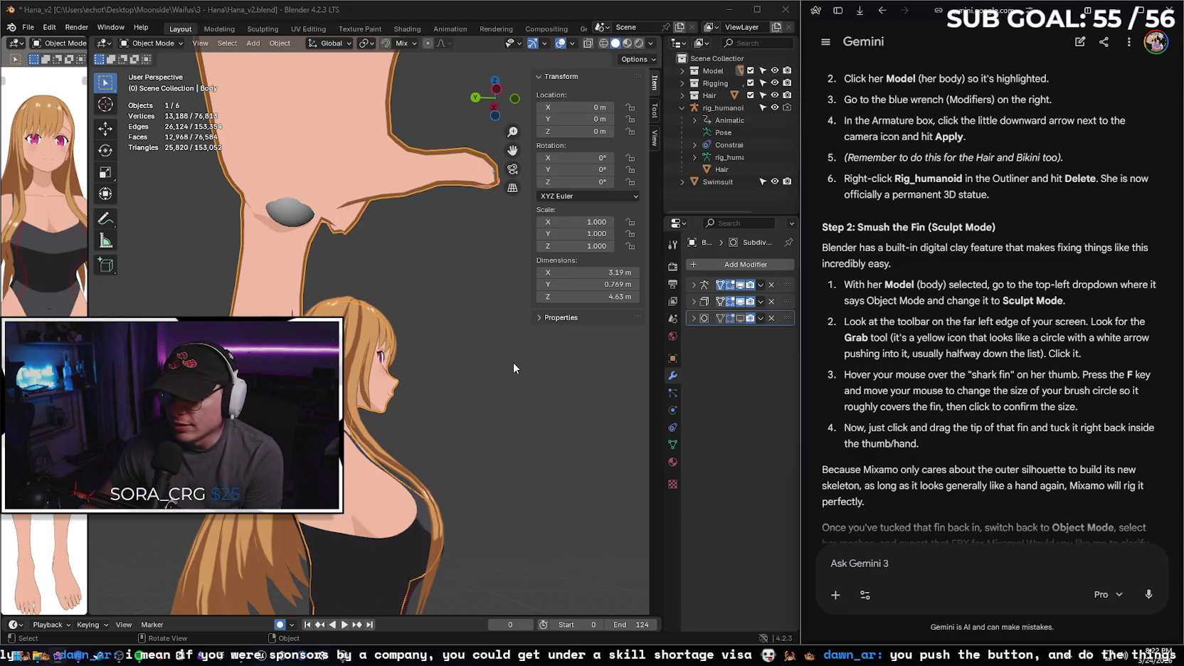
pyautogui.click(694, 285)
pyautogui.click(694, 286)
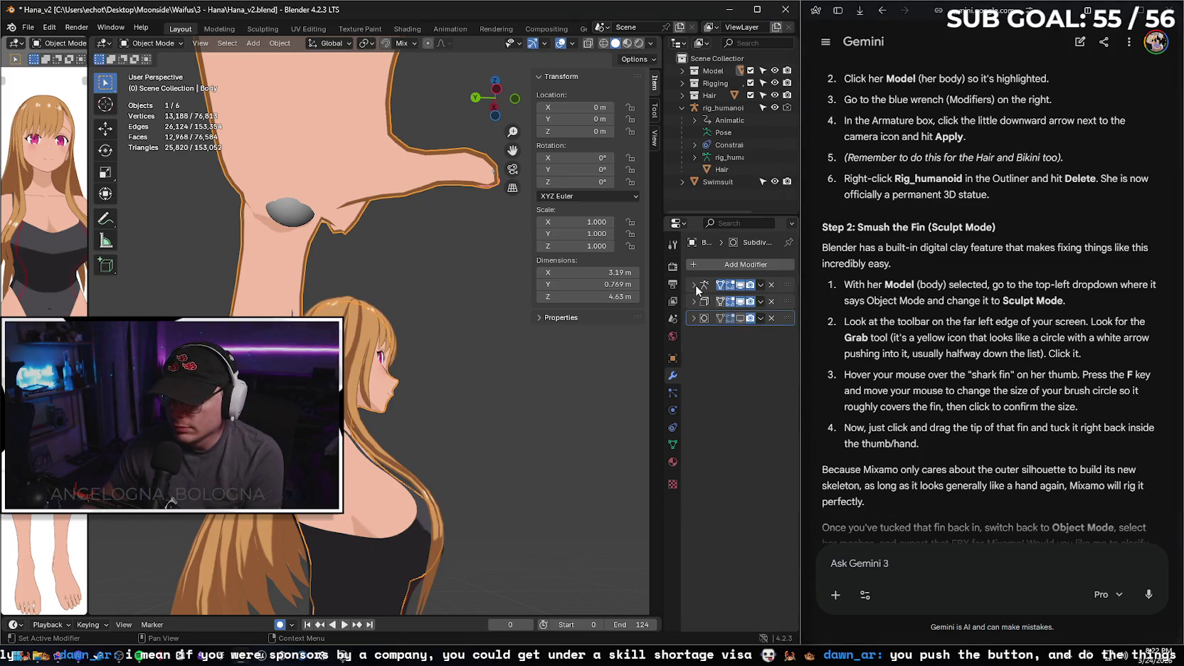
pyautogui.click(761, 284)
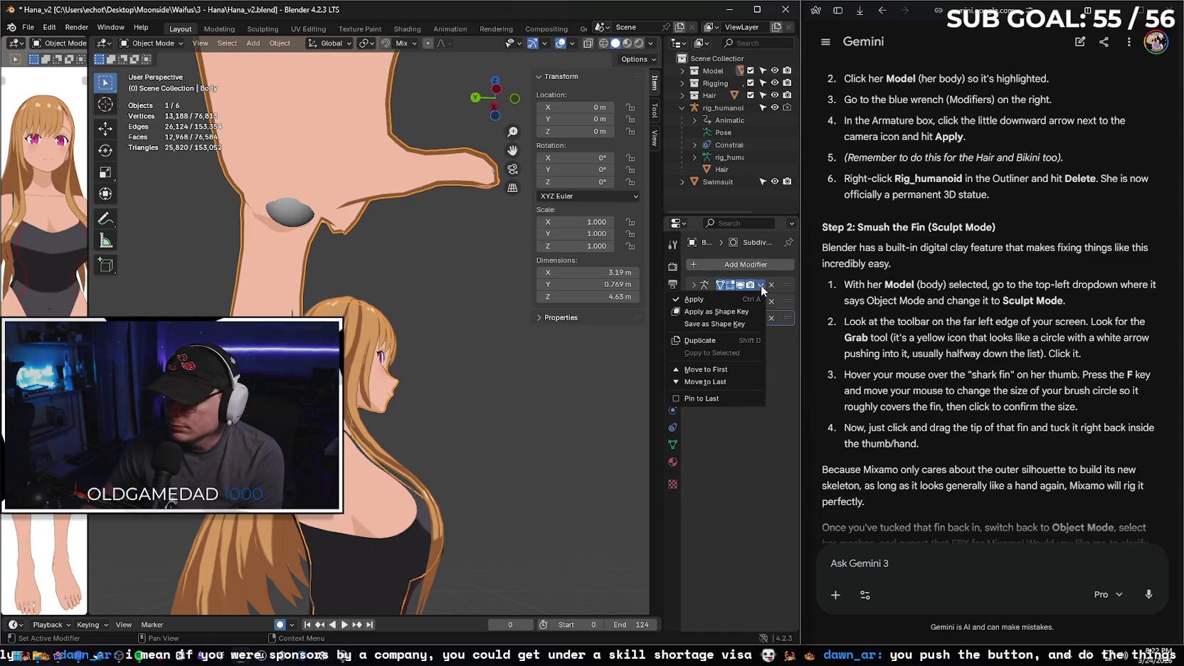
pyautogui.click(709, 304)
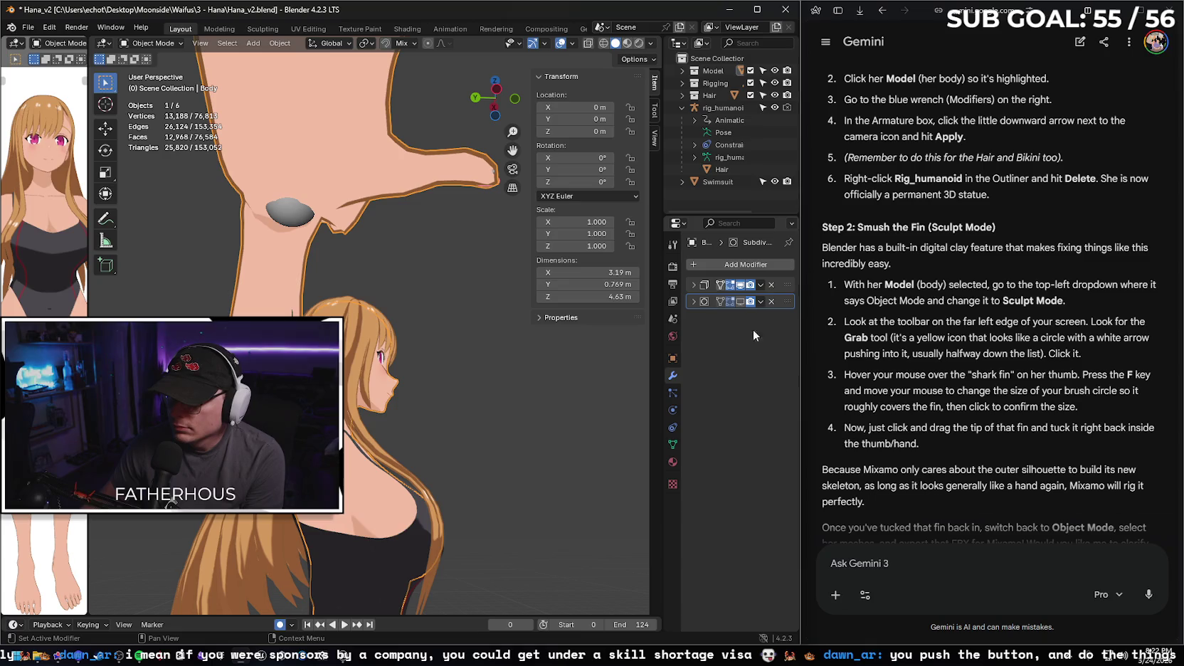
pyautogui.click(760, 285)
pyautogui.click(737, 304)
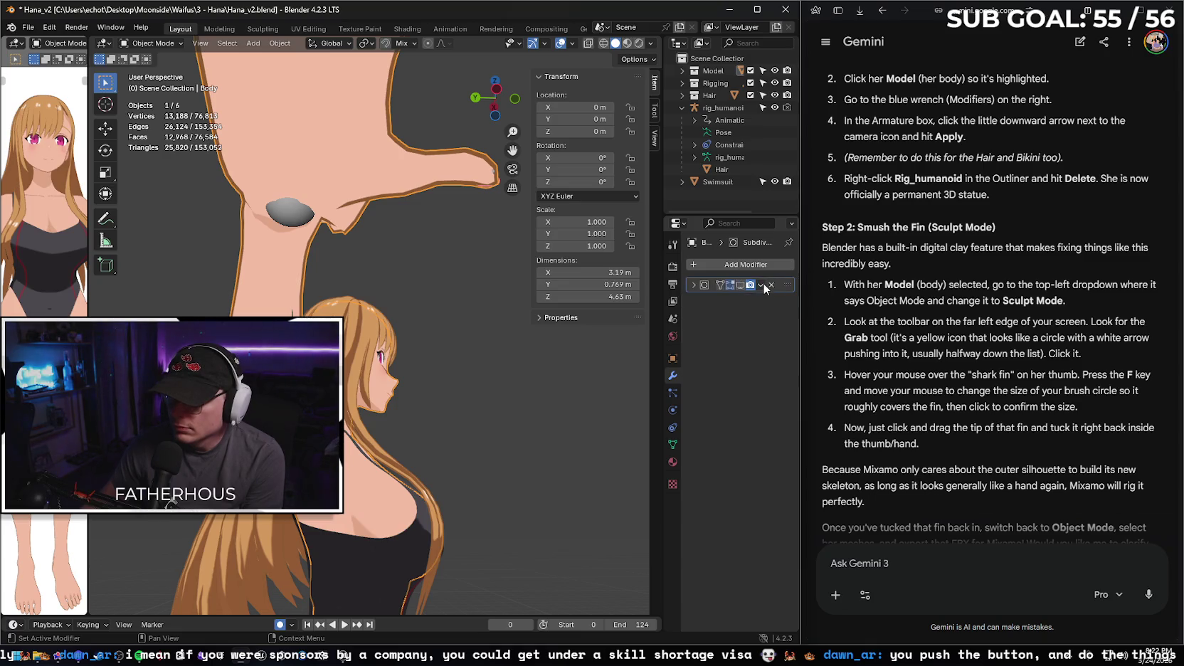
pyautogui.click(760, 284)
pyautogui.hotkey('ctrl', 'a')
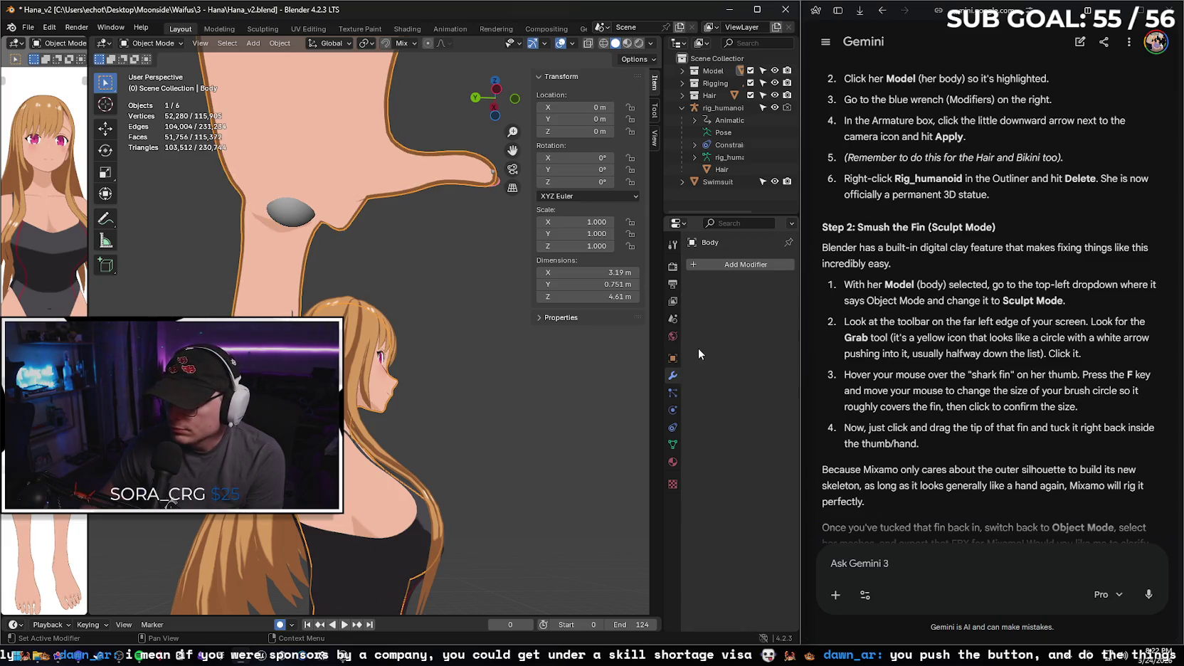
# - Delete the rig_humanoid skeleton from the Outliner and select the Body mesh
pyautogui.rightClick(717, 111)
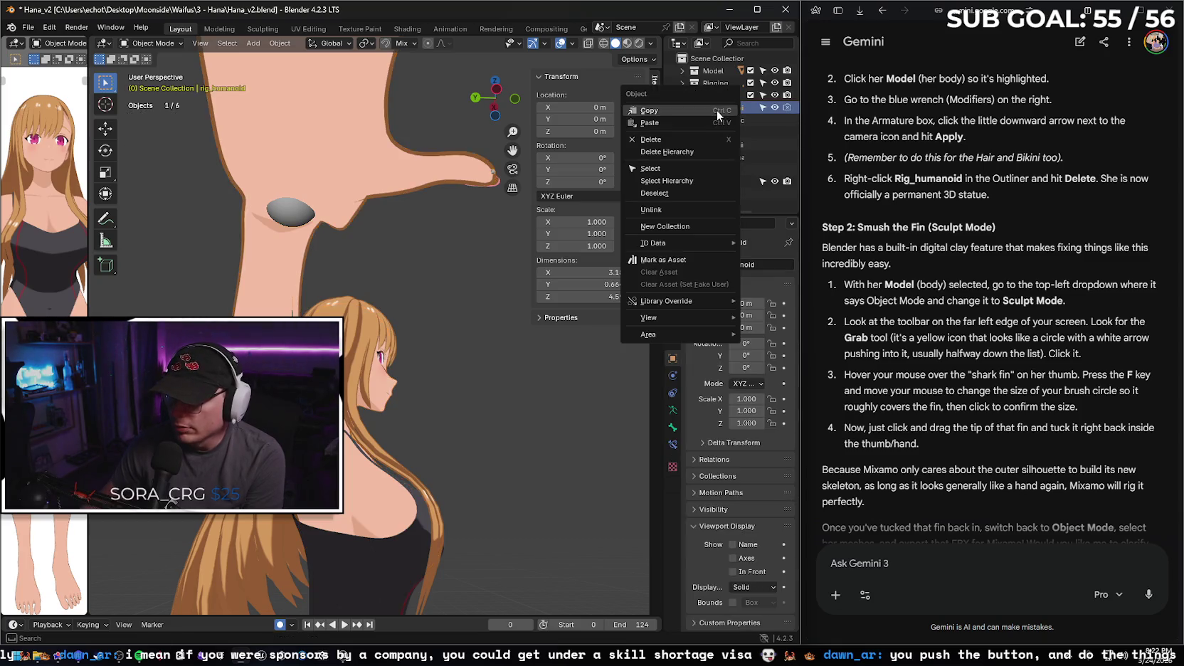
pyautogui.click(688, 139)
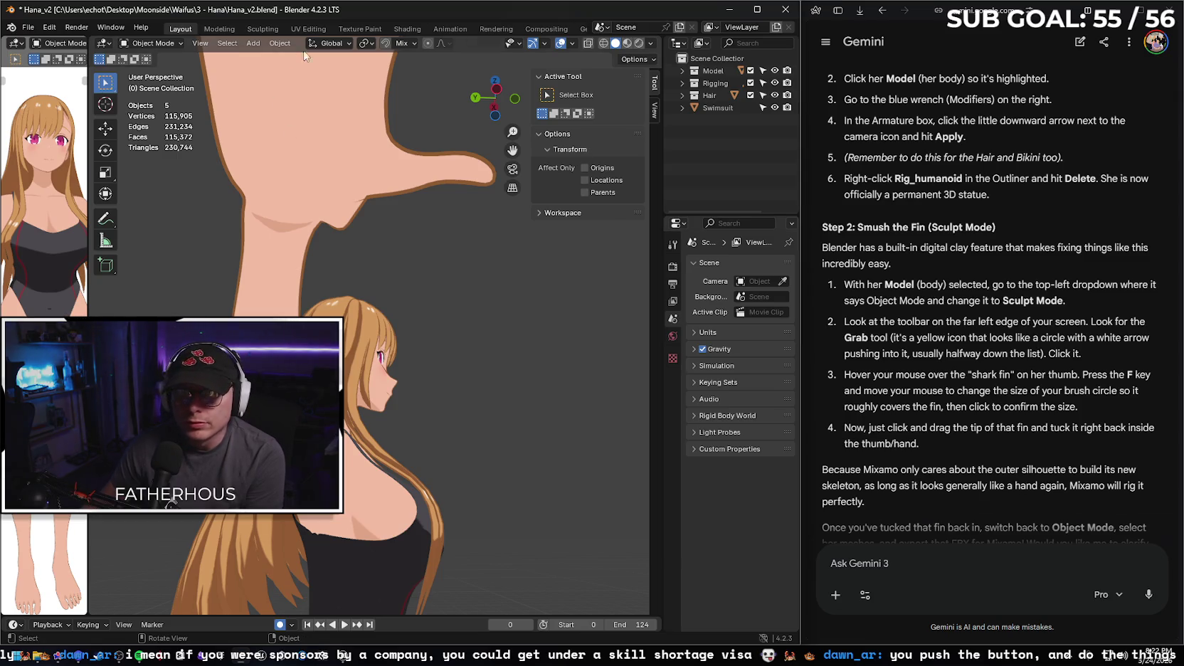
pyautogui.click(150, 41)
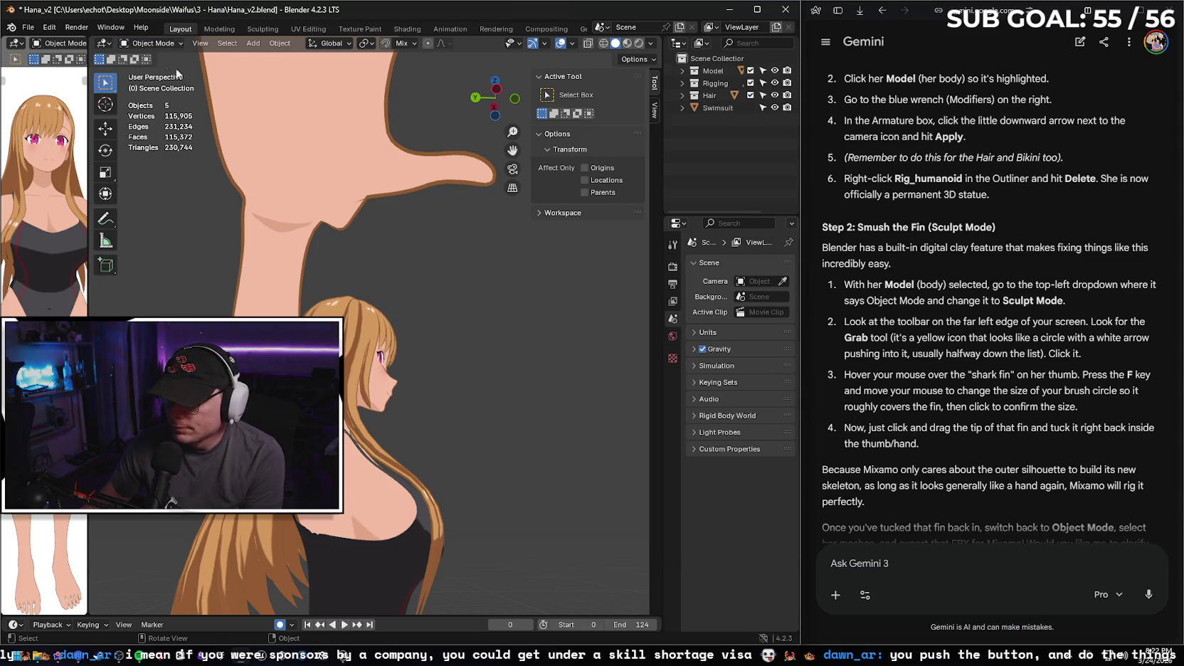
pyautogui.click(210, 75)
pyautogui.click(153, 42)
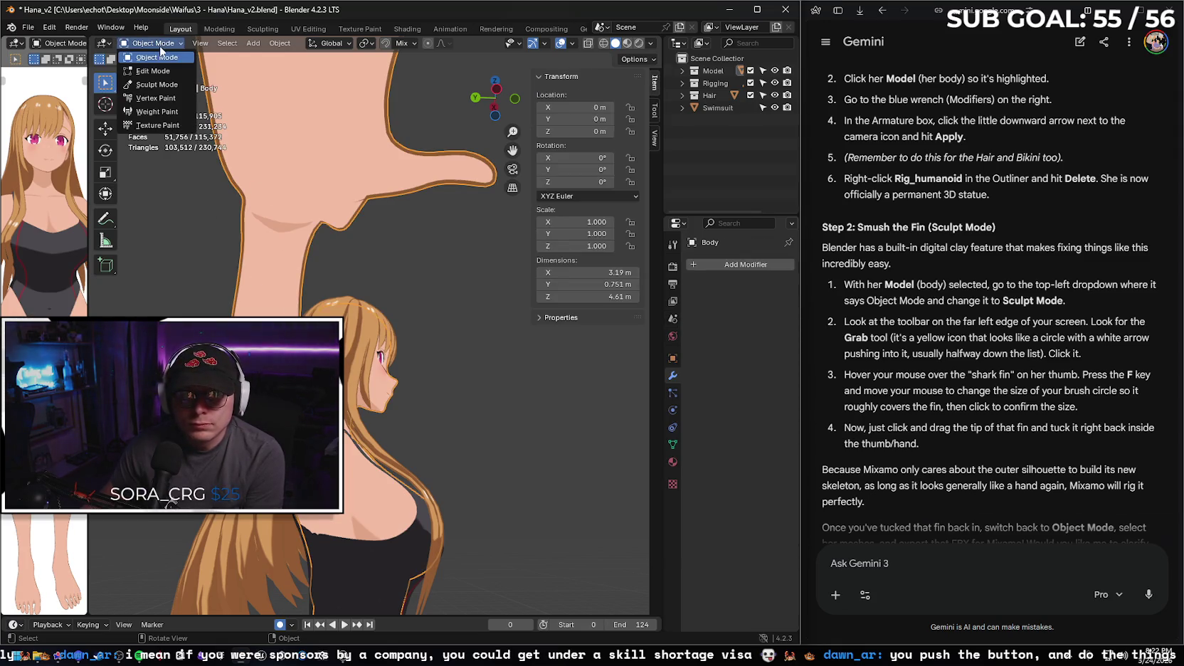
# - Put the Body mesh in Sculpt Mode and pick the Grab brush
pyautogui.click(157, 84)
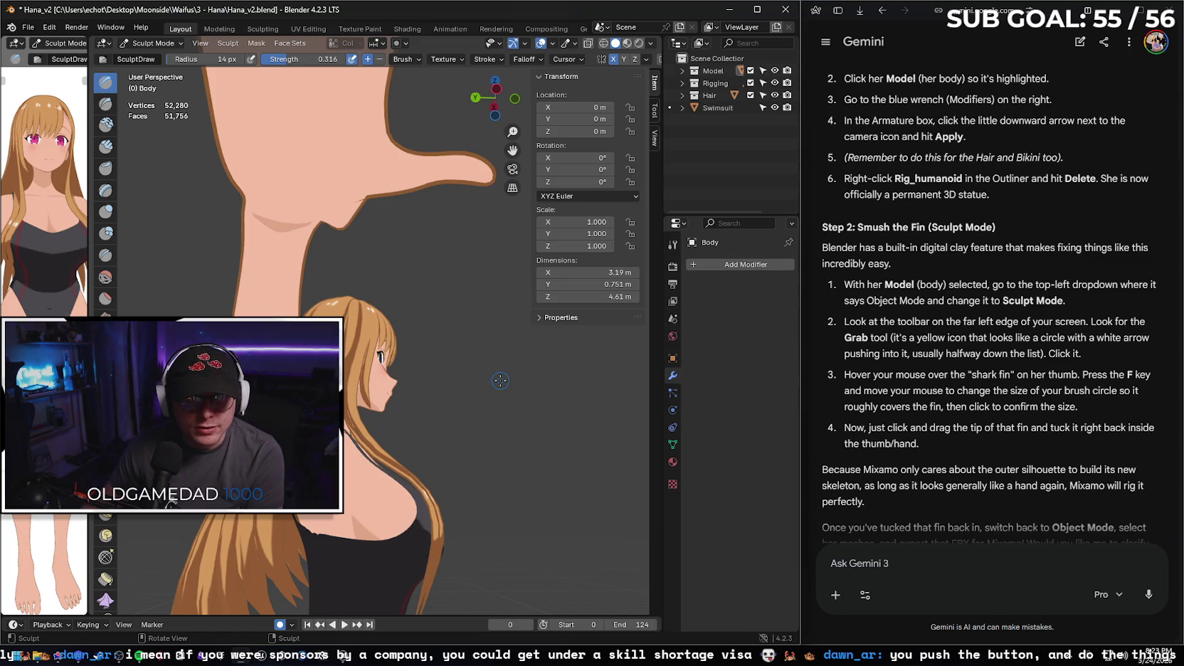
pyautogui.scroll(-5, 106, 213)
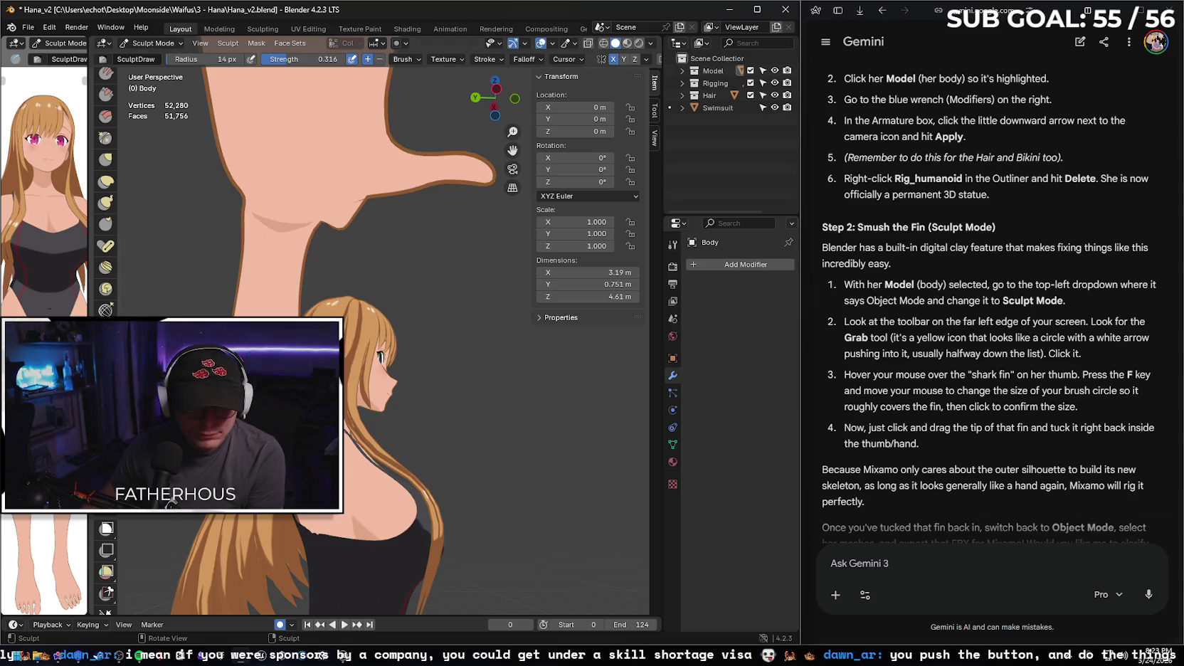
pyautogui.scroll(3, 111, 305)
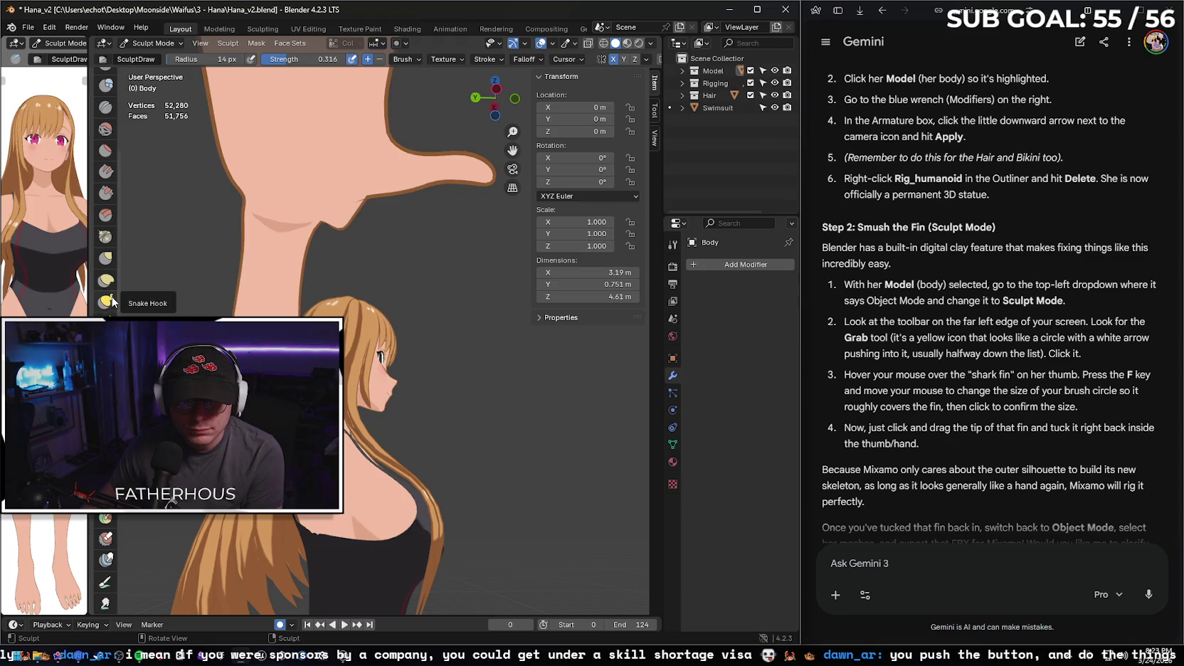
pyautogui.scroll(5, 112, 303)
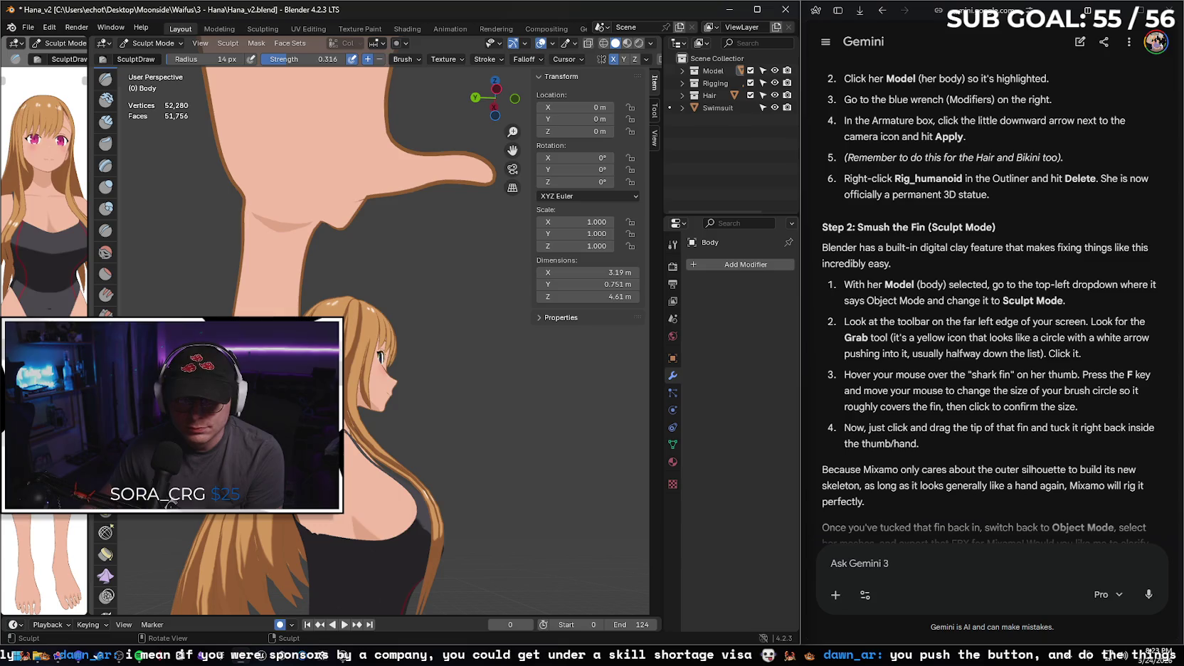
pyautogui.press('g')
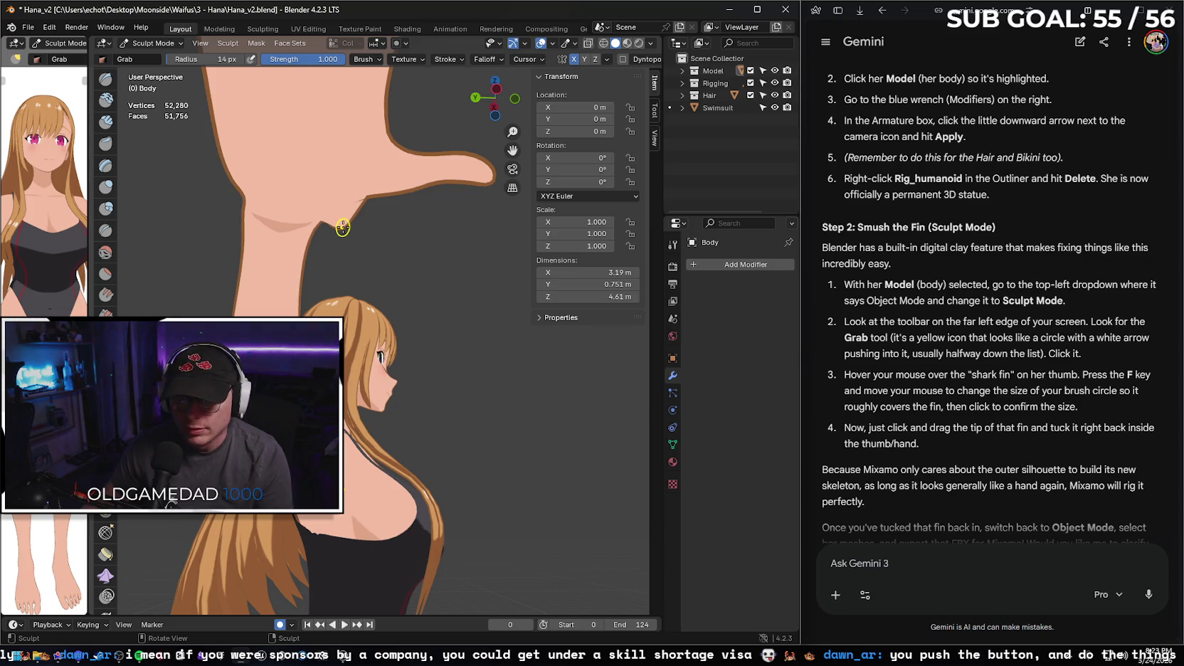
# - Set the Grab brush radius to 39 px and push the thumb fin back into the hand
pyautogui.press('f')
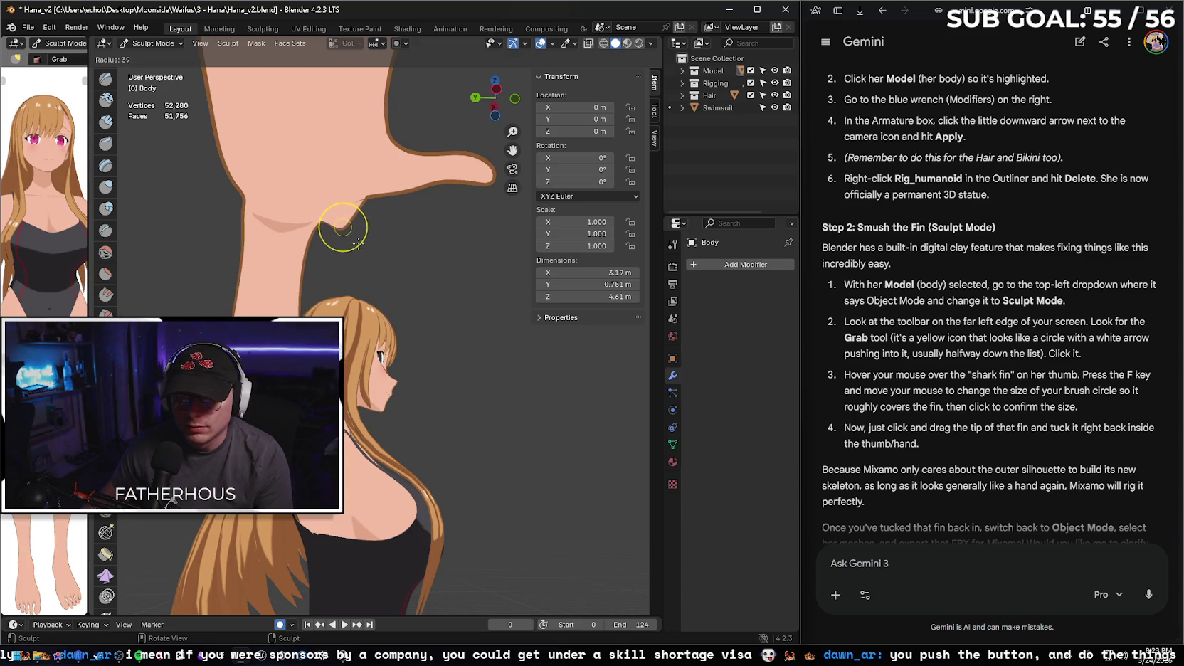
pyautogui.click(358, 244)
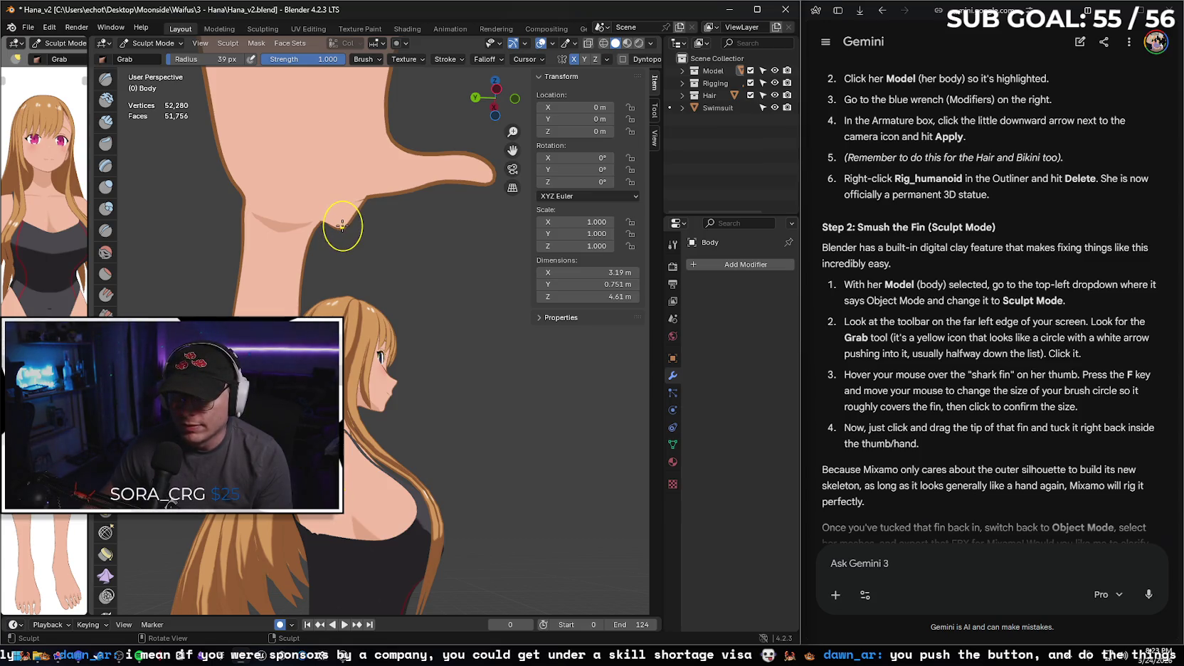
pyautogui.moveTo(342, 225)
pyautogui.mouseDown()
pyautogui.moveTo(389, 233)
pyautogui.moveTo(379, 307)
pyautogui.moveTo(187, 265)
pyautogui.mouseUp()
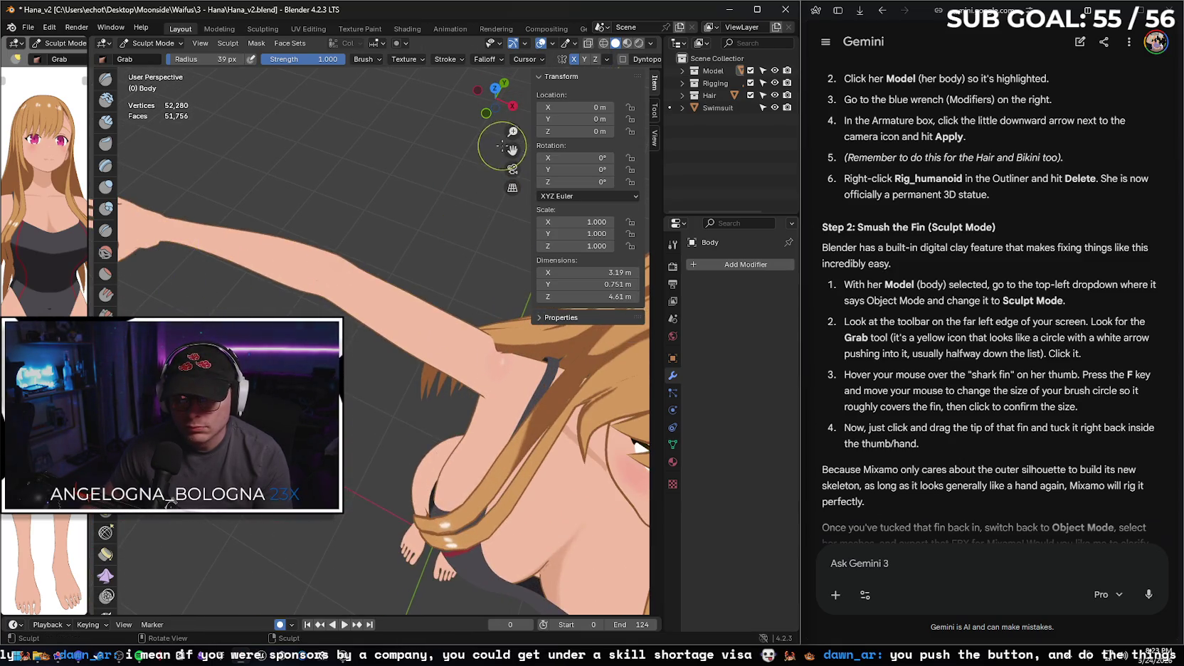
pyautogui.moveTo(512, 150); pyautogui.dragTo(502, 185)
pyautogui.scroll(3, 338, 200)
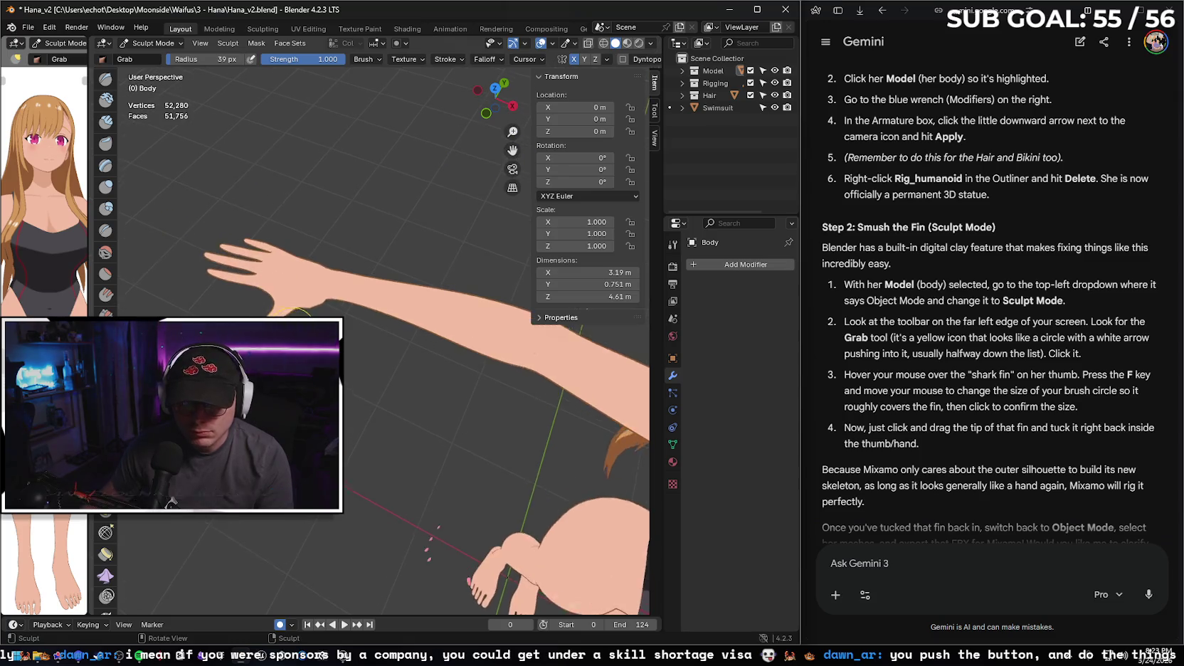
pyautogui.moveTo(275, 299)
pyautogui.mouseDown()
pyautogui.moveTo(294, 290)
pyautogui.moveTo(275, 291)
pyautogui.mouseUp()
pyautogui.scroll(-6, 275, 292)
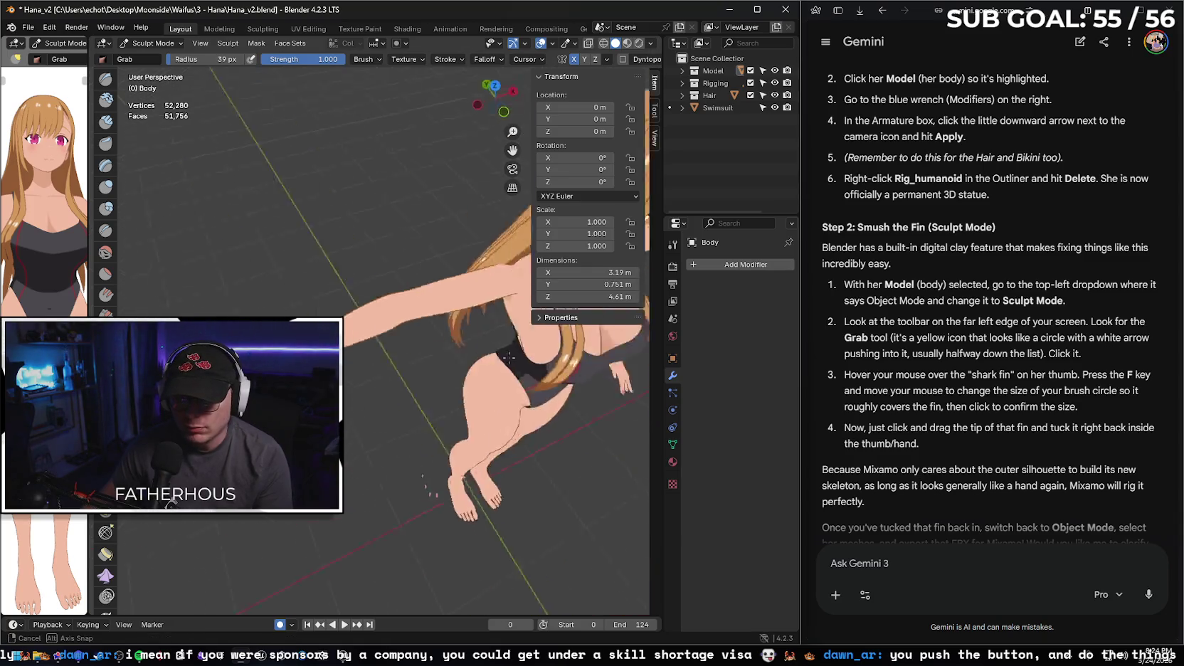
pyautogui.moveTo(528, 315); pyautogui.dragTo(530, 316)
pyautogui.scroll(3, 530, 316)
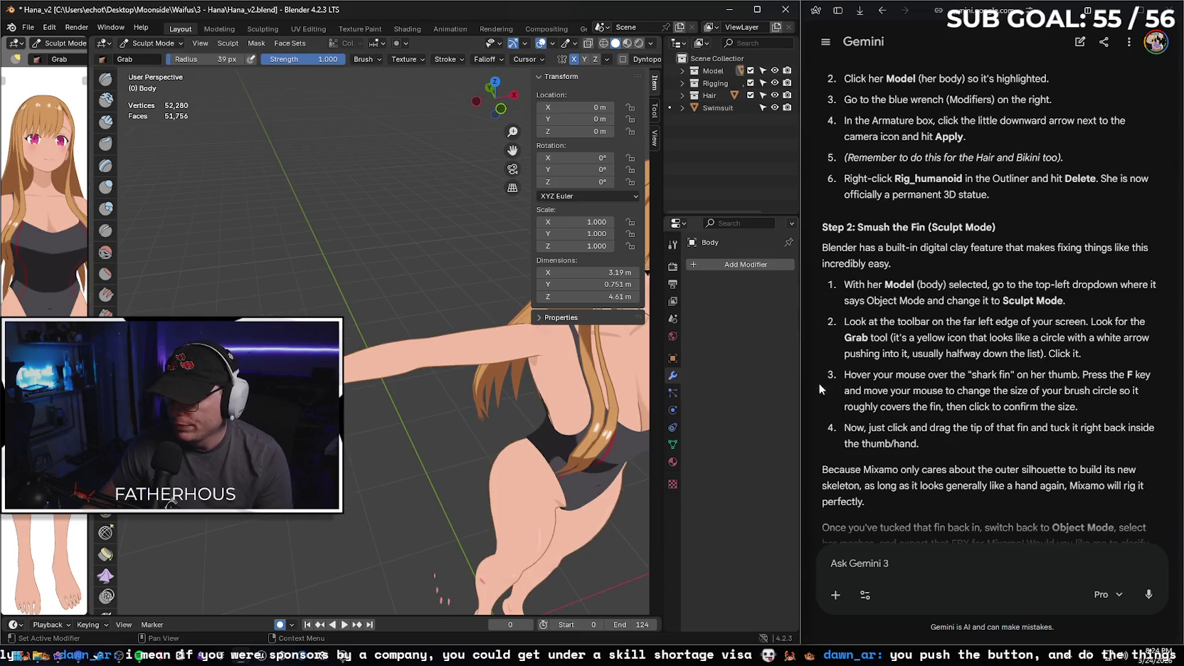
# - Tell Gemini the fix worked but only one arm was raised, and read its recovery plan
pyautogui.scroll(-1, 911, 451)
pyautogui.click(883, 564)
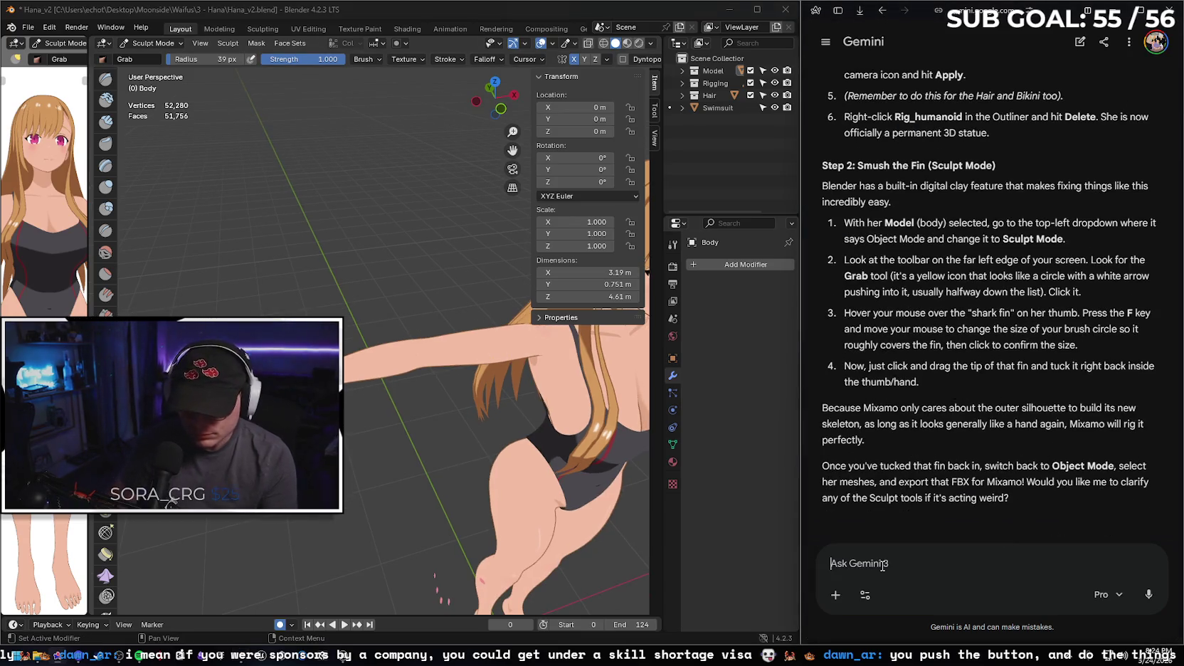
pyautogui.write('okay that wo')
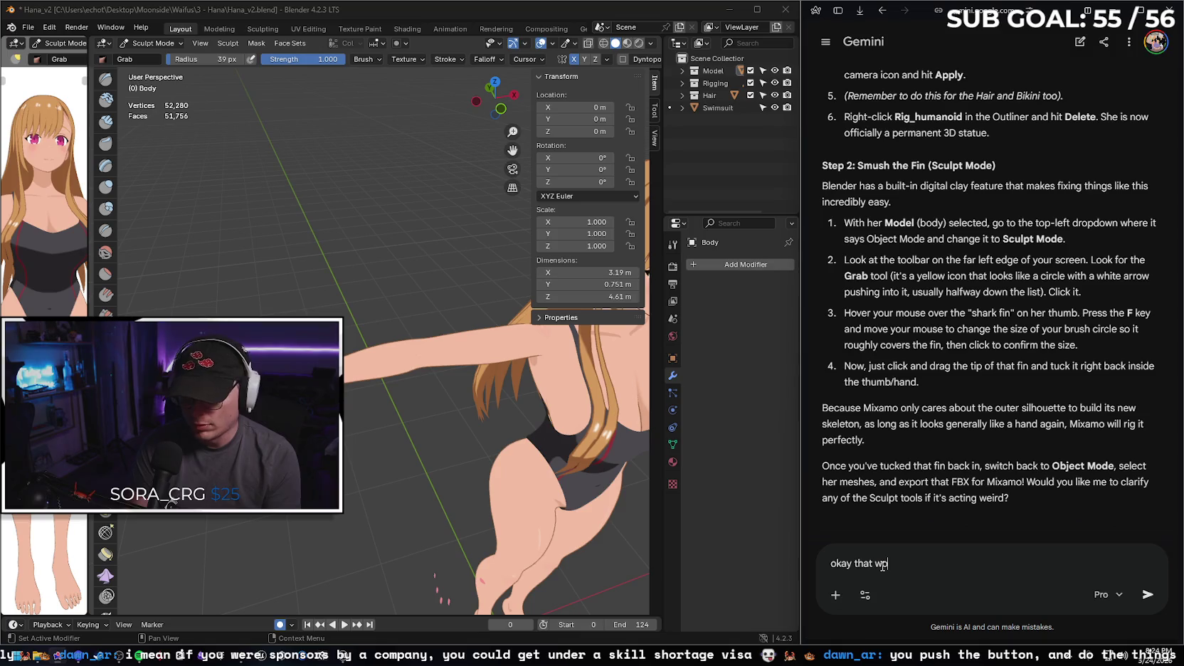
pyautogui.write('rked but I on')
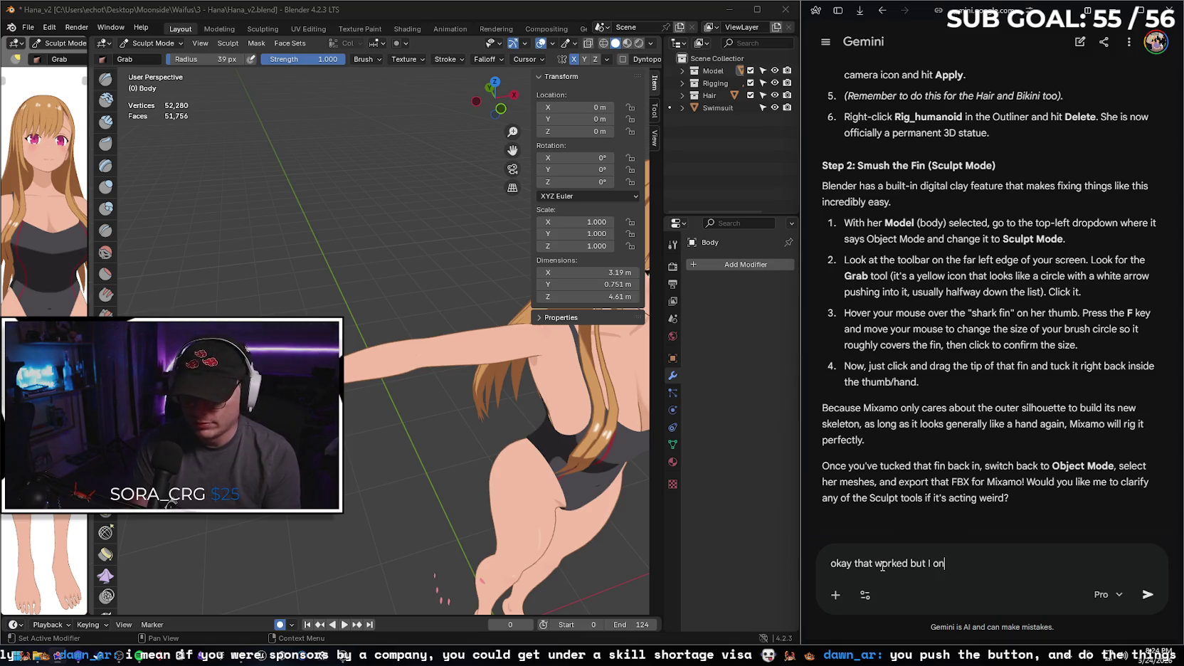
pyautogui.write('ly had one arm up')
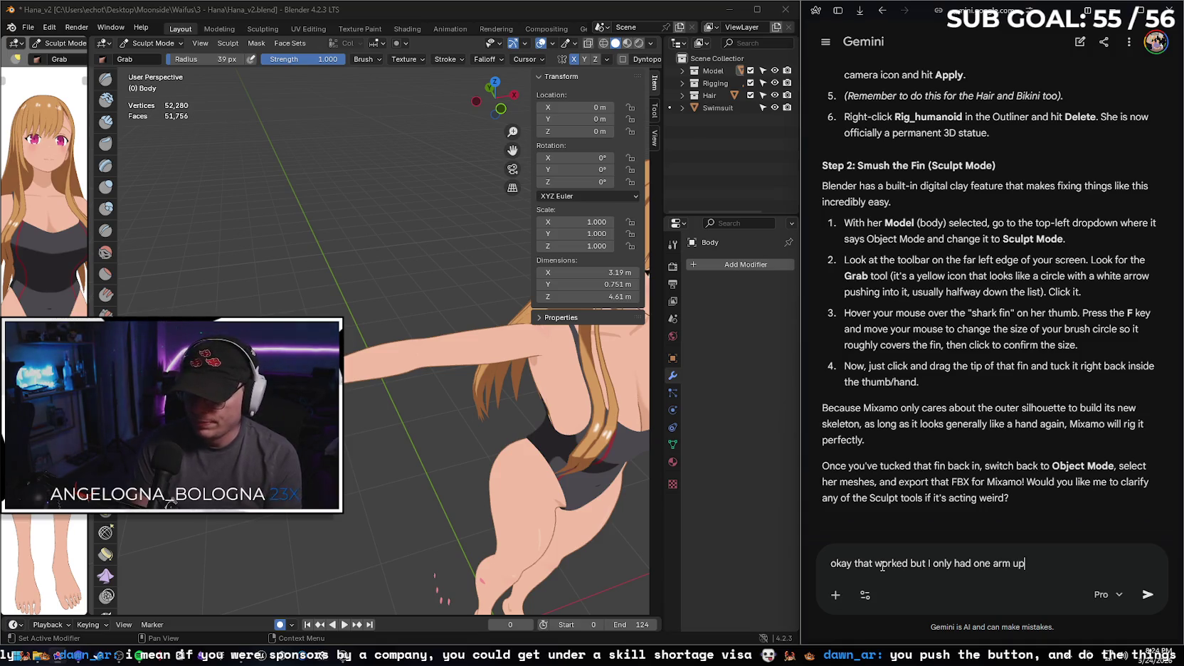
pyautogui.press('Return')
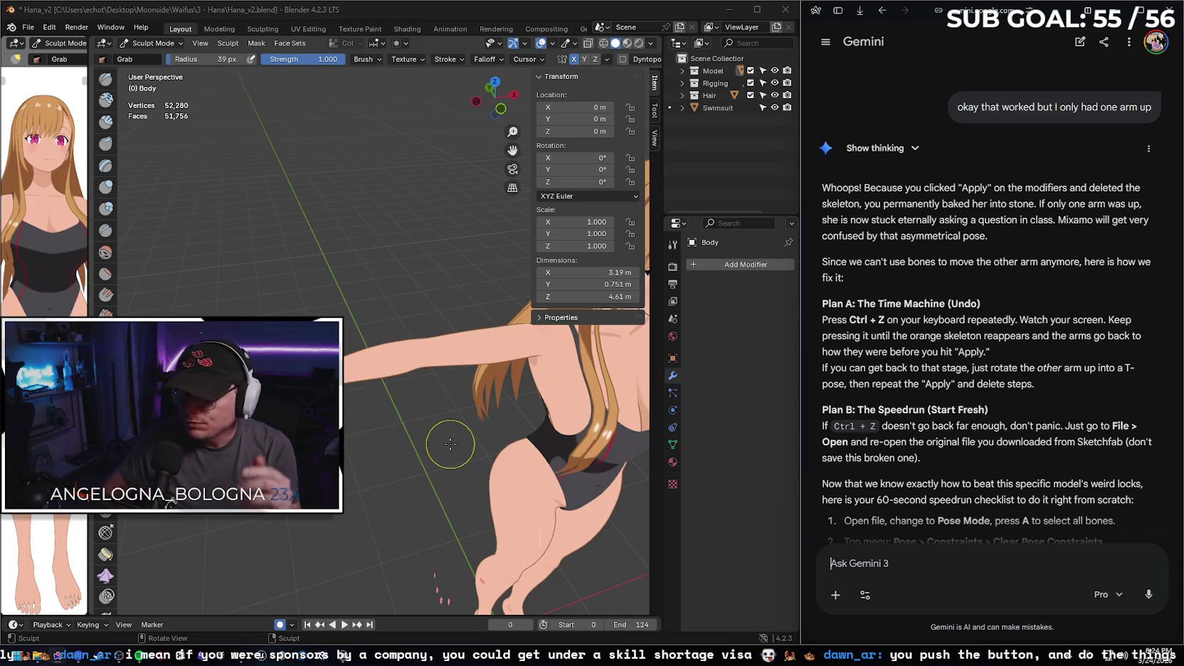
pyautogui.scroll(-2, 999, 326)
pyautogui.scroll(-1, 998, 325)
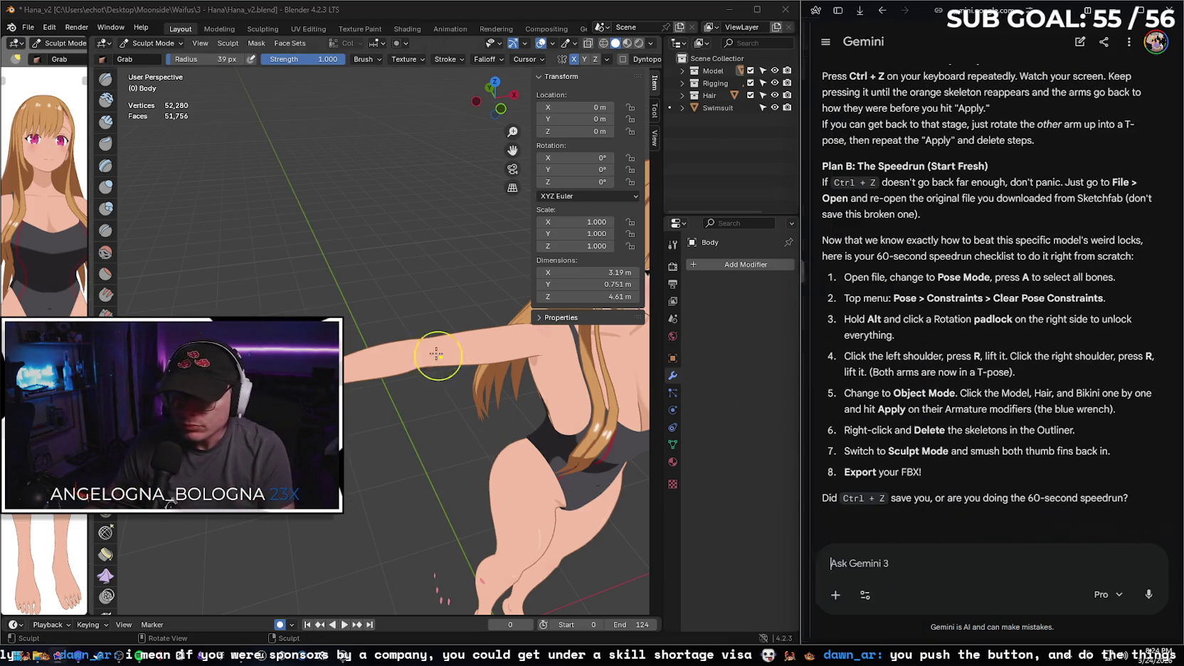
# - Undo back to the posed rig_humanoid skeleton before the arm's raised rotation
pyautogui.rightClick(348, 275)
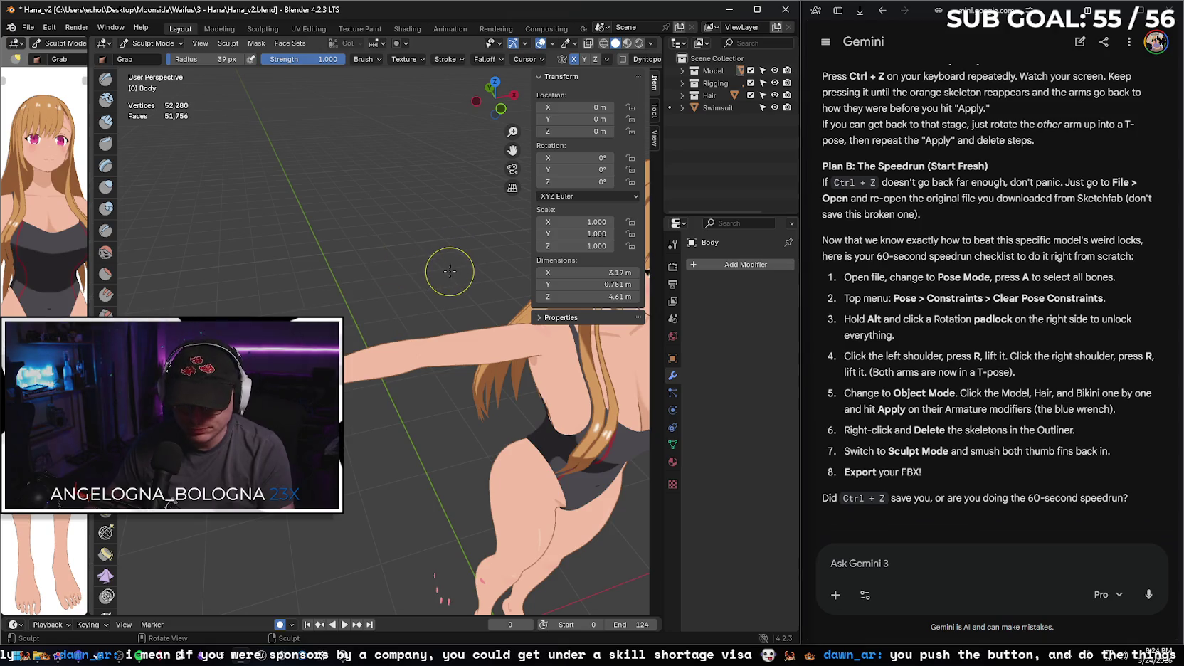
pyautogui.hotkey('ctrl', 'z')
pyautogui.hotkey('ctrl', 'z')
pyautogui.hotkey('ctrl', 'z')
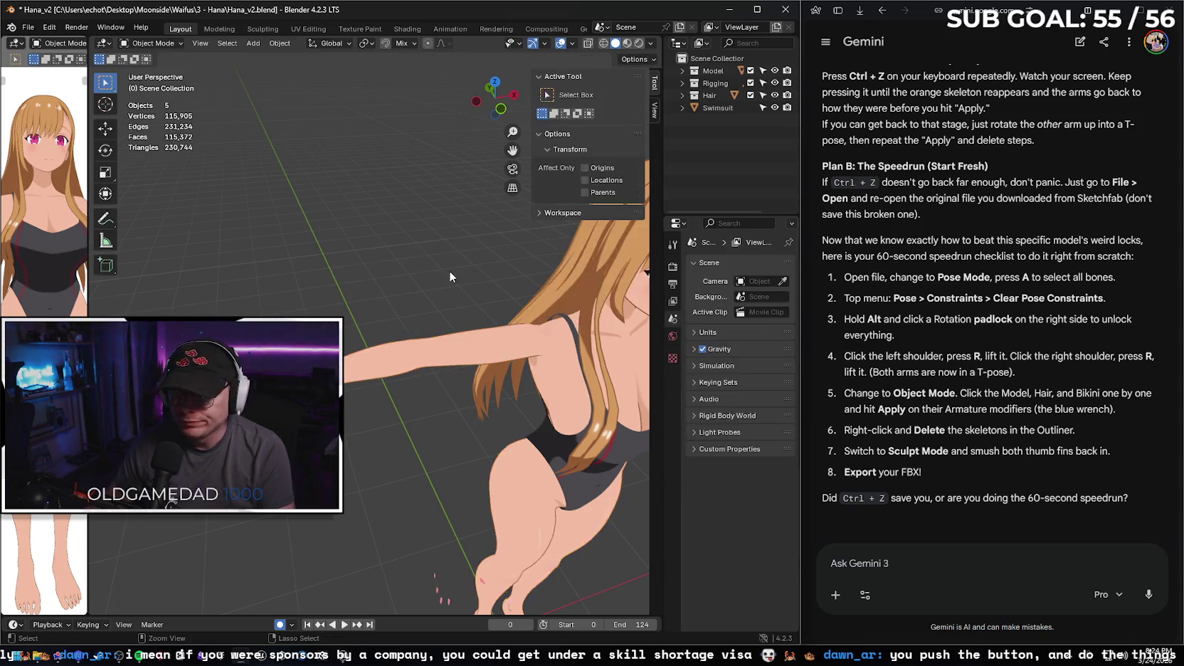
pyautogui.hotkey('ctrl', 'z')
pyautogui.hotkey('ctrl', 'z')
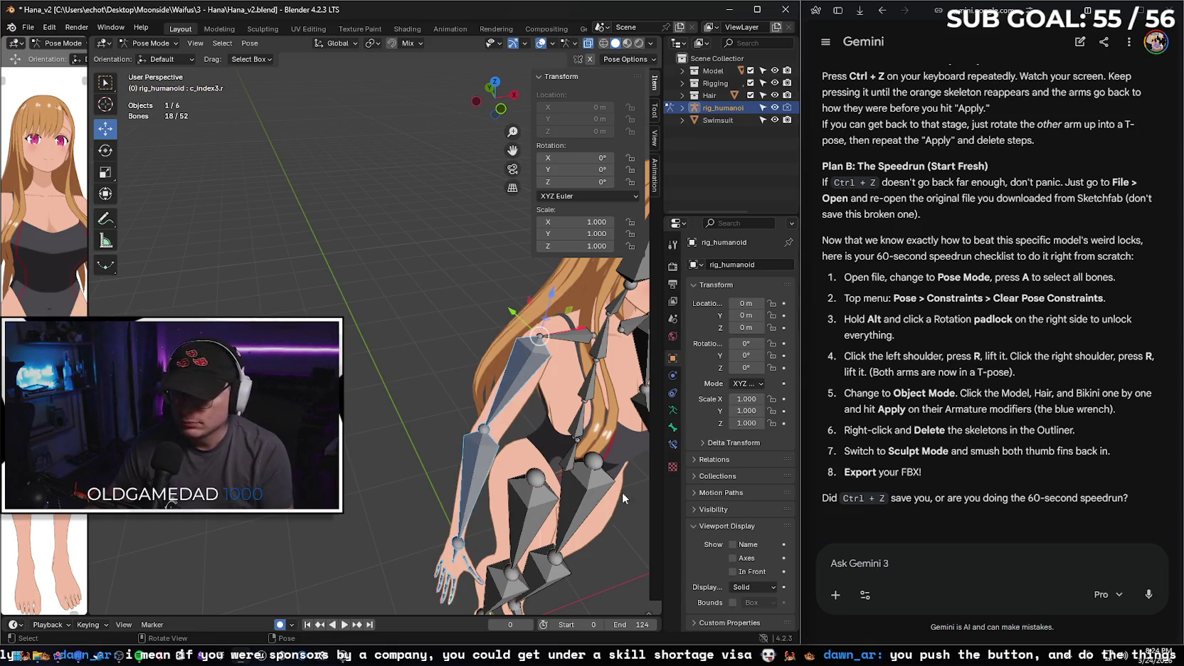
# - Ask Gemini how to mirror the arm rotation, then select the arm_stretch.r bone
pyautogui.click(899, 562)
pyautogui.write('is there a way i can ')
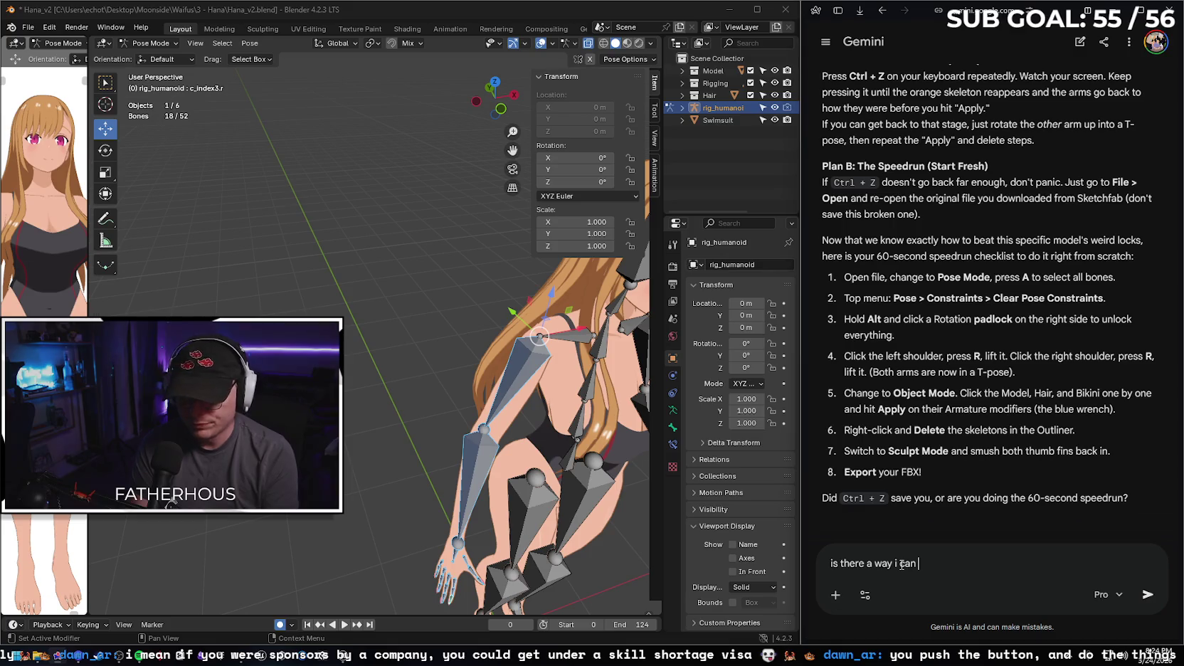
pyautogui.write('get the other')
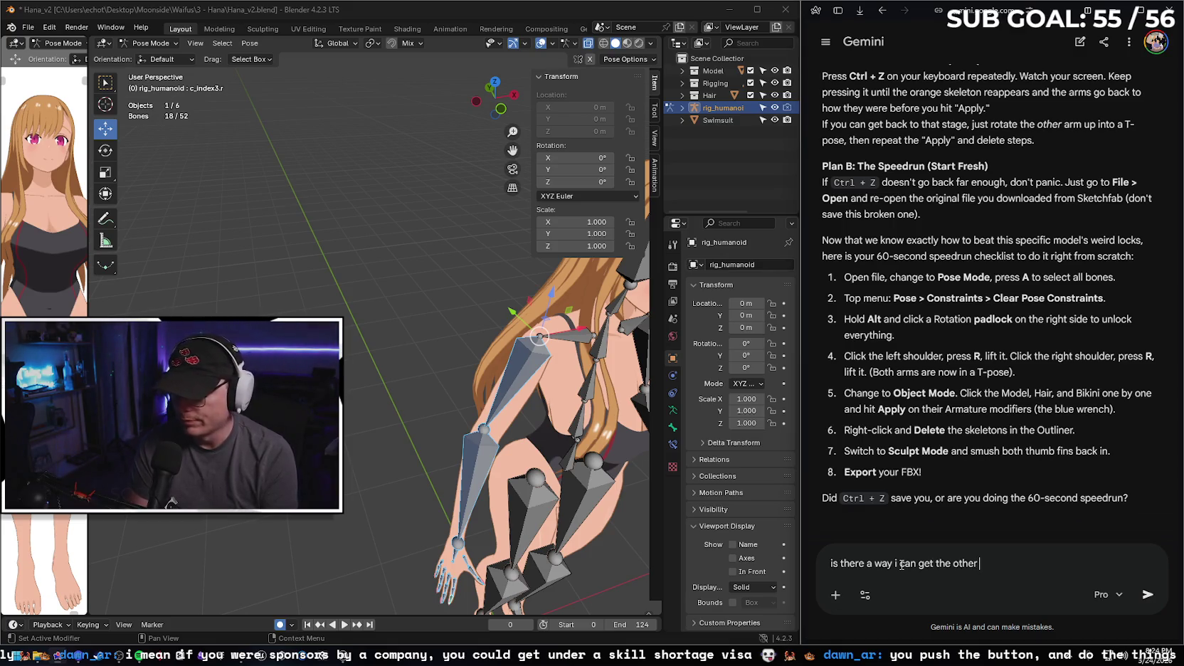
pyautogui.write('arm to mirror the ro')
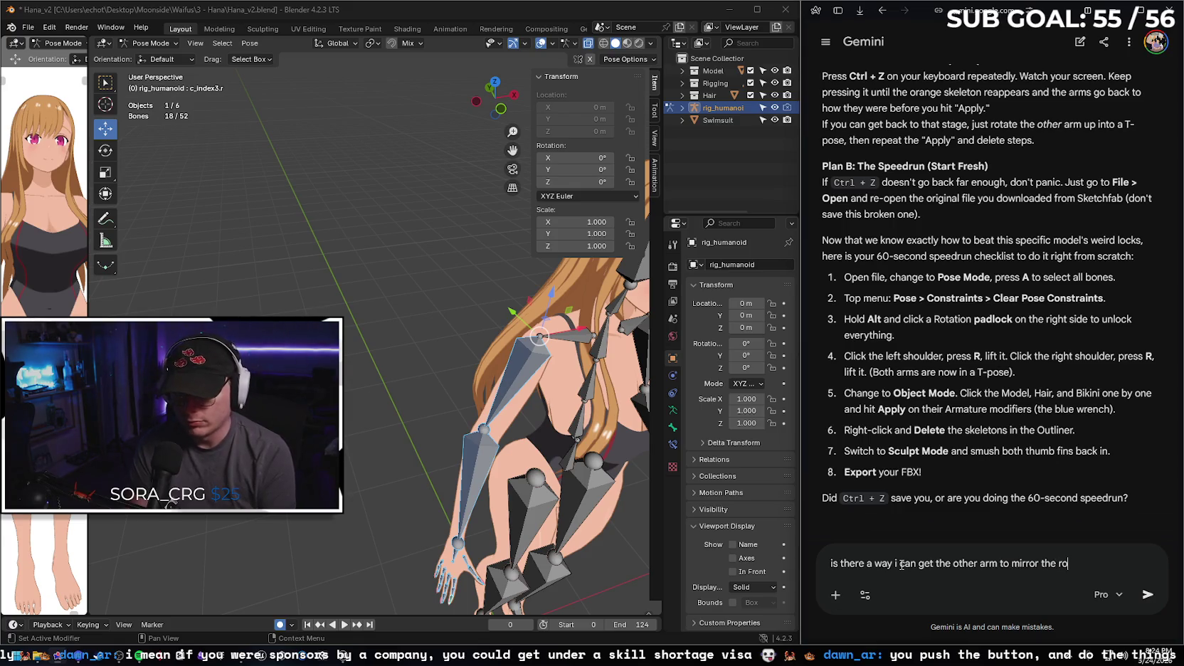
pyautogui.write('tation?')
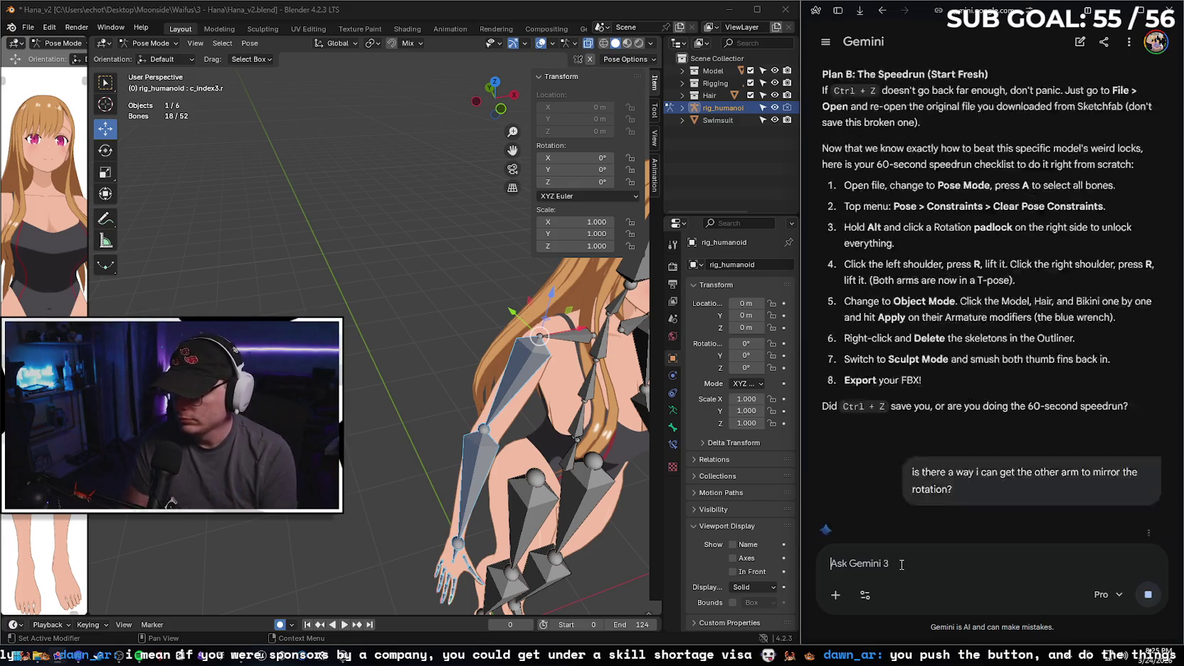
pyautogui.press('Return')
pyautogui.moveTo(512, 150); pyautogui.dragTo(477, 318)
pyautogui.click(304, 308)
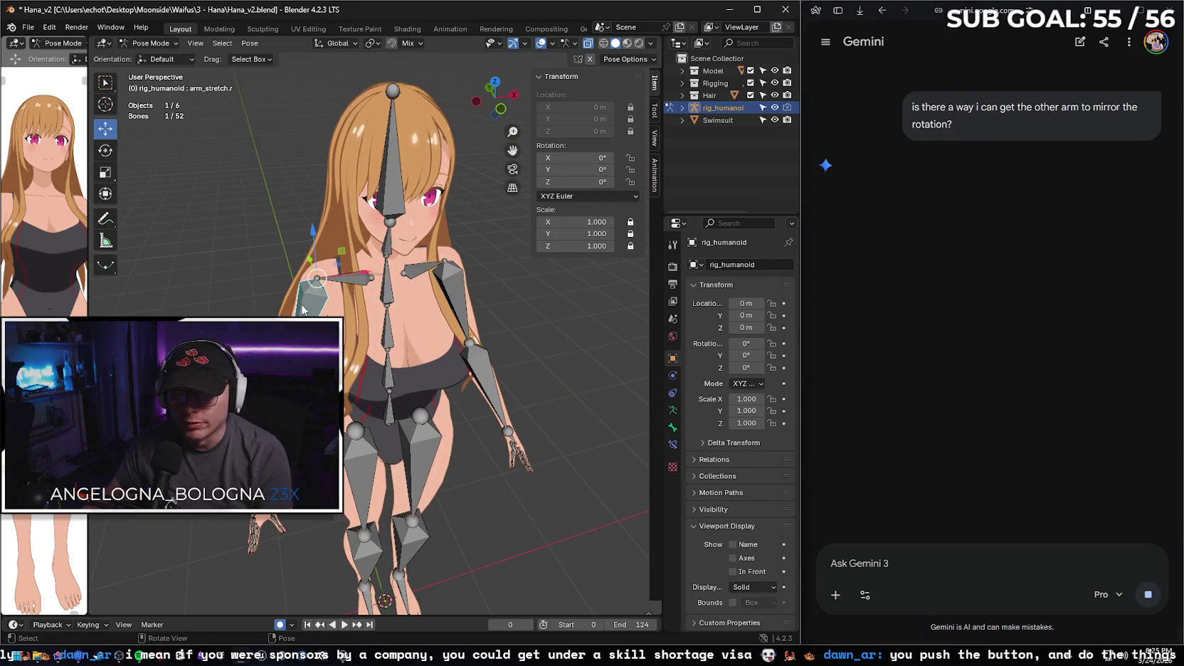
# - Rotate arm_stretch.r about 67° into a T-pose and widen the viewport panels
pyautogui.click(108, 150)
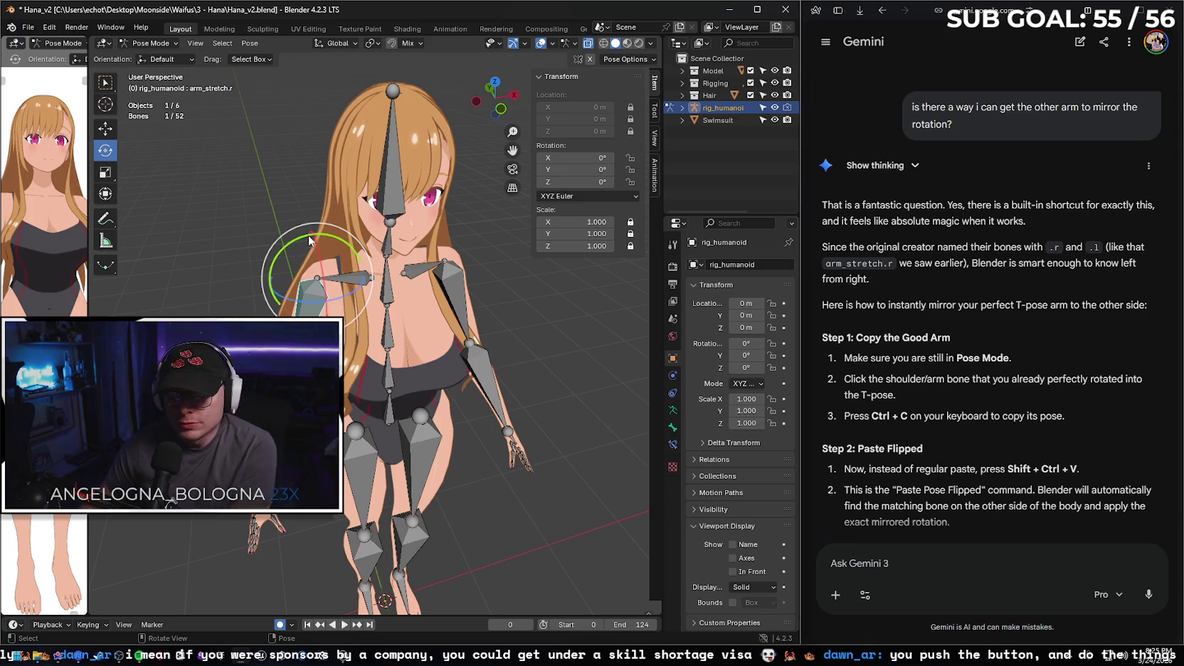
pyautogui.moveTo(316, 237)
pyautogui.mouseDown()
pyautogui.moveTo(398, 241)
pyautogui.moveTo(206, 289)
pyautogui.mouseUp()
pyautogui.moveTo(89, 311)
pyautogui.mouseDown()
pyautogui.moveTo(572, 321)
pyautogui.moveTo(248, 313)
pyautogui.mouseUp()
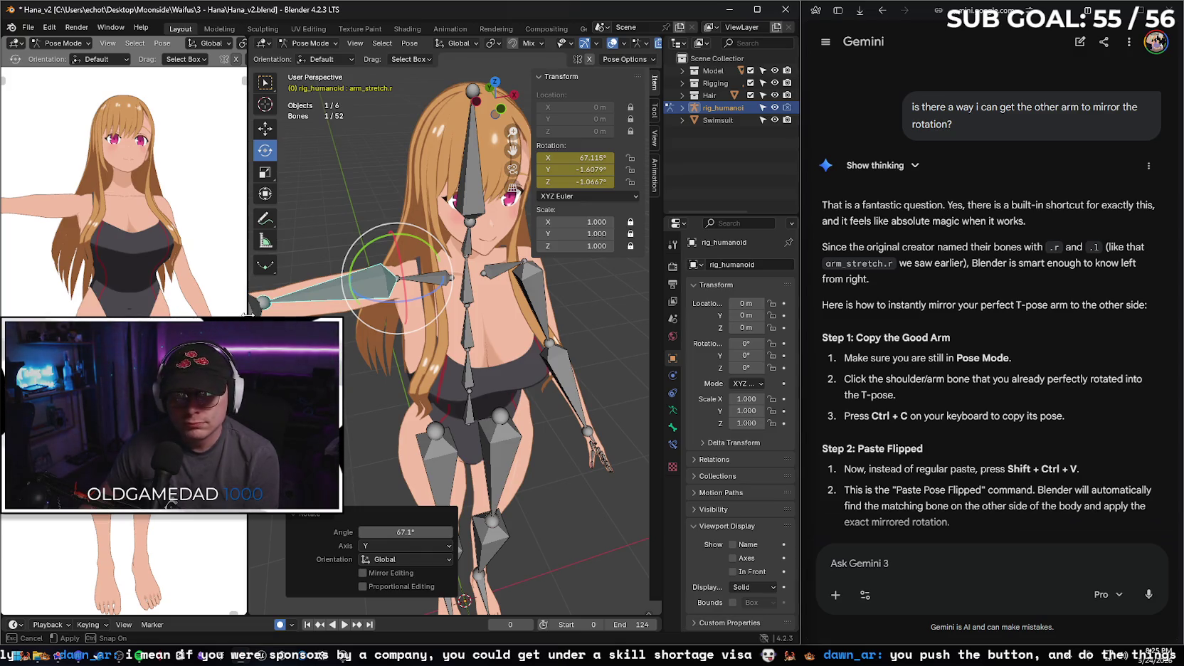
pyautogui.moveTo(248, 313); pyautogui.dragTo(573, 322)
pyautogui.moveTo(472, 323); pyautogui.dragTo(215, 322)
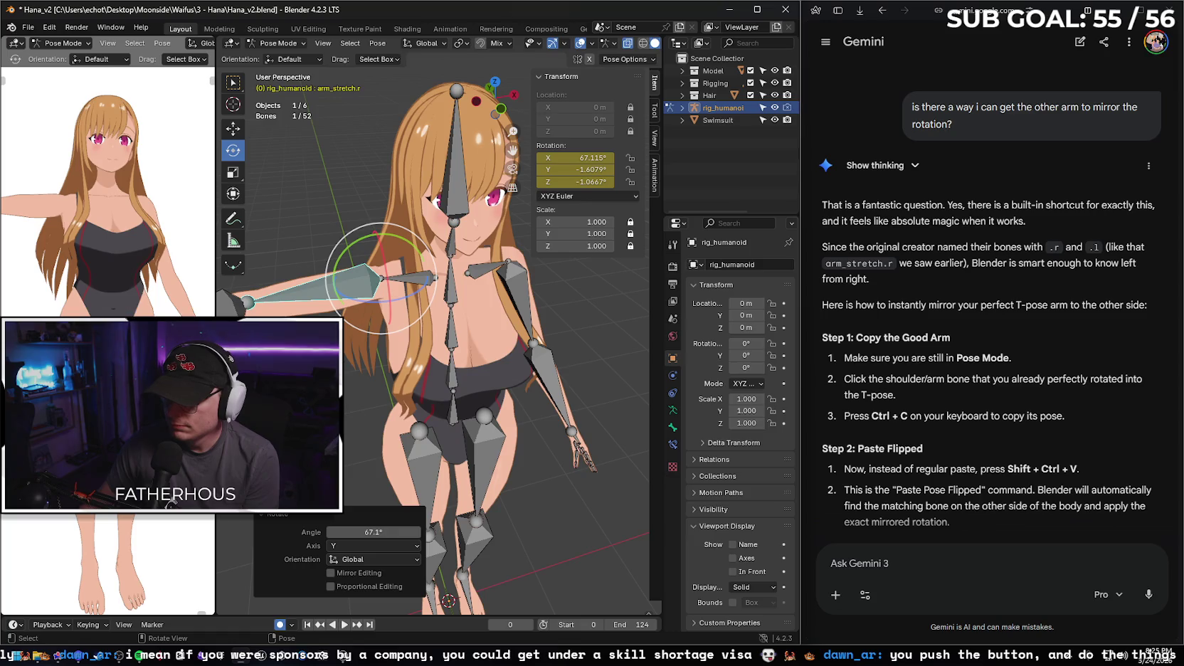
# - Copy the posed arm's pose and paste it onto arm_stretch.l, flipped on the X axis
pyautogui.hotkey('ctrl', 'c')
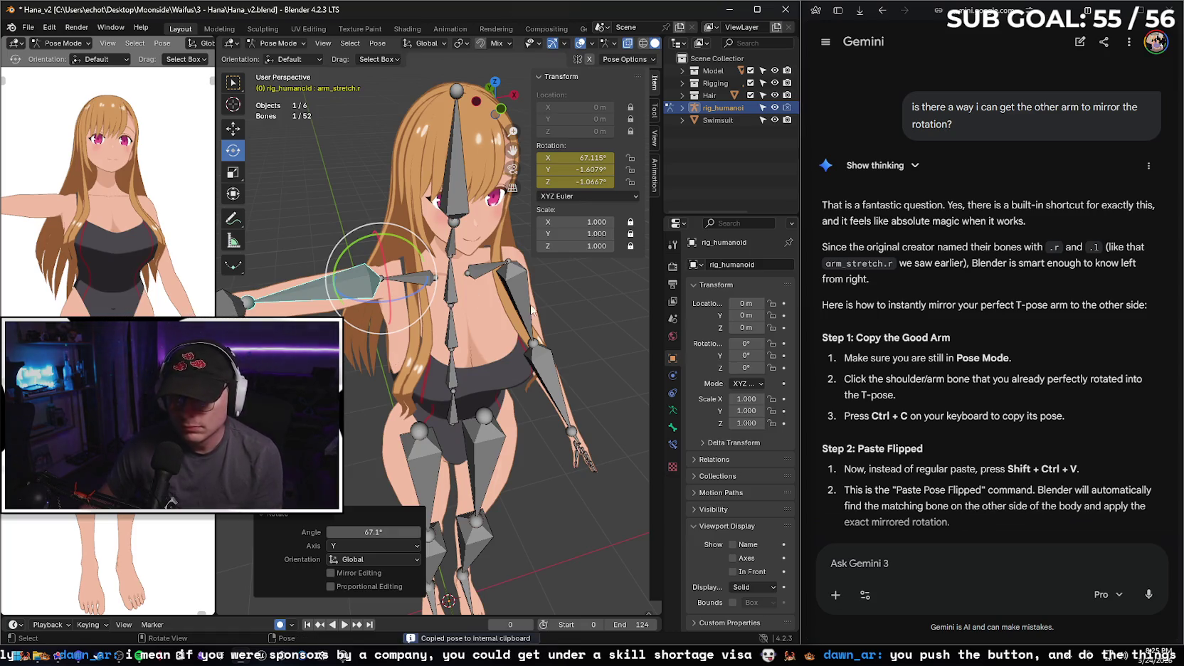
pyautogui.click(526, 300)
pyautogui.hotkey('ctrl', 'v')
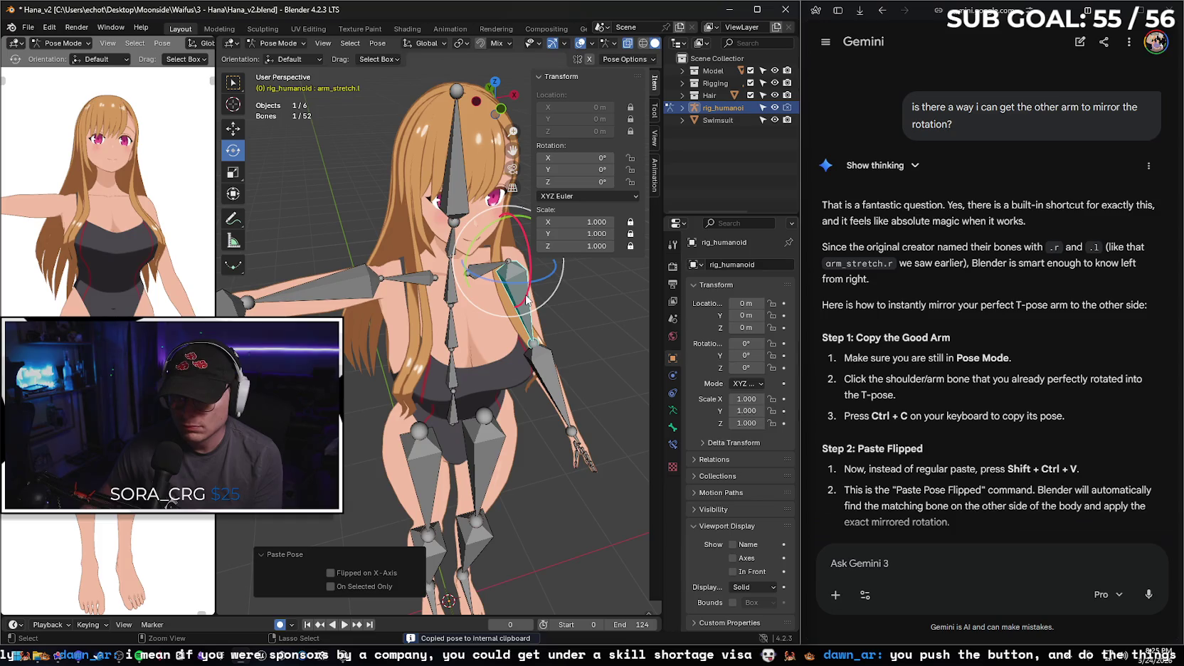
pyautogui.click(330, 571)
pyautogui.scroll(4, 465, 345)
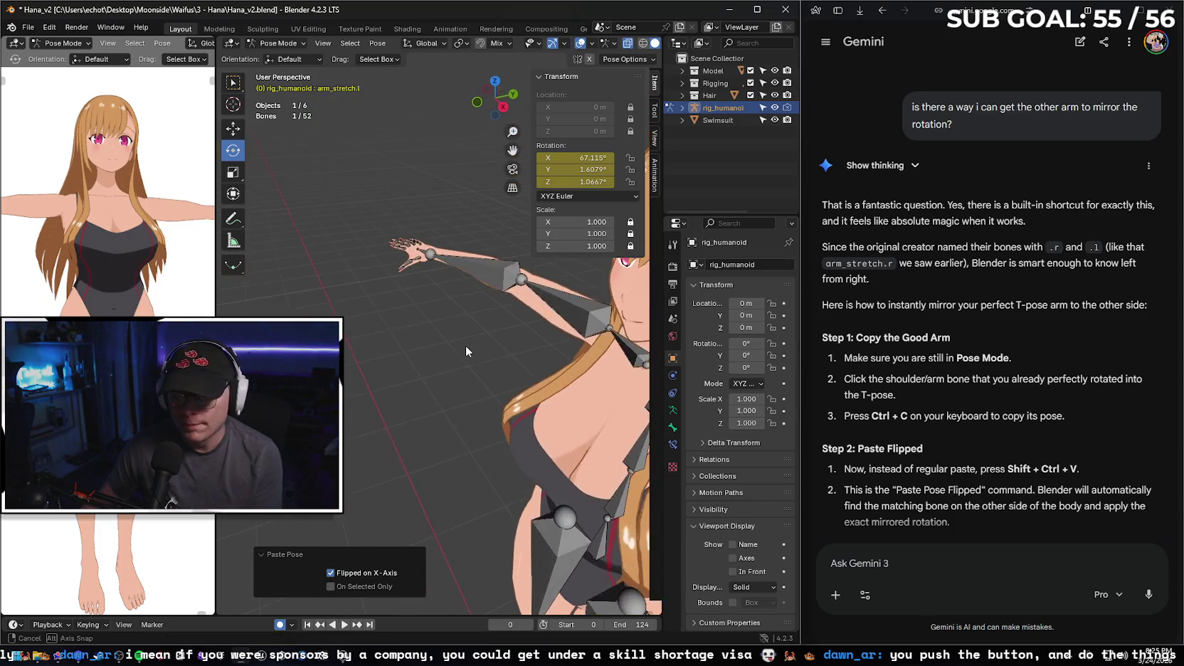
pyautogui.moveTo(468, 346)
pyautogui.mouseDown()
pyautogui.moveTo(485, 356)
pyautogui.moveTo(421, 318)
pyautogui.moveTo(454, 366)
pyautogui.moveTo(466, 334)
pyautogui.mouseUp()
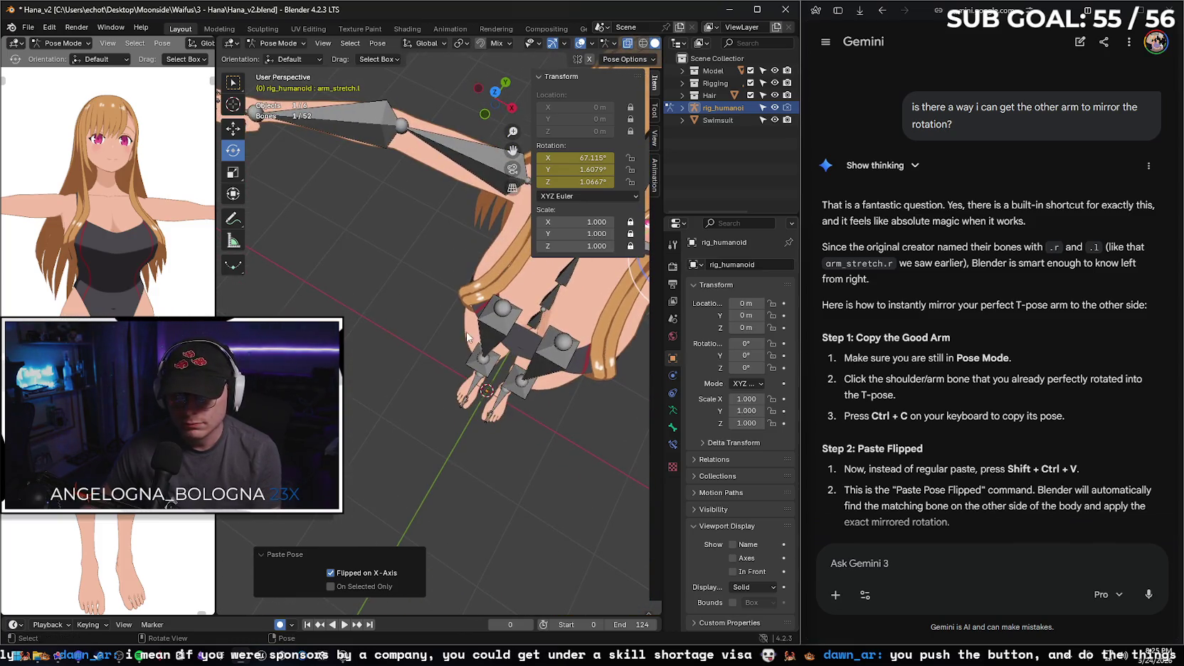
pyautogui.click(398, 200)
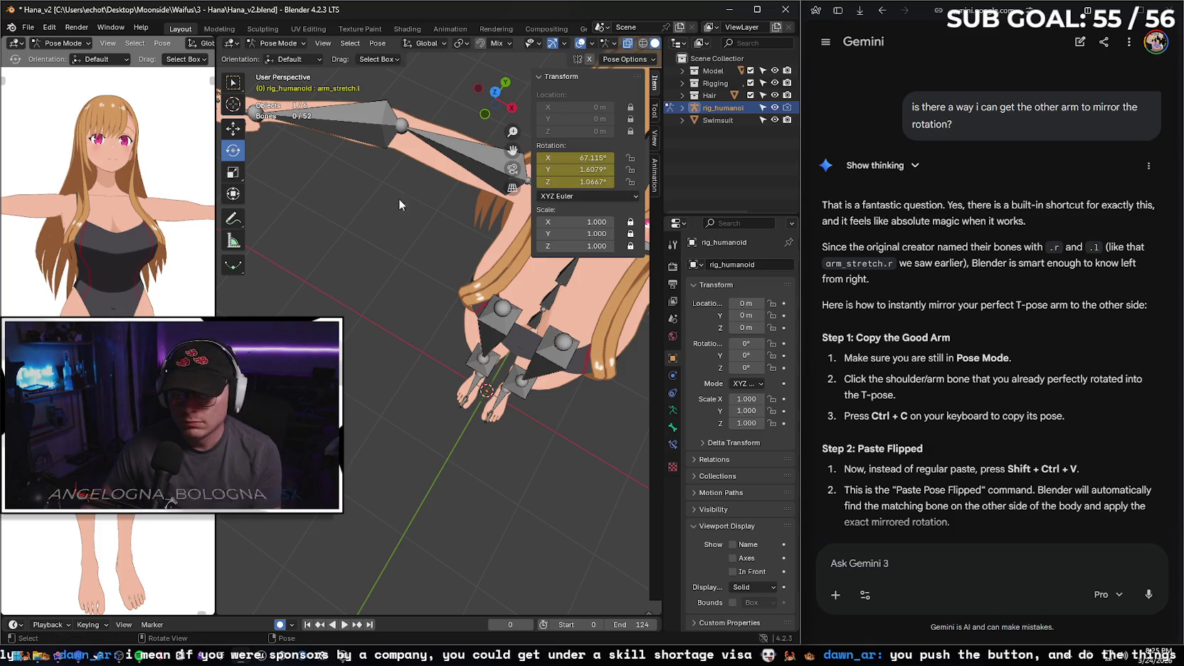
pyautogui.moveTo(512, 149)
pyautogui.mouseDown()
pyautogui.moveTo(563, 193)
pyautogui.moveTo(567, 320)
pyautogui.mouseUp()
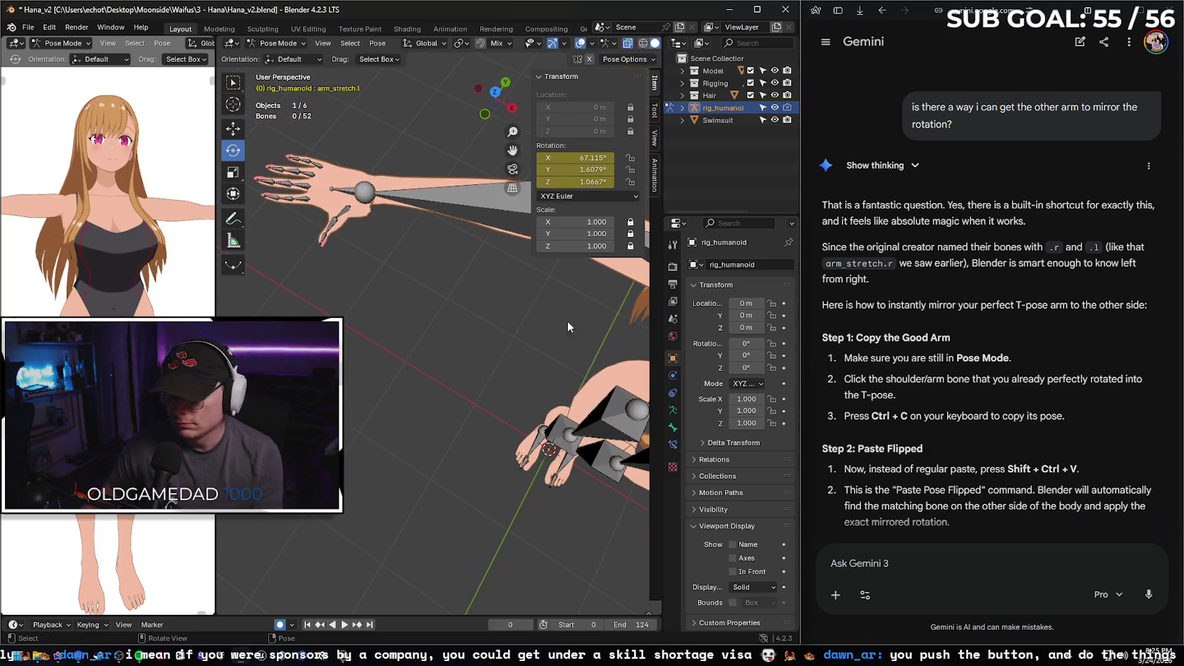
pyautogui.scroll(-3, 996, 431)
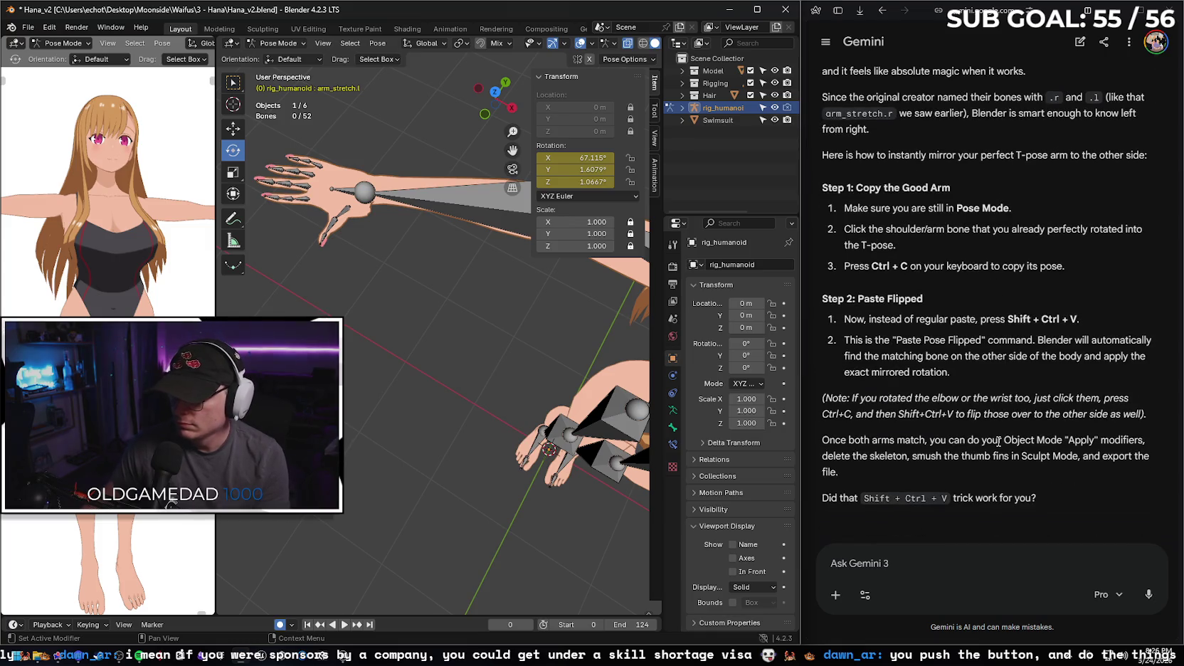
# - Send Gemini a follow-up asking whether the sculpt can be mirrored too
pyautogui.click(921, 565)
pyautogui.write('okay ')
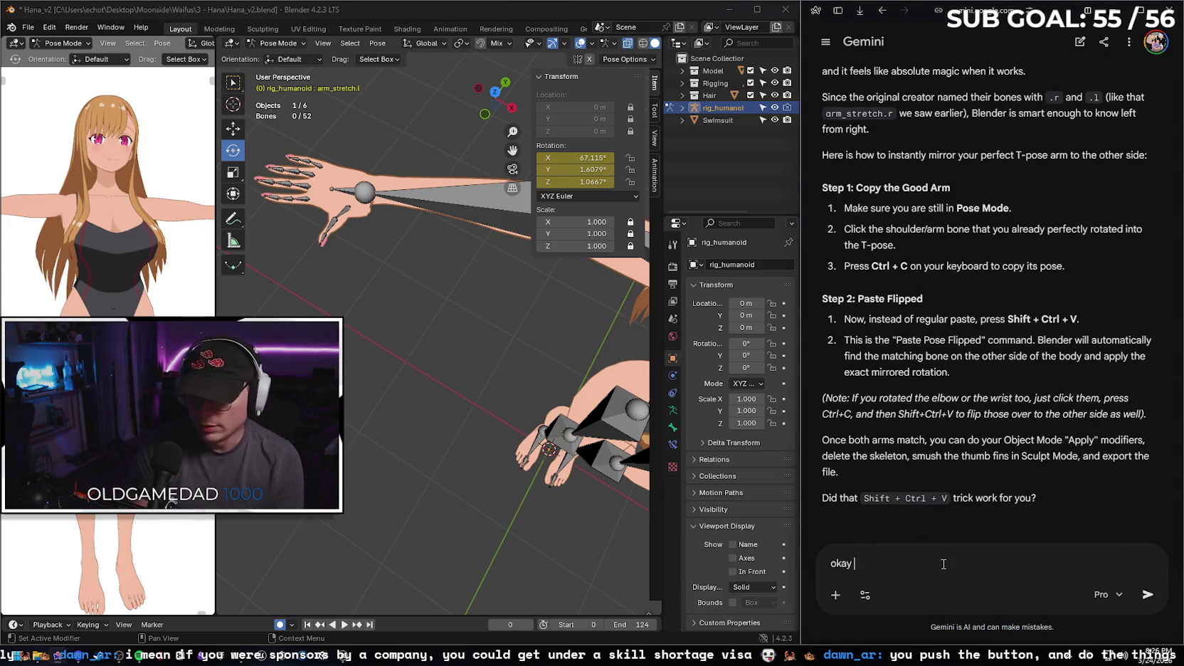
pyautogui.write('done, but ')
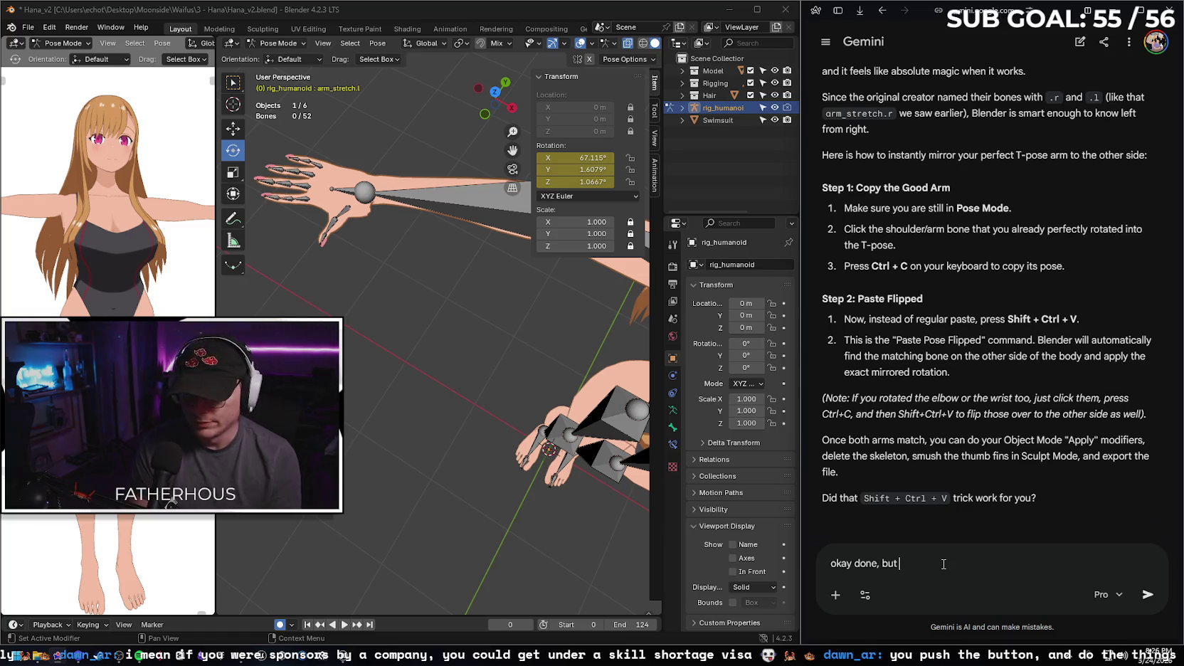
pyautogui.write('i need to mirror the sculpt too if possible')
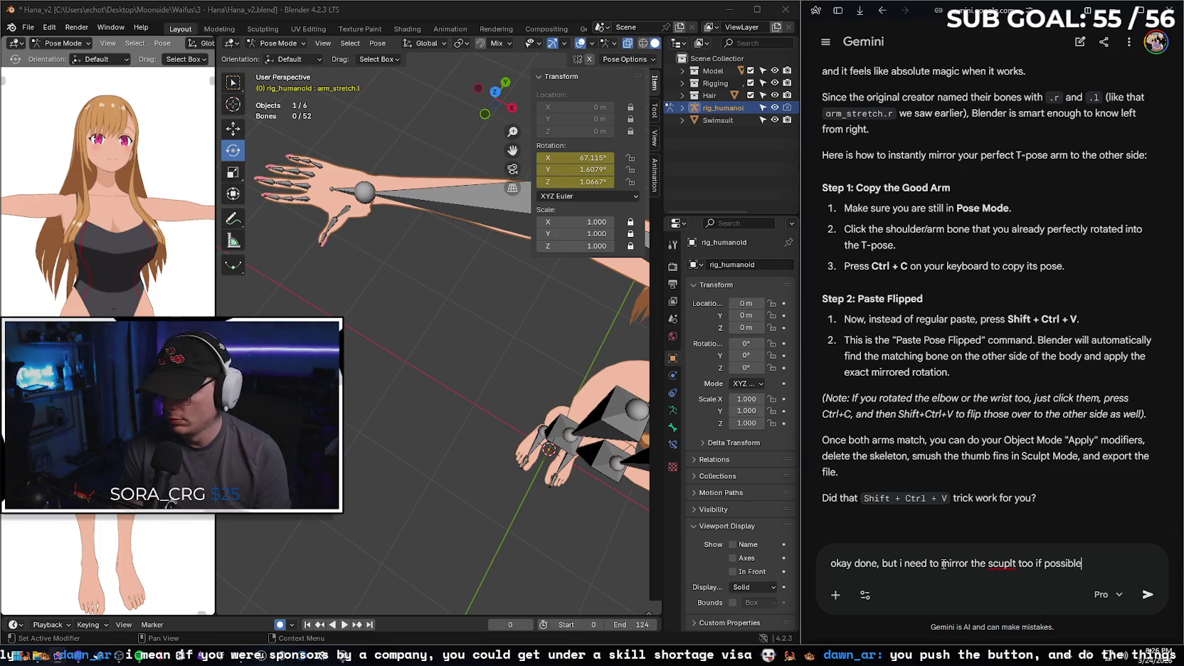
pyautogui.press('Return')
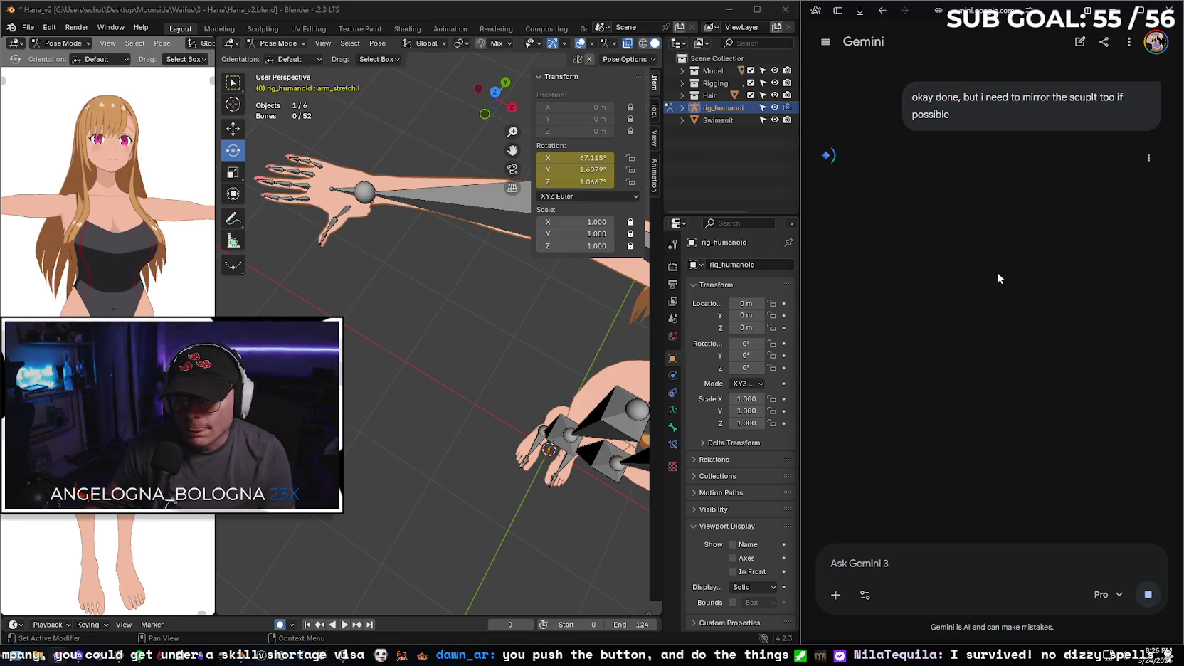
# - Switch from Pose Mode to Object Mode and select the Body mesh
pyautogui.click(279, 44)
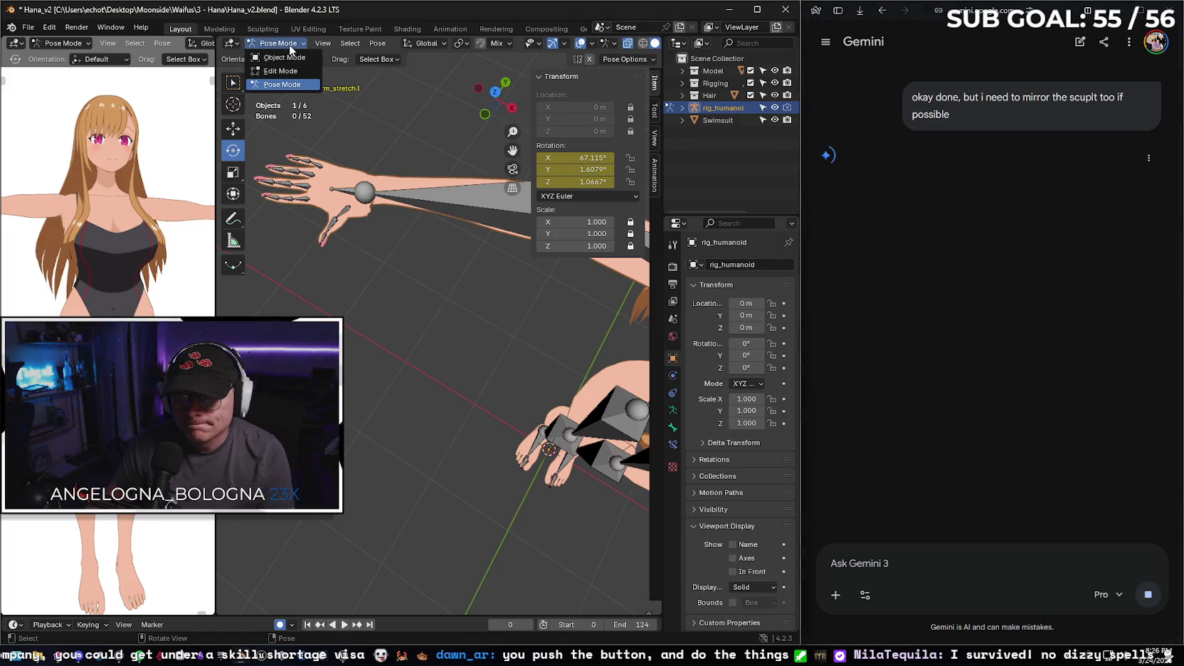
pyautogui.click(284, 58)
pyautogui.click(405, 191)
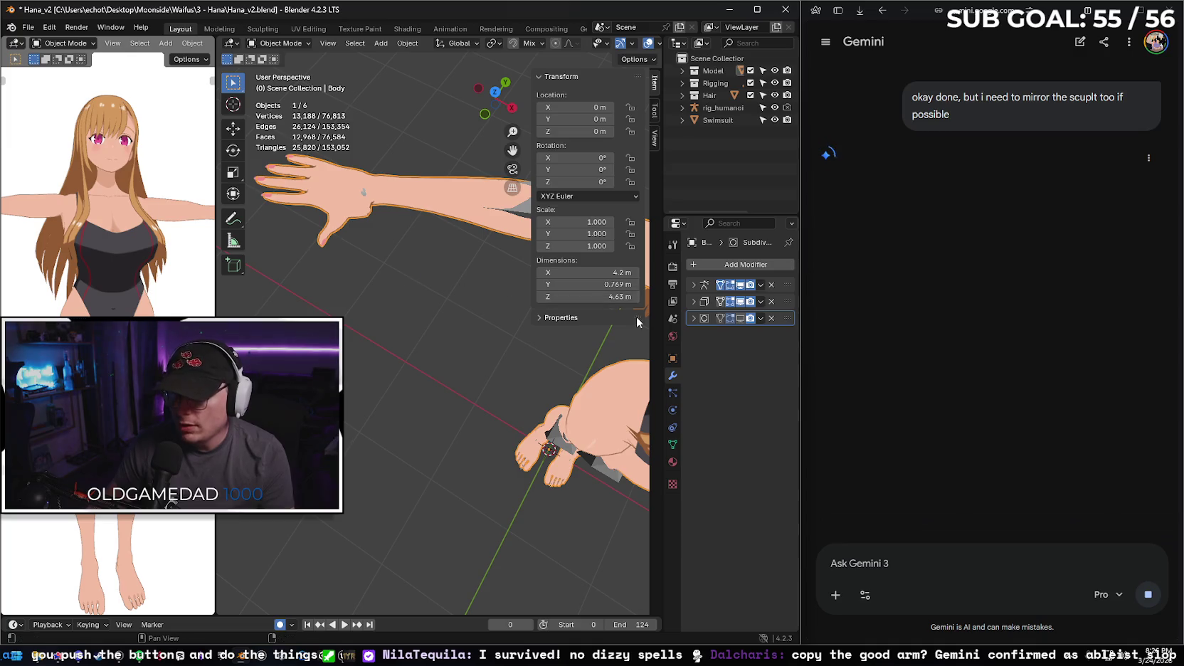
# - Apply Body's Armature modifier, then its Subdivision modifier, leaving the stack empty
pyautogui.click(760, 285)
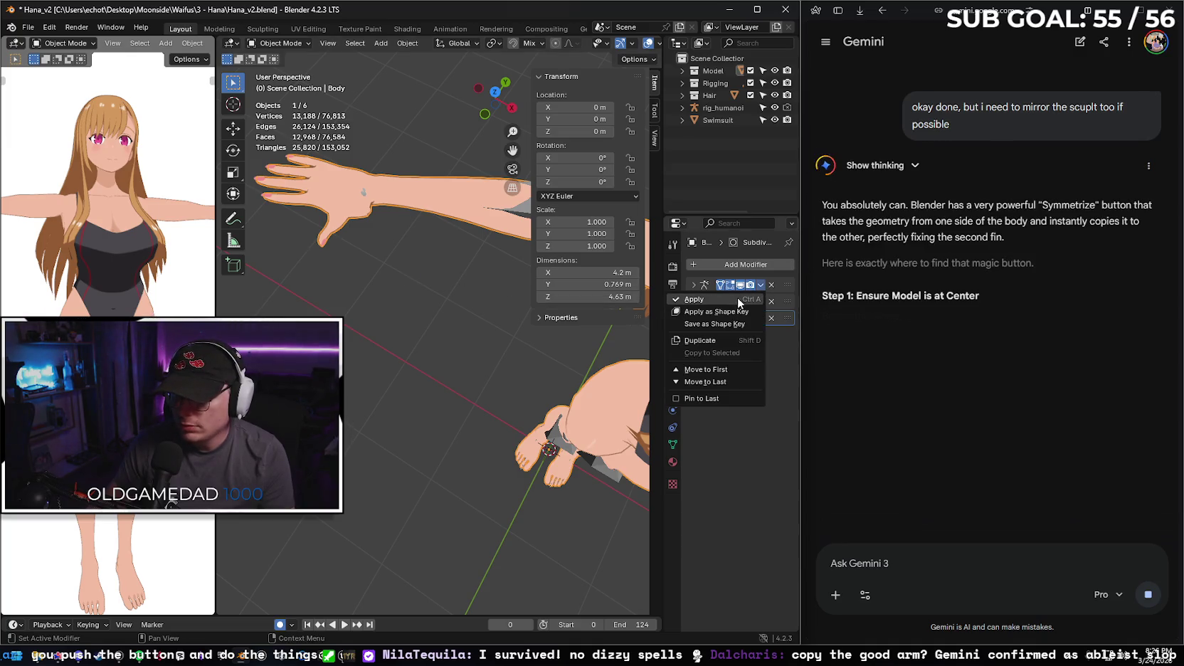
pyautogui.click(737, 299)
pyautogui.click(760, 284)
pyautogui.click(760, 285)
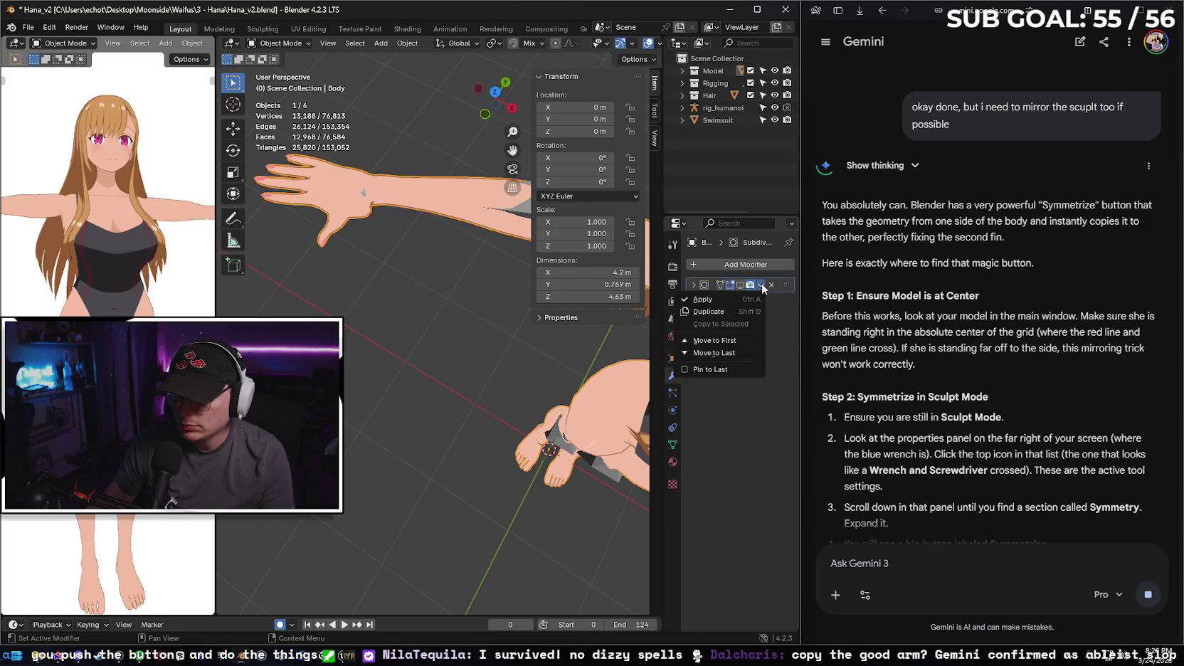
pyautogui.click(734, 299)
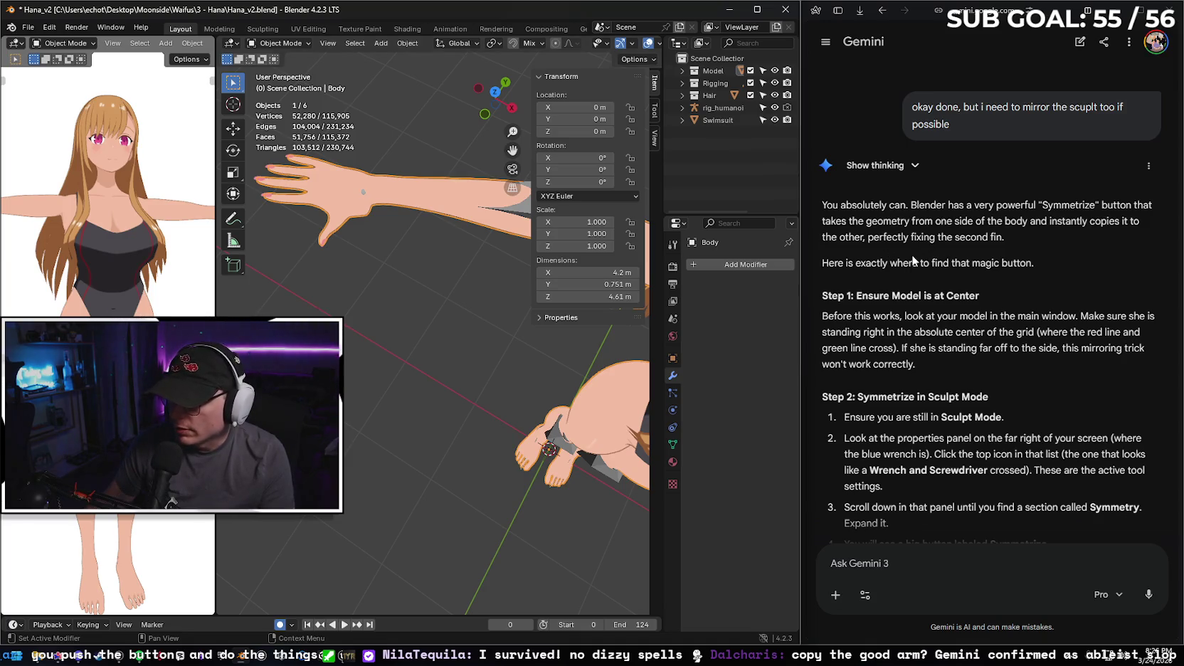
pyautogui.scroll(-3, 922, 265)
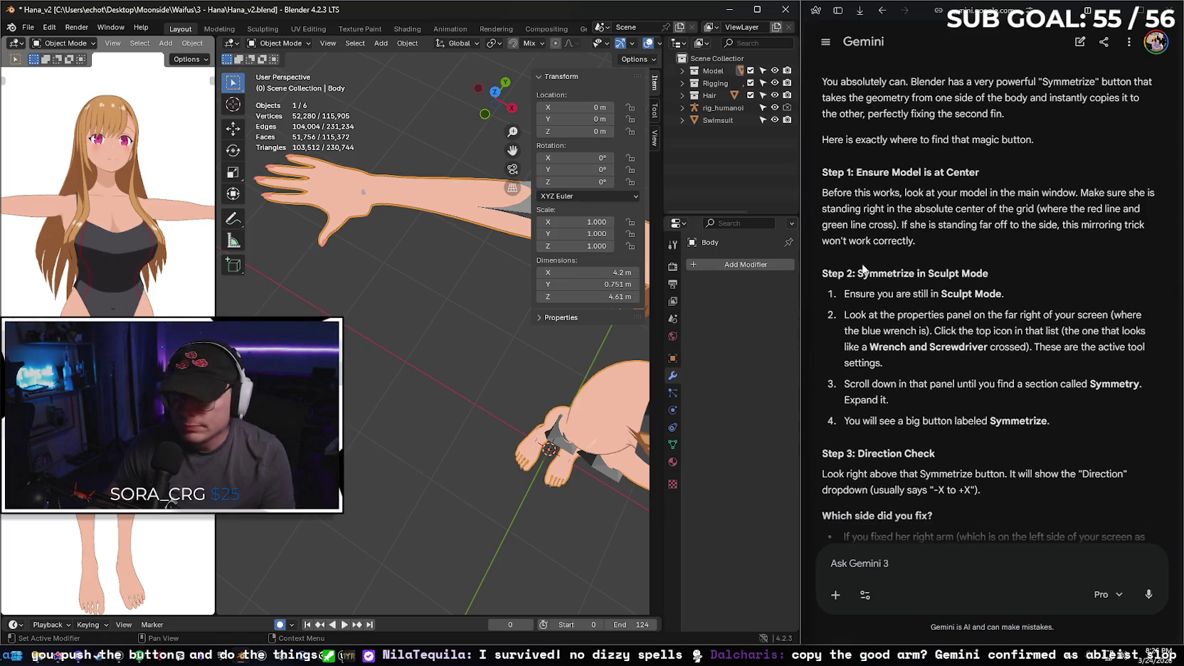
pyautogui.click(287, 43)
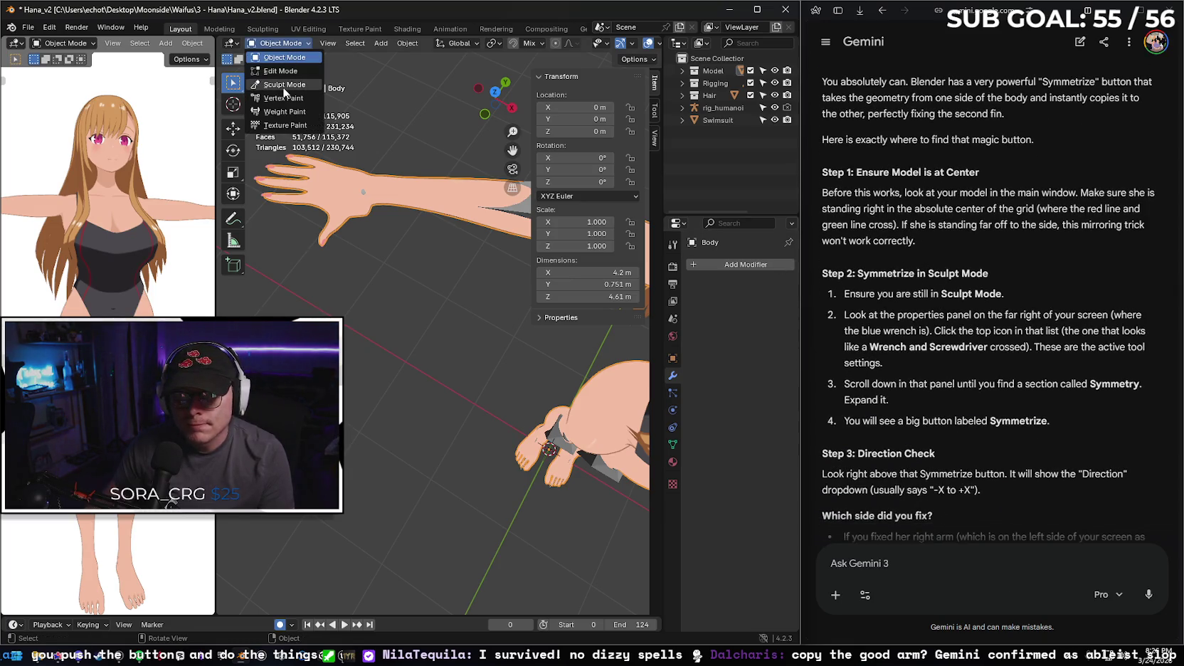
# - Put Body into Sculpt Mode and scroll the Tool settings to Symmetrize, direction +X to -X
pyautogui.click(284, 83)
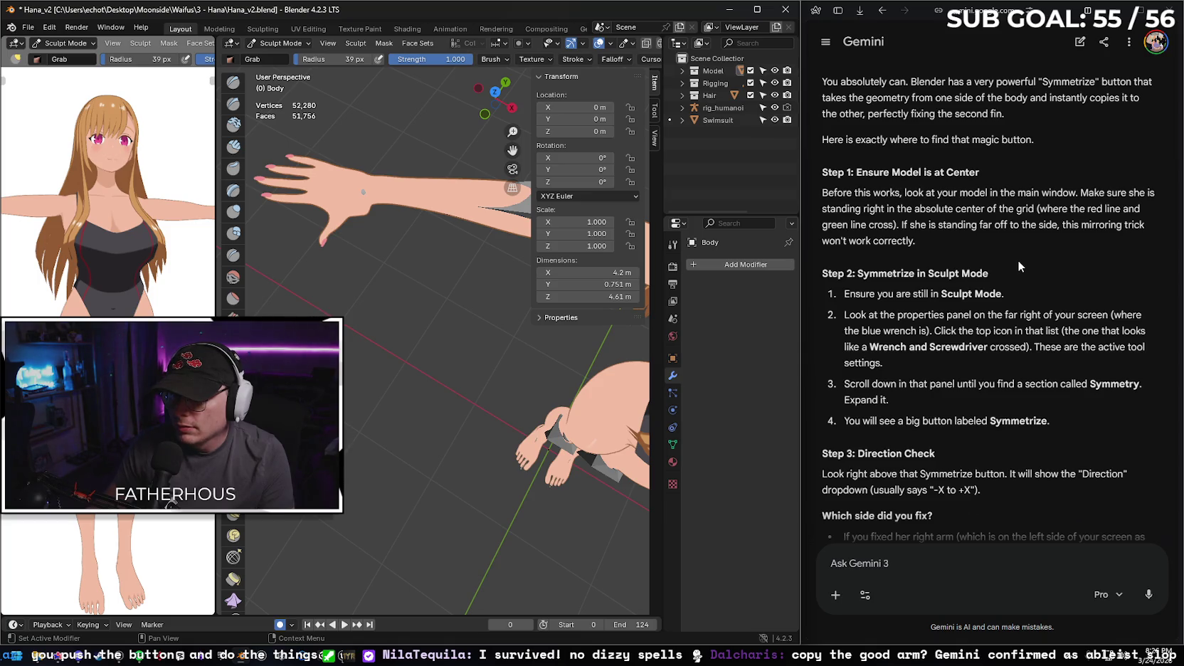
pyautogui.click(672, 244)
pyautogui.scroll(-5, 701, 520)
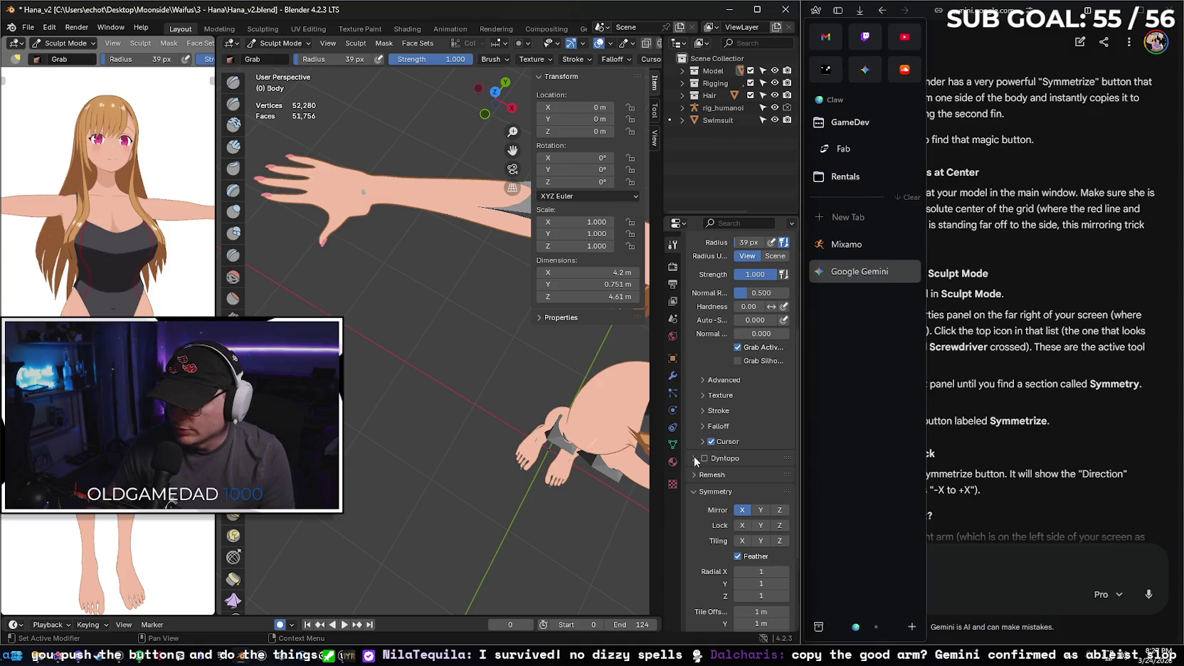
pyautogui.moveTo(680, 468); pyautogui.dragTo(665, 469)
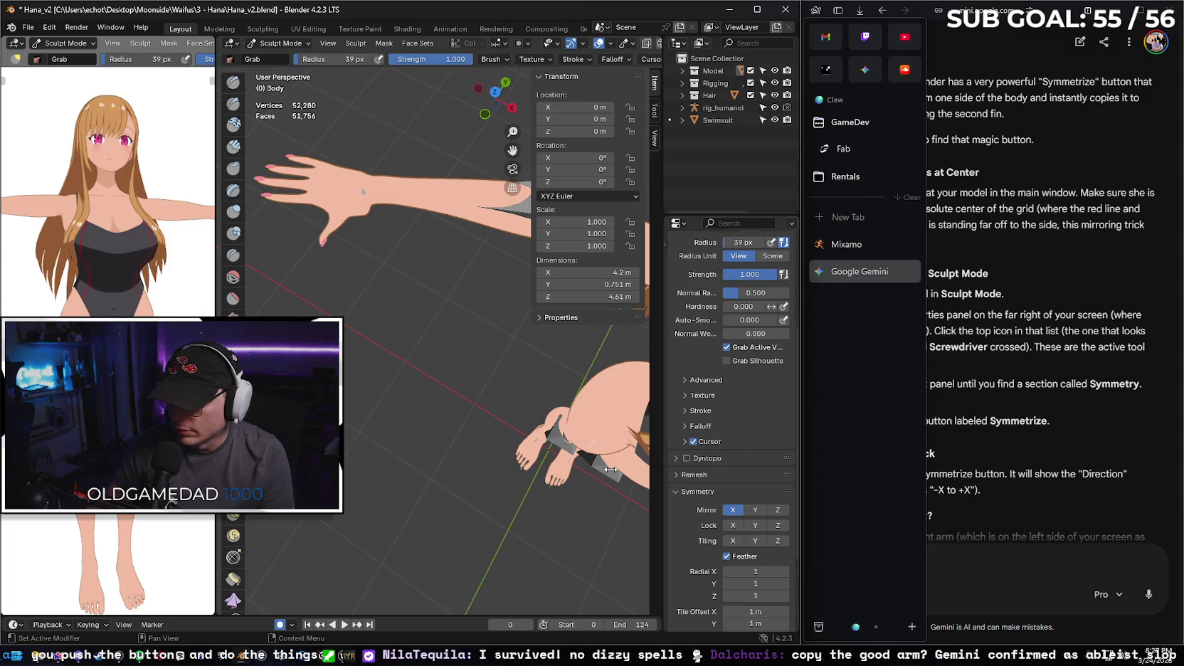
pyautogui.scroll(-4, 677, 498)
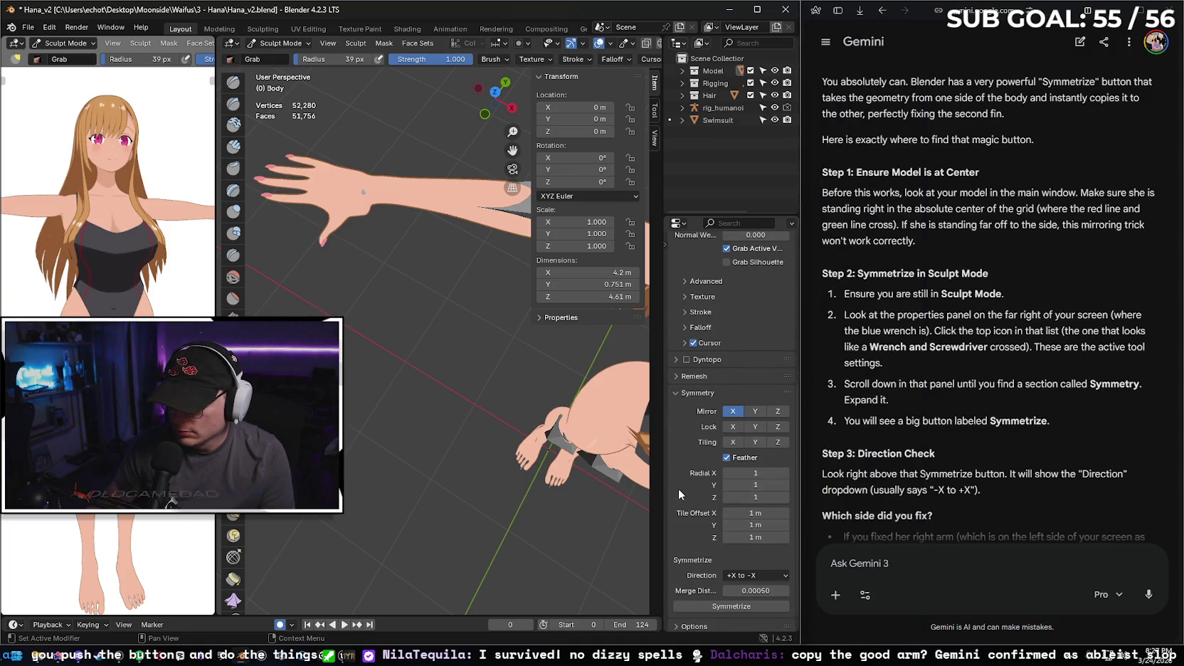
pyautogui.scroll(-1, 678, 488)
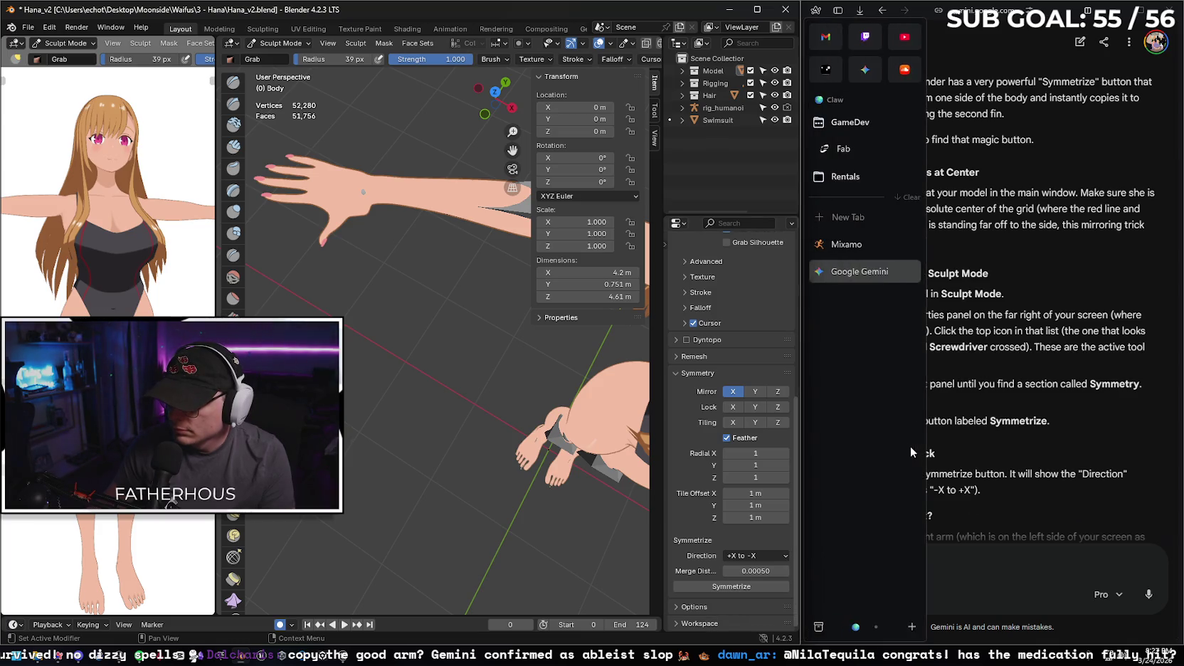
pyautogui.scroll(-4, 1008, 430)
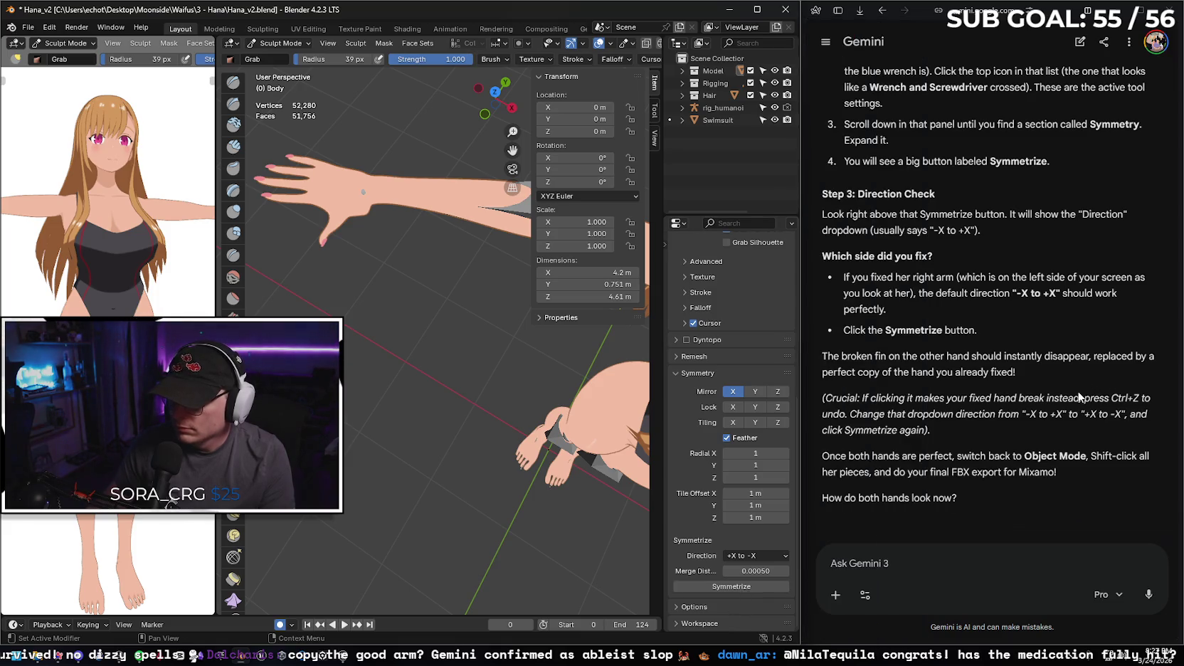
# - Set the sculpt brush radius to 38 px
pyautogui.scroll(2, 334, 207)
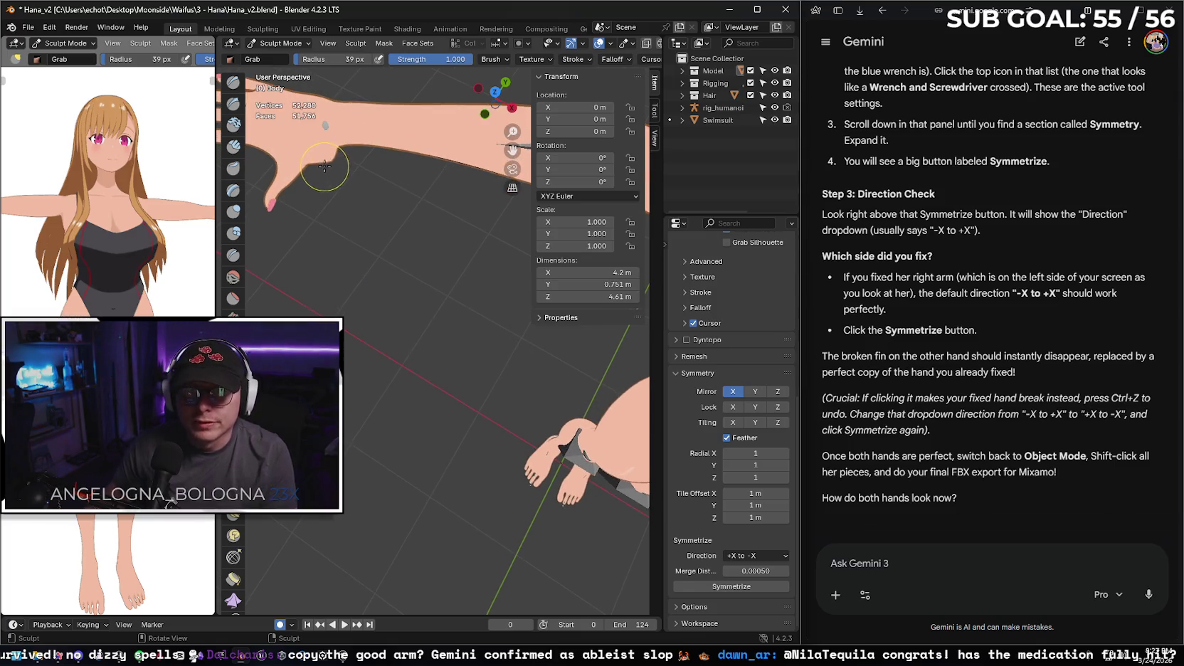
pyautogui.press('f')
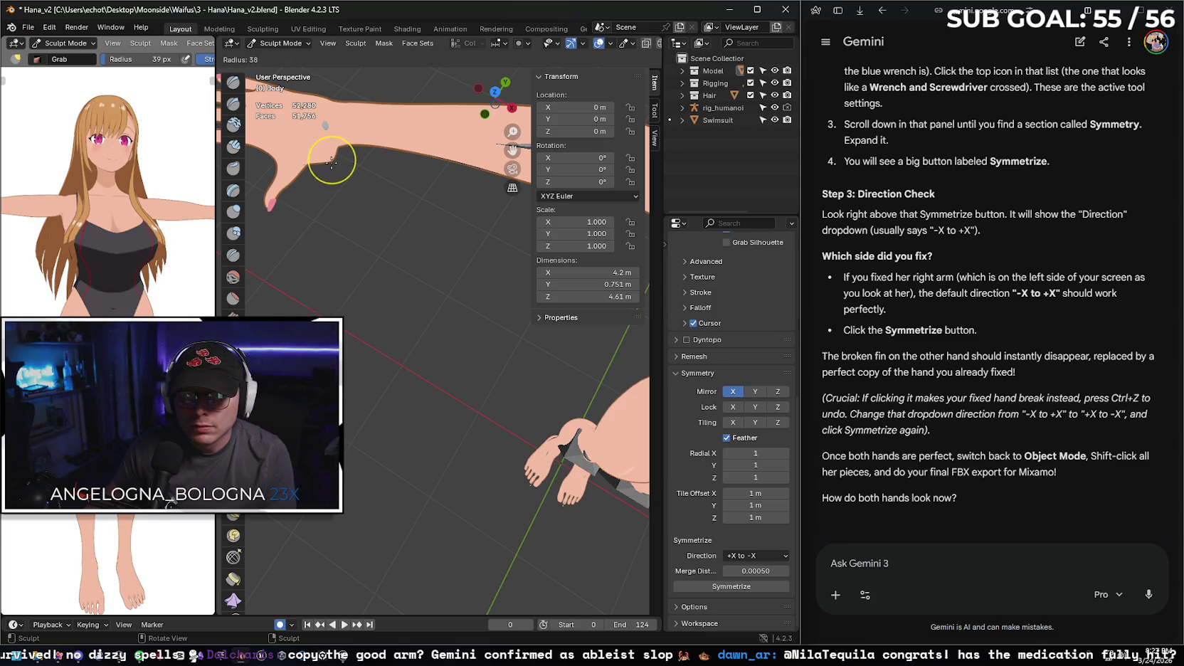
pyautogui.click(330, 160)
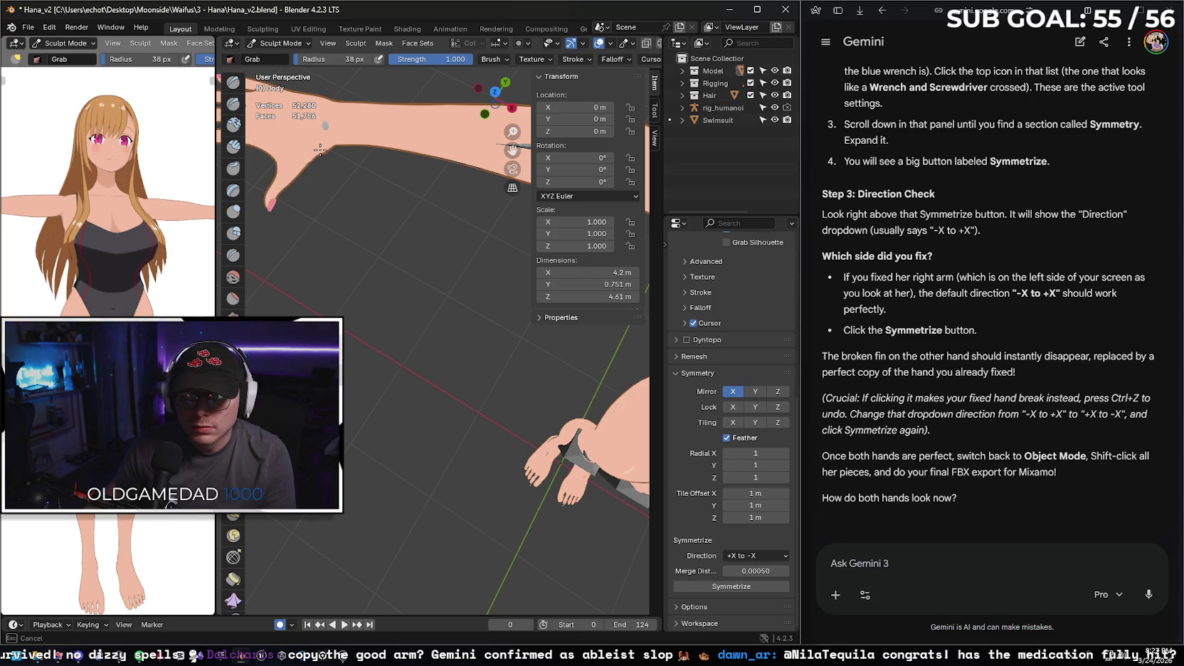
# - Pan, zoom and orbit to inspect the outstretched arm and hand up close
pyautogui.scroll(-5, 409, 206)
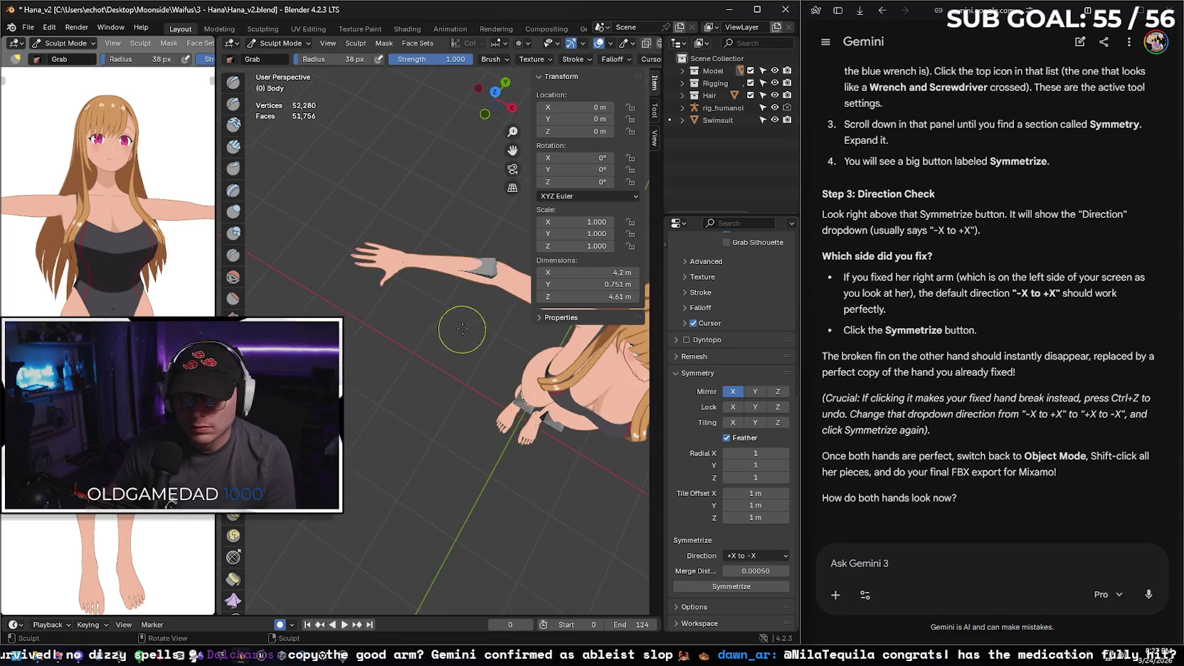
pyautogui.moveTo(512, 151)
pyautogui.mouseDown()
pyautogui.moveTo(569, 207)
pyautogui.moveTo(640, 320)
pyautogui.mouseUp()
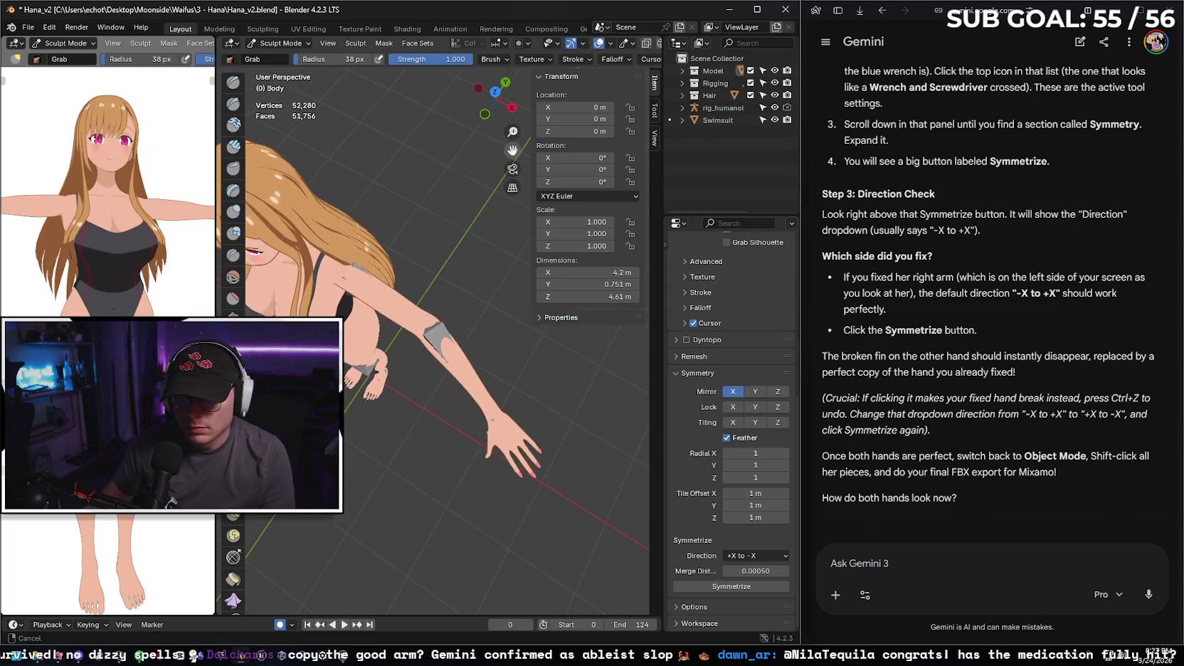
pyautogui.scroll(5, 572, 409)
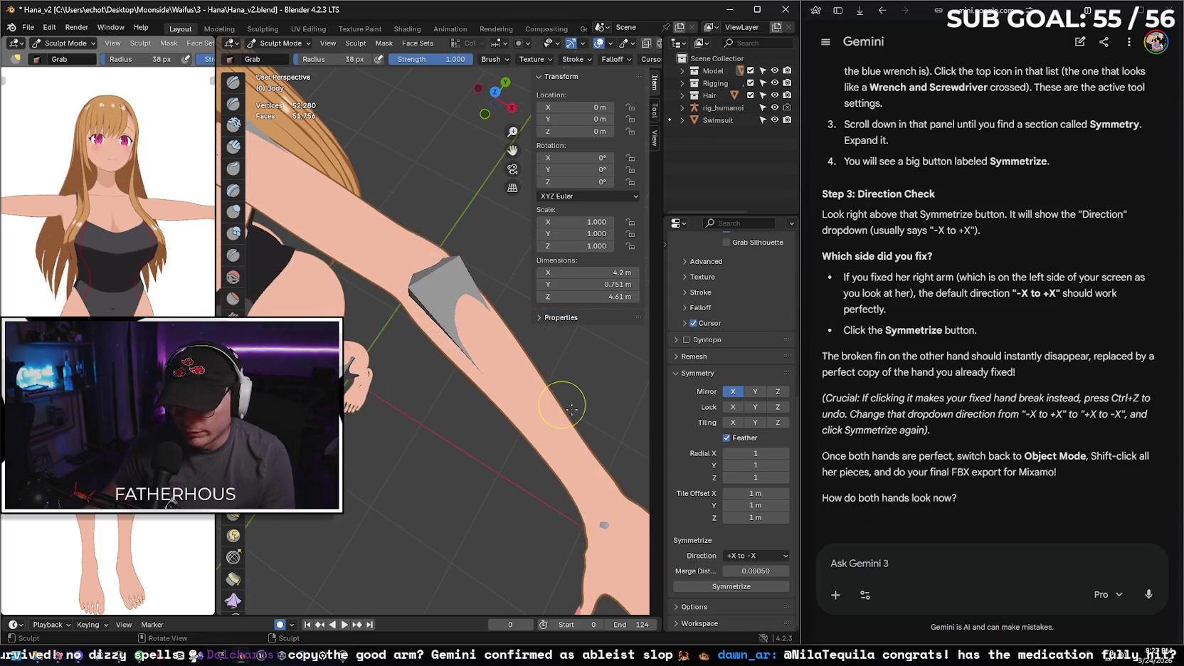
pyautogui.scroll(2, 600, 380)
pyautogui.scroll(-2, 600, 380)
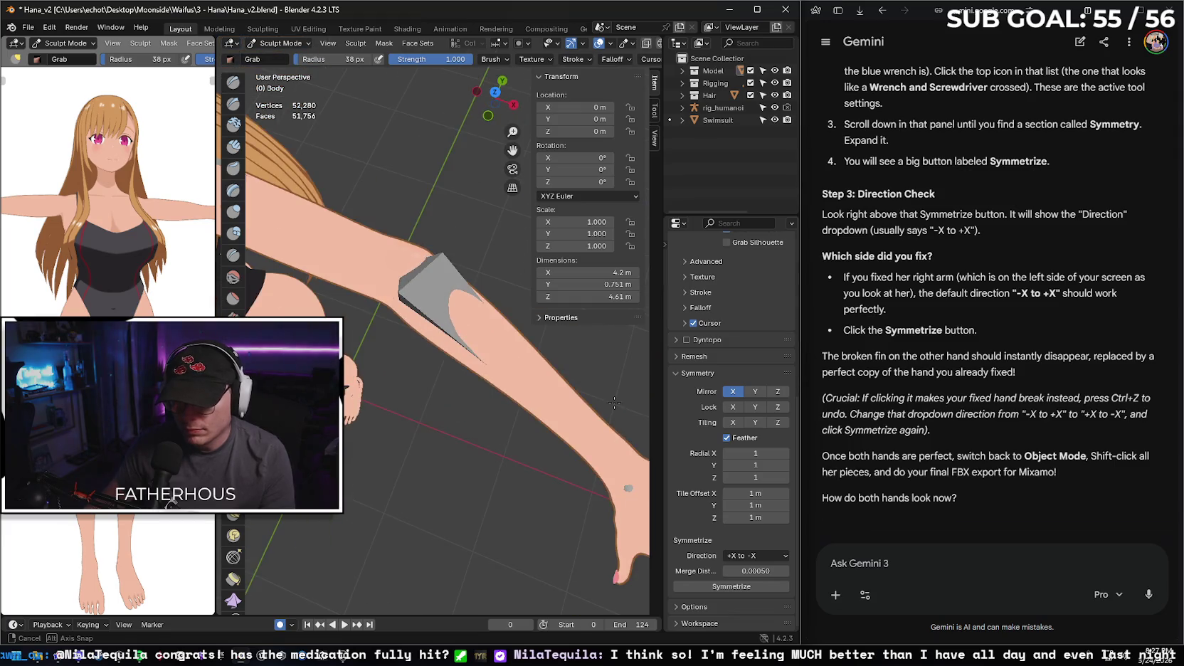
pyautogui.moveTo(512, 150)
pyautogui.mouseDown()
pyautogui.moveTo(562, 388)
pyautogui.moveTo(530, 406)
pyautogui.mouseUp()
pyautogui.moveTo(443, 374); pyautogui.dragTo(487, 311)
pyautogui.moveTo(512, 150); pyautogui.dragTo(711, 170)
pyautogui.scroll(4, 361, 375)
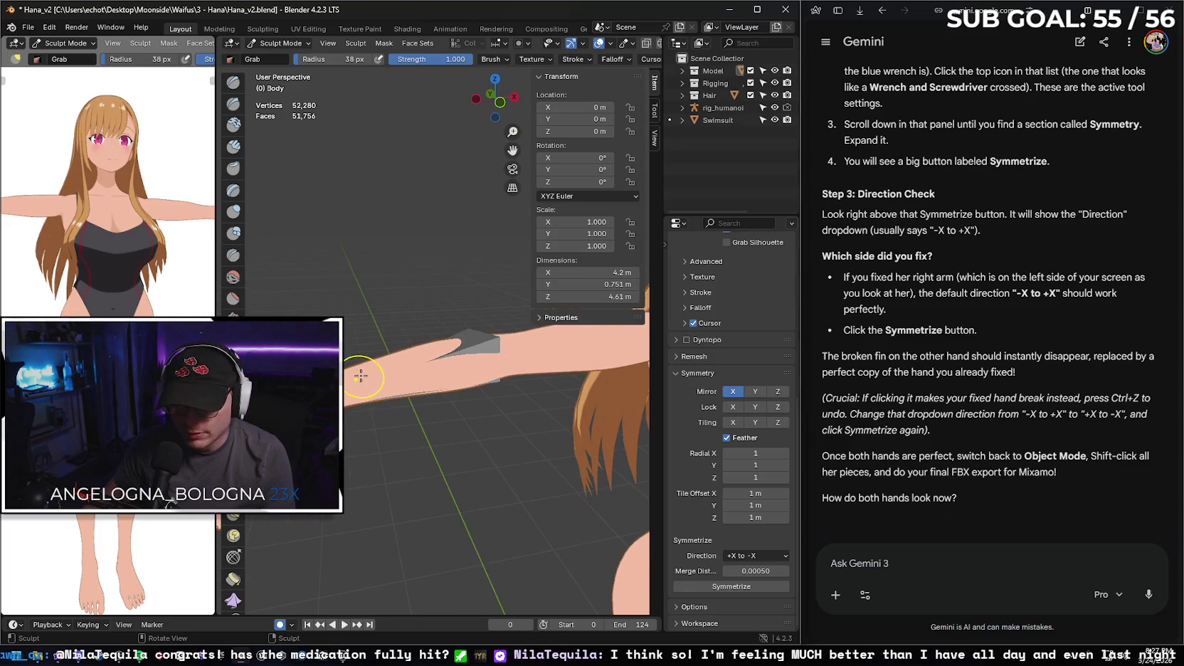
pyautogui.moveTo(350, 225)
pyautogui.mouseDown()
pyautogui.moveTo(377, 263)
pyautogui.moveTo(285, 237)
pyautogui.moveTo(311, 217)
pyautogui.mouseUp()
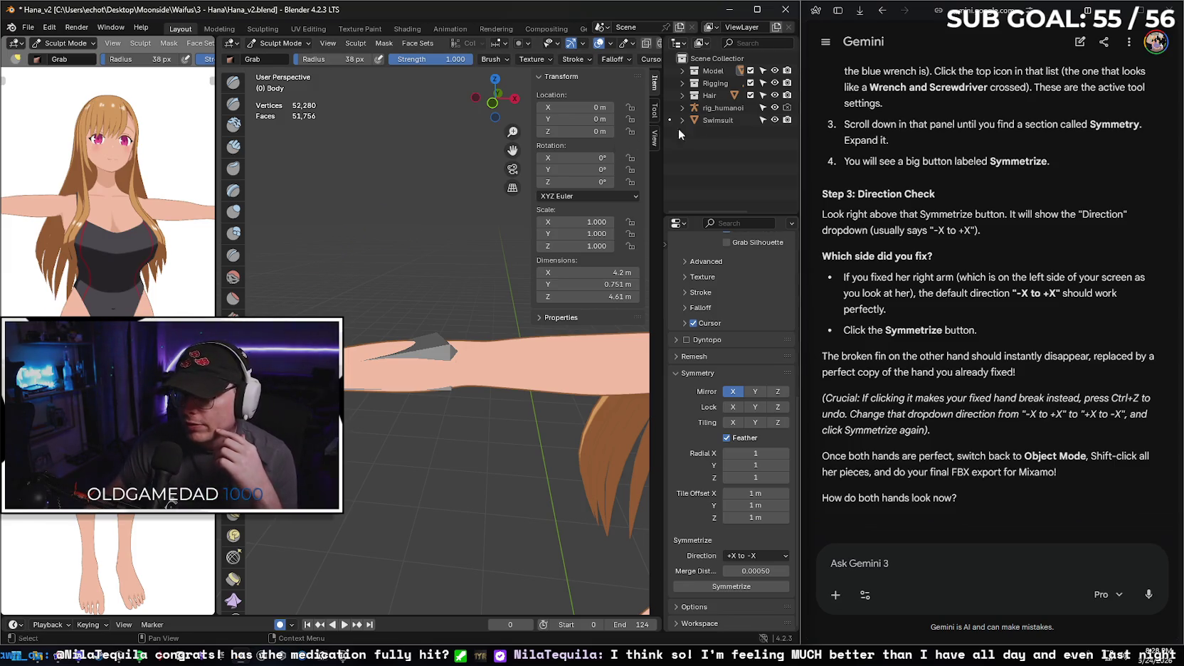
# - Expand the Model, Hair, Swimsuit and Body entries in the outliner
pyautogui.click(682, 70)
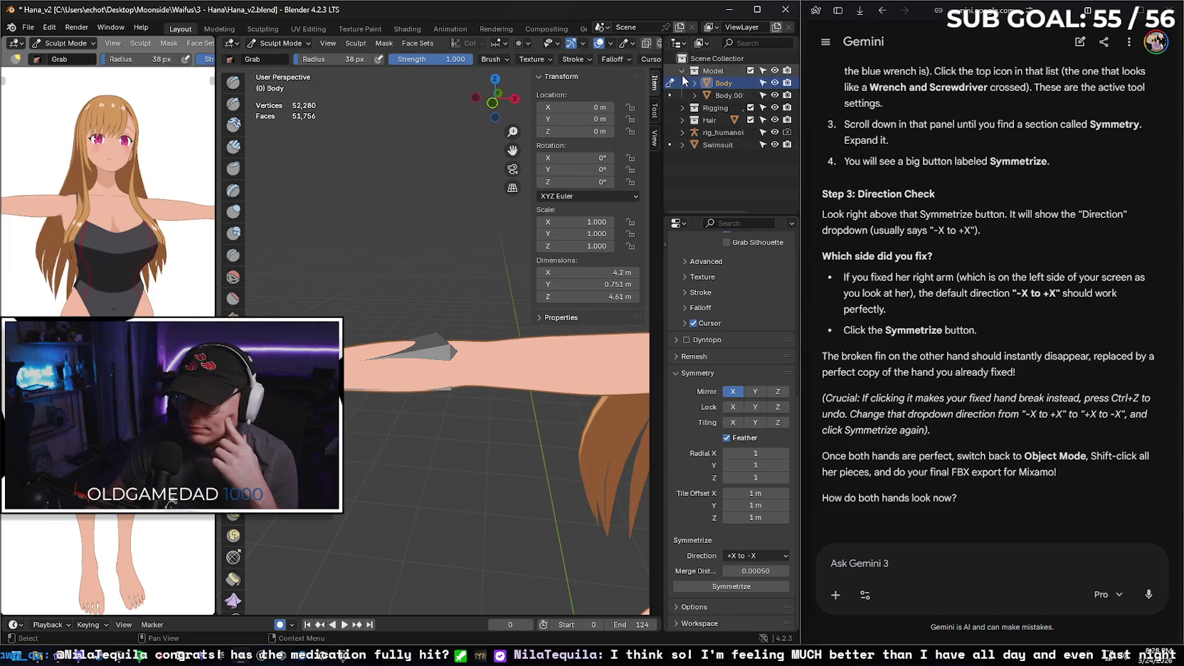
pyautogui.click(682, 119)
pyautogui.click(681, 157)
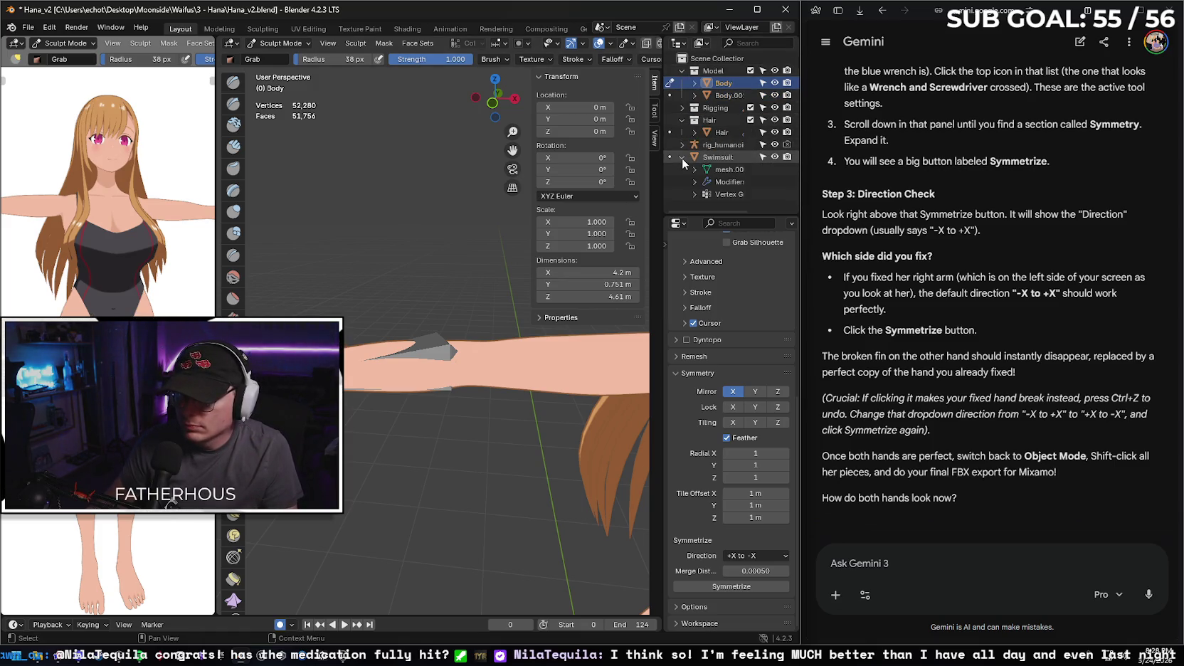
pyautogui.click(694, 84)
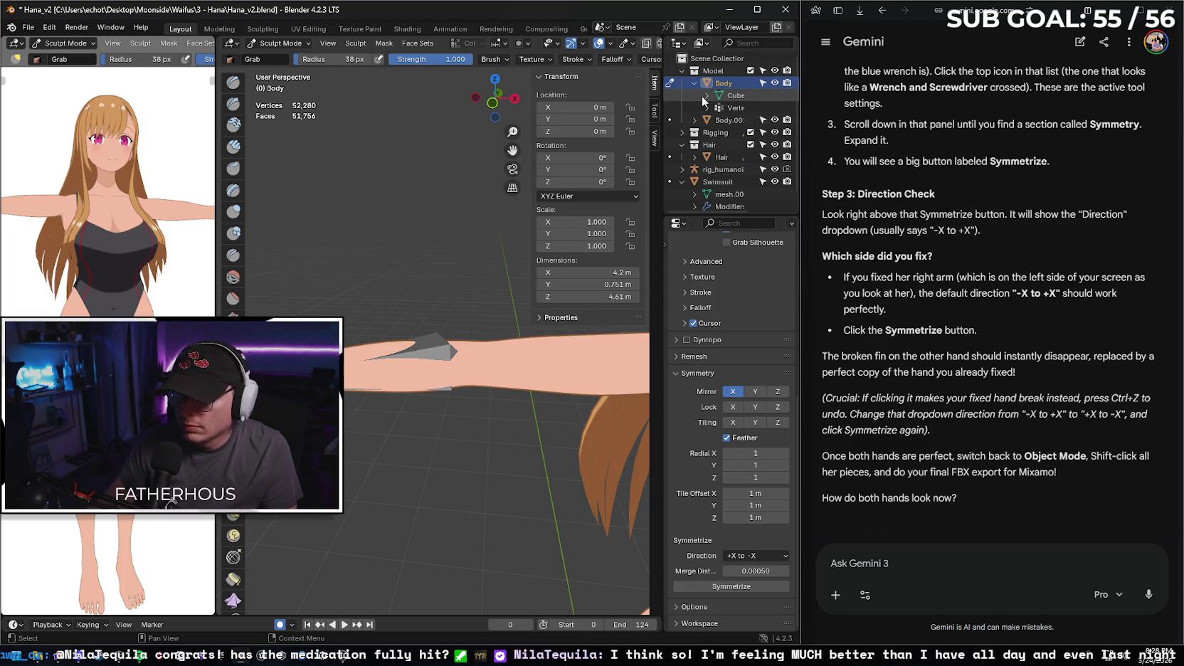
# - Widen the outliner and select Body's items from the Skin material to Vertex Groups
pyautogui.click(705, 95)
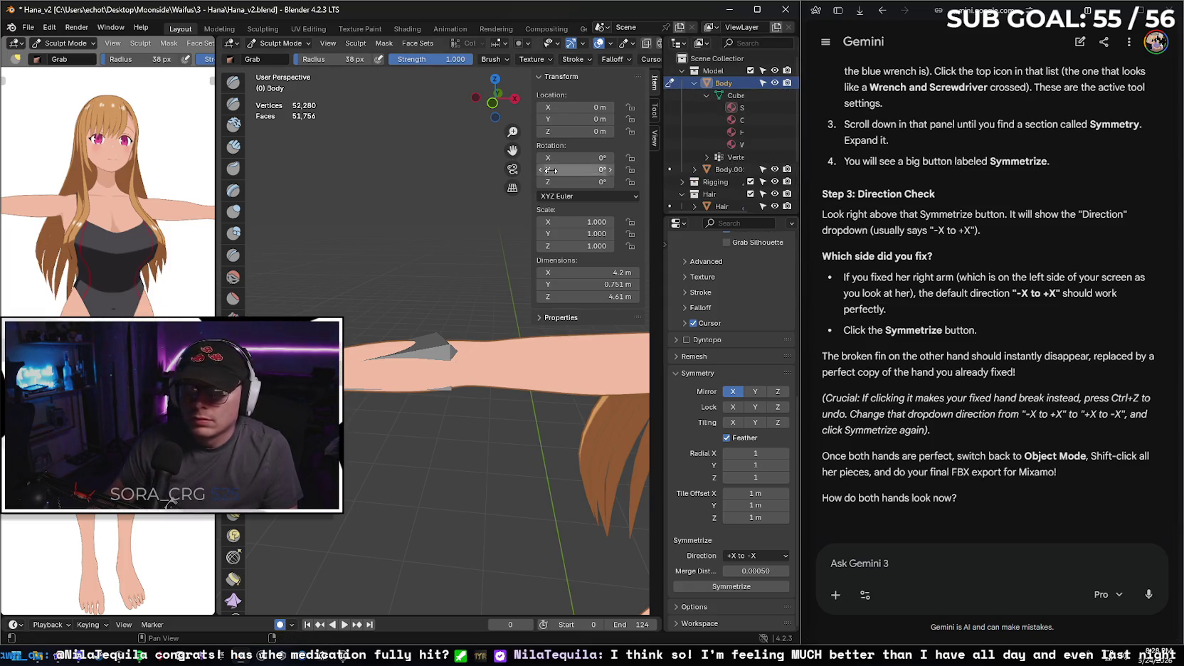
pyautogui.moveTo(663, 176); pyautogui.dragTo(581, 175)
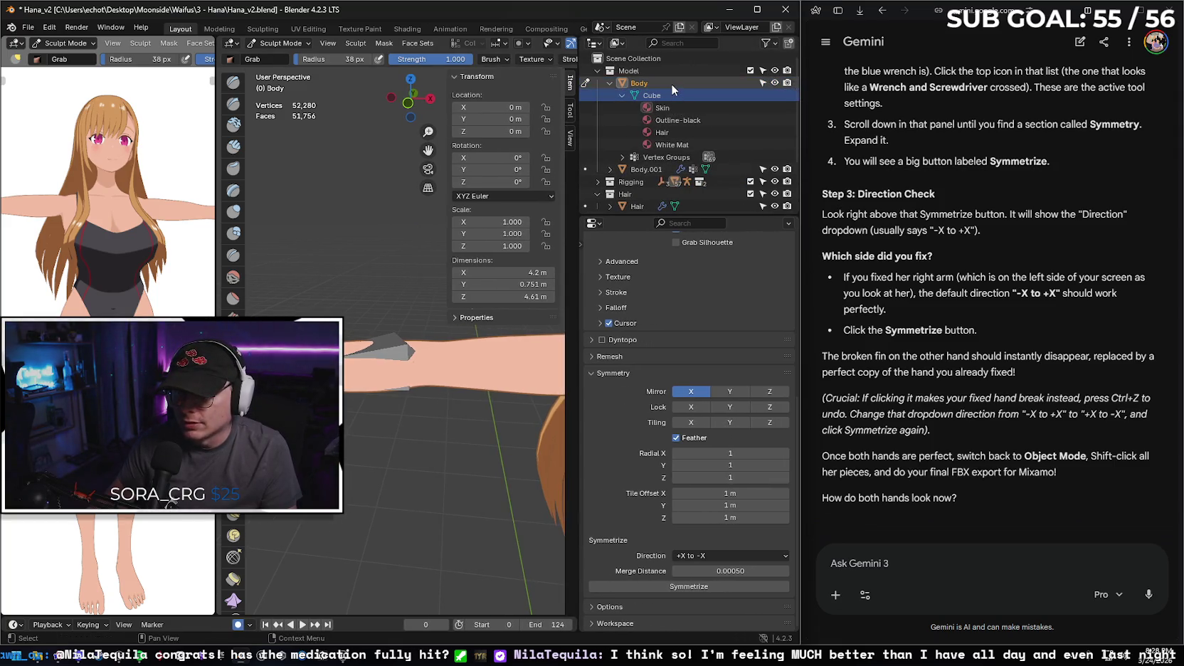
pyautogui.click(683, 109)
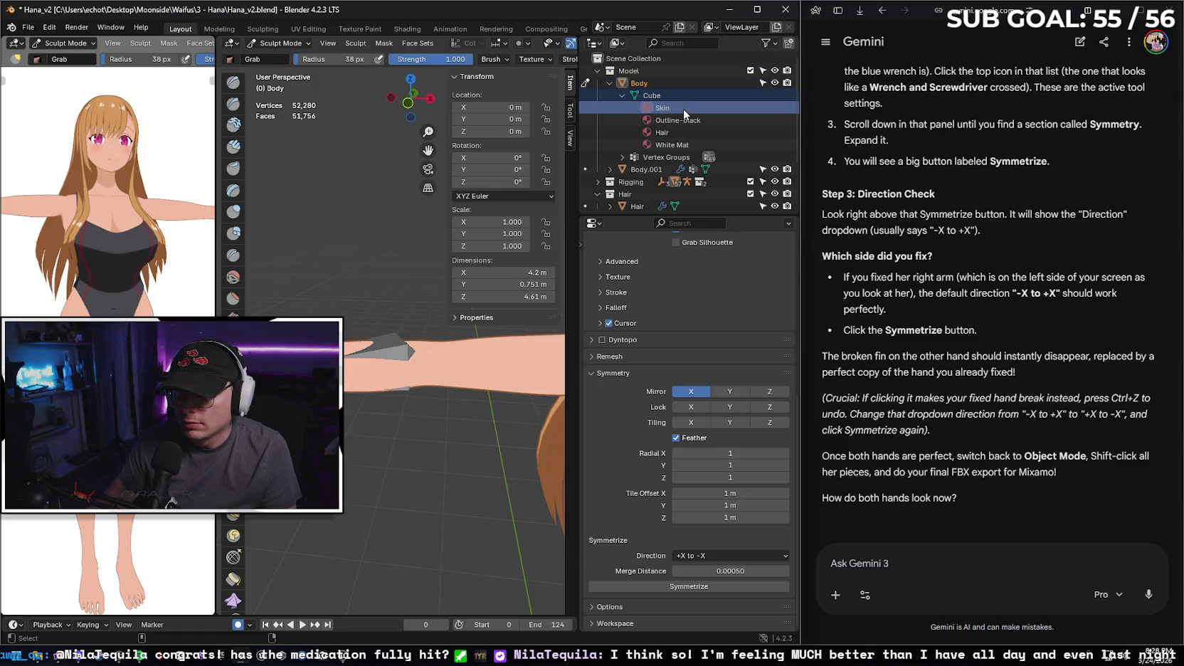
pyautogui.keyDown('shift'); pyautogui.click(669, 144); pyautogui.keyUp('shift')
pyautogui.keyDown('shift'); pyautogui.click(659, 158); pyautogui.keyUp('shift')
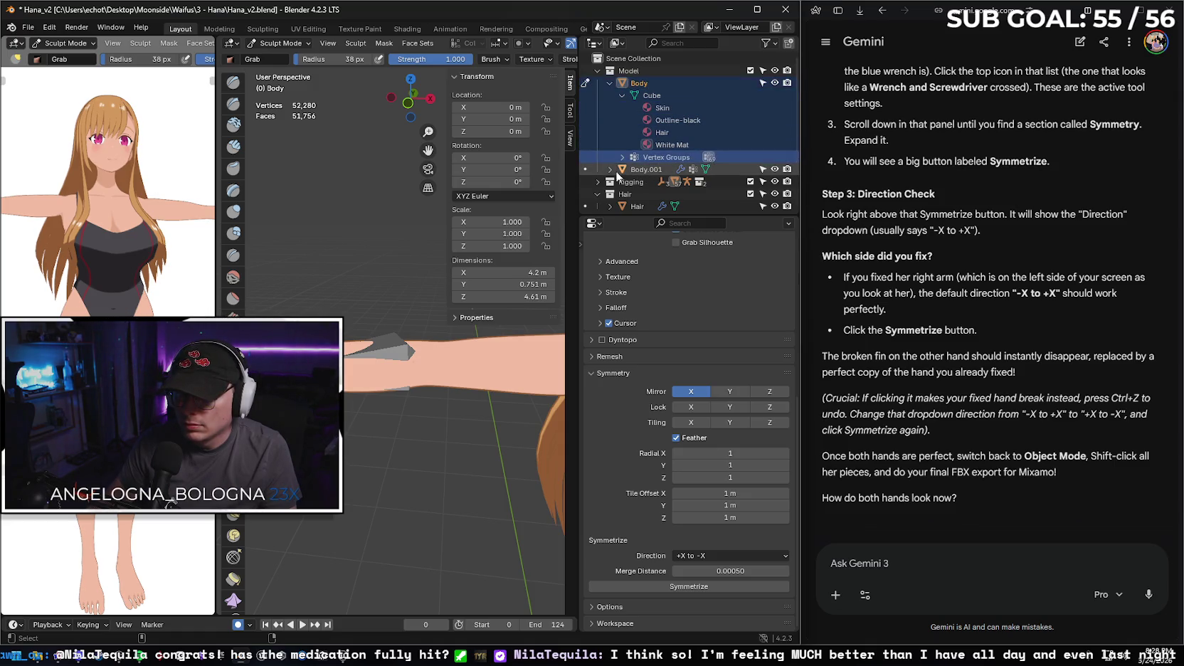
# - Extend the selection over Body.001, Hair and Swimsuit and their contents
pyautogui.click(619, 170)
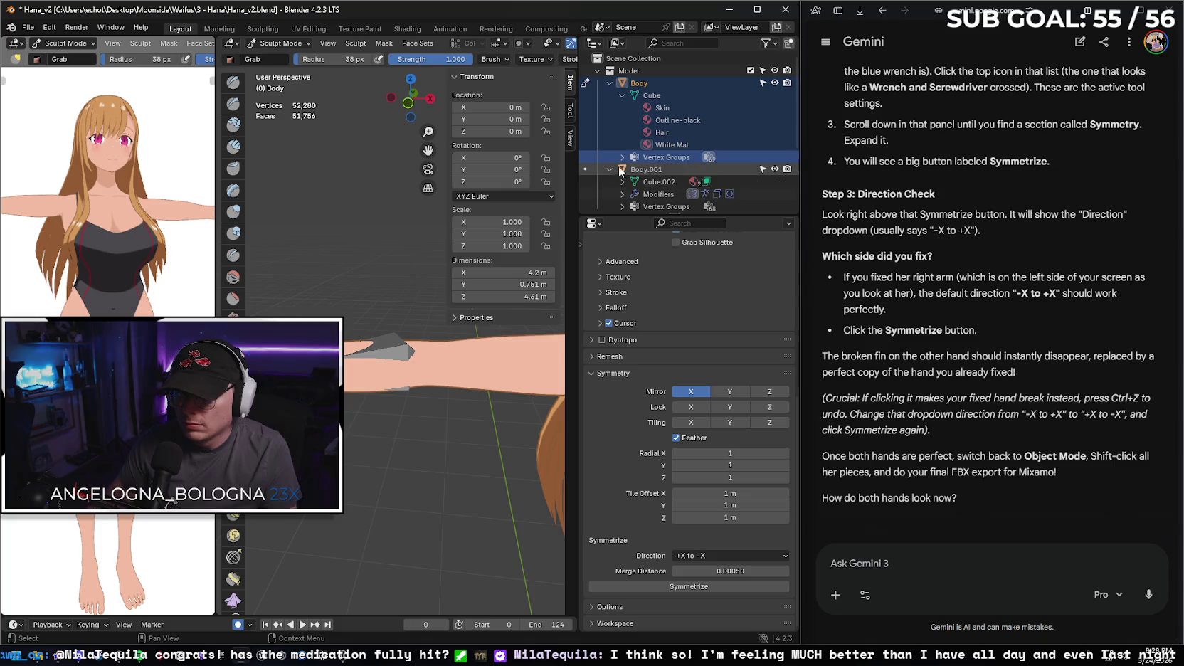
pyautogui.keyDown('shift'); pyautogui.click(661, 207); pyautogui.keyUp('shift')
pyautogui.scroll(-3, 662, 153)
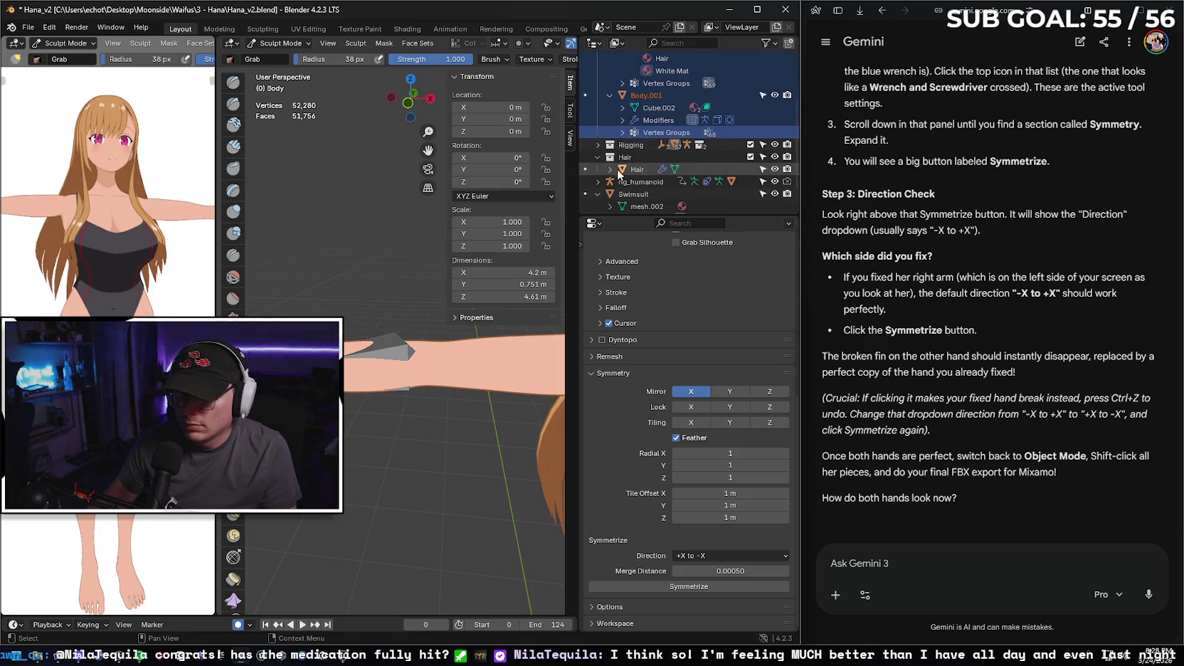
pyautogui.click(608, 169)
pyautogui.keyDown('ctrl'); pyautogui.click(651, 170); pyautogui.keyUp('ctrl')
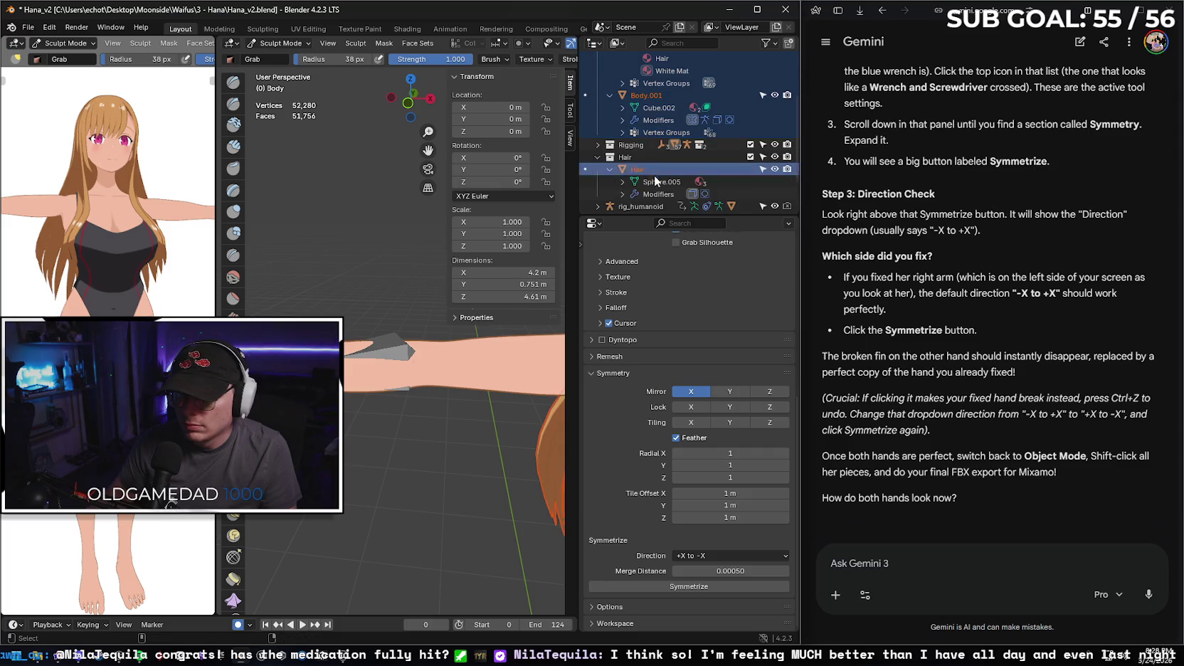
pyautogui.scroll(-2, 652, 177)
pyautogui.click(597, 165)
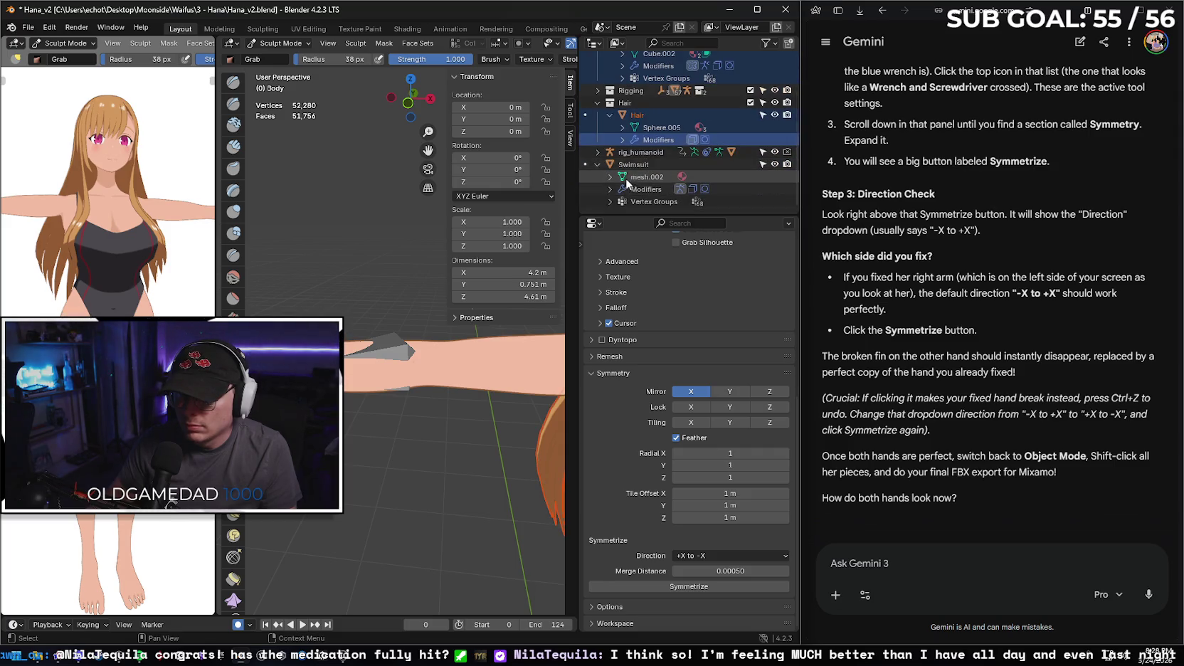
pyautogui.keyDown('ctrl'); pyautogui.click(633, 164); pyautogui.keyUp('ctrl')
pyautogui.moveTo(639, 182); pyautogui.dragTo(644, 202)
# - Export as FBX, overwriting Hana_v2_Boneless.fbx with the Anime operator preset
pyautogui.click(30, 32)
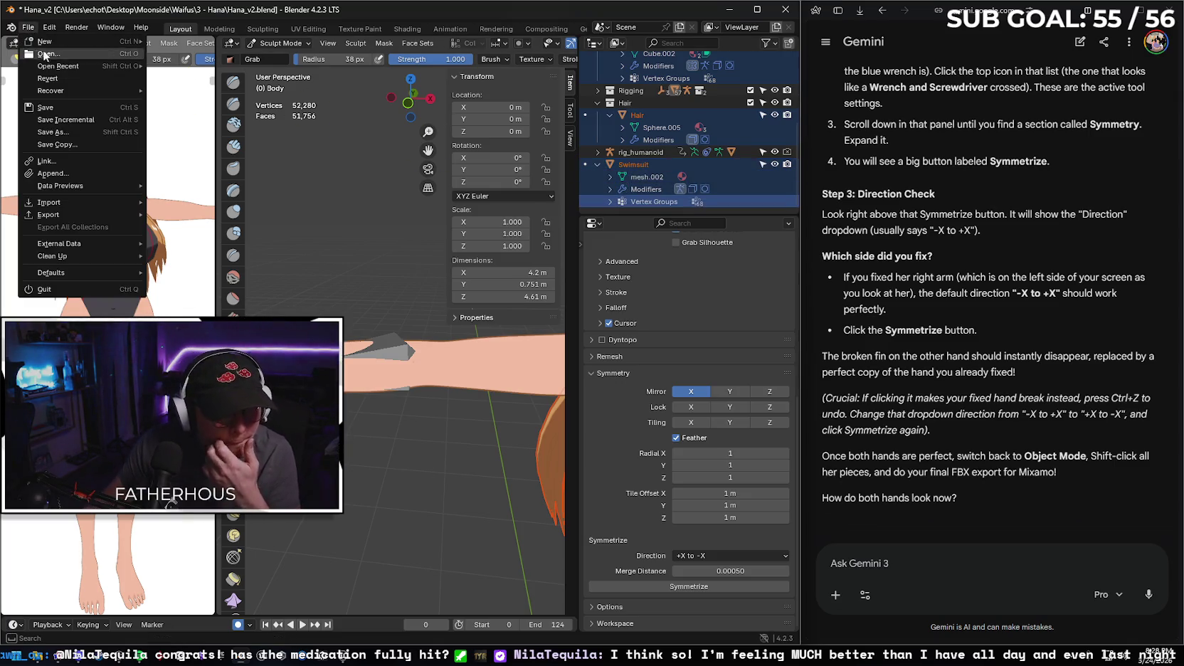
pyautogui.moveTo(101, 213)
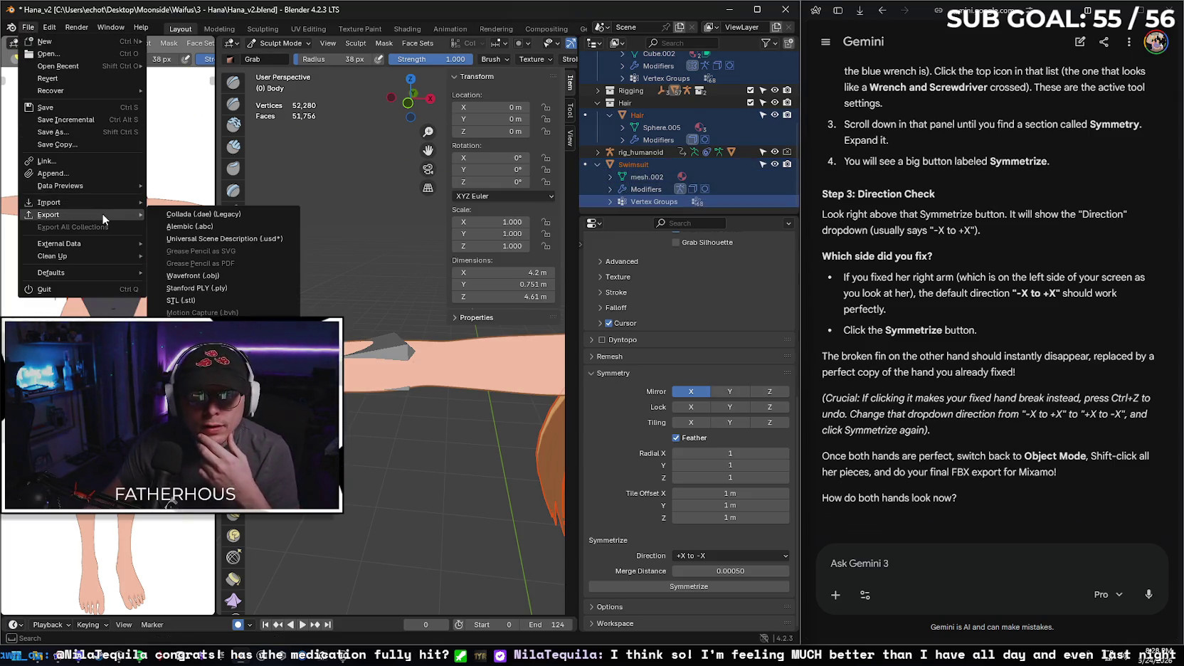
pyautogui.click(206, 324)
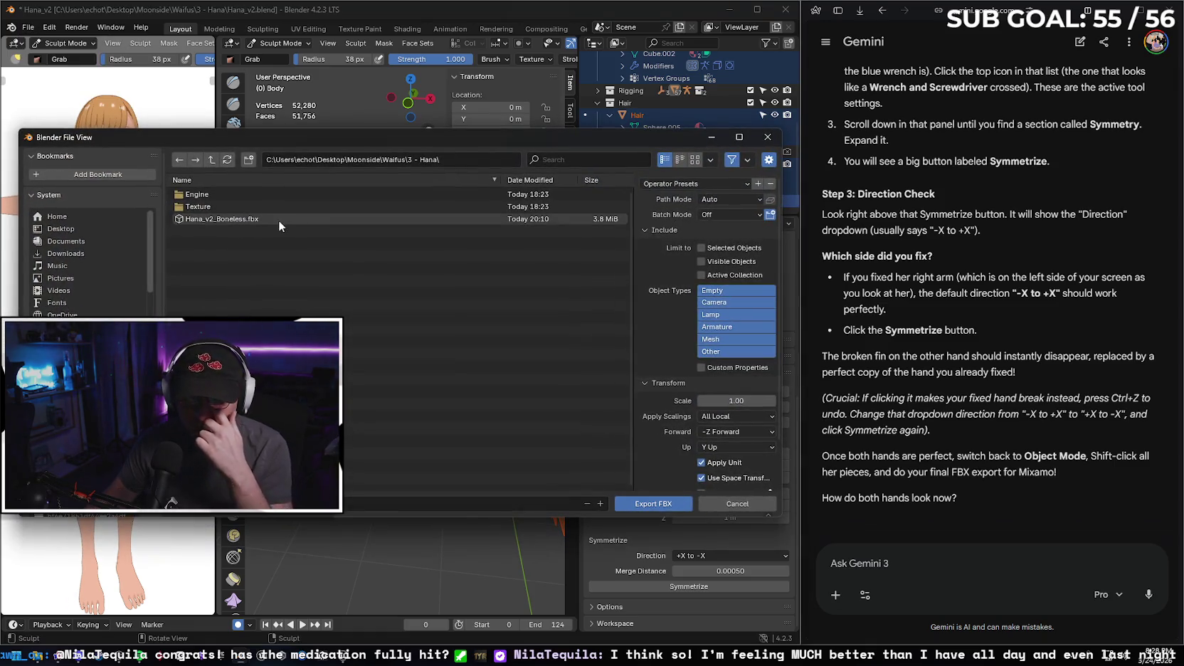
pyautogui.click(281, 220)
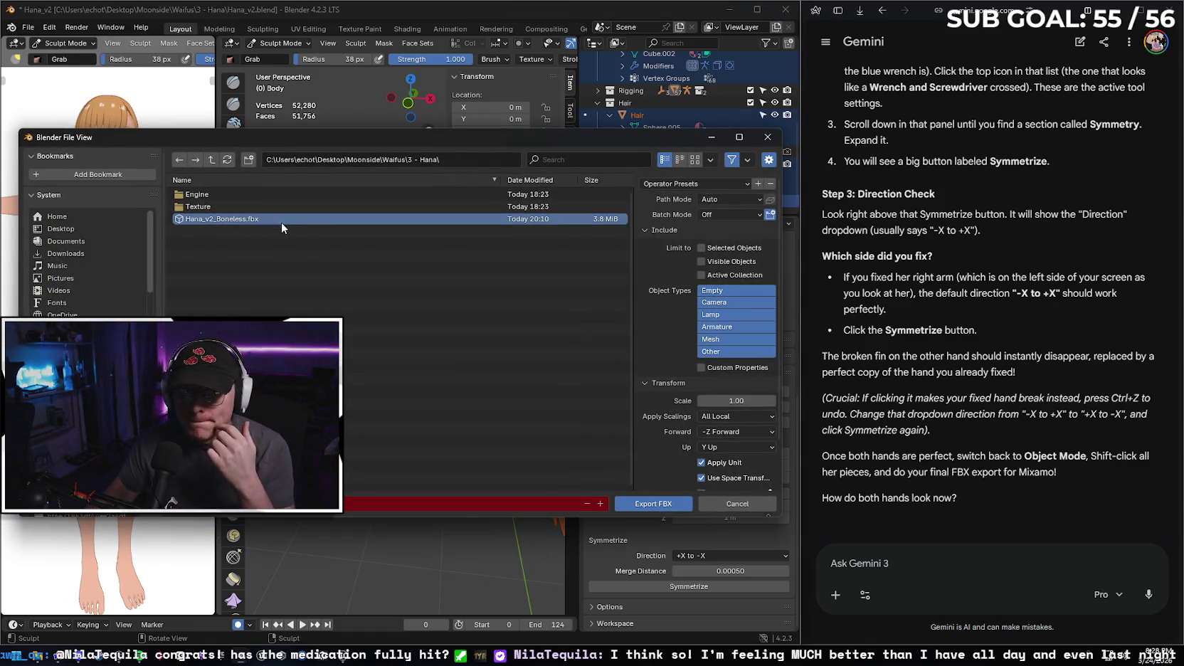
pyautogui.click(716, 188)
pyautogui.click(687, 215)
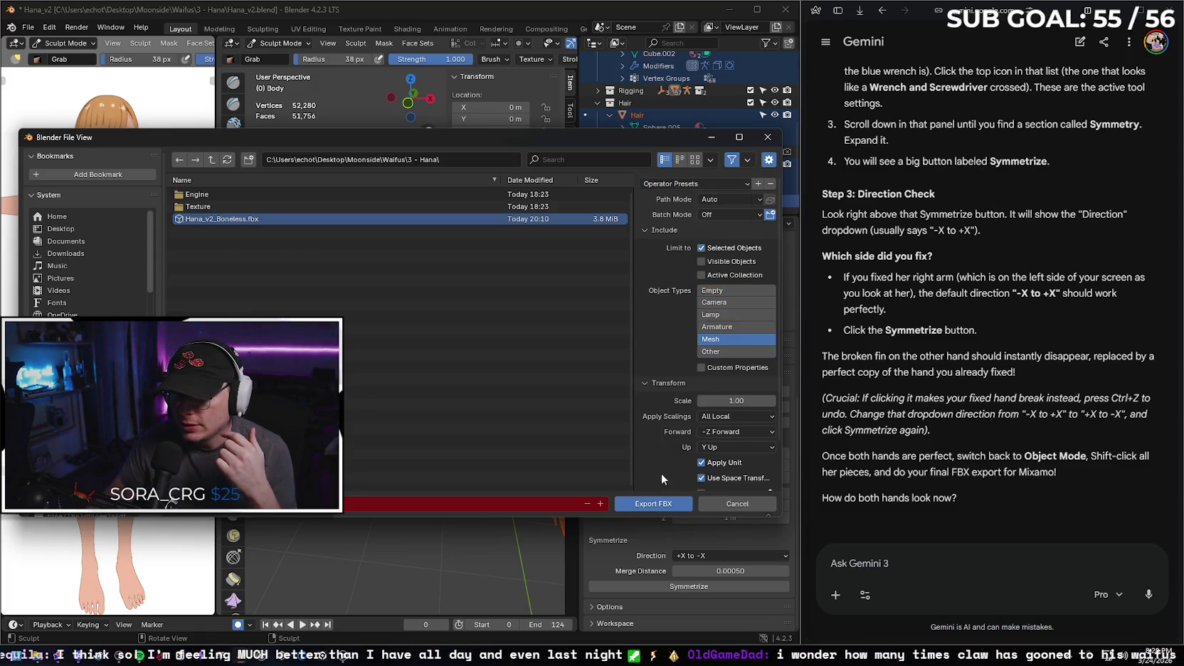
pyautogui.click(645, 503)
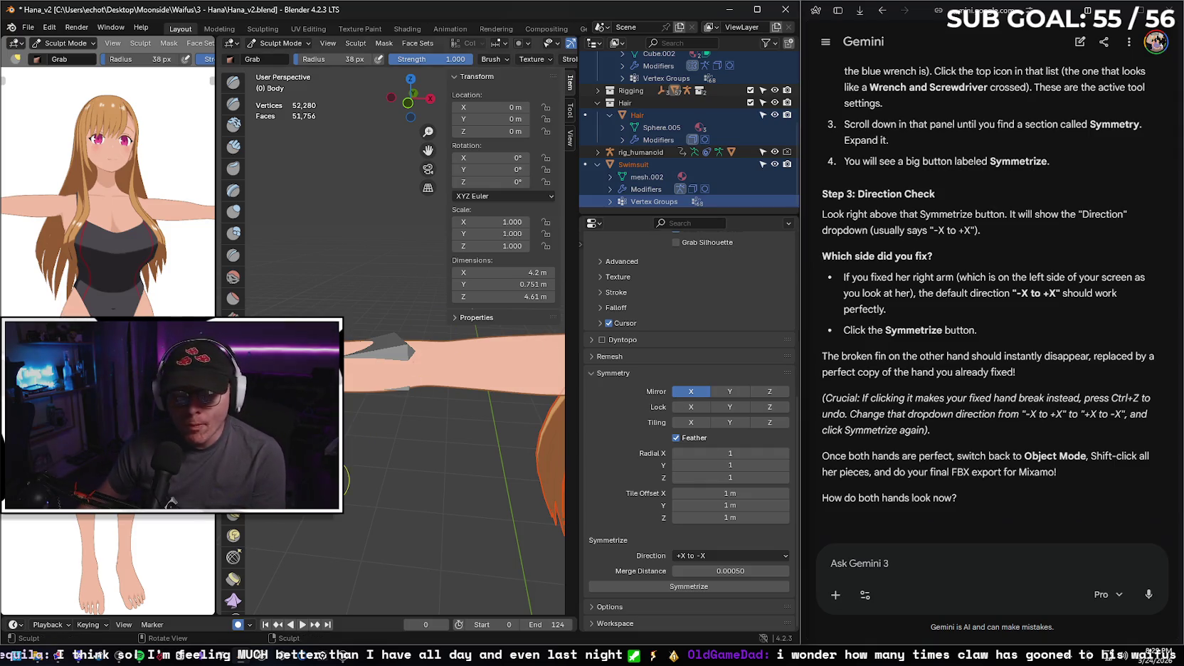
# - Minimize Blender, maximize the browser and switch to the Mixamo tab
pyautogui.click(729, 9)
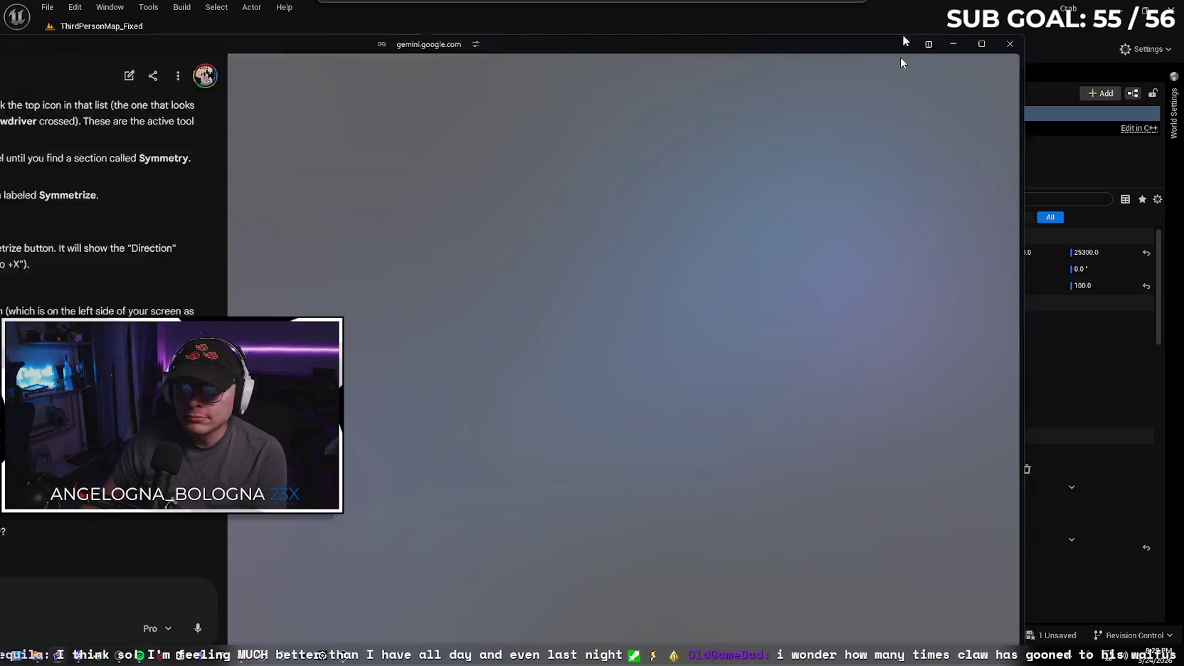
pyautogui.doubleClick(902, 51)
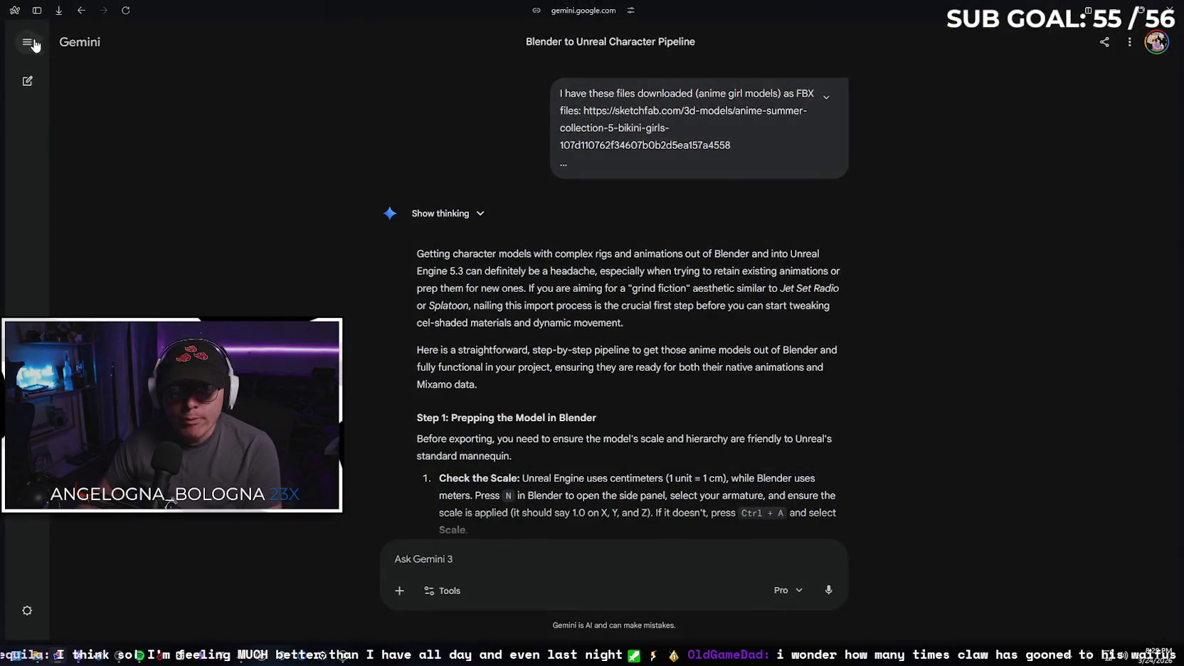
pyautogui.click(36, 10)
pyautogui.click(39, 240)
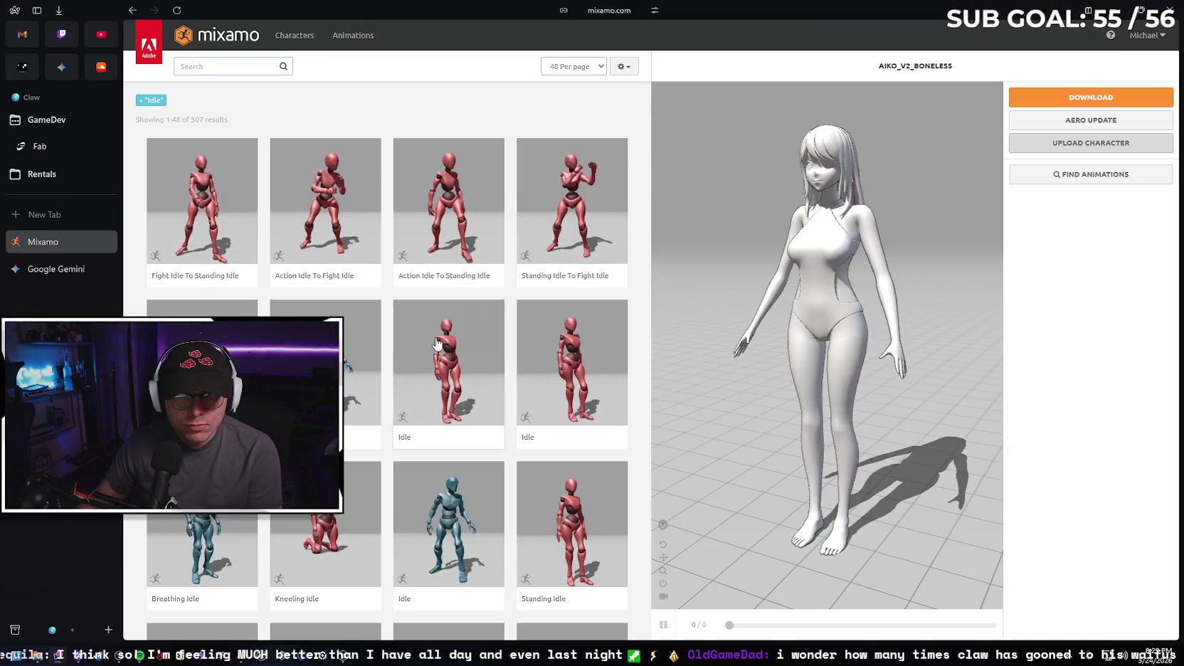
# - Upload Hana_v2_Boneless.fbx through Upload Character
pyautogui.click(1089, 143)
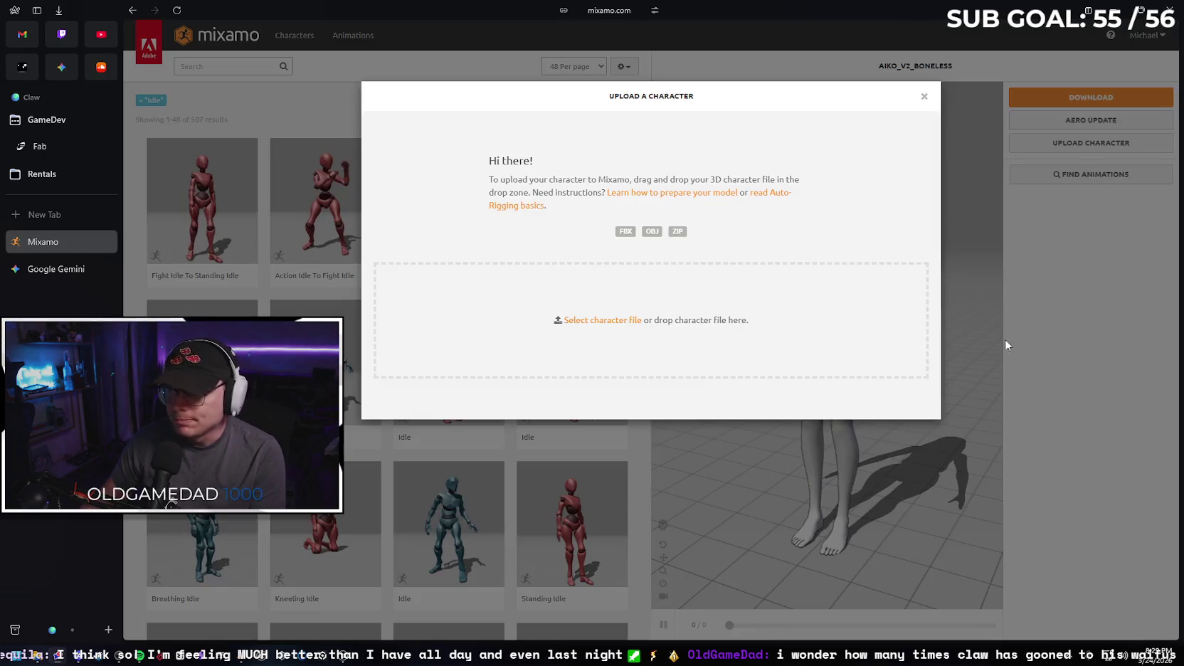
pyautogui.click(566, 320)
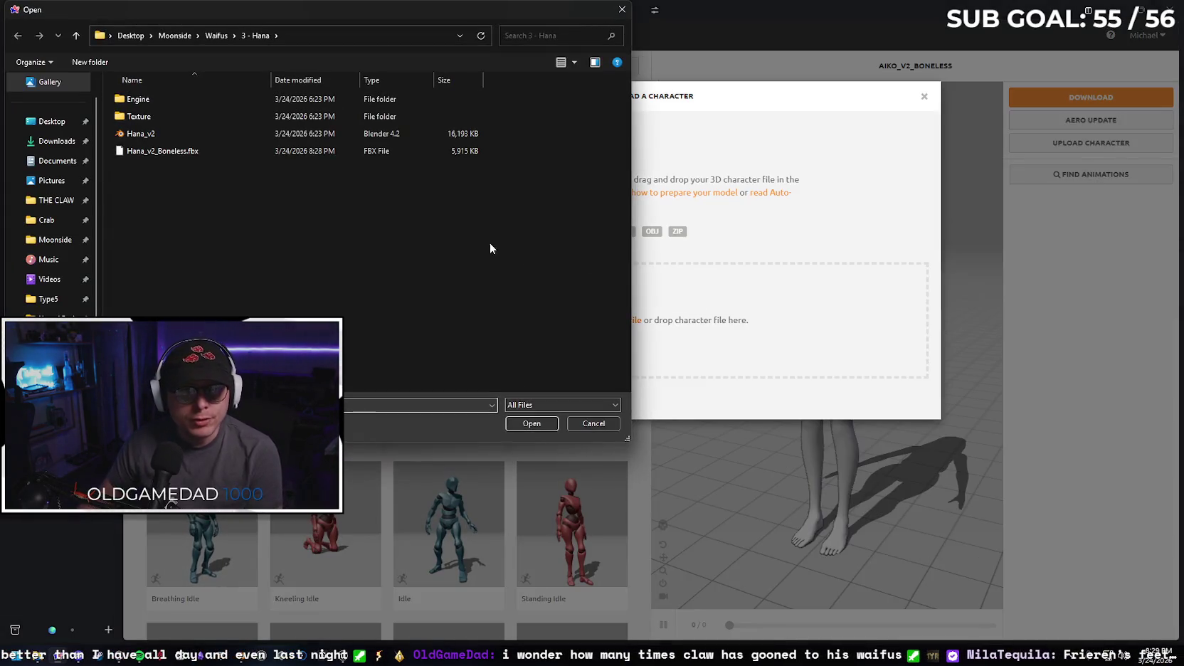
pyautogui.click(211, 151)
pyautogui.click(517, 423)
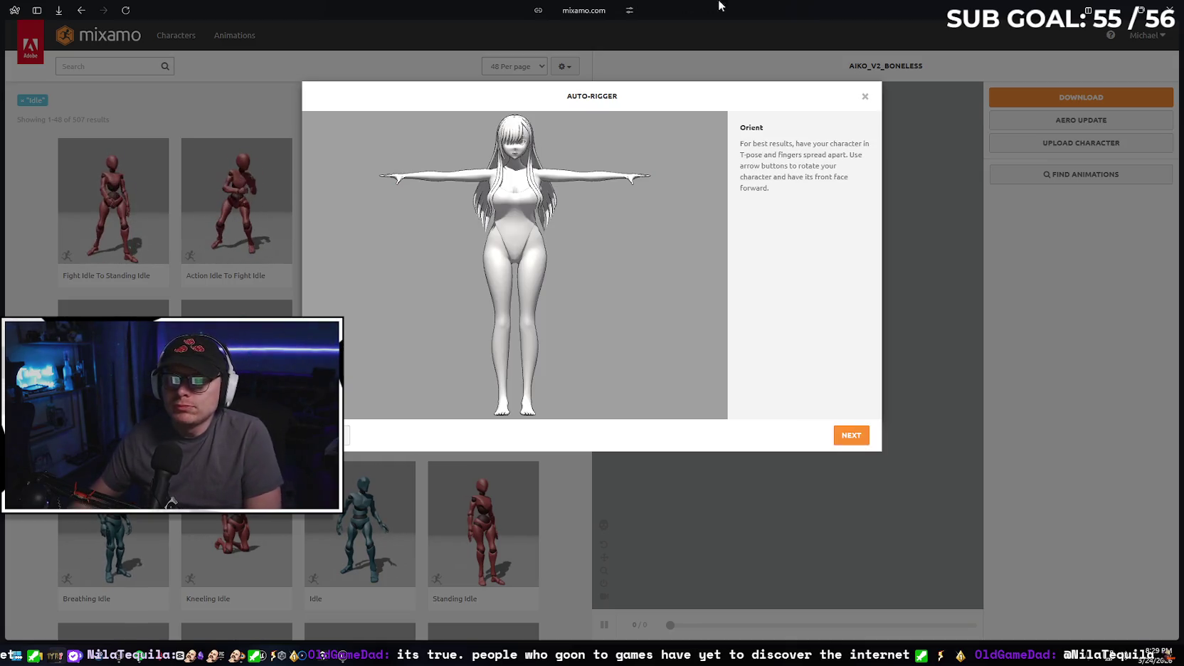
# - Place the chin, wrist, elbow, knee and groin markers on the model, then start auto-rigging
pyautogui.click(856, 436)
pyautogui.moveTo(370, 265)
pyautogui.mouseDown()
pyautogui.moveTo(490, 194)
pyautogui.moveTo(515, 157)
pyautogui.mouseUp()
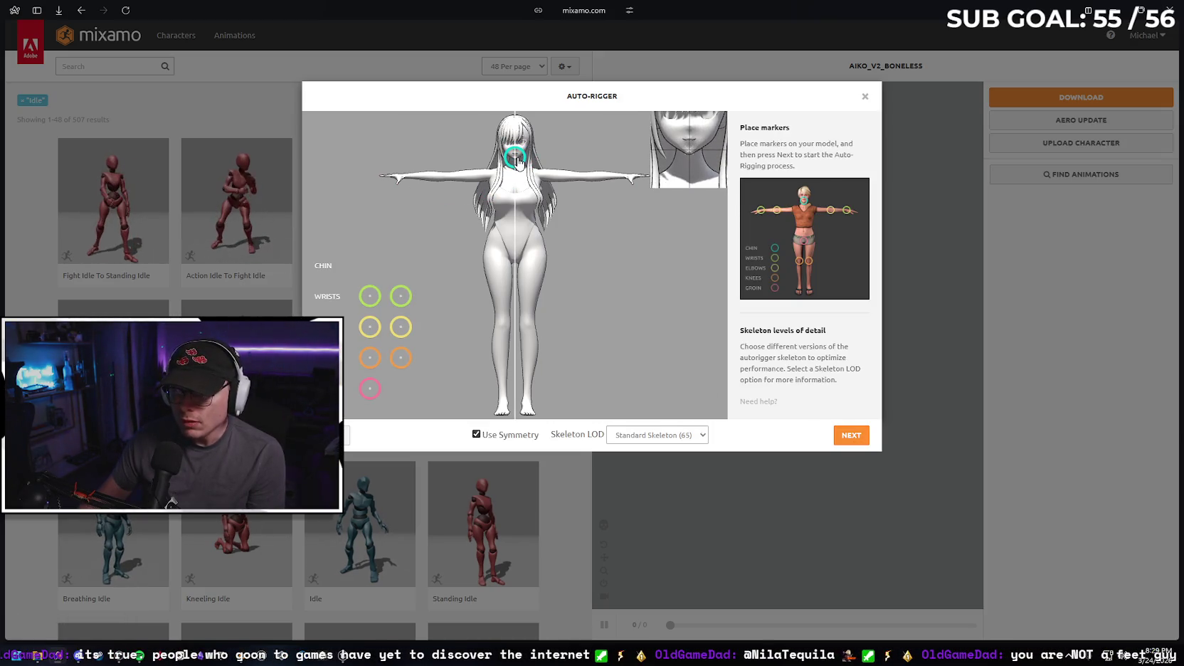
pyautogui.moveTo(370, 296); pyautogui.dragTo(405, 182)
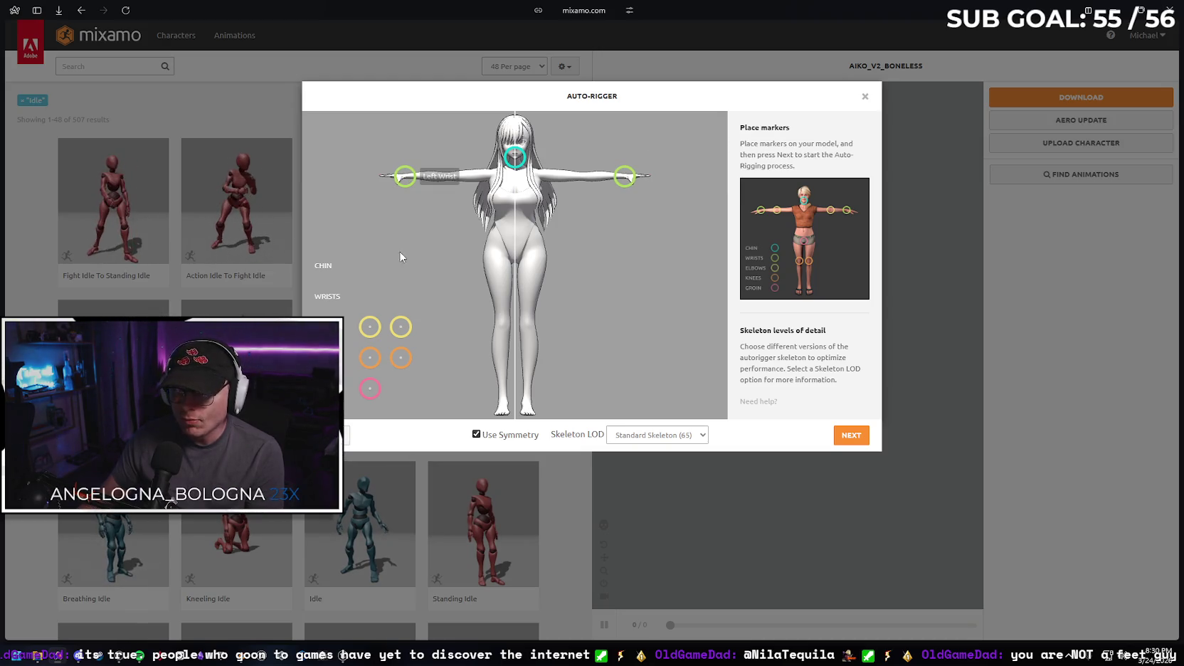
pyautogui.moveTo(371, 328); pyautogui.dragTo(447, 183)
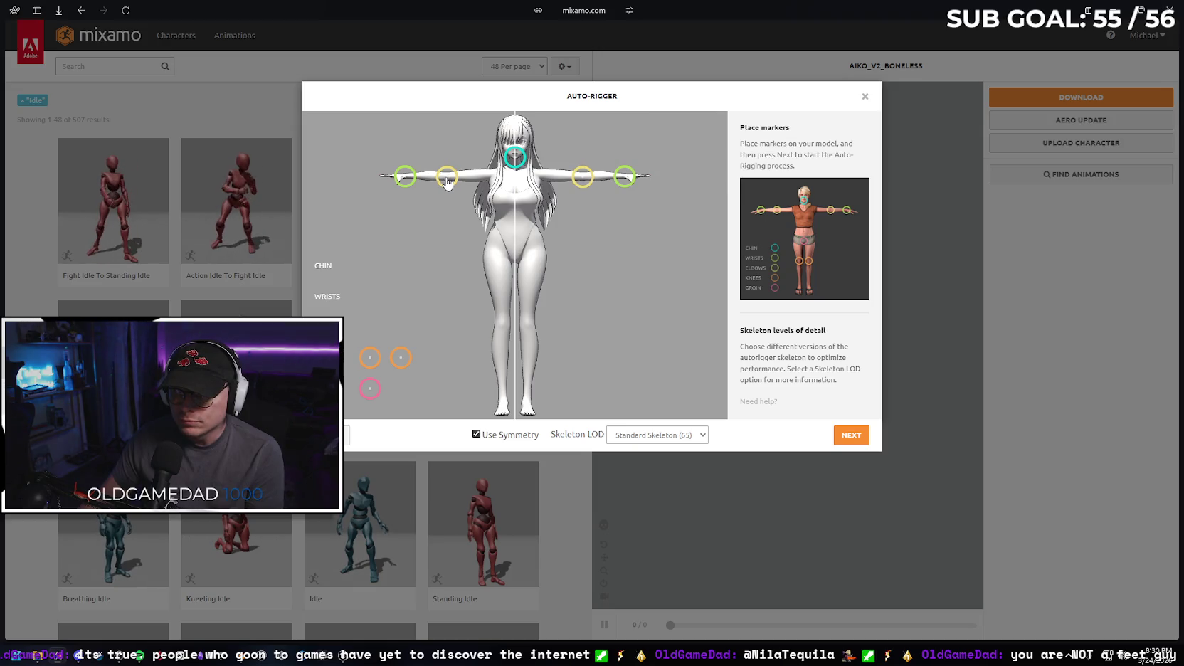
pyautogui.moveTo(382, 366)
pyautogui.mouseDown()
pyautogui.moveTo(471, 328)
pyautogui.moveTo(501, 328)
pyautogui.mouseUp()
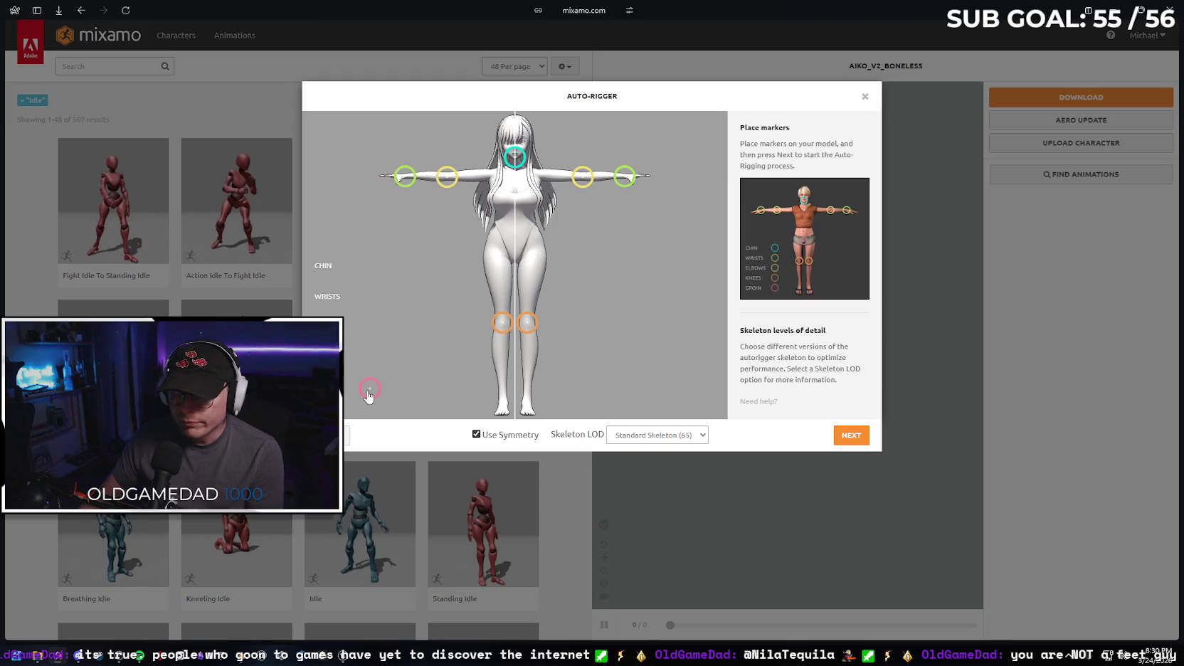
pyautogui.moveTo(369, 397); pyautogui.dragTo(517, 262)
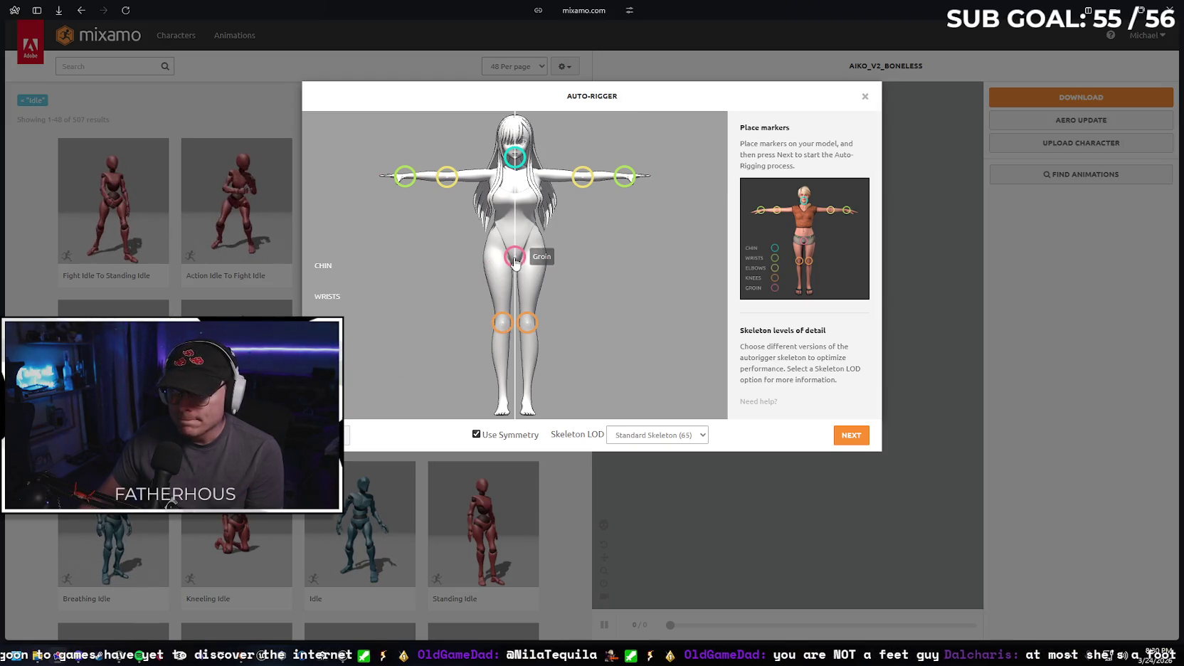
pyautogui.click(848, 436)
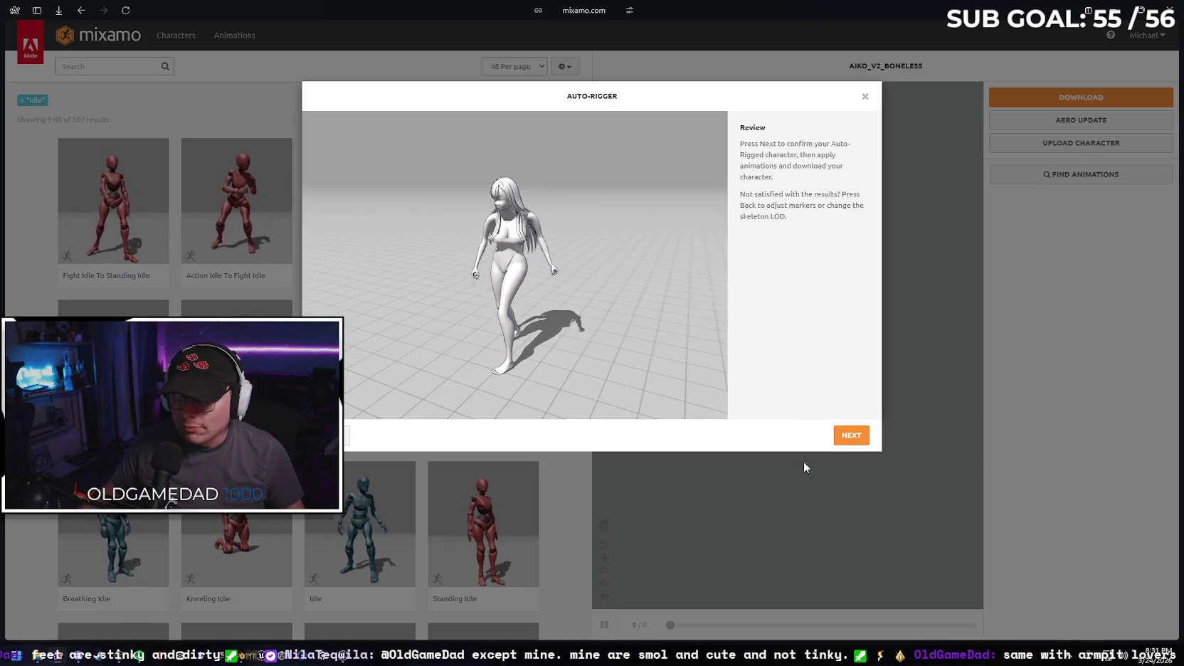
# - Confirm the rigged character, clear the Idle filter and apply Hip Hop Dancing
pyautogui.click(851, 435)
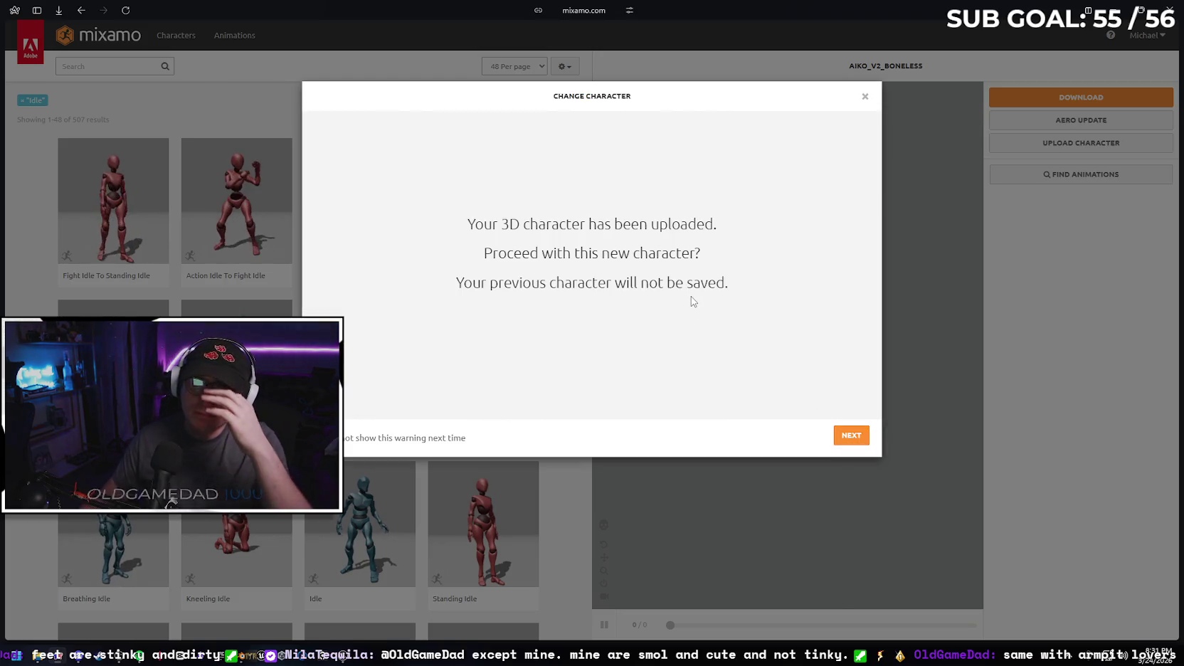
pyautogui.click(849, 437)
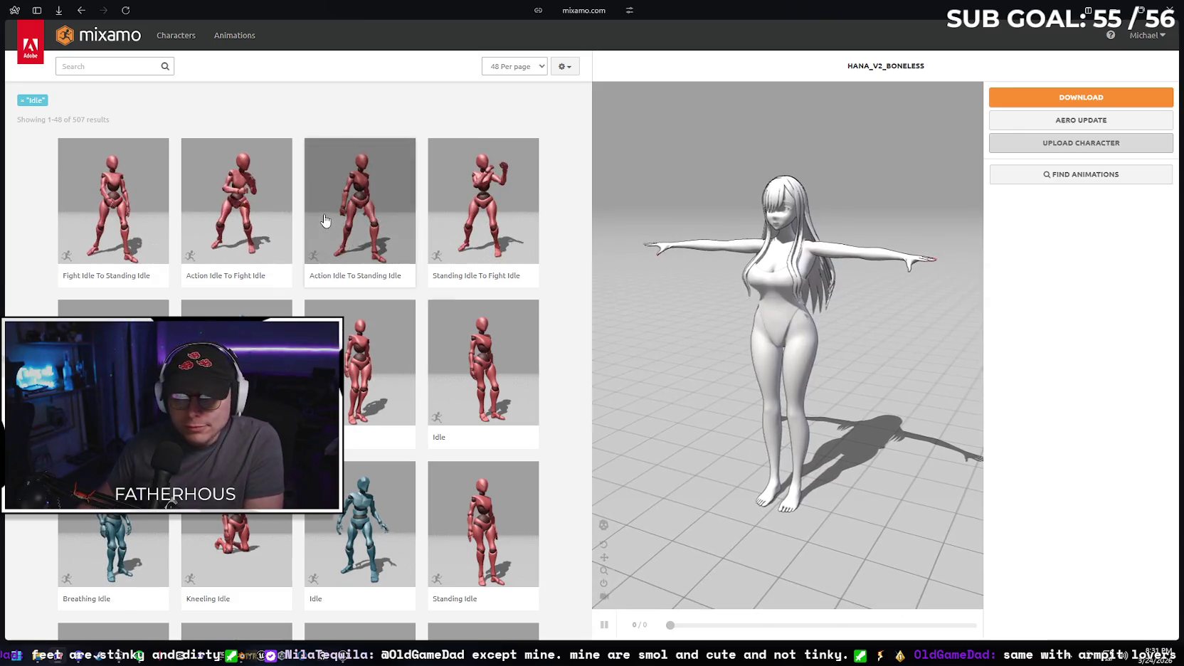
pyautogui.click(22, 101)
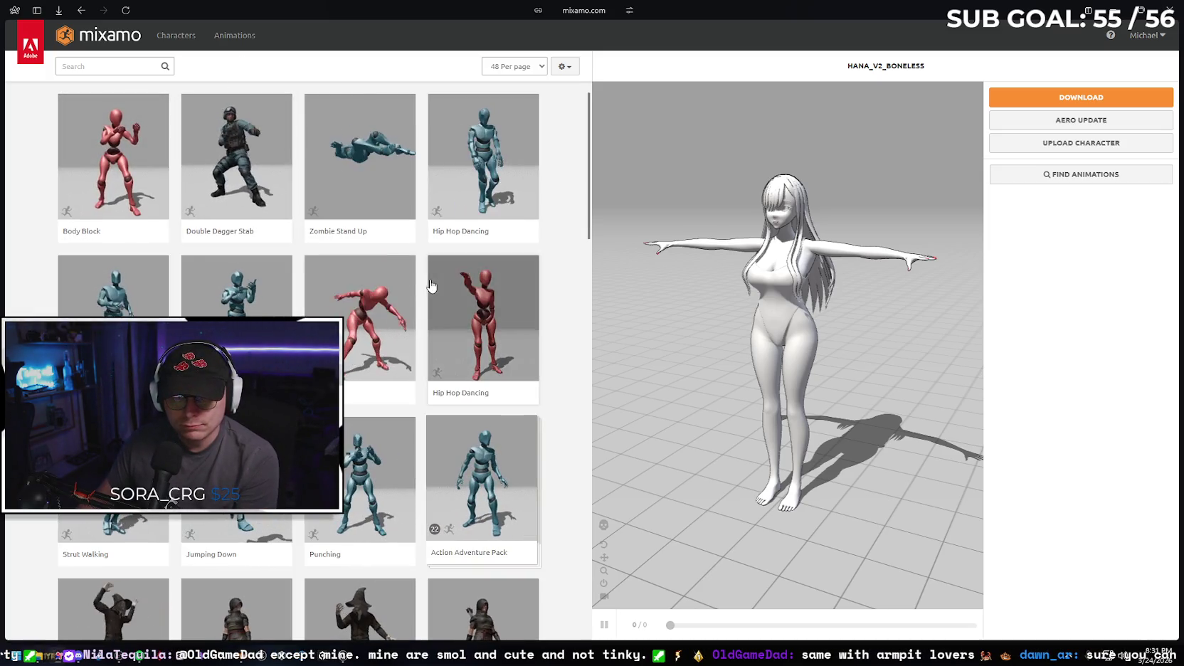
pyautogui.scroll(-1, 470, 270)
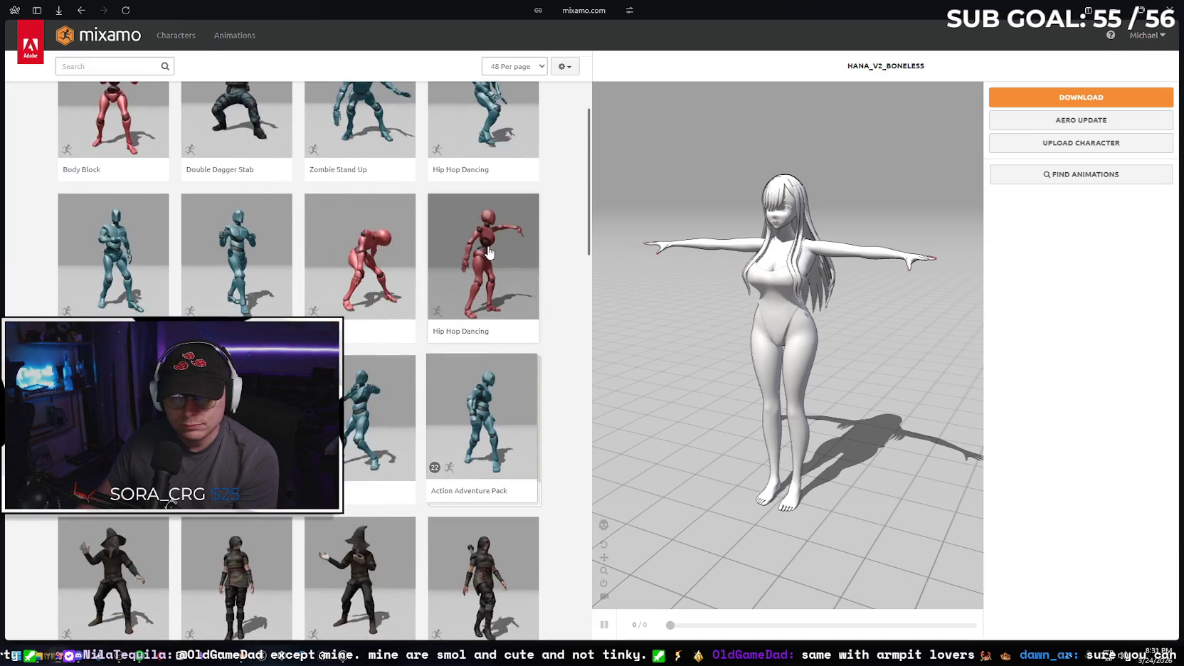
pyautogui.click(489, 252)
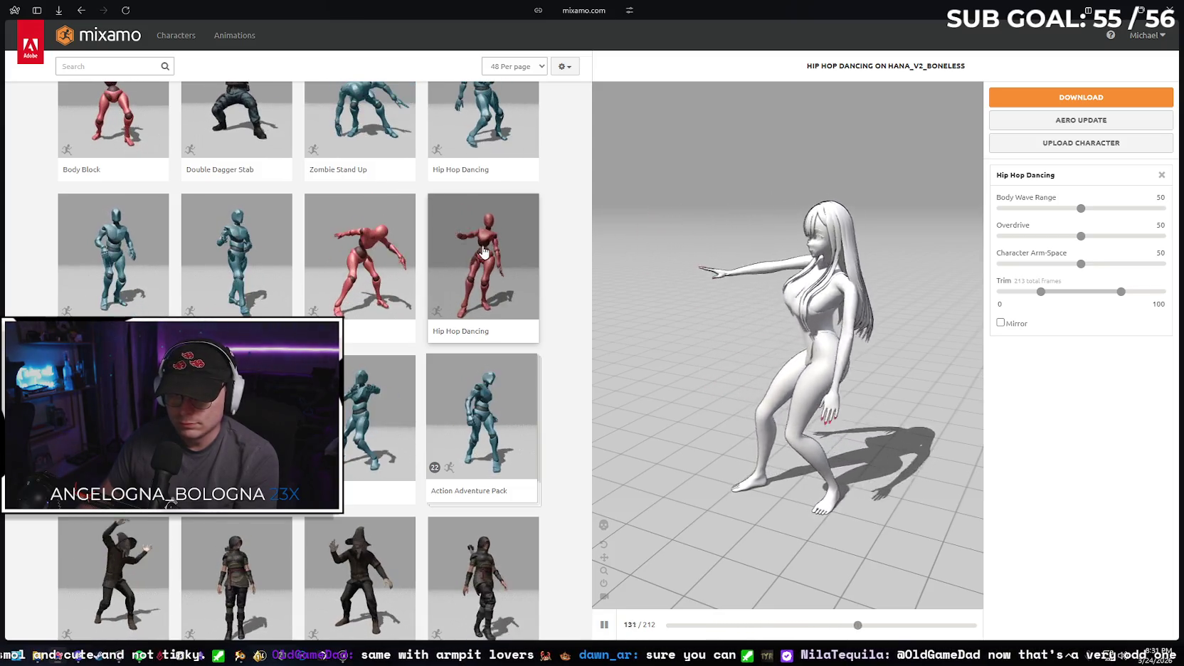
# - Preview the Catwalk Idle To Twist R animation on Hana
pyautogui.scroll(-2, 483, 251)
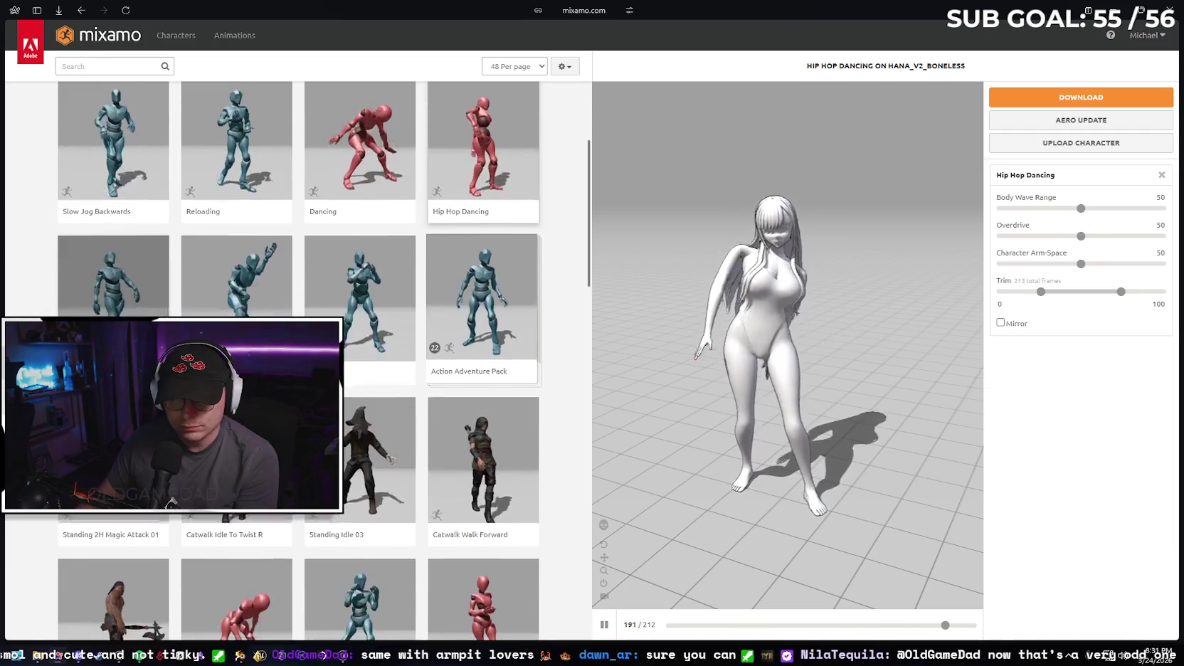
pyautogui.scroll(-2, 139, 291)
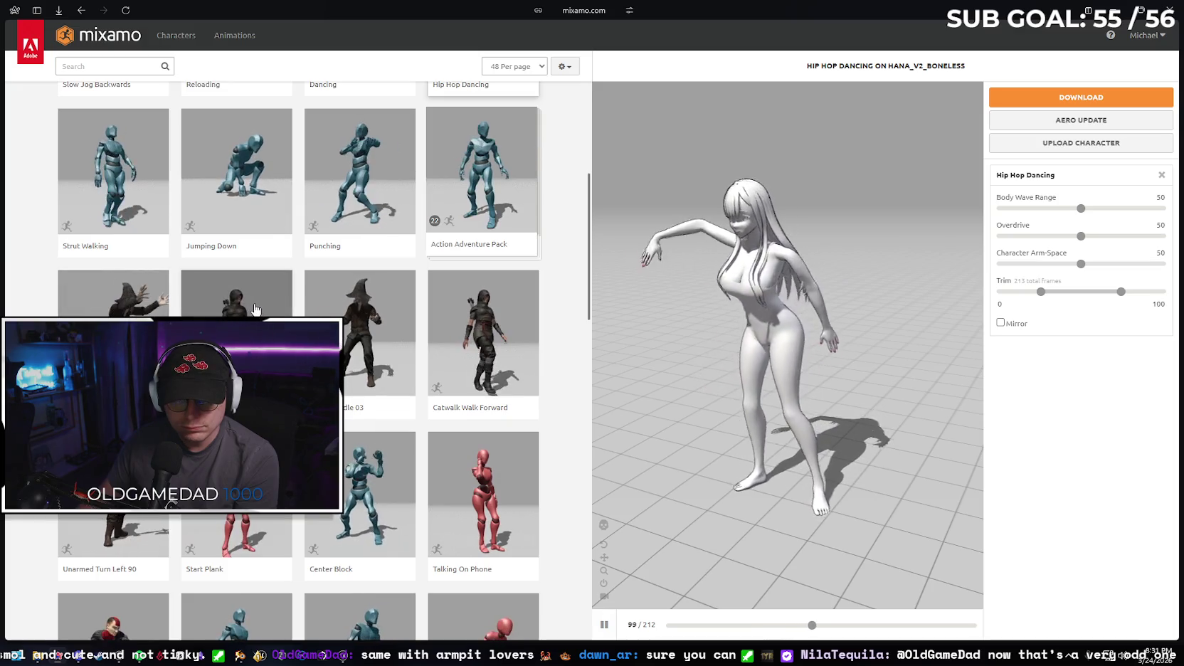
pyautogui.click(242, 311)
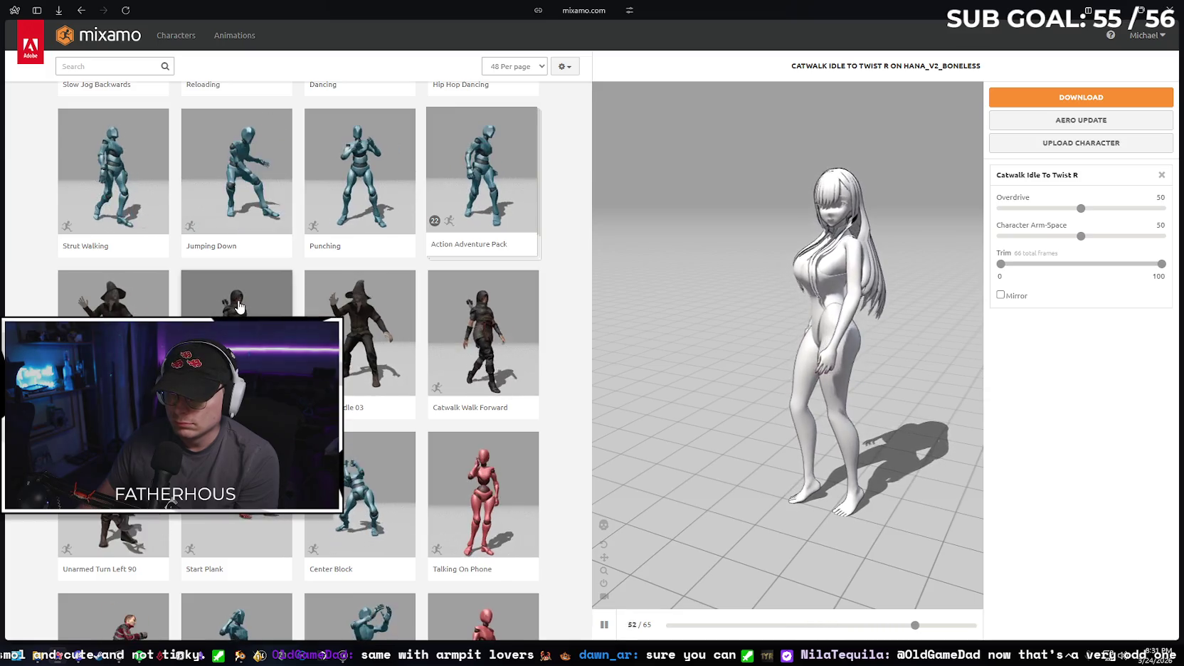
# - Preview the Excited animation, then finish on the Idle animation
pyautogui.scroll(-1, 239, 306)
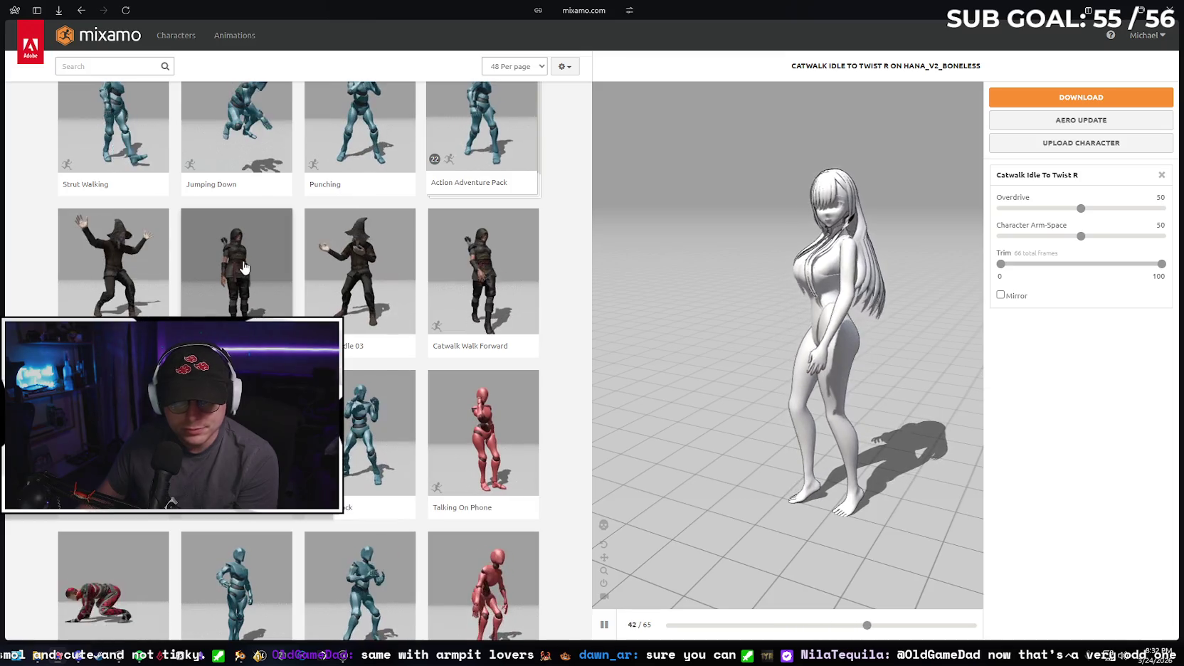
pyautogui.scroll(-2, 239, 265)
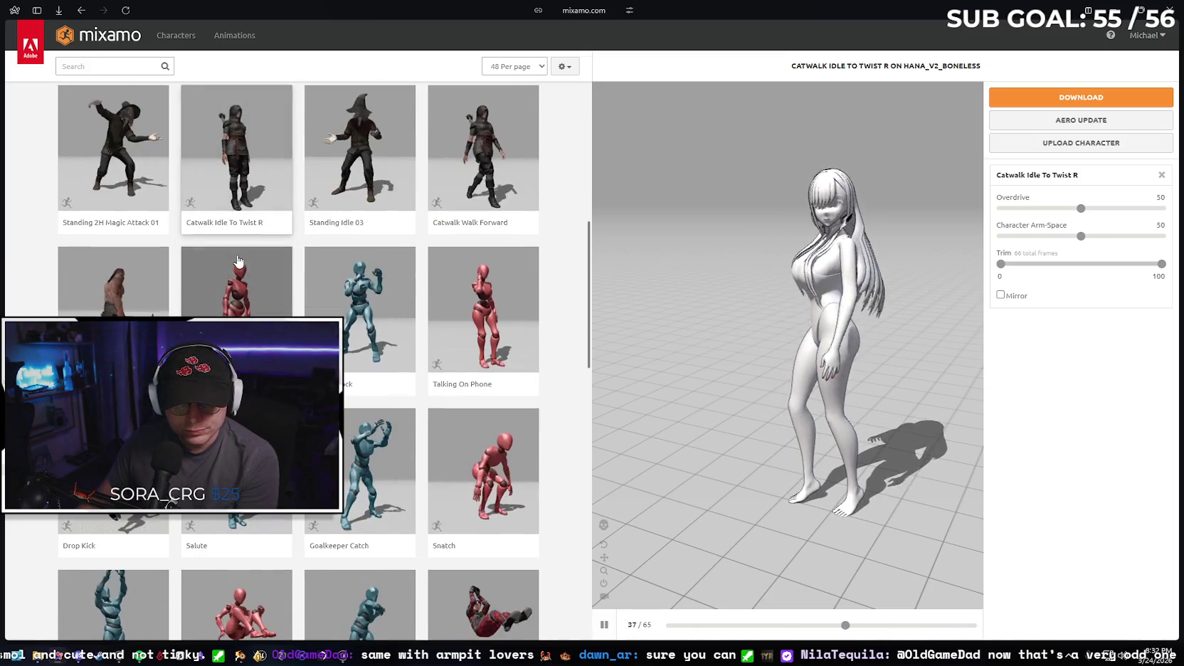
pyautogui.scroll(-2, 240, 265)
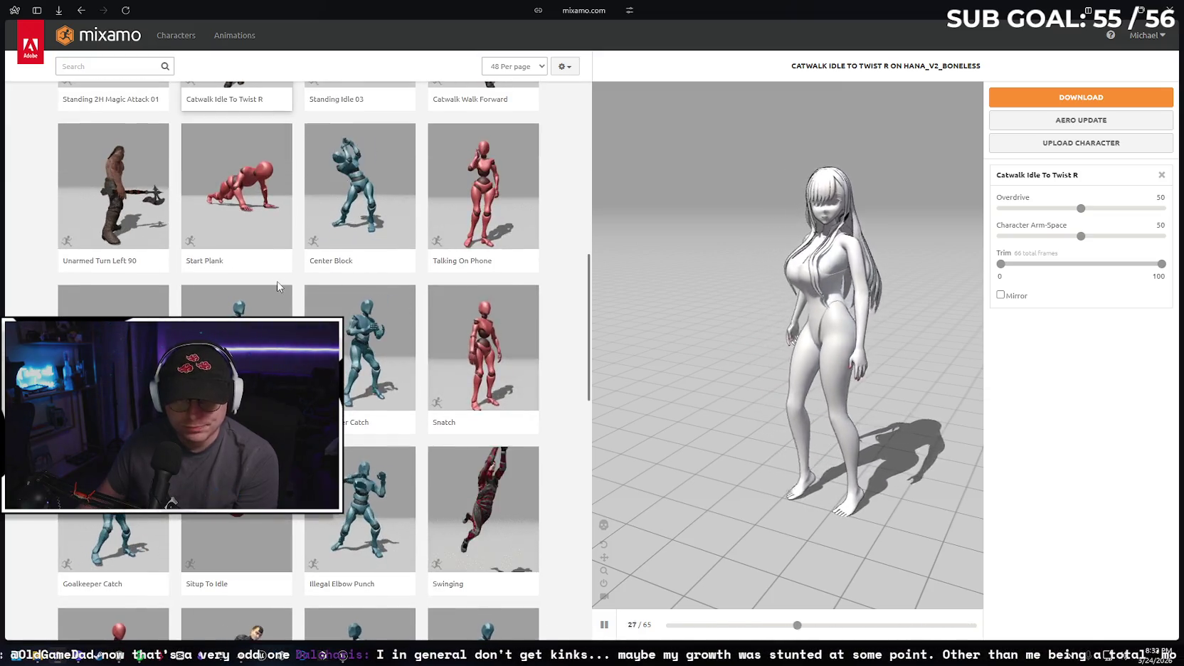
pyautogui.scroll(-2, 161, 301)
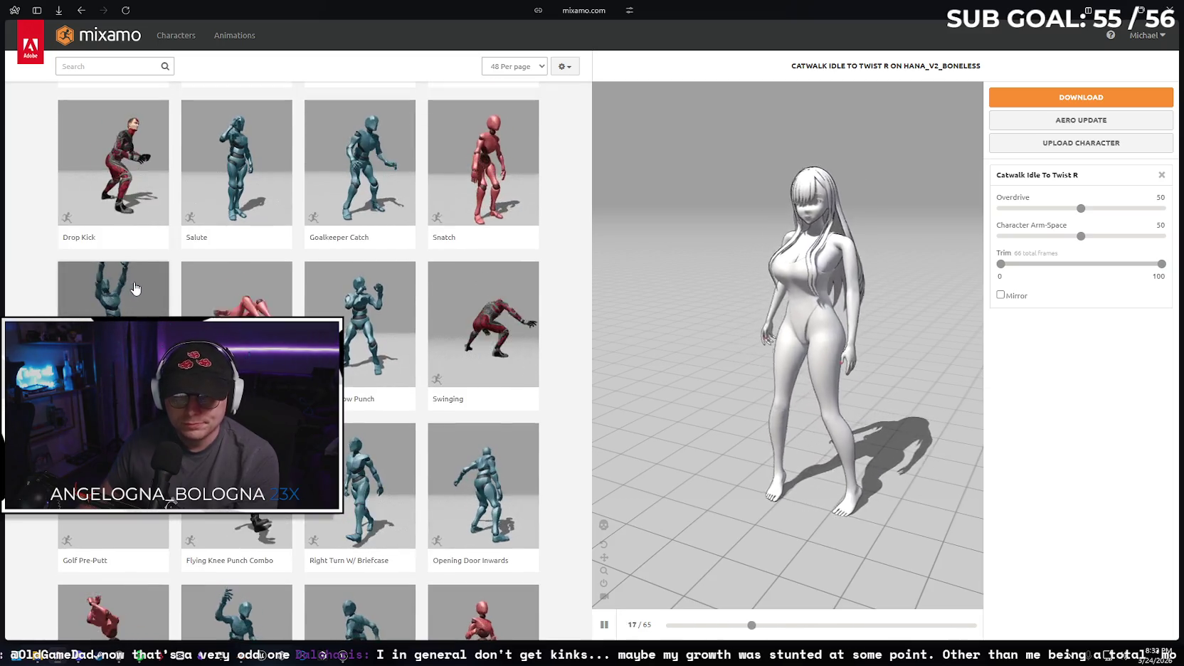
pyautogui.scroll(-2, 138, 286)
pyautogui.scroll(-1, 145, 285)
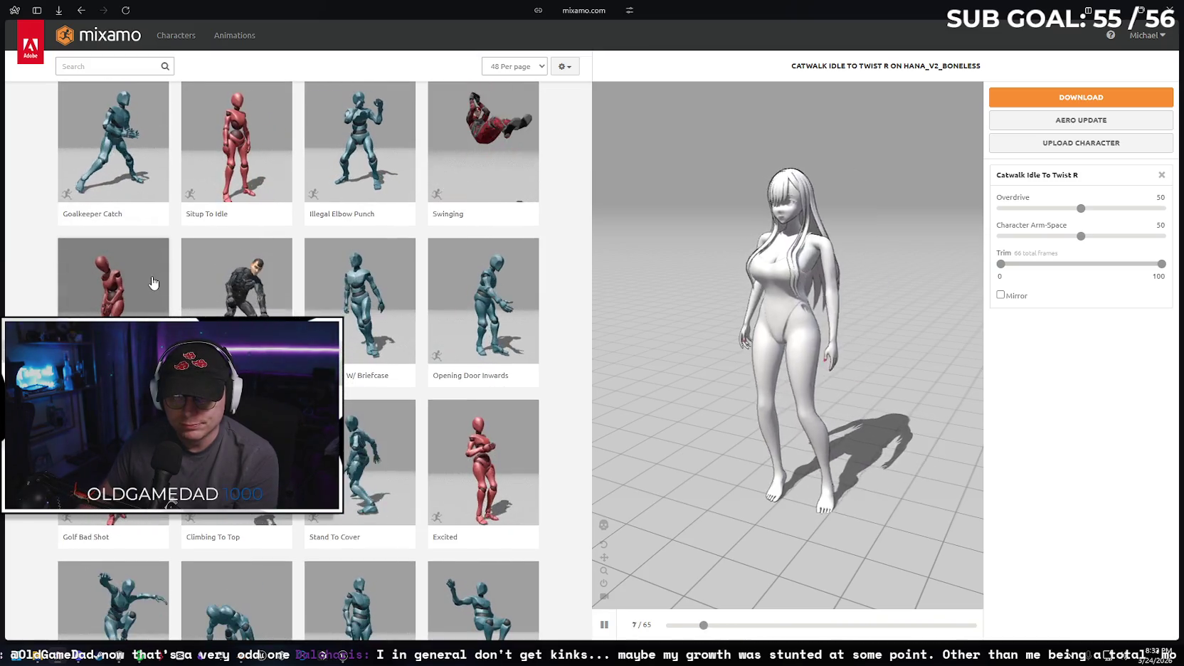
pyautogui.scroll(-2, 151, 288)
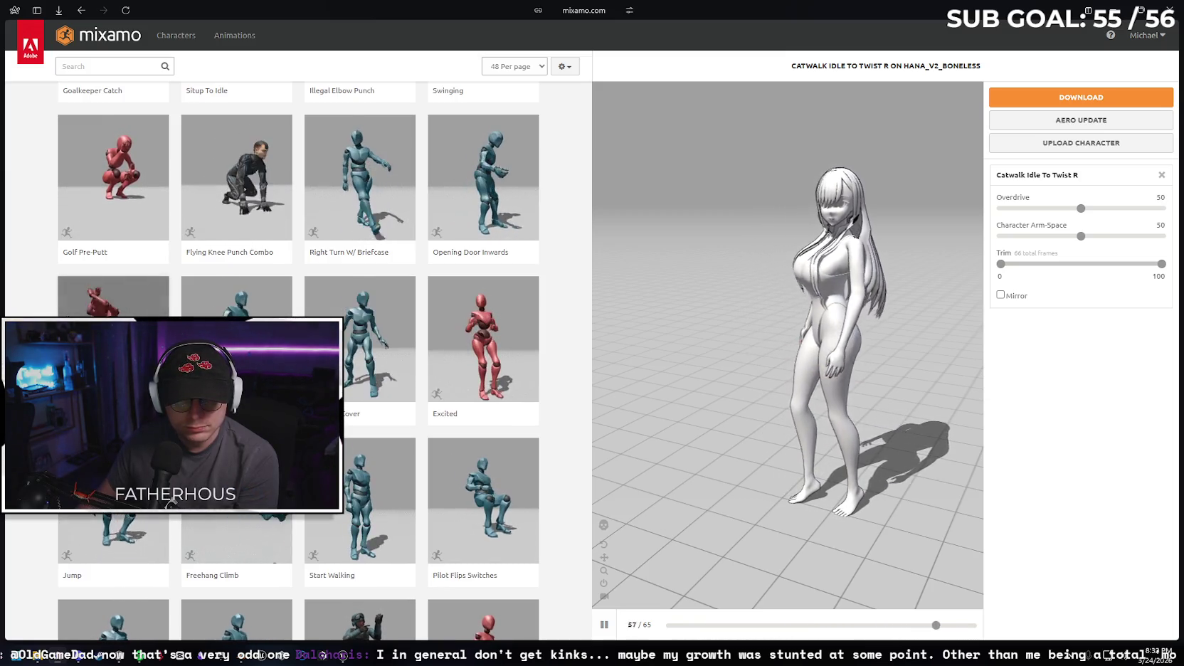
pyautogui.scroll(-1, 50, 289)
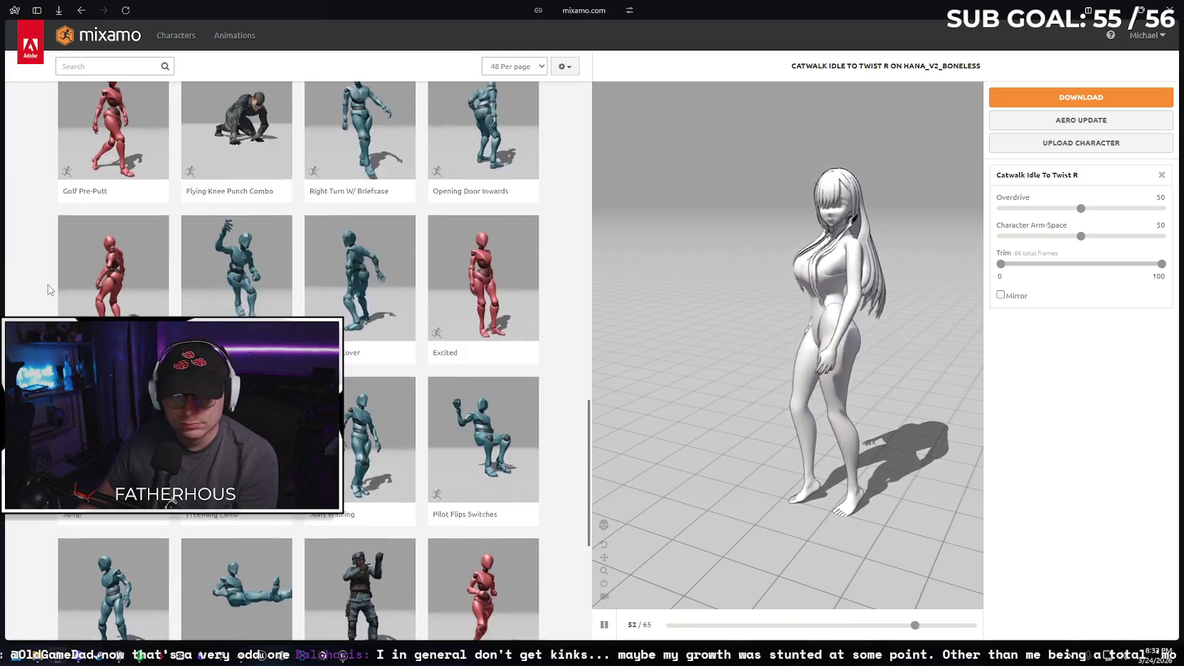
pyautogui.click(511, 266)
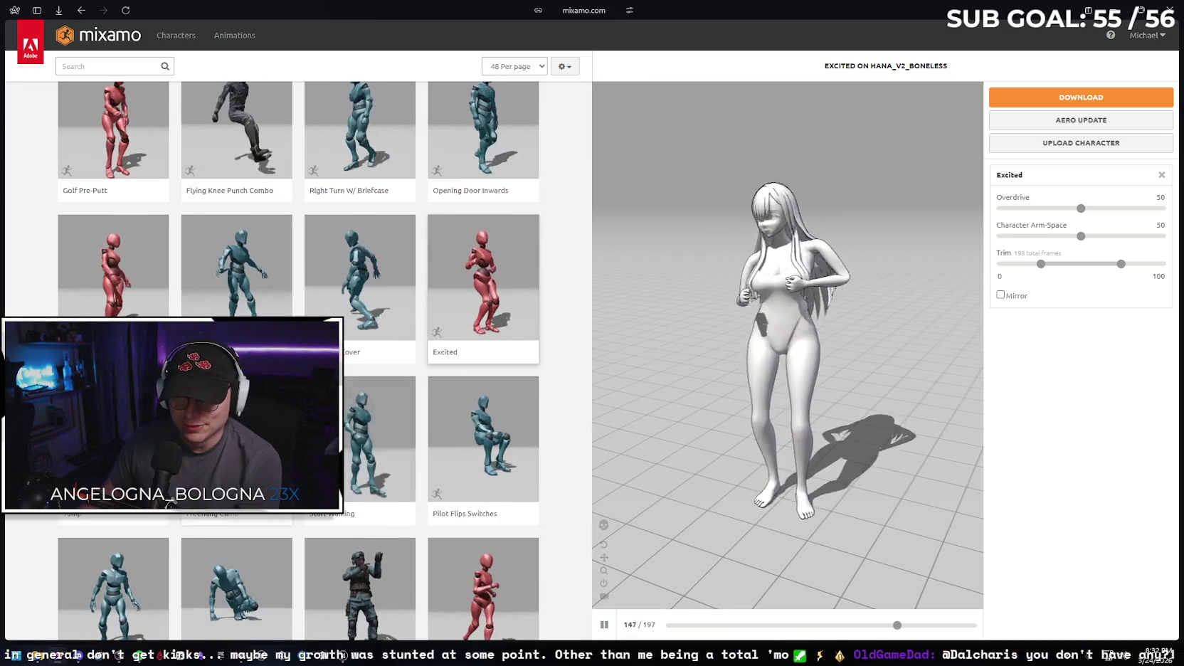
pyautogui.scroll(-3, 382, 271)
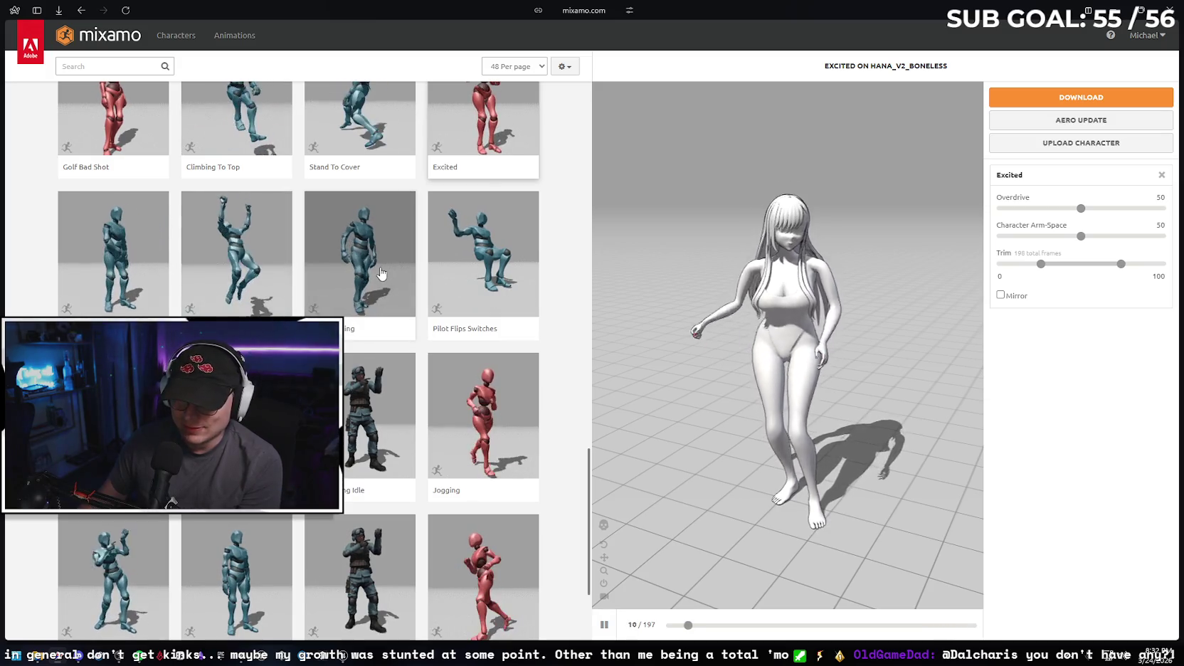
pyautogui.click(236, 398)
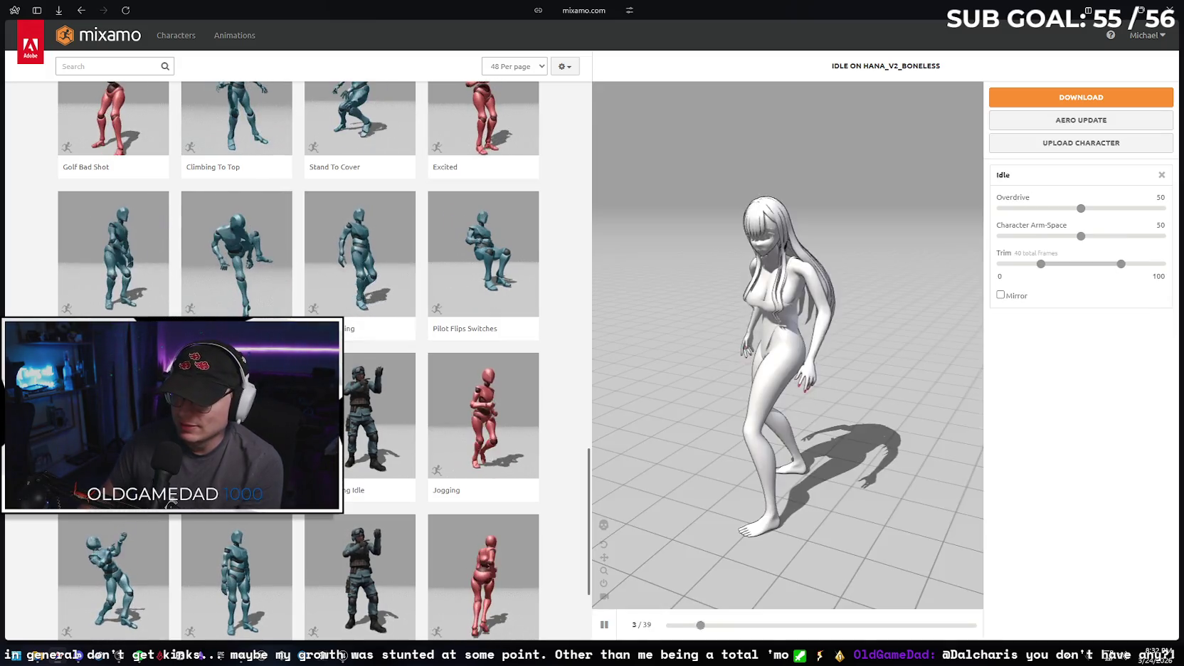
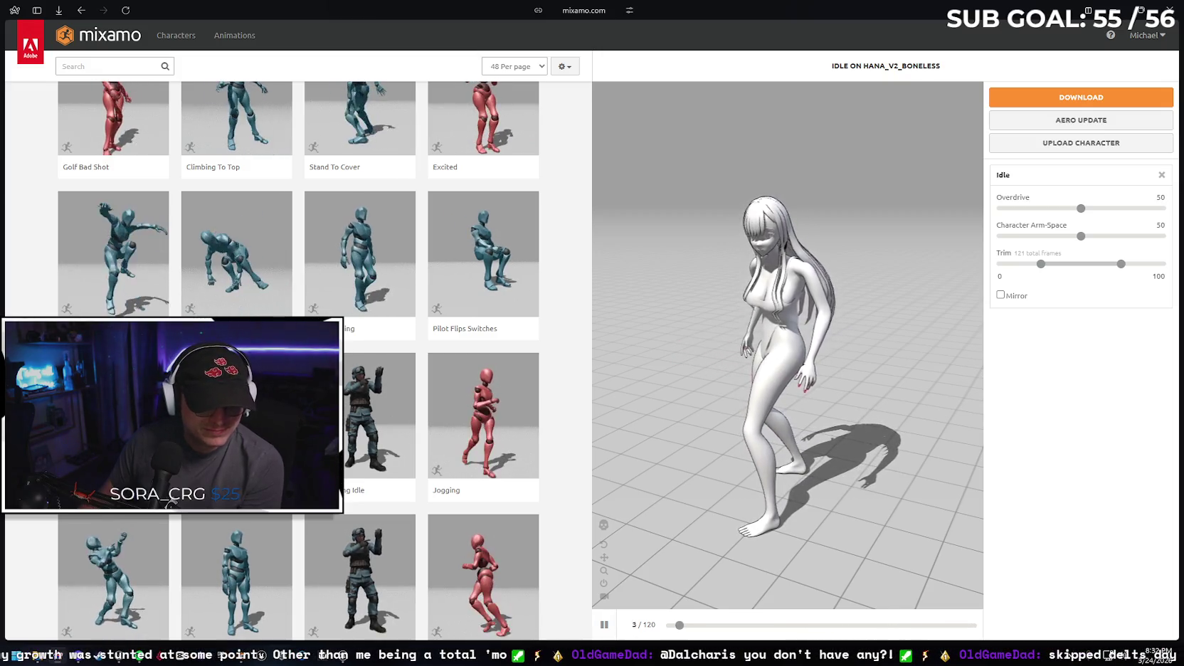
# - Search Mixamo for 'idle' and preview the Idle and Standing Idle animations on Hana
pyautogui.scroll(-1, 299, 356)
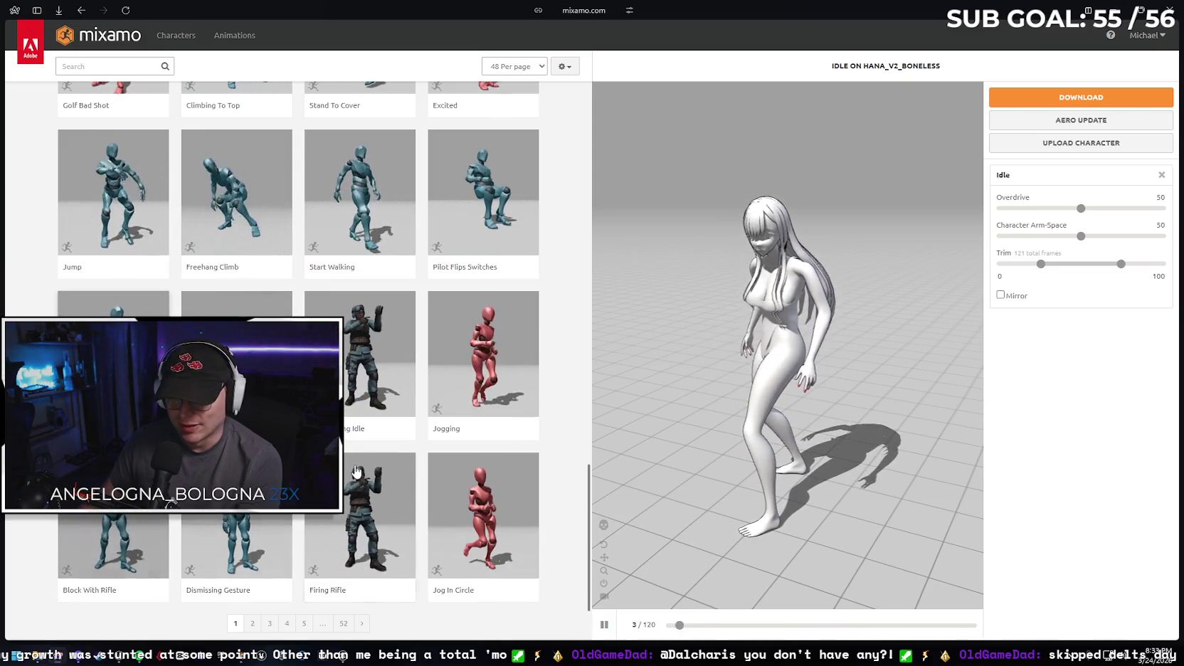
pyautogui.click(124, 65)
pyautogui.write('idle')
pyautogui.press('Return')
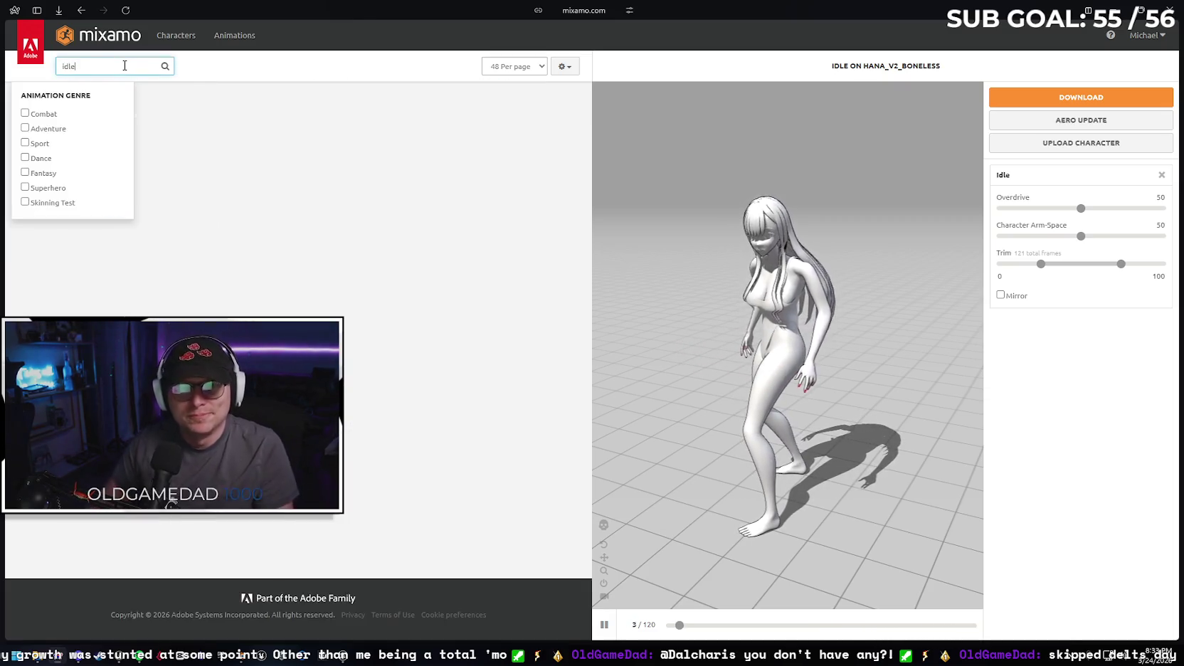
pyautogui.moveTo(44, 169)
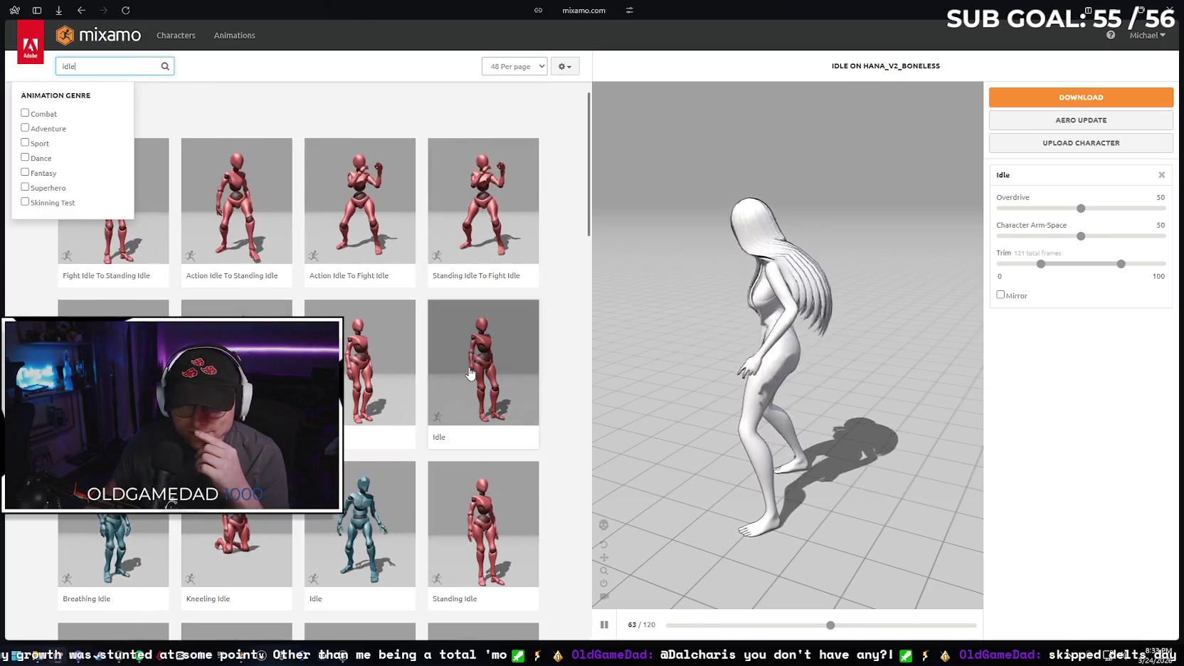
pyautogui.click(469, 373)
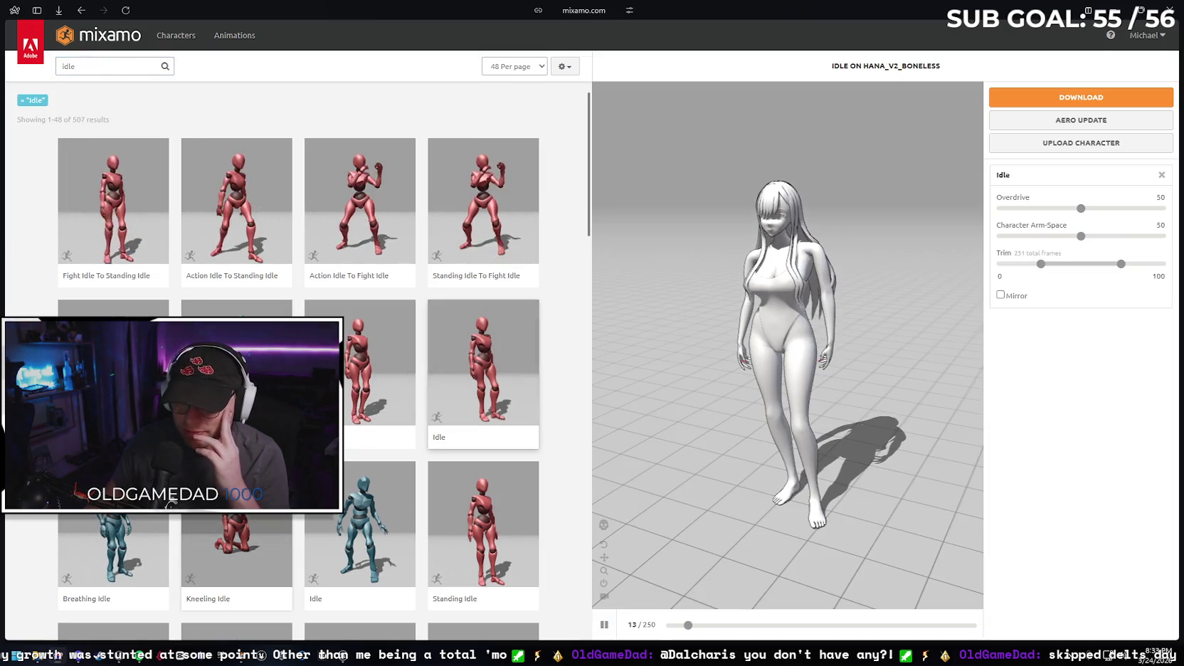
pyautogui.scroll(-1, 478, 463)
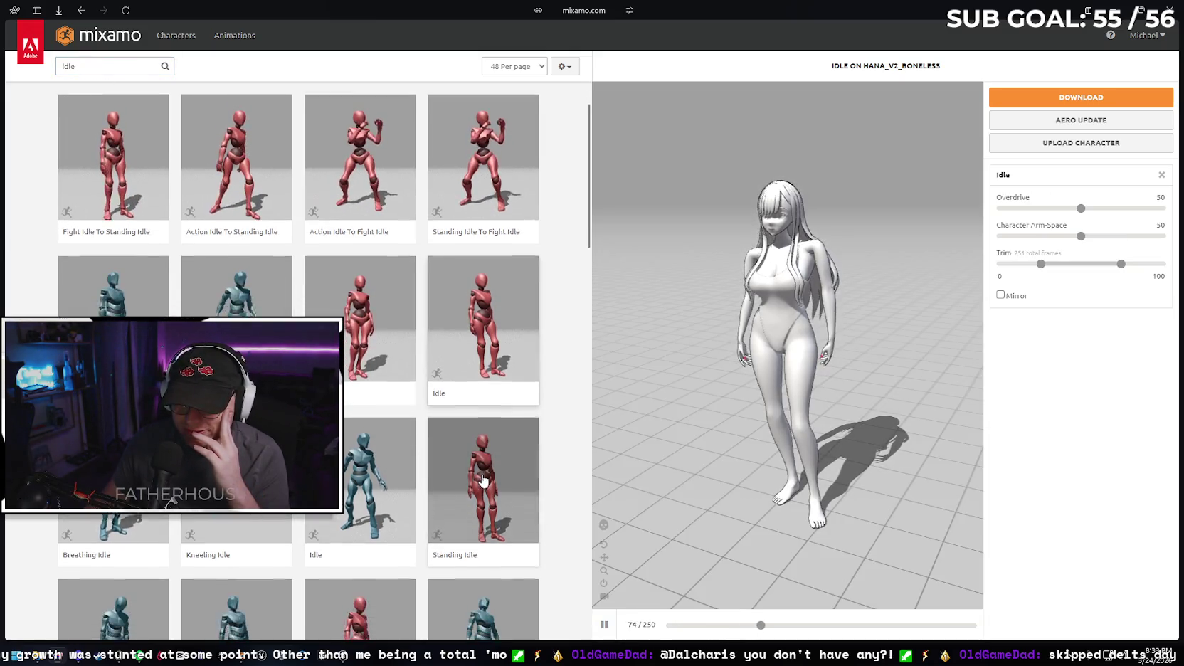
pyautogui.click(478, 464)
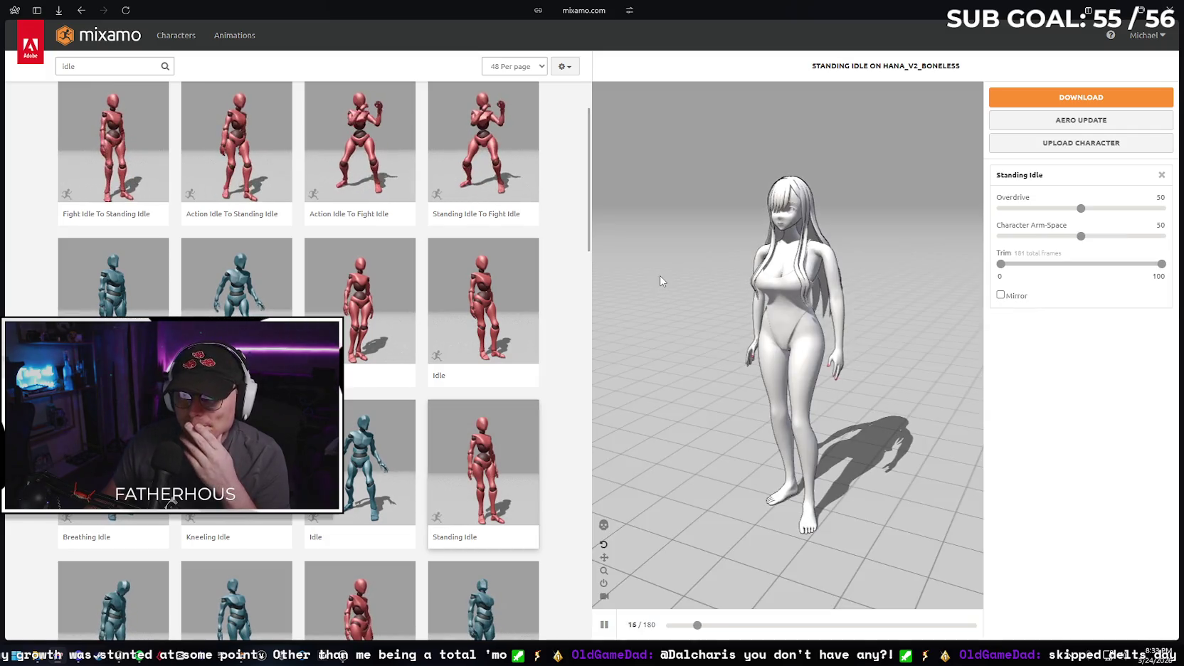
# - Close the File Explorer window with the Hana files and bring Blender to the front
pyautogui.hotkey('alt', 'Tab')
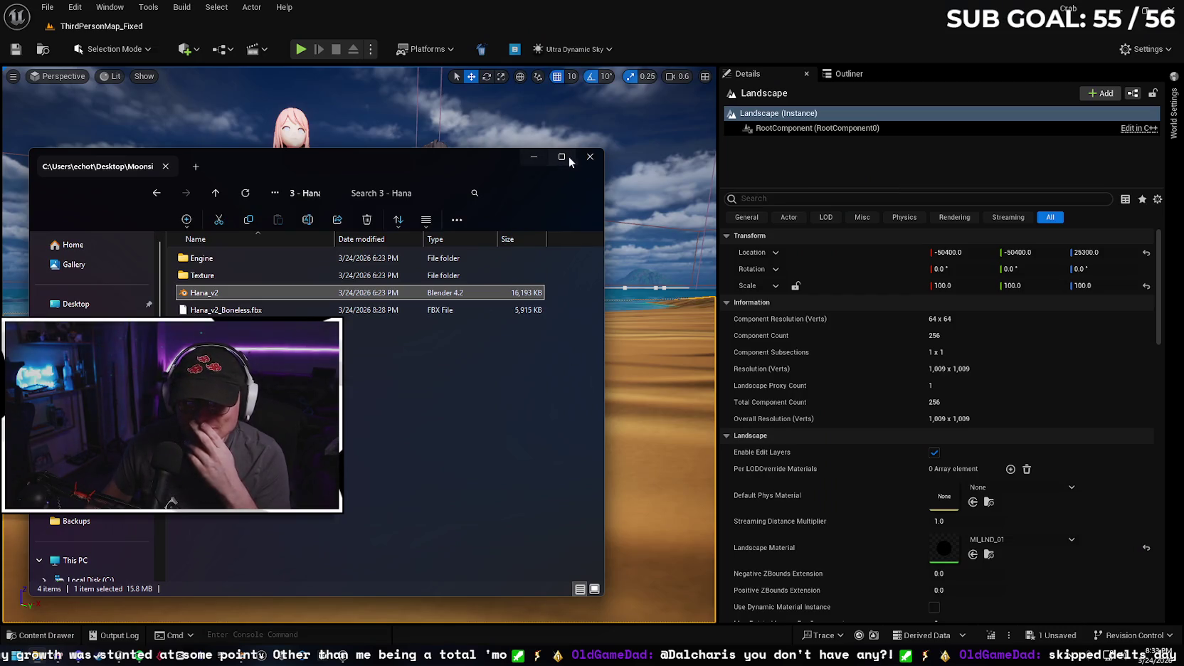
pyautogui.click(534, 160)
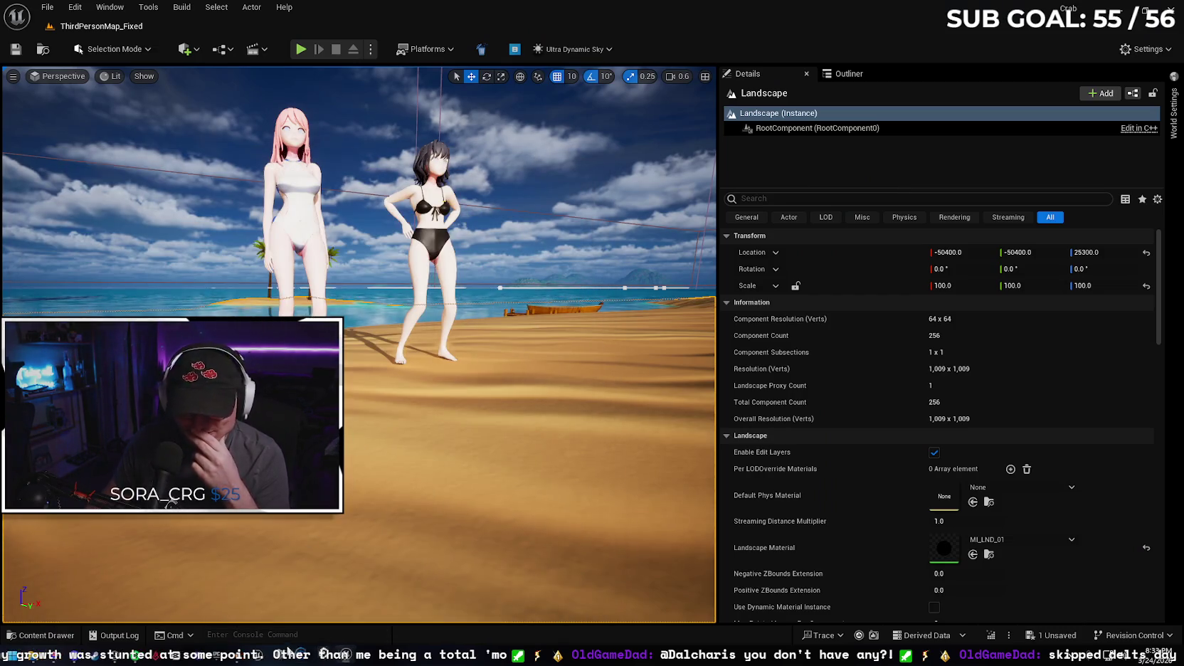
pyautogui.moveTo(232, 655)
pyautogui.click(241, 579)
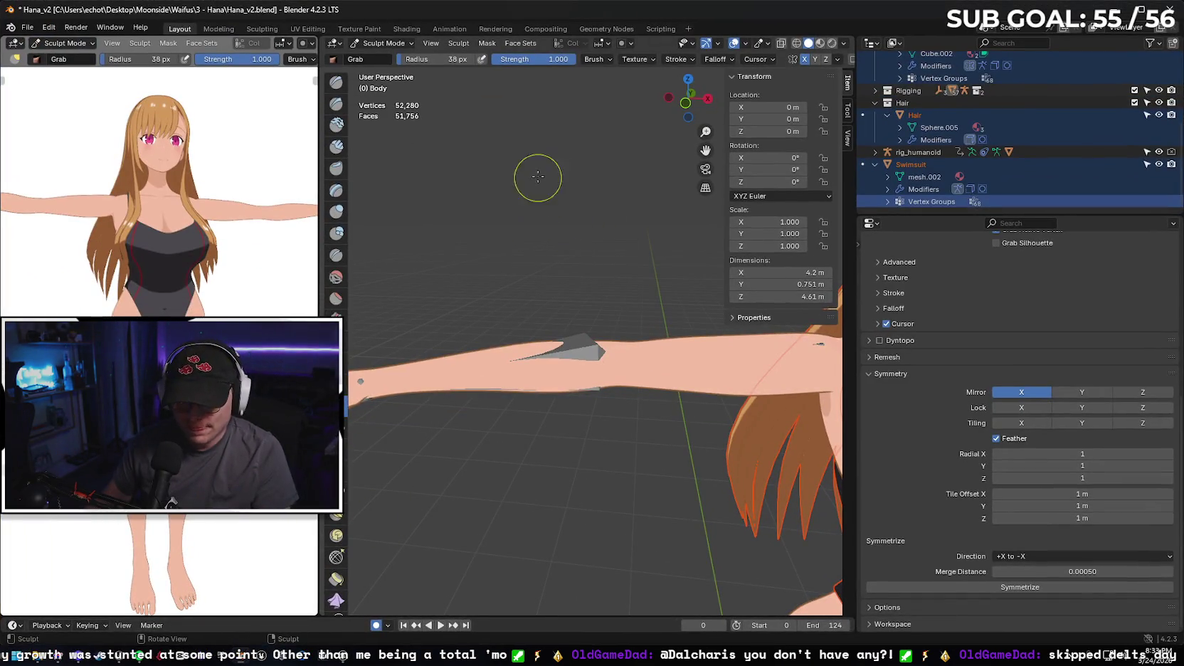
# - Put rig_humanoid in Pose Mode, select the arm_stretch.r bone, then return to Object Mode
pyautogui.moveTo(566, 209)
pyautogui.mouseDown()
pyautogui.moveTo(714, 252)
pyautogui.moveTo(626, 235)
pyautogui.moveTo(641, 234)
pyautogui.mouseUp()
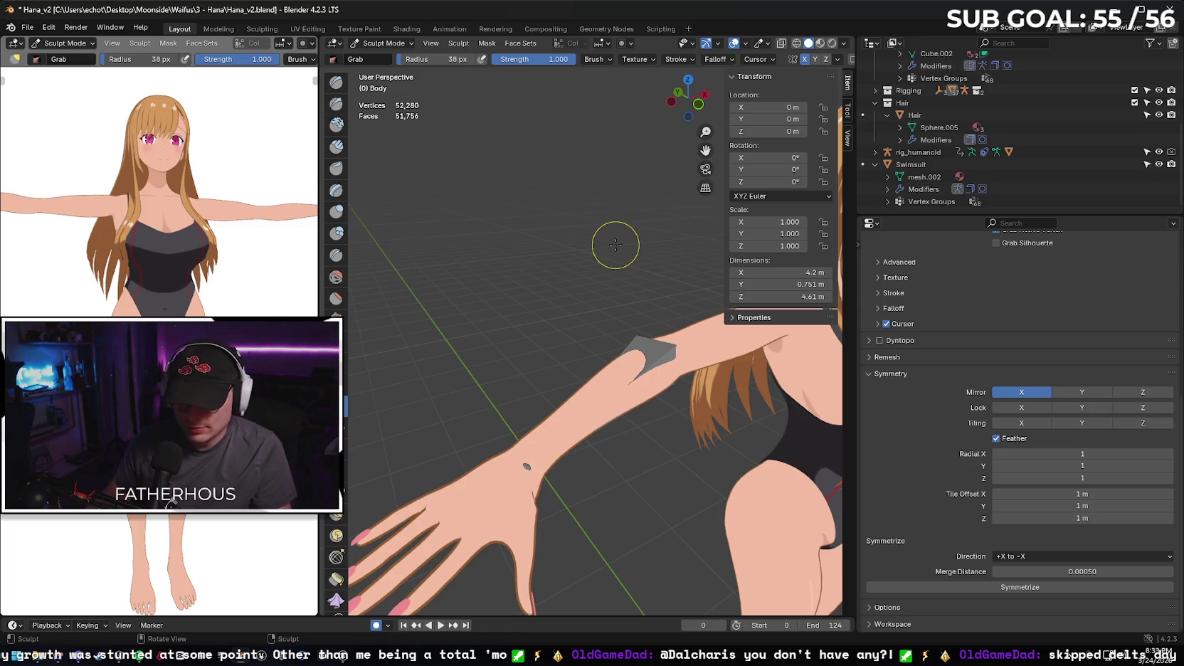
pyautogui.scroll(-2, 617, 253)
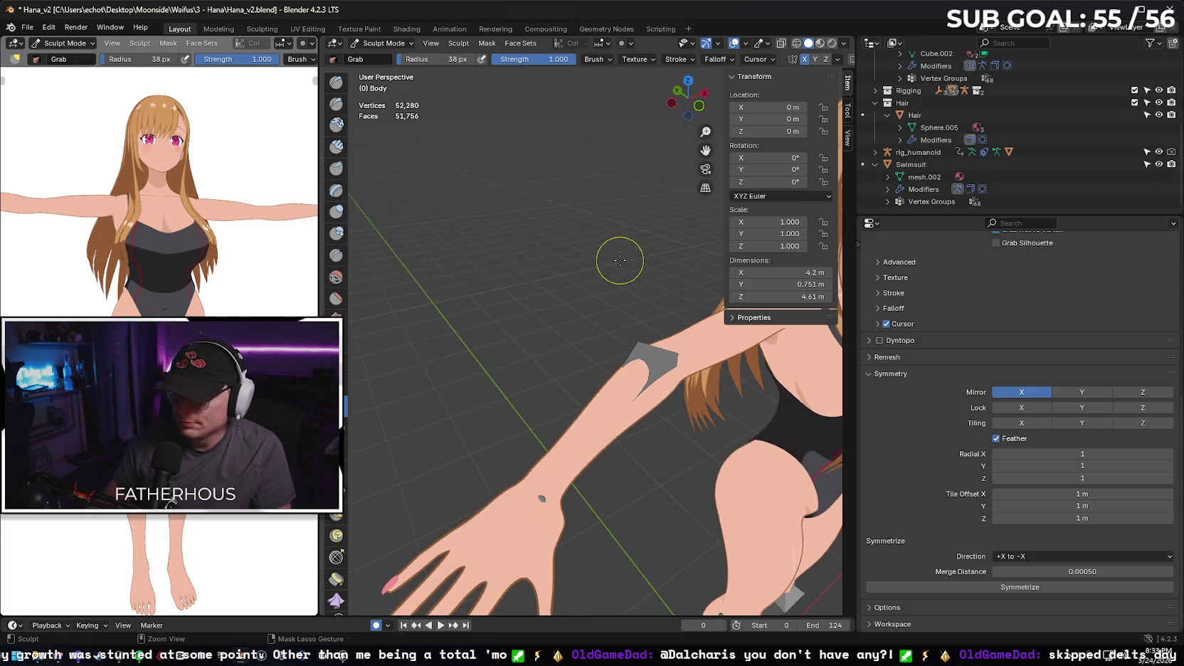
pyautogui.hotkey('ctrl', 'Tab')
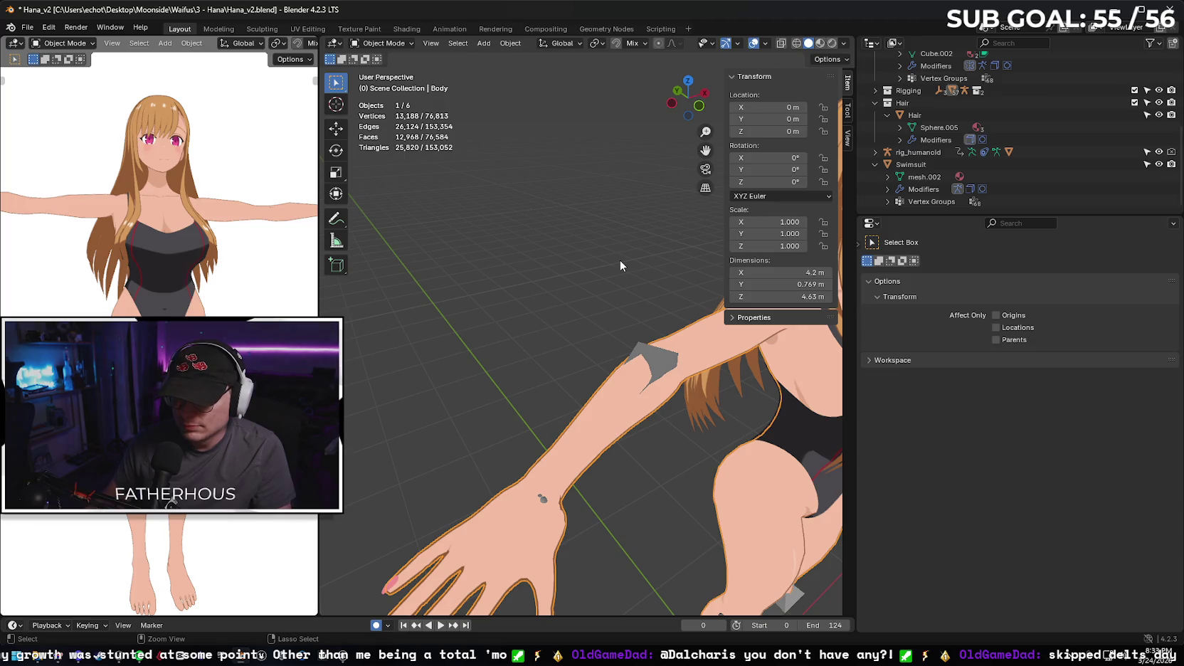
pyautogui.click(620, 265)
pyautogui.hotkey('ctrl', 'Tab')
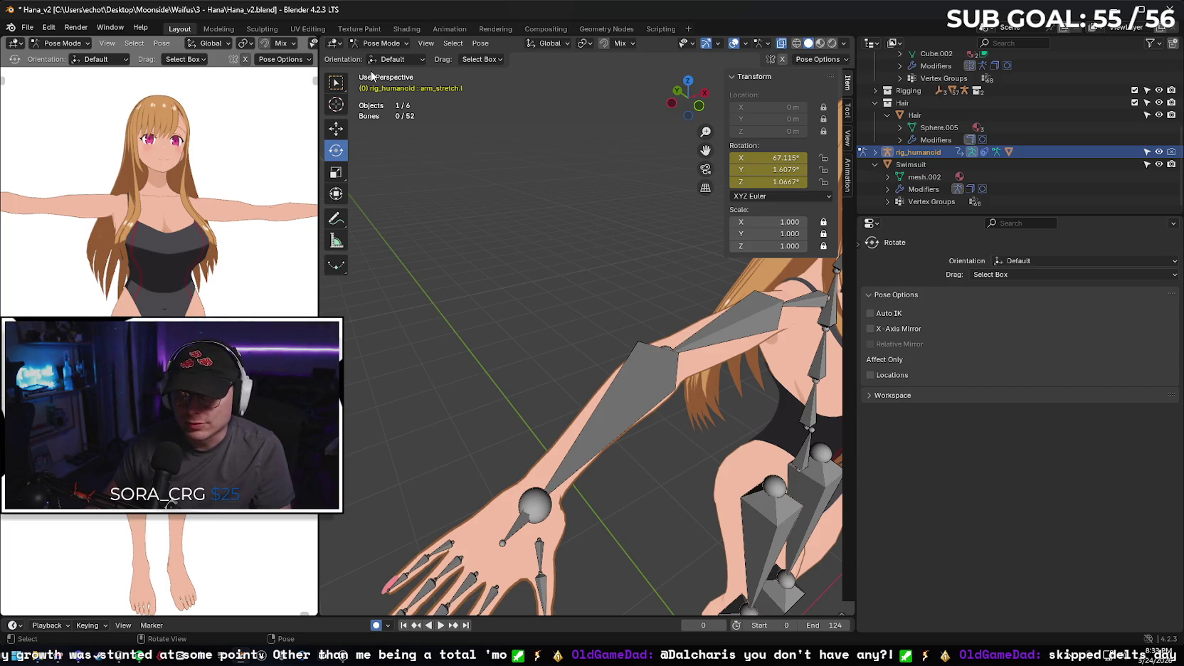
pyautogui.click(396, 47)
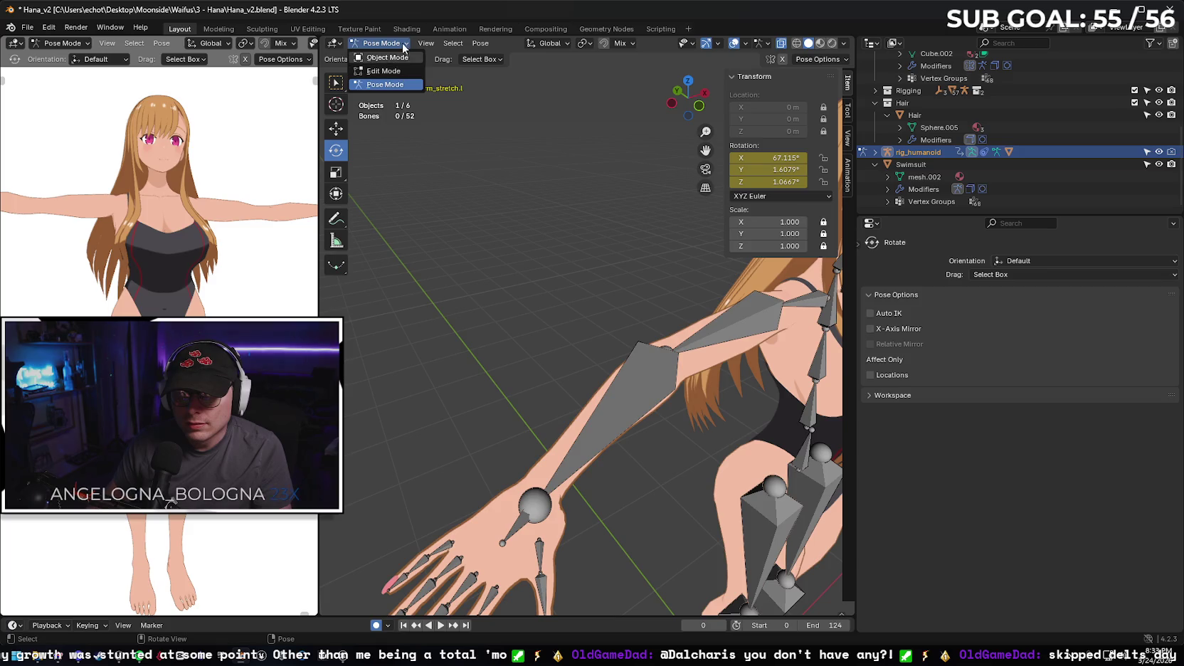
pyautogui.click(404, 47)
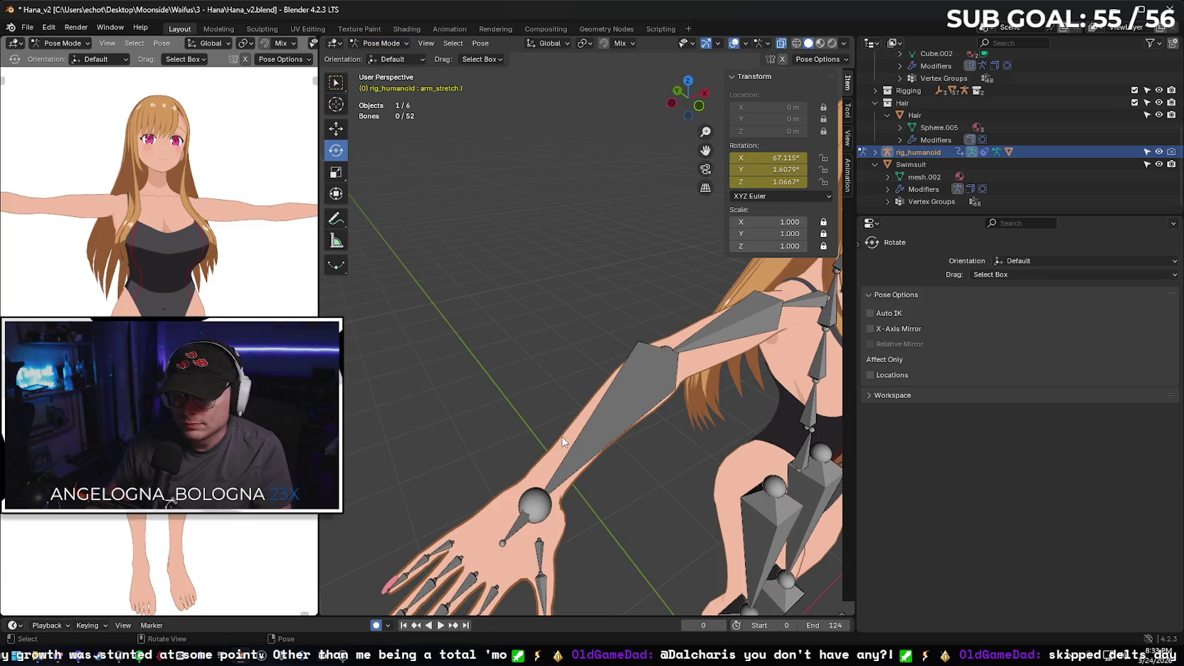
pyautogui.click(712, 354)
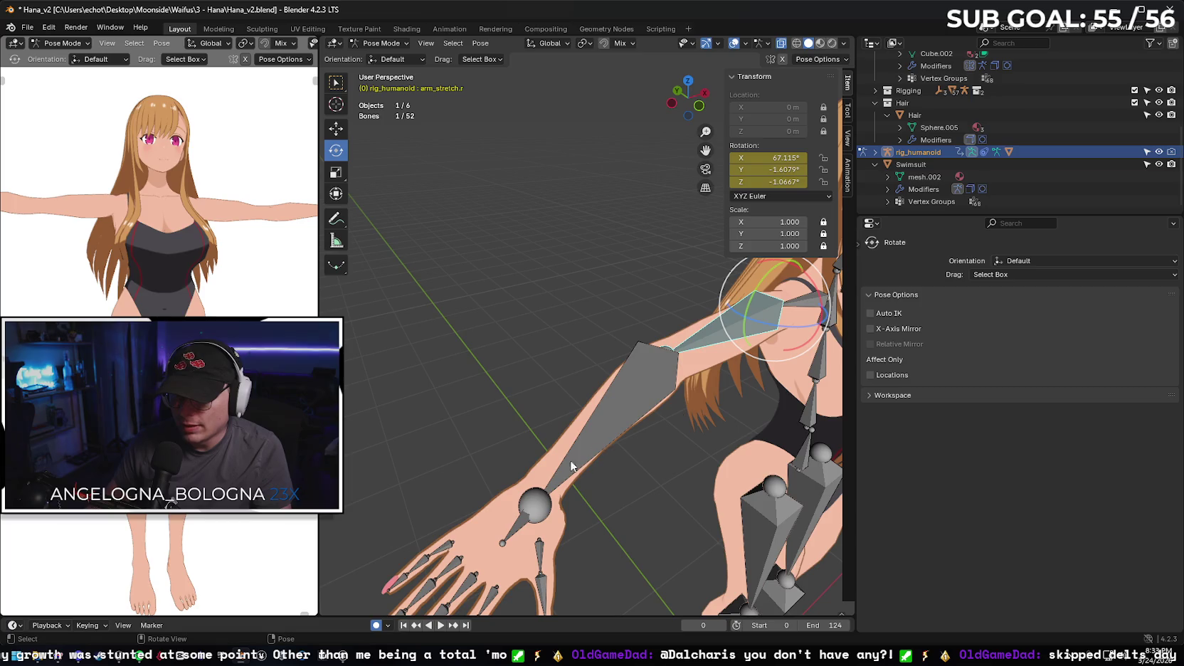
pyautogui.click(381, 43)
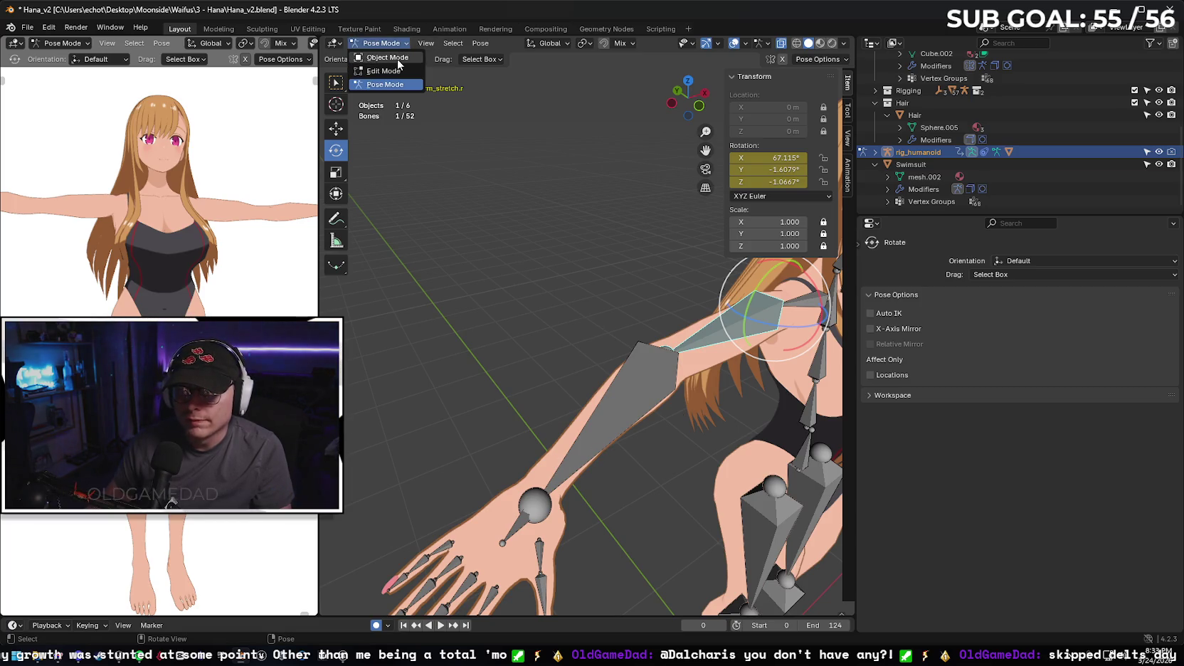
pyautogui.click(377, 55)
# - Grab-sculpt the Body mesh's right wrist in Sculpt Mode, then exit to Object Mode
pyautogui.click(607, 443)
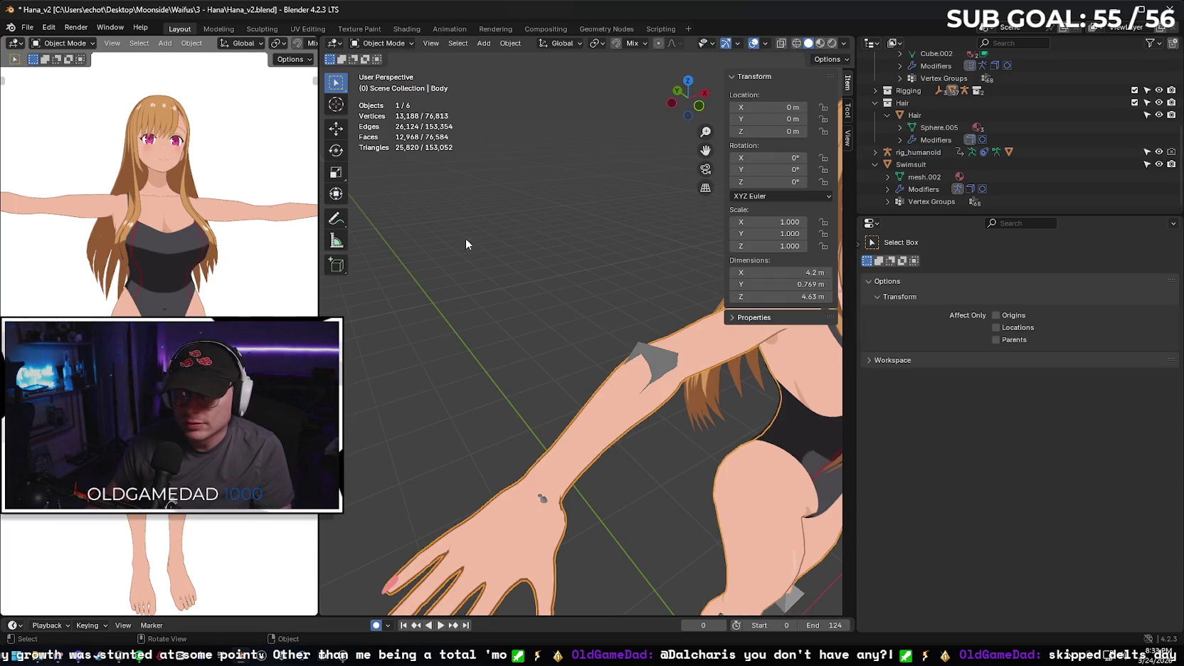
pyautogui.click(382, 44)
pyautogui.click(384, 85)
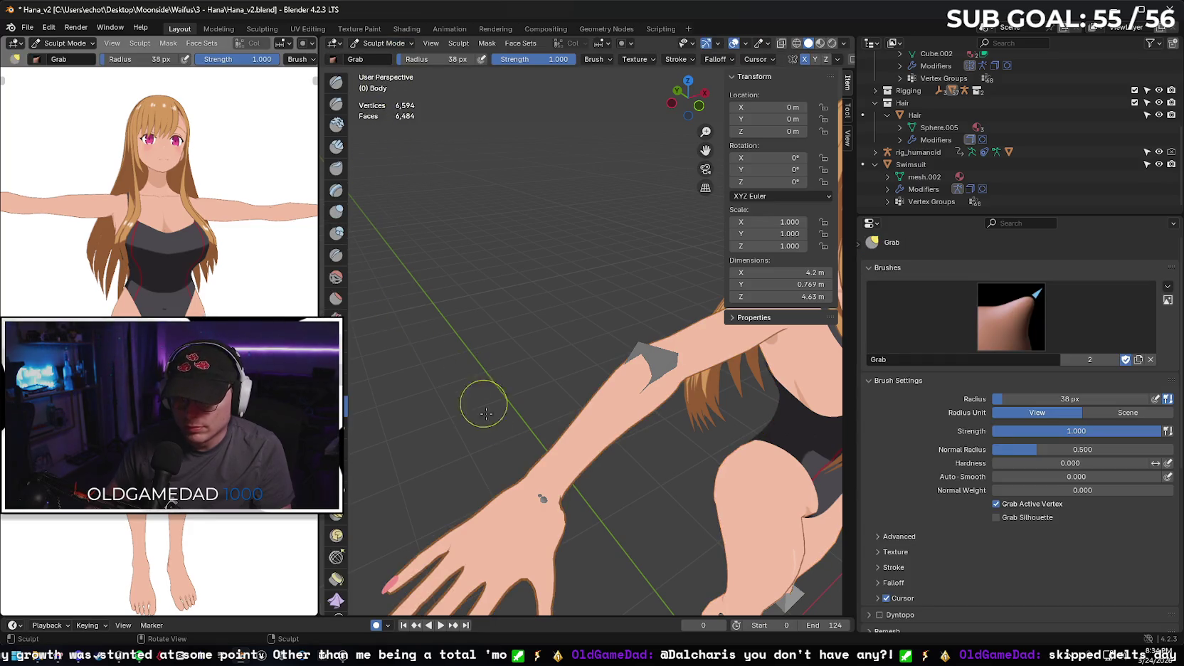
pyautogui.moveTo(555, 502)
pyautogui.mouseDown()
pyautogui.moveTo(560, 521)
pyautogui.moveTo(529, 515)
pyautogui.mouseUp()
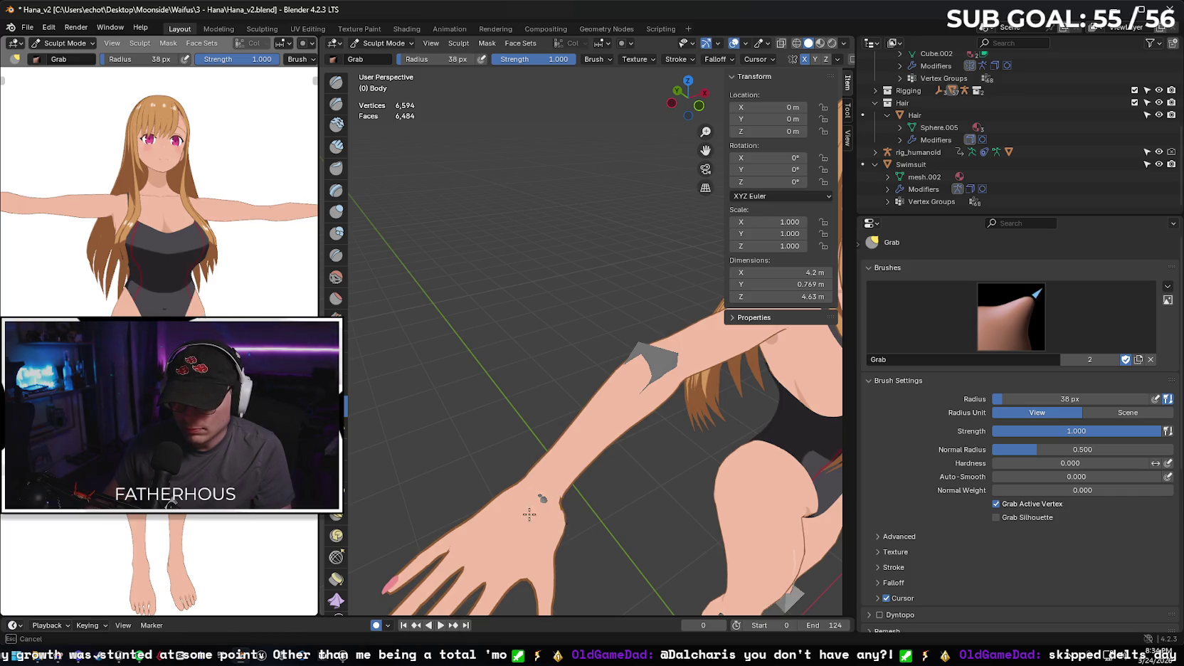
pyautogui.moveTo(574, 441)
pyautogui.mouseDown()
pyautogui.moveTo(561, 518)
pyautogui.moveTo(531, 510)
pyautogui.moveTo(547, 511)
pyautogui.mouseUp()
pyautogui.scroll(-3, 555, 498)
pyautogui.scroll(5, 567, 442)
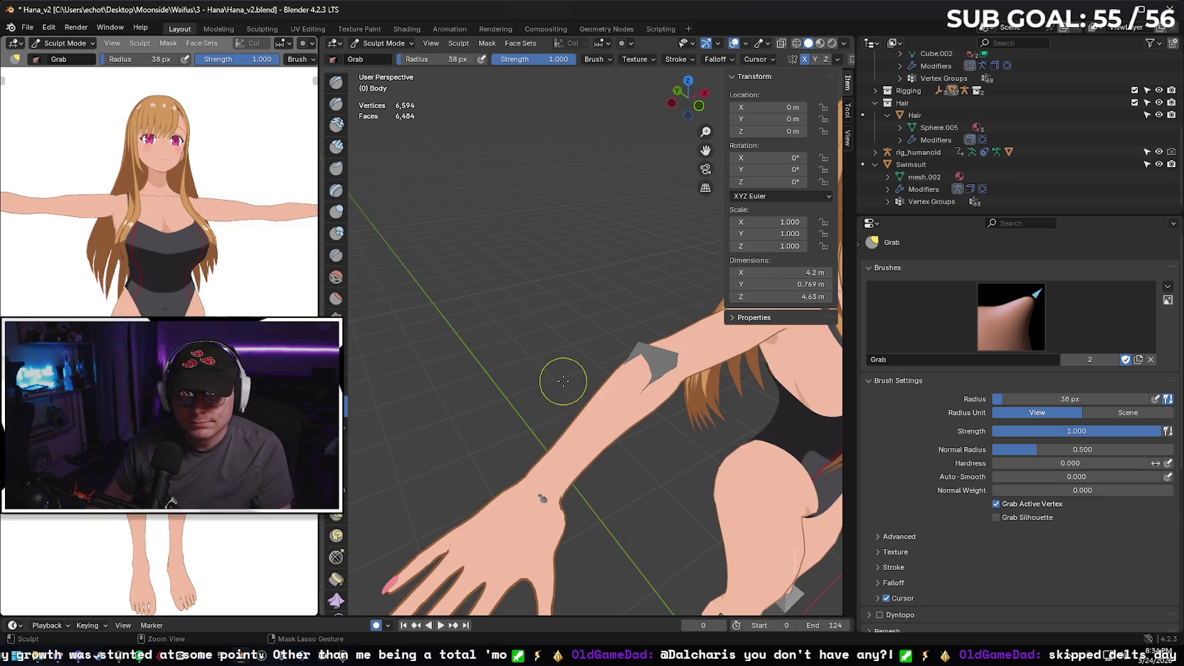
pyautogui.hotkey('ctrl', 'Tab')
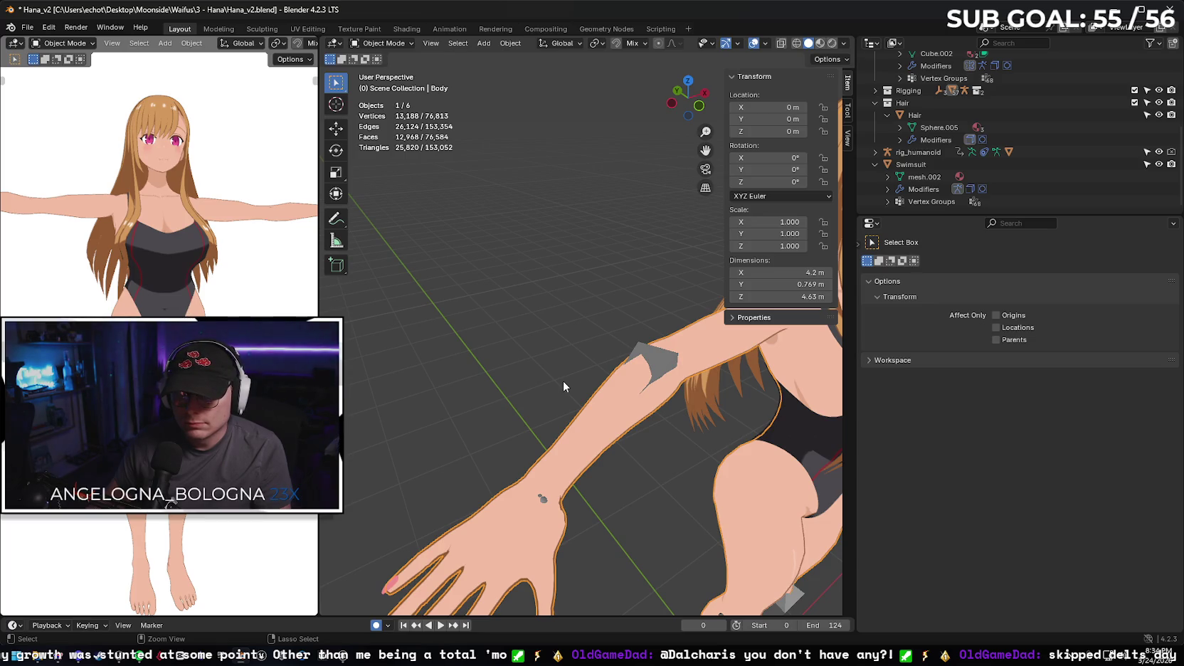
# - Make the rig_humanoid armature active again and view the character from behind
pyautogui.moveTo(568, 274)
pyautogui.mouseDown()
pyautogui.moveTo(615, 300)
pyautogui.moveTo(569, 289)
pyautogui.mouseUp()
pyautogui.click(554, 272)
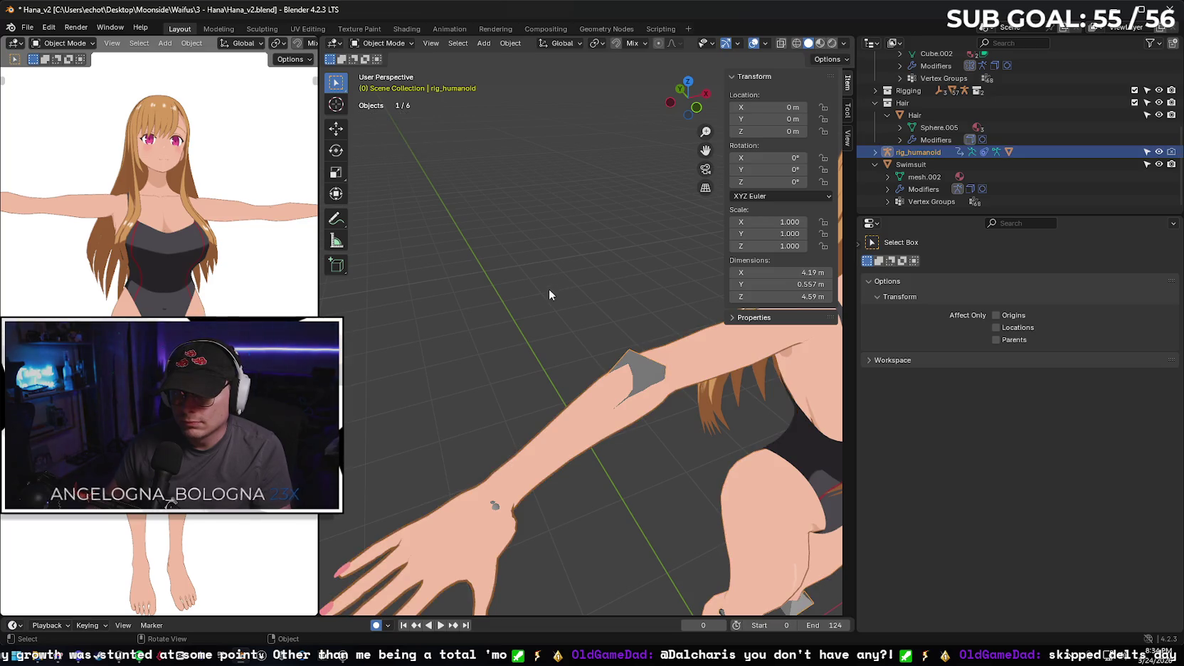
pyautogui.moveTo(559, 281)
pyautogui.mouseDown()
pyautogui.moveTo(666, 297)
pyautogui.moveTo(644, 304)
pyautogui.moveTo(622, 337)
pyautogui.moveTo(626, 376)
pyautogui.moveTo(615, 370)
pyautogui.moveTo(629, 334)
pyautogui.mouseUp()
# - In Pose Mode, reset the arm bone's Y and Z rotations to 0°
pyautogui.hotkey('ctrl', 'Tab')
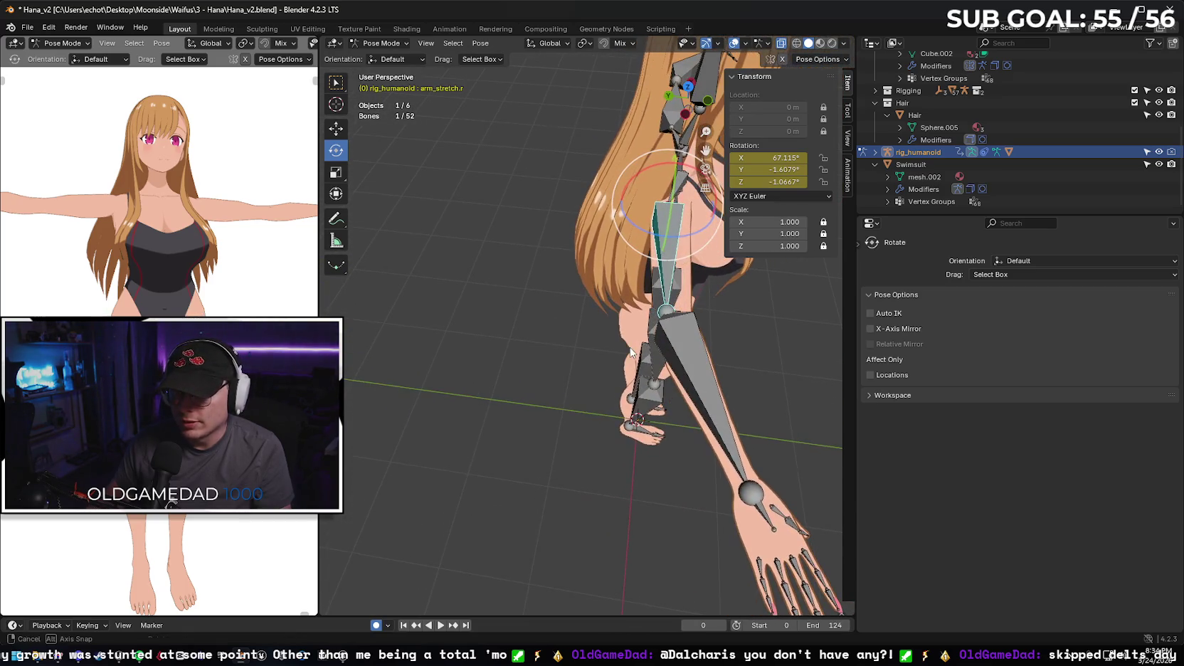
pyautogui.click(781, 169)
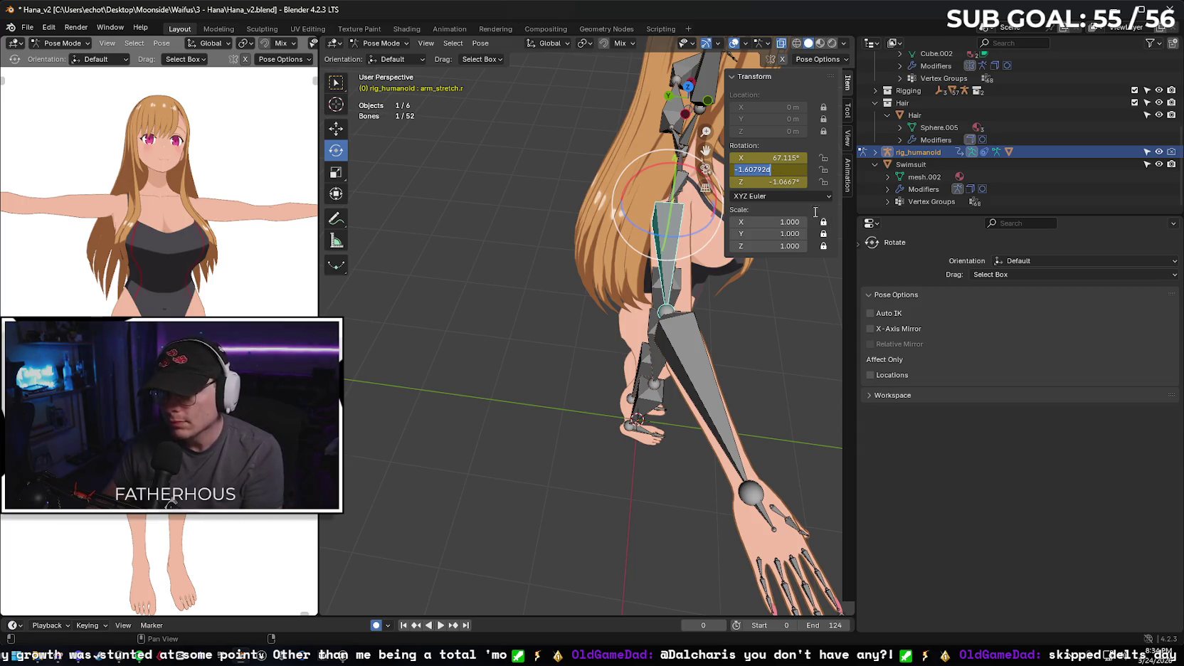
pyautogui.press('Return')
pyautogui.click(779, 182)
pyautogui.write('0')
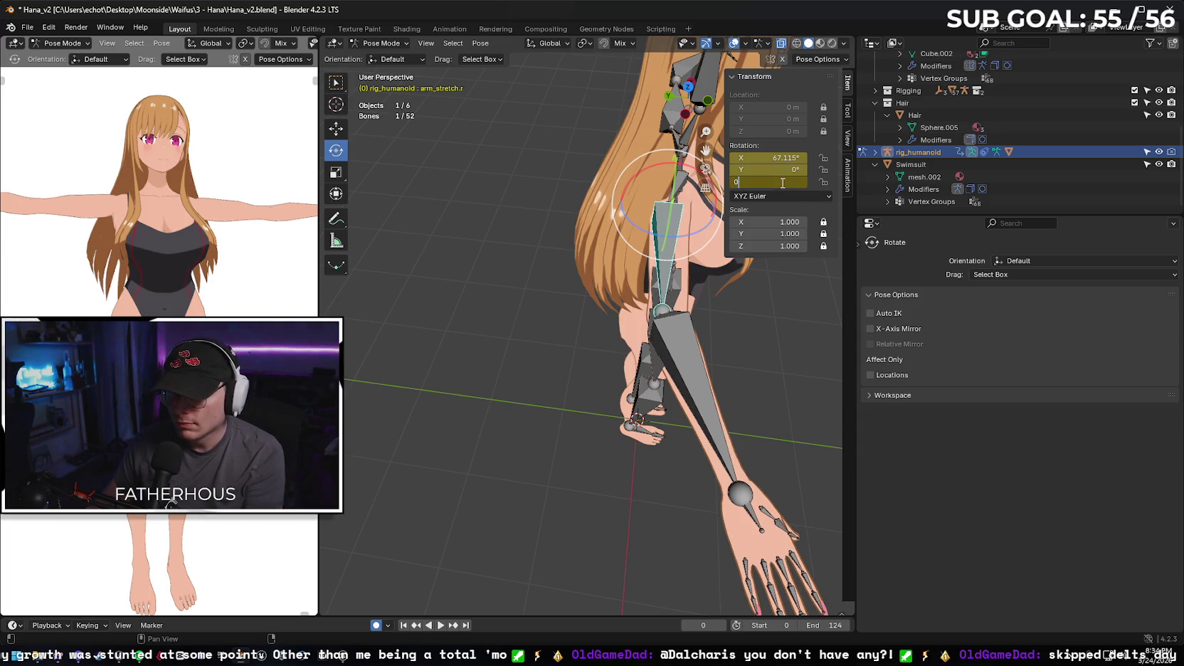
pyautogui.press('Return')
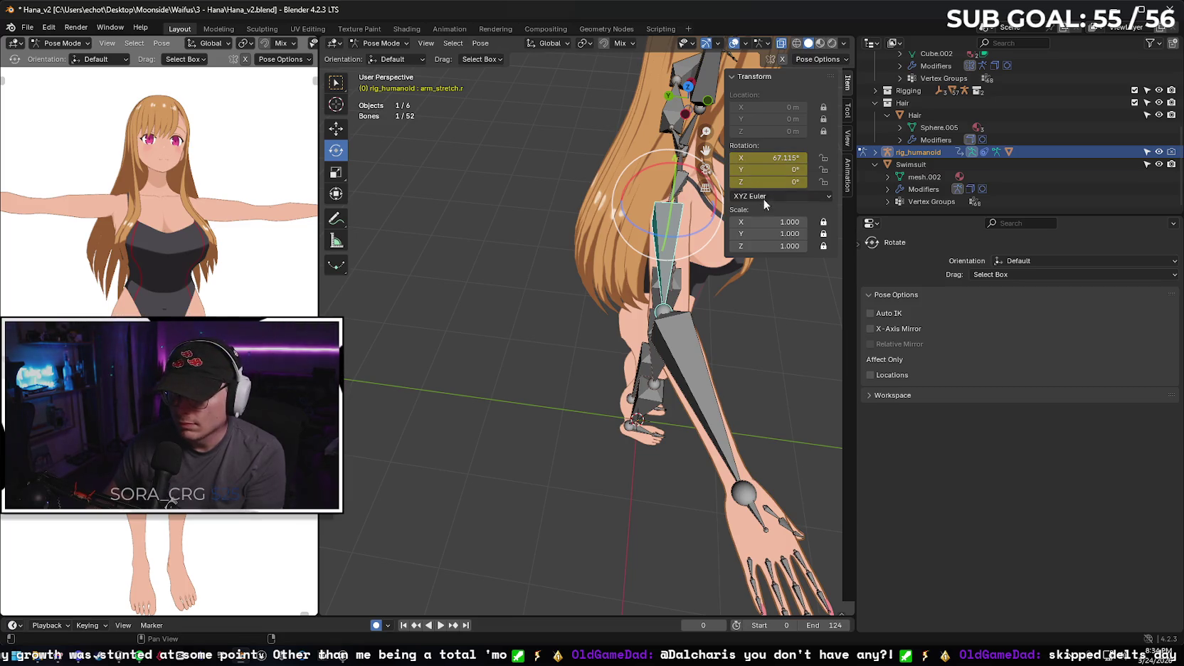
# - Twist the forearm_stretch.r bone to -20° on the Z axis
pyautogui.click(687, 343)
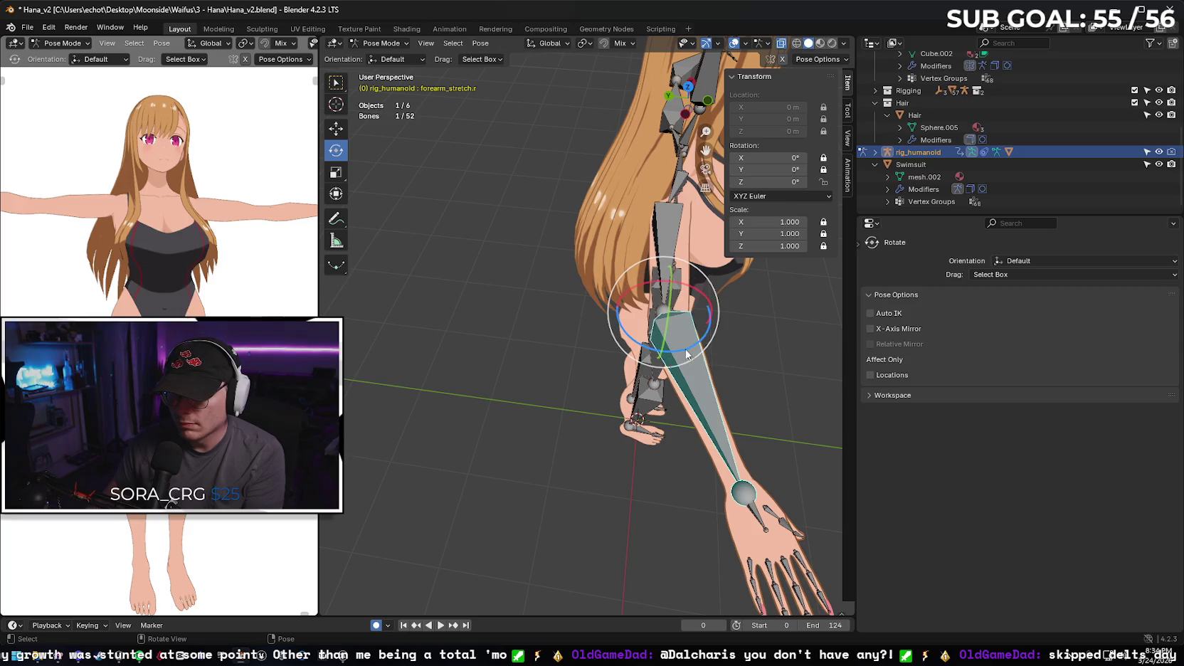
pyautogui.moveTo(691, 351); pyautogui.dragTo(671, 352)
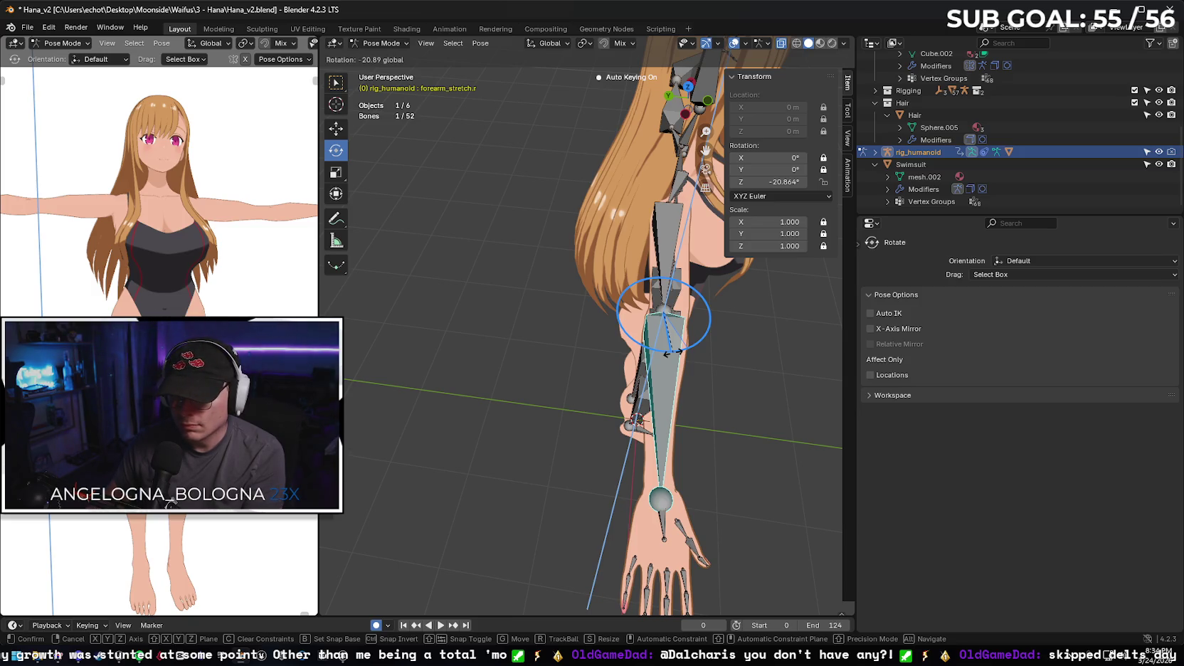
pyautogui.moveTo(669, 352); pyautogui.dragTo(670, 352)
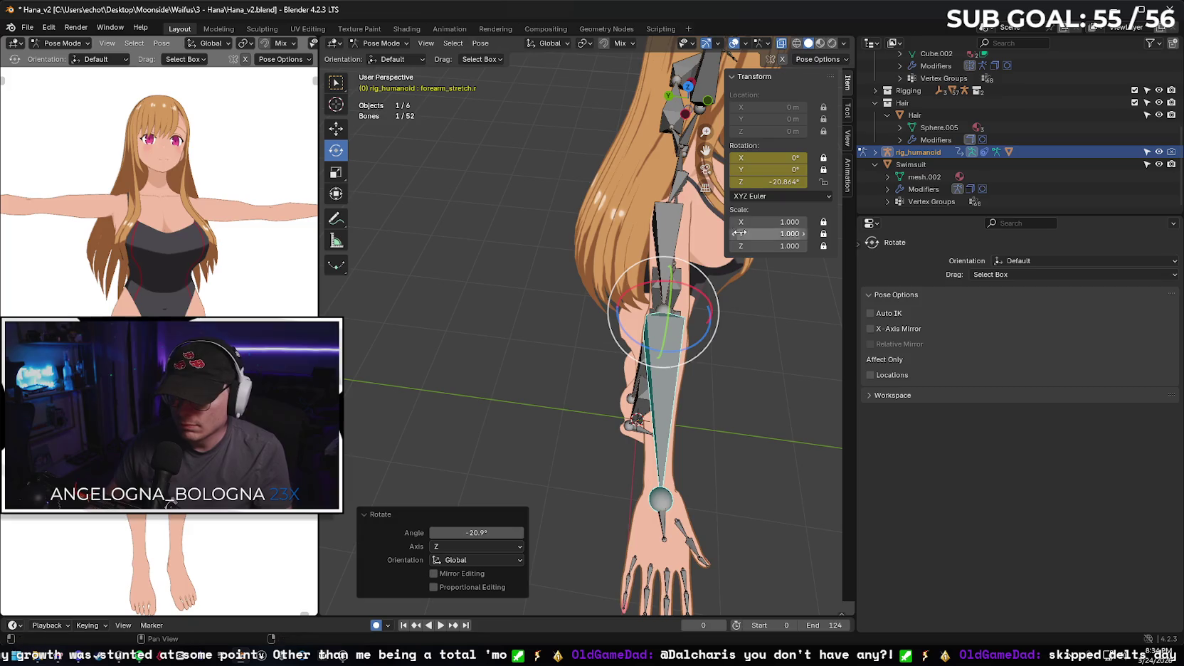
pyautogui.click(780, 182)
pyautogui.write('-20')
pyautogui.press('Return')
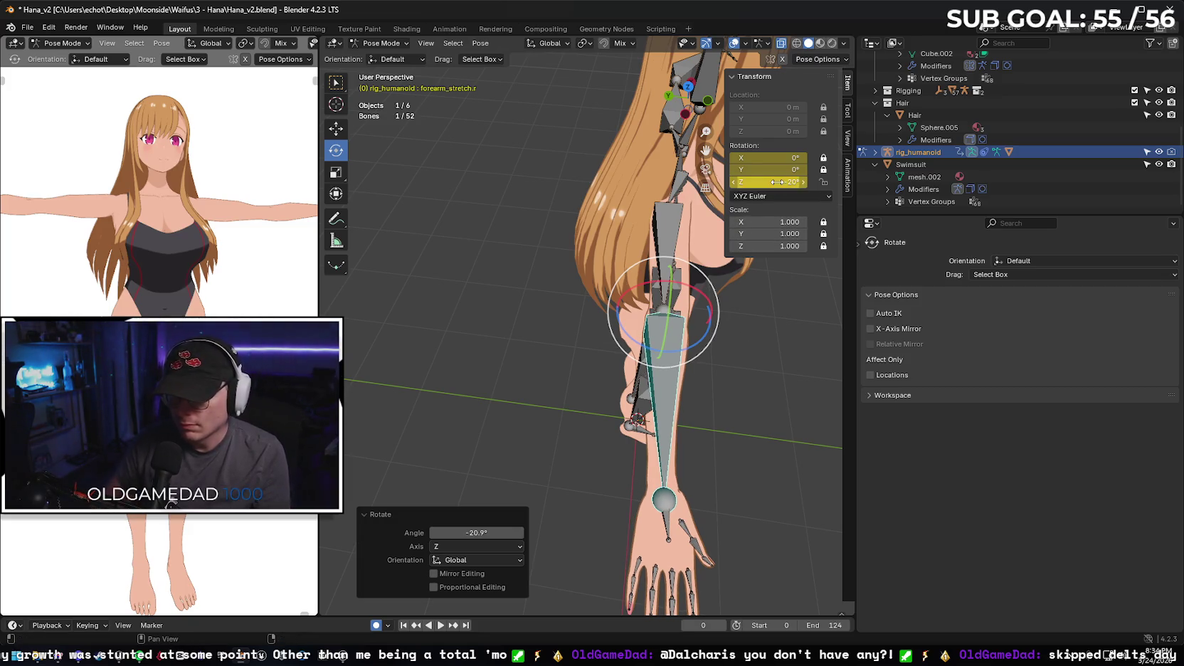
# - Select the right upper arm bone and set its X rotation to 69°
pyautogui.click(672, 230)
pyautogui.moveTo(671, 230)
pyautogui.mouseDown()
pyautogui.moveTo(742, 322)
pyautogui.moveTo(793, 335)
pyautogui.moveTo(772, 292)
pyautogui.moveTo(751, 300)
pyautogui.moveTo(698, 152)
pyautogui.moveTo(605, 167)
pyautogui.mouseUp()
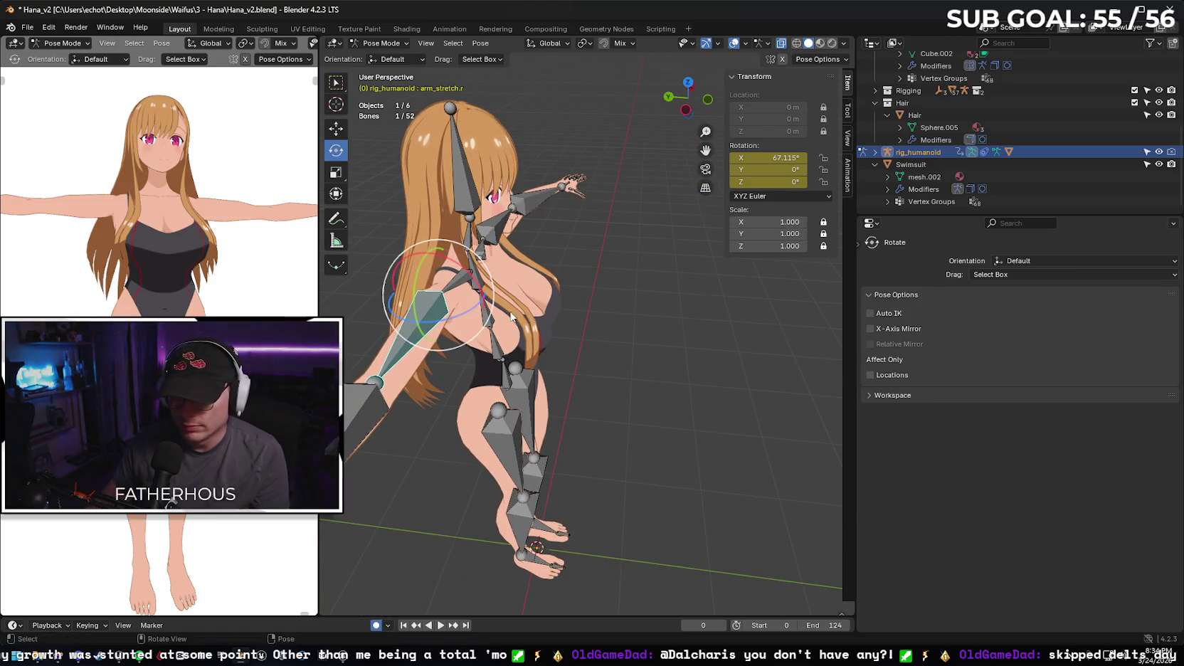
pyautogui.moveTo(601, 322)
pyautogui.mouseDown()
pyautogui.moveTo(620, 323)
pyautogui.moveTo(544, 304)
pyautogui.mouseUp()
pyautogui.moveTo(782, 157)
pyautogui.mouseDown()
pyautogui.moveTo(754, 157)
pyautogui.moveTo(796, 157)
pyautogui.moveTo(770, 157)
pyautogui.mouseUp()
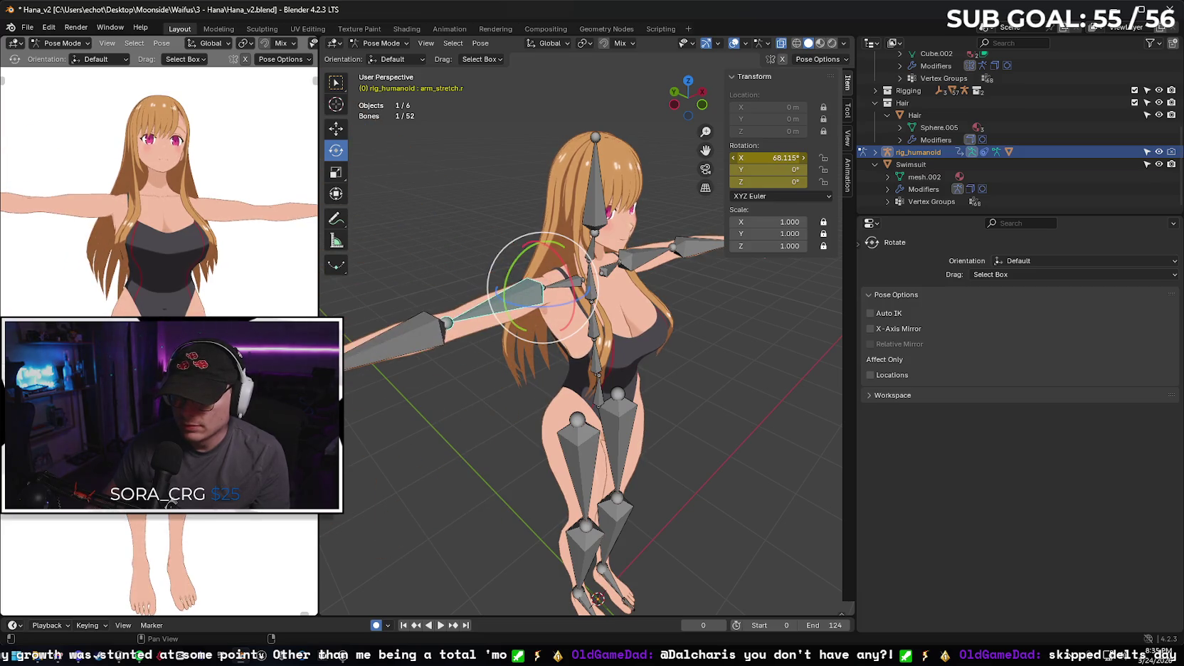
pyautogui.click(784, 160)
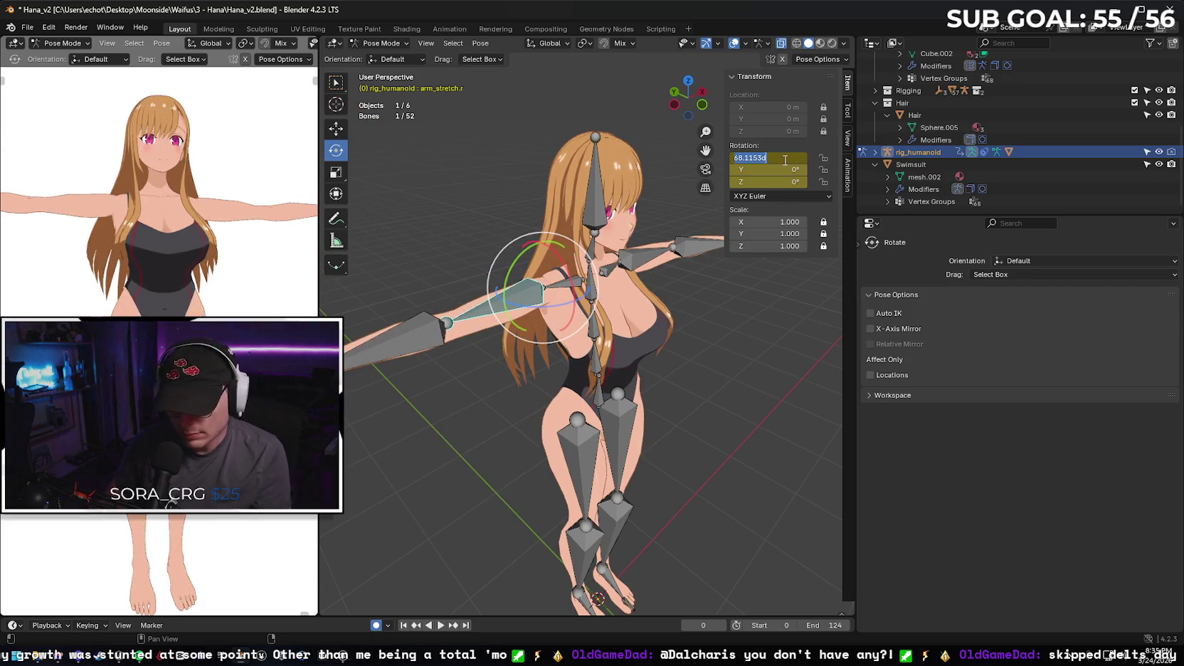
pyautogui.write('69')
pyautogui.press('Return')
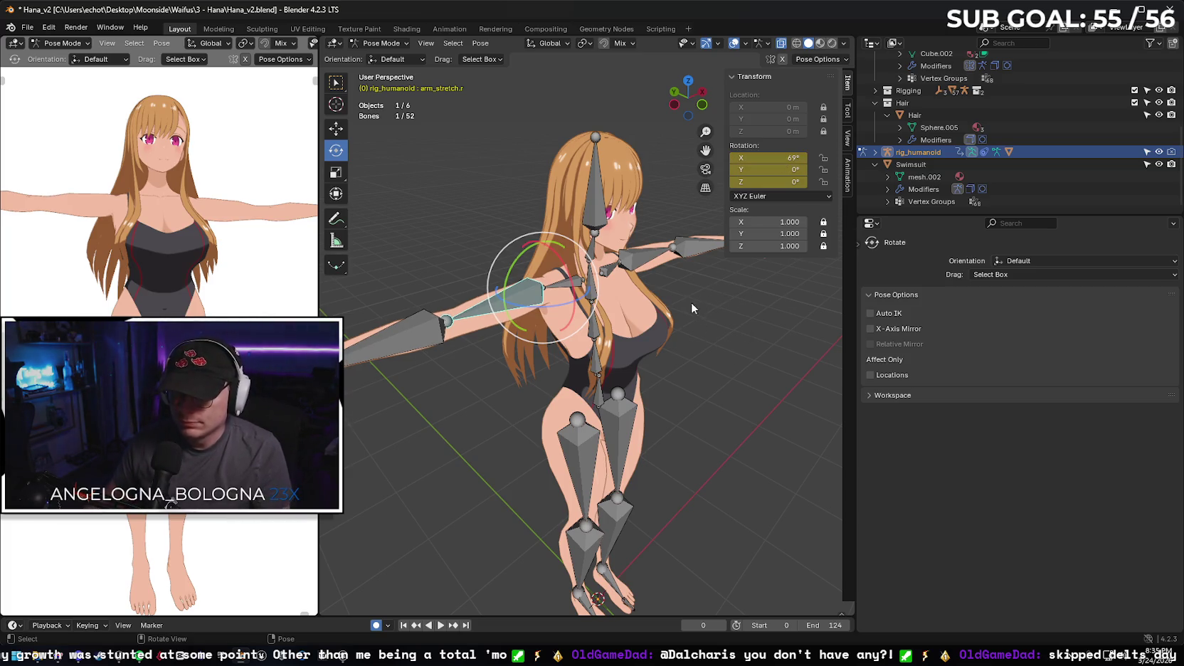
# - Copy the right upper arm and forearm poses and paste them X-mirrored onto the left bones
pyautogui.hotkey('ctrl', 'c')
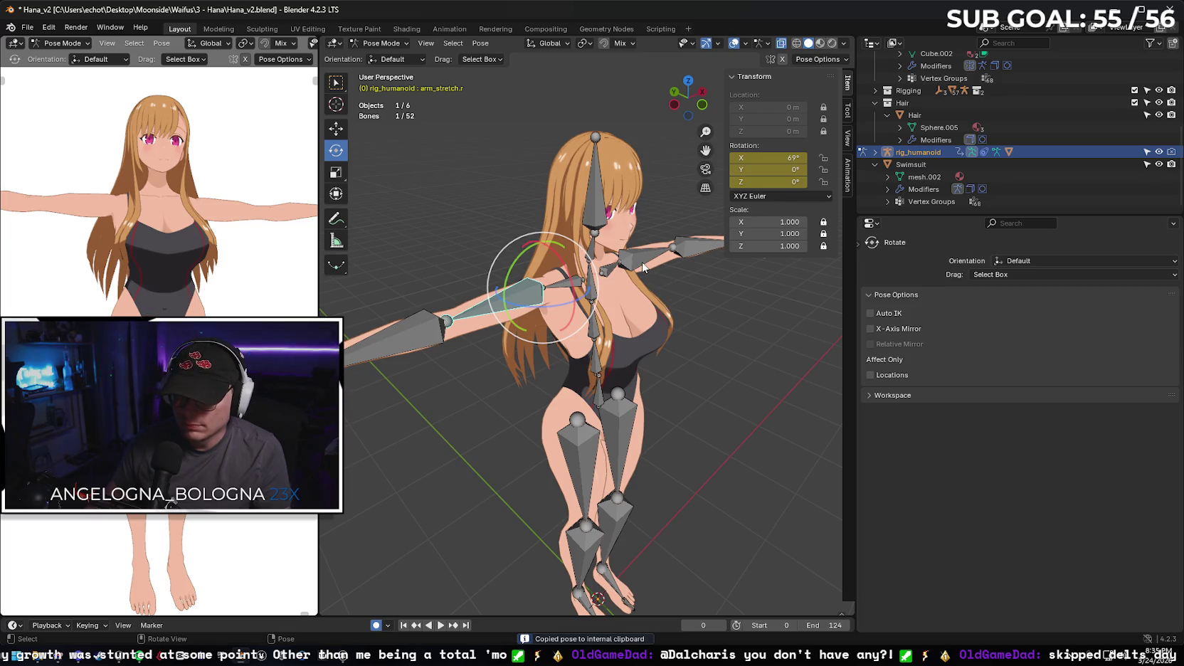
pyautogui.click(642, 268)
pyautogui.hotkey('ctrl', 'shift', 'v')
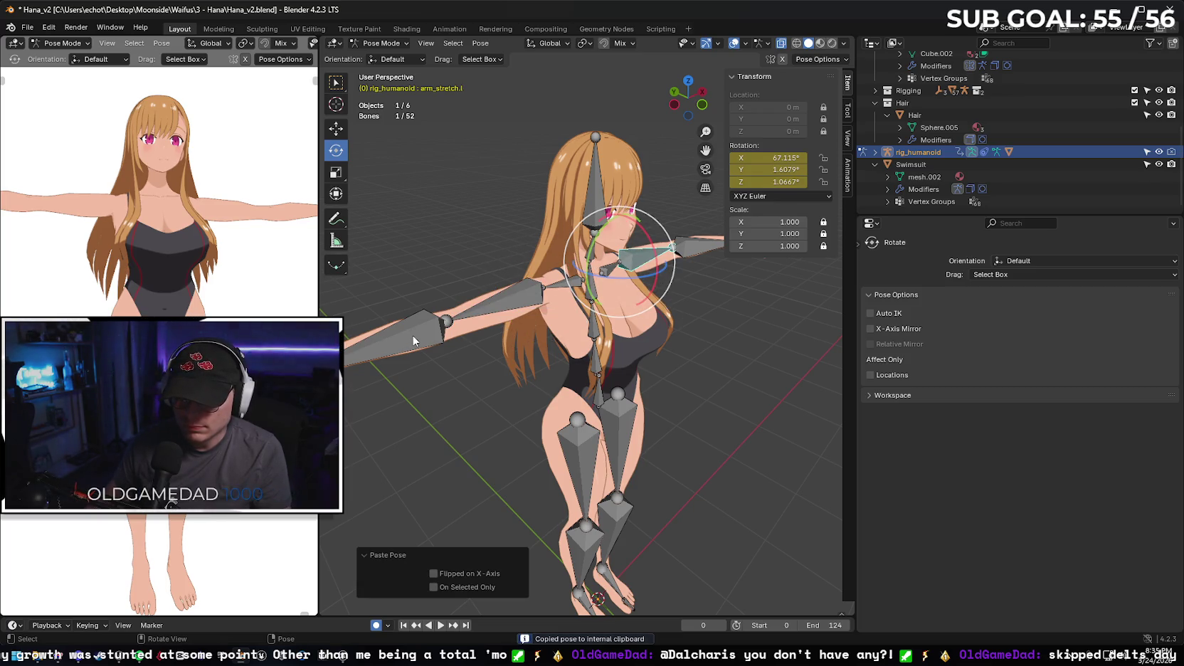
pyautogui.click(434, 573)
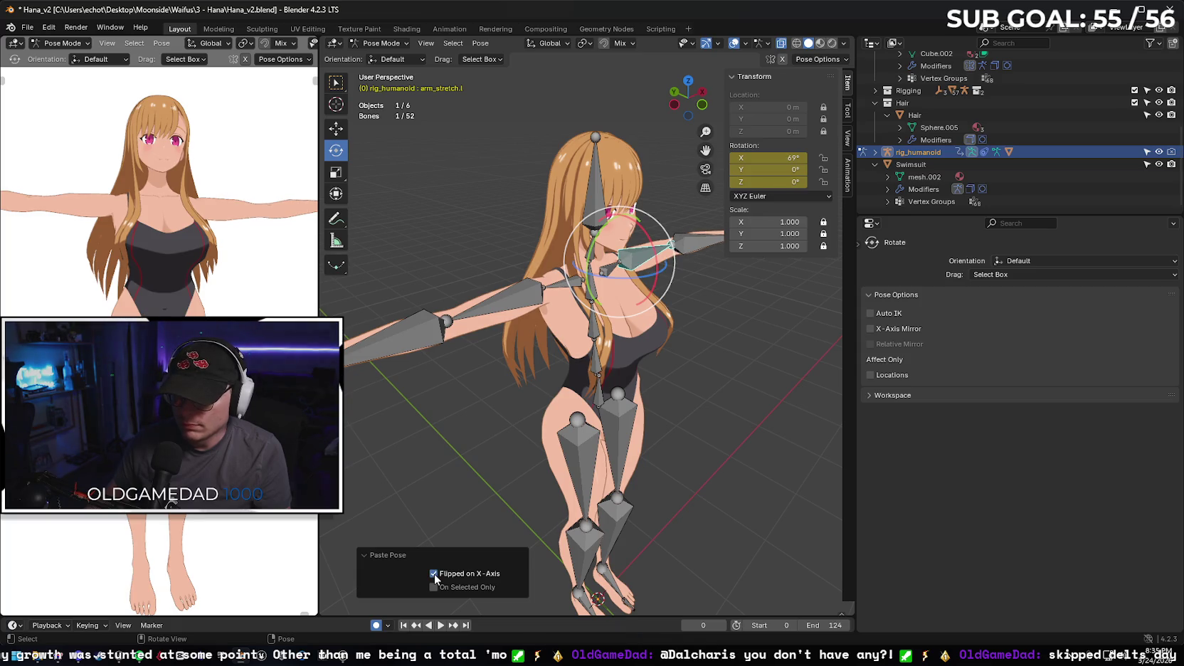
pyautogui.click(430, 344)
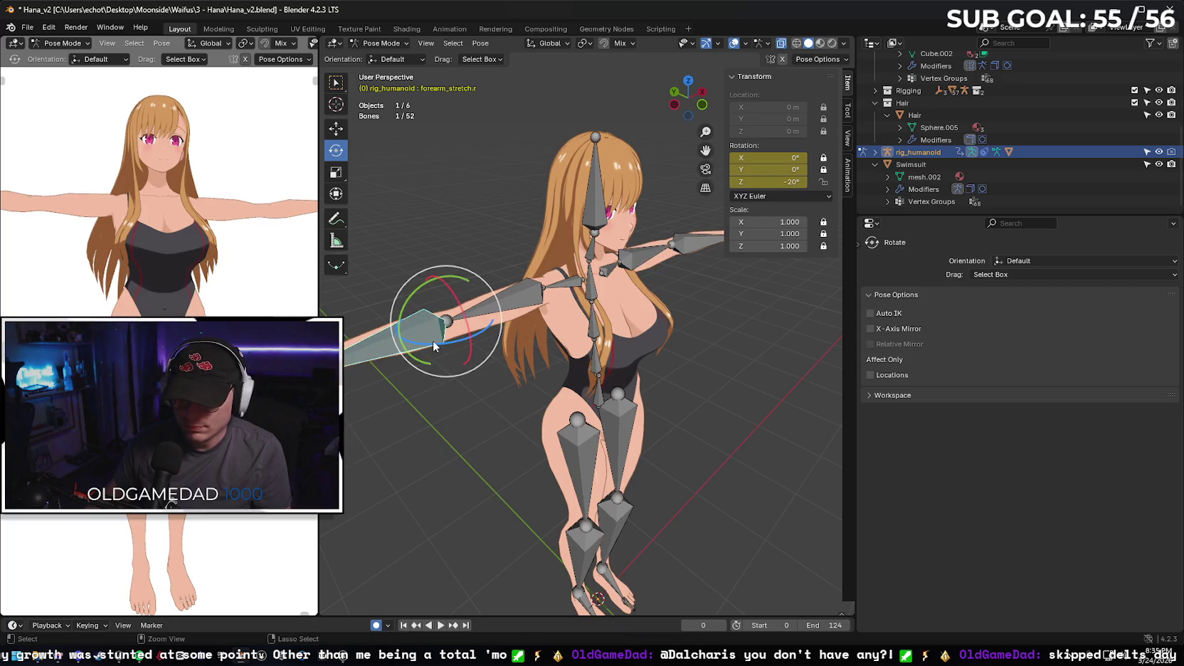
pyautogui.hotkey('ctrl', 'c')
pyautogui.click(686, 247)
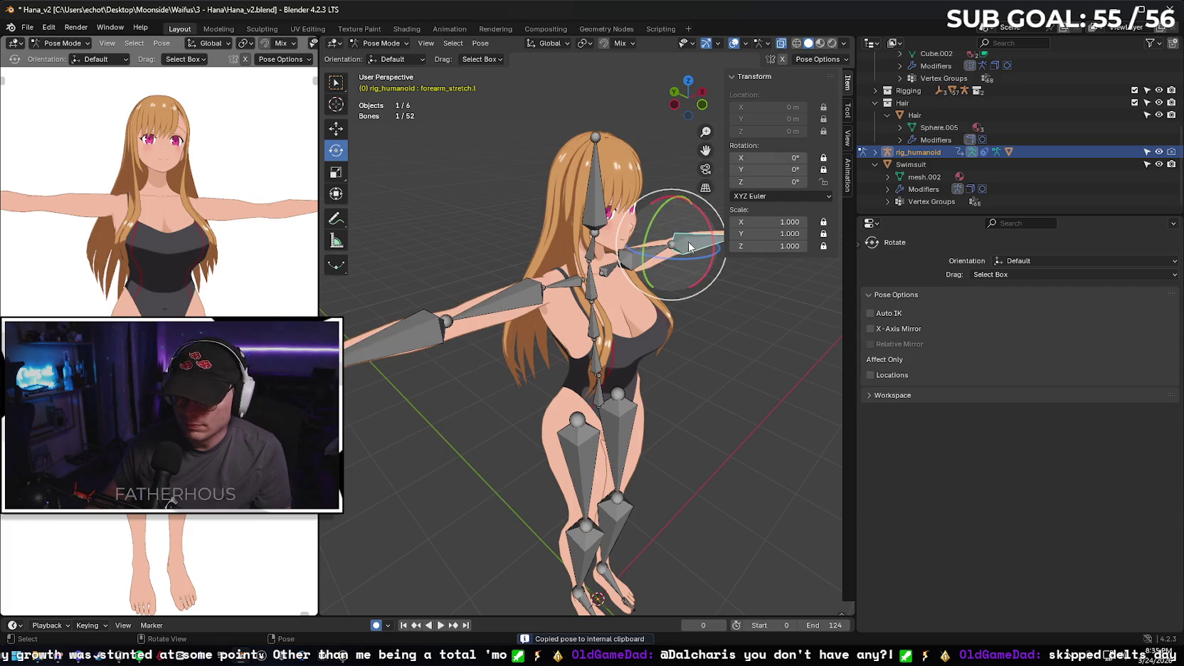
pyautogui.hotkey('ctrl', 'v')
pyautogui.click(431, 573)
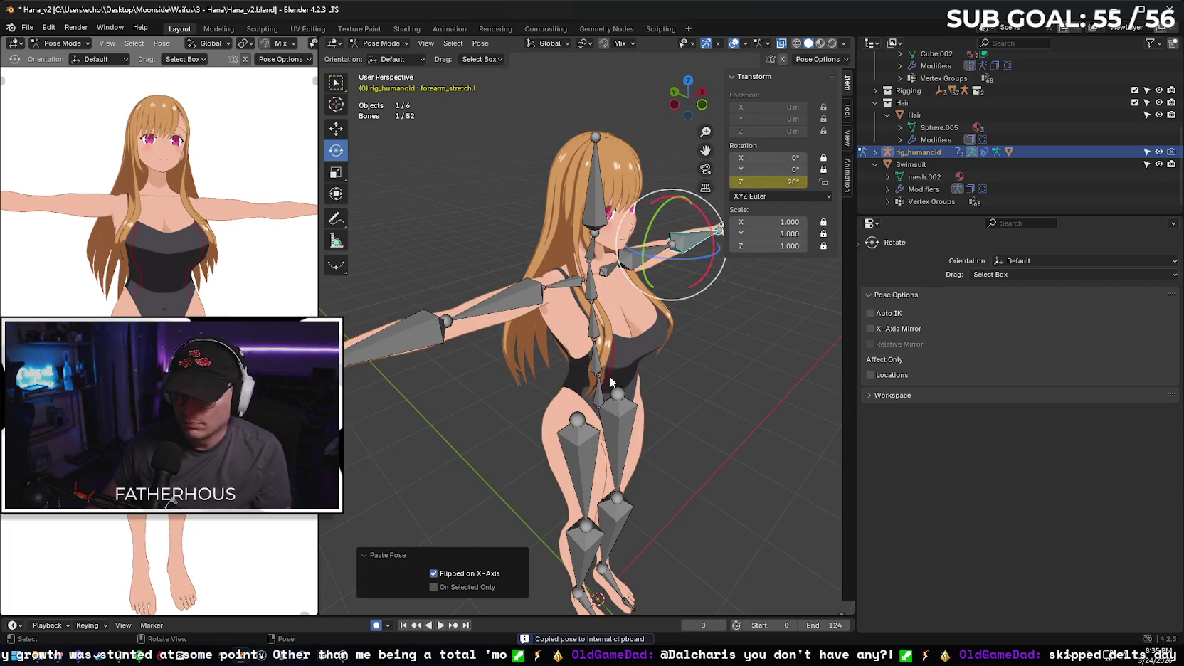
# - Inspect the mirrored arm pose from several angles and deselect the forearm bone
pyautogui.moveTo(740, 342)
pyautogui.mouseDown()
pyautogui.moveTo(654, 343)
pyautogui.moveTo(817, 430)
pyautogui.moveTo(787, 397)
pyautogui.moveTo(670, 349)
pyautogui.moveTo(686, 366)
pyautogui.moveTo(848, 410)
pyautogui.moveTo(798, 326)
pyautogui.moveTo(644, 306)
pyautogui.moveTo(754, 305)
pyautogui.moveTo(757, 336)
pyautogui.moveTo(670, 311)
pyautogui.moveTo(683, 317)
pyautogui.moveTo(668, 323)
pyautogui.moveTo(663, 306)
pyautogui.moveTo(674, 361)
pyautogui.moveTo(676, 330)
pyautogui.mouseUp()
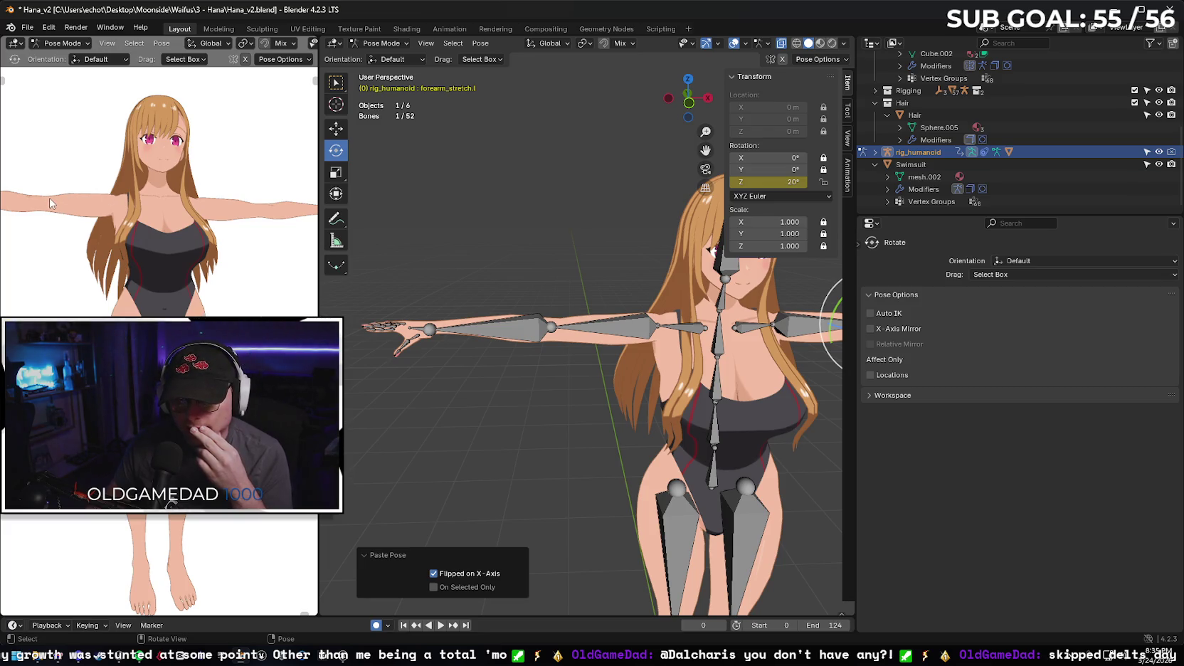
pyautogui.moveTo(375, 250)
pyautogui.mouseDown()
pyautogui.moveTo(559, 290)
pyautogui.moveTo(683, 335)
pyautogui.mouseUp()
pyautogui.moveTo(427, 299)
pyautogui.mouseDown()
pyautogui.moveTo(534, 280)
pyautogui.moveTo(591, 211)
pyautogui.moveTo(616, 213)
pyautogui.mouseUp()
pyautogui.scroll(5, 568, 211)
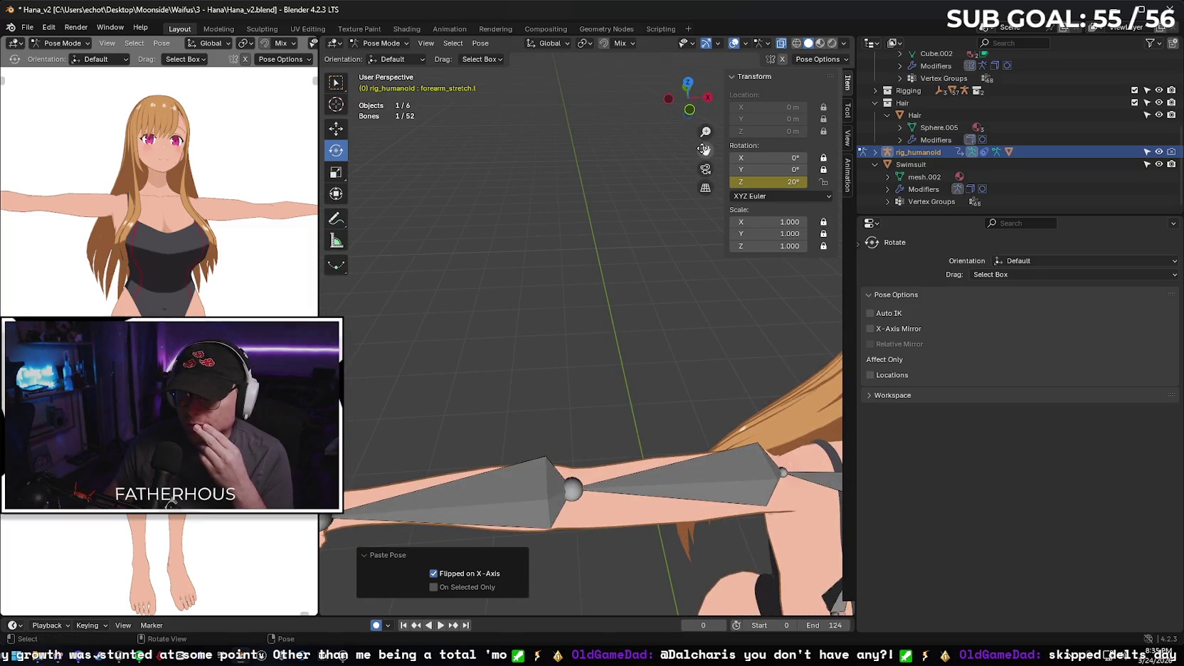
pyautogui.moveTo(703, 148); pyautogui.dragTo(703, 420)
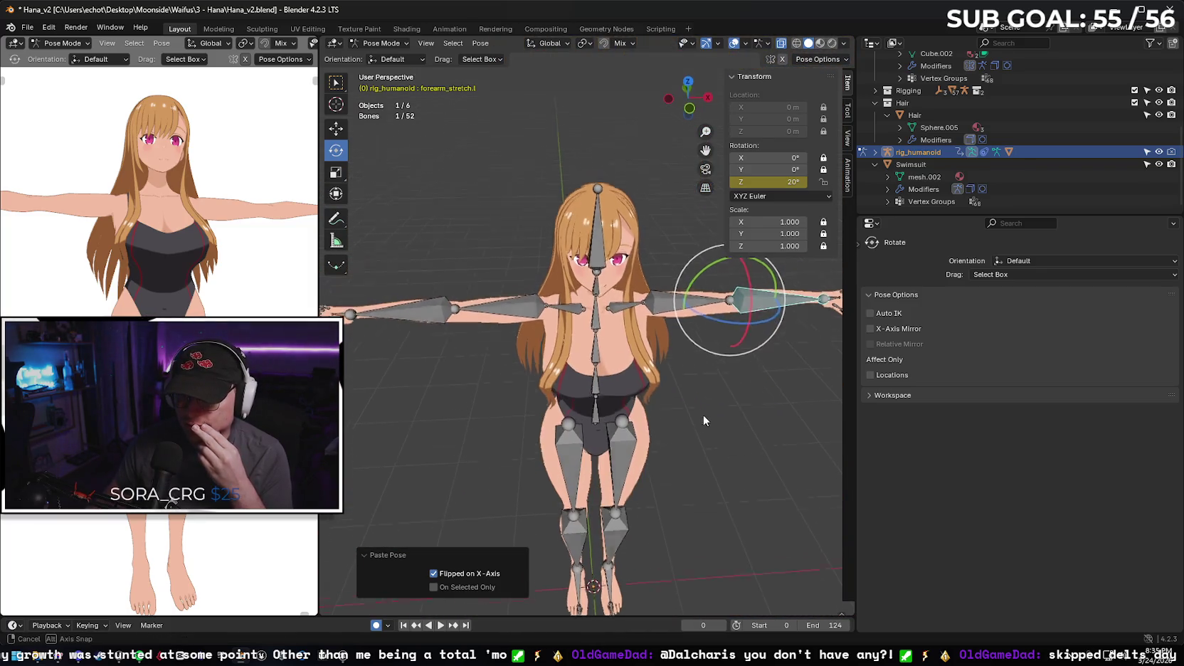
pyautogui.moveTo(446, 287); pyautogui.dragTo(536, 301)
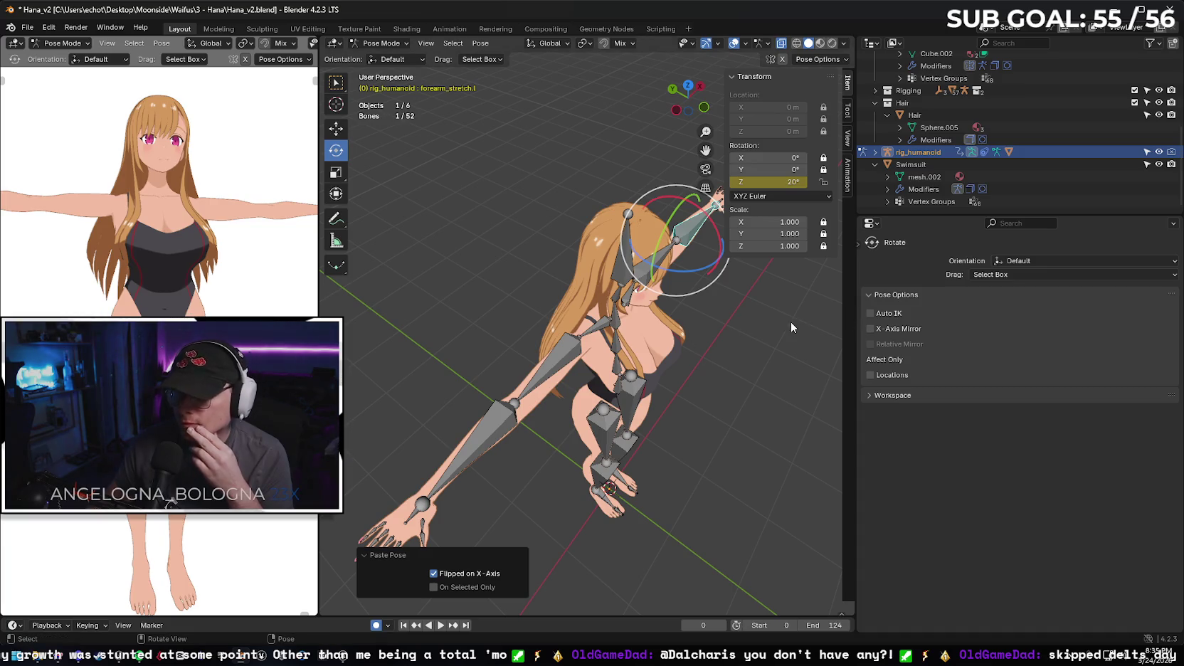
pyautogui.click(697, 316)
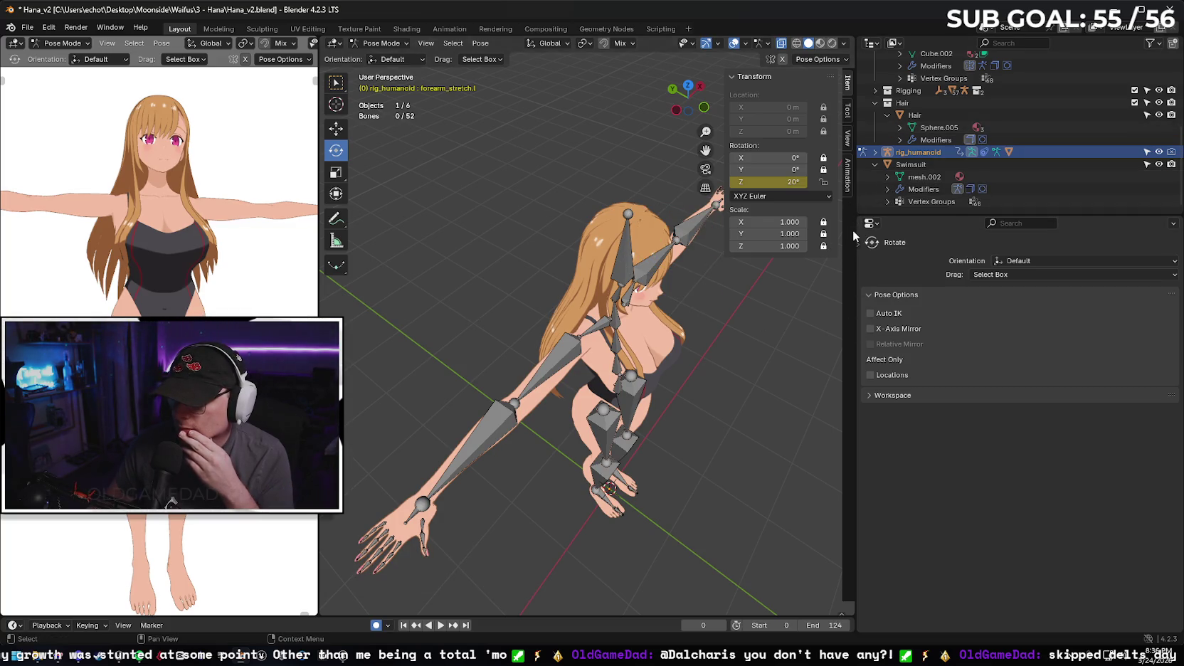
# - Widen the 3D view, expand rig_humanoid's Pose in the Outliner, and switch to Object Mode
pyautogui.moveTo(856, 231); pyautogui.dragTo(876, 231)
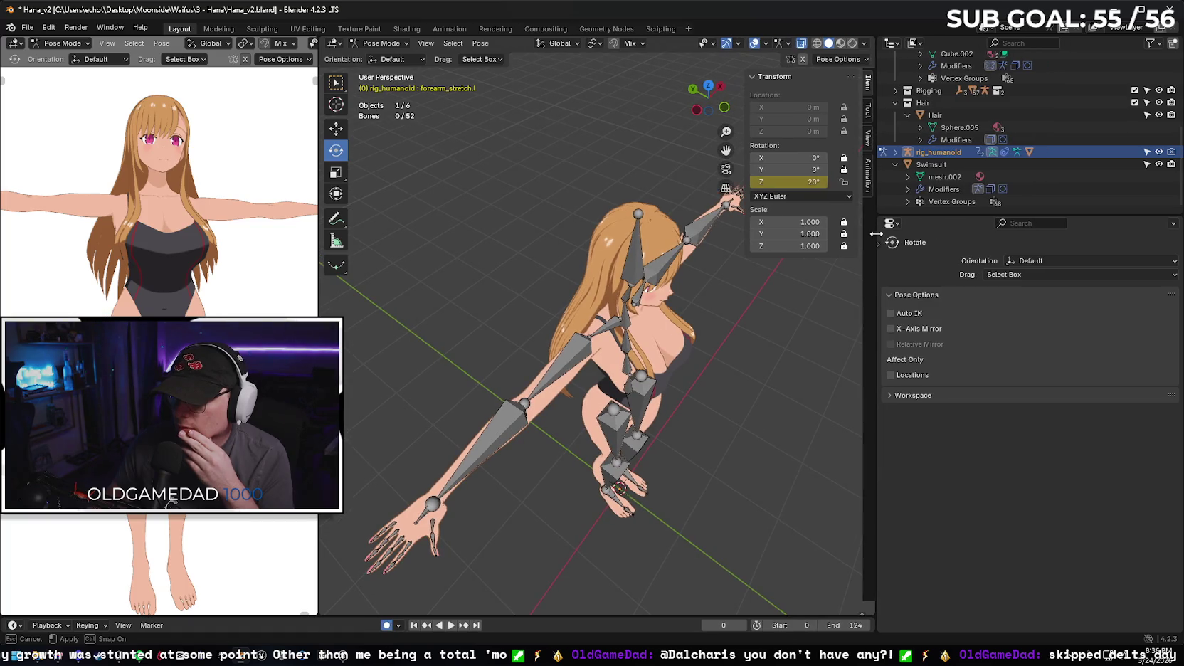
pyautogui.click(895, 153)
pyautogui.click(924, 177)
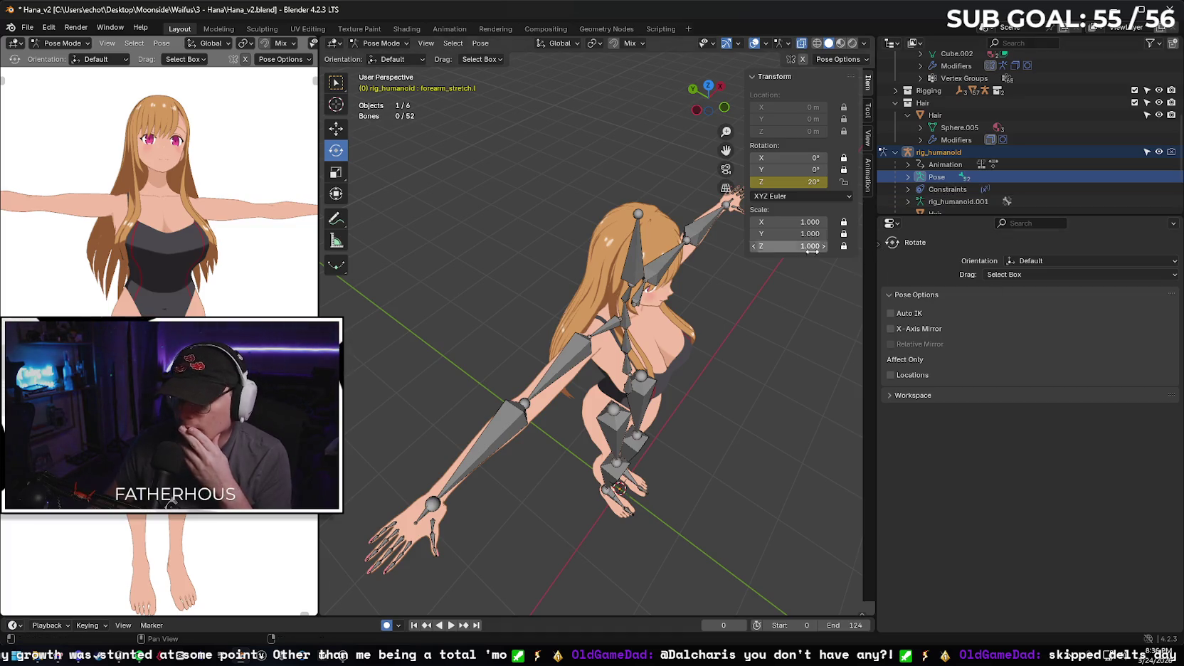
pyautogui.press('w')
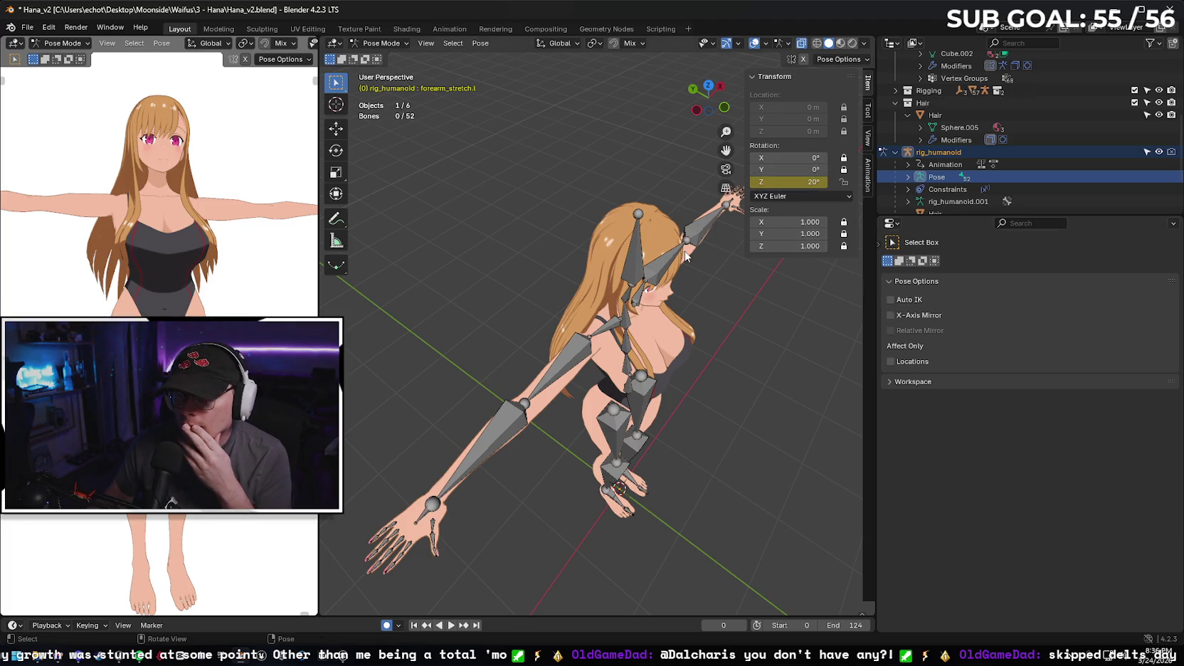
pyautogui.click(384, 44)
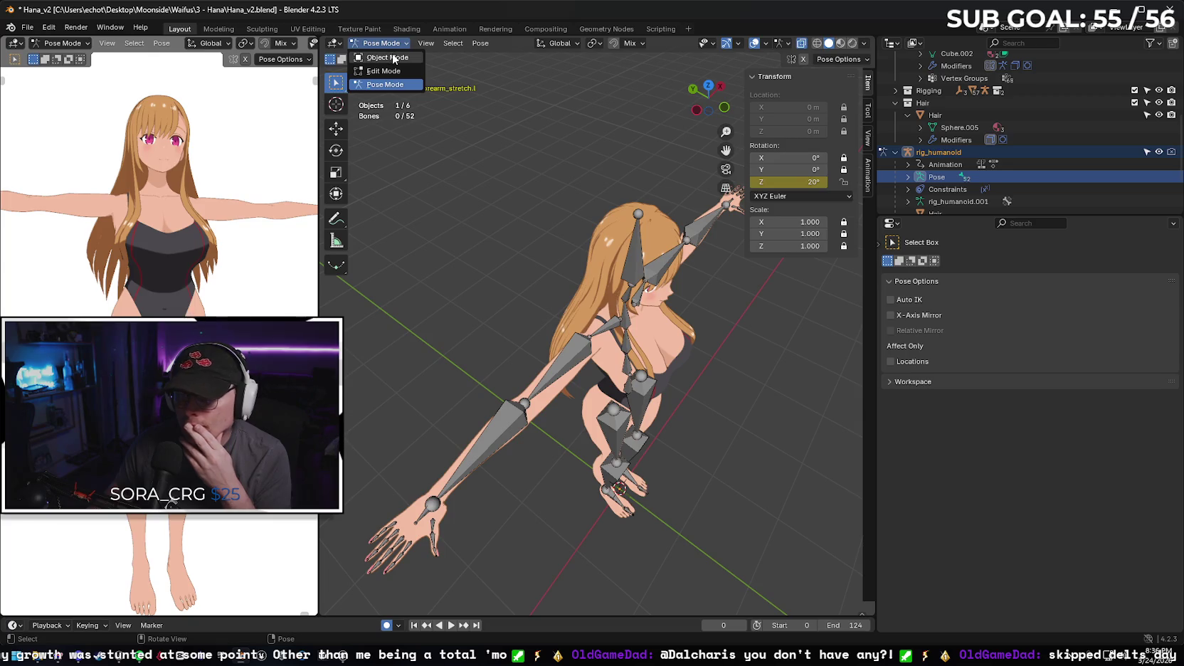
pyautogui.click(388, 57)
# - Select the Body mesh and show its modifier stack in the Properties editor
pyautogui.click(588, 347)
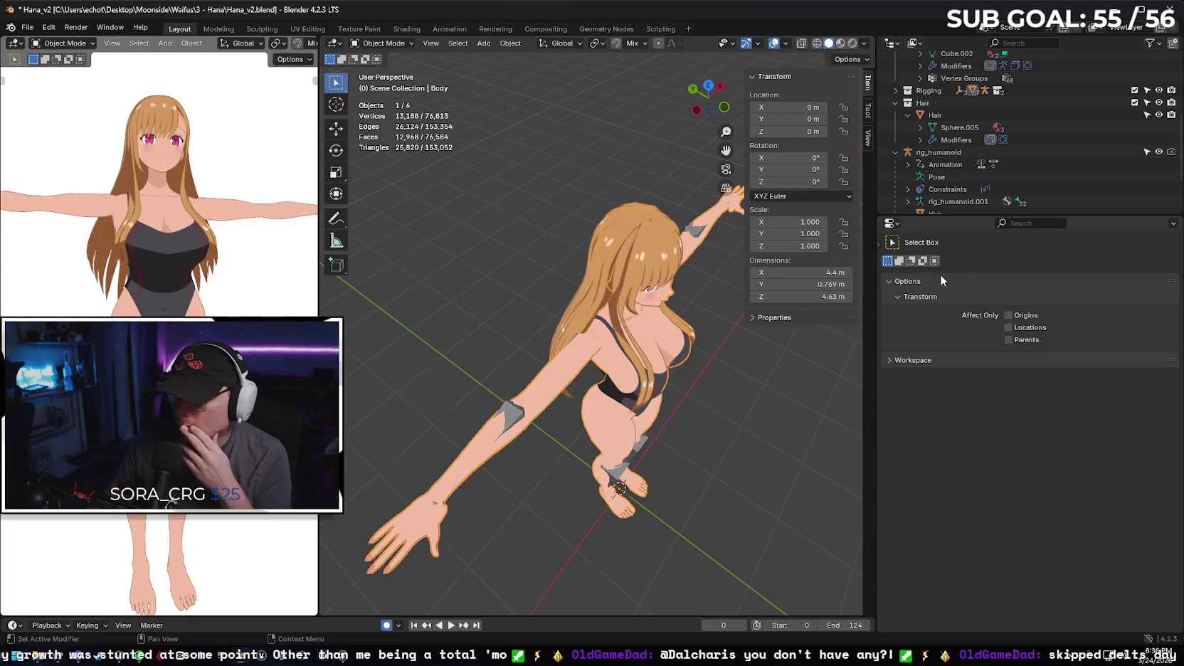
pyautogui.click(945, 176)
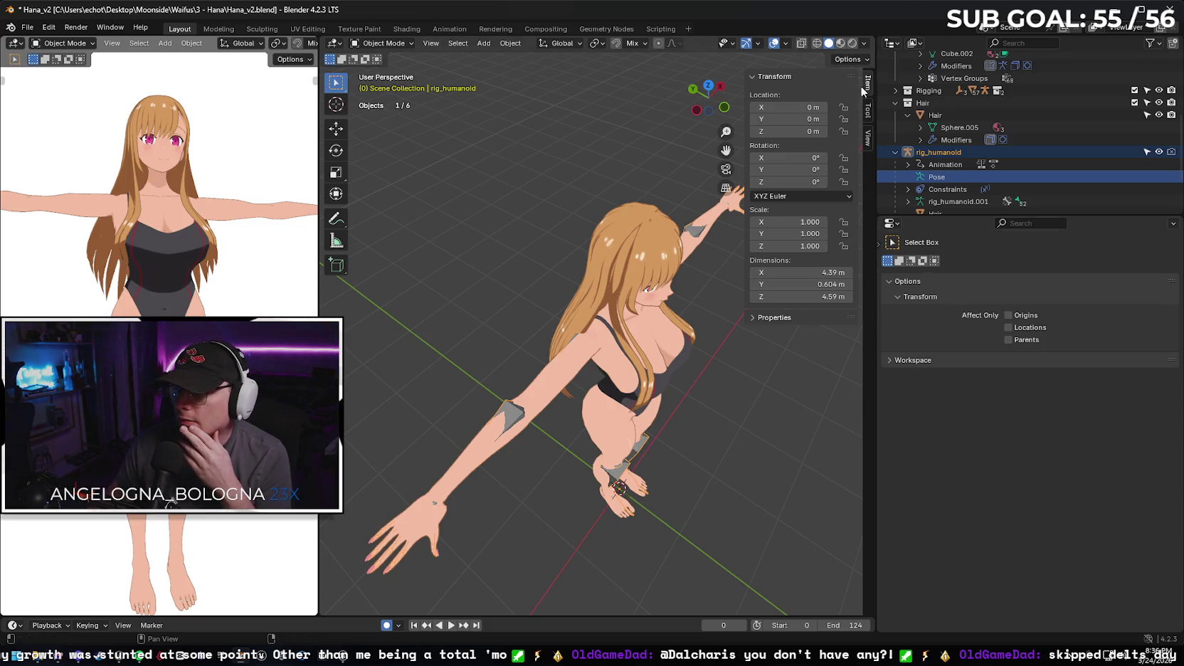
pyautogui.moveTo(878, 361)
pyautogui.mouseDown()
pyautogui.moveTo(747, 361)
pyautogui.moveTo(1167, 361)
pyautogui.moveTo(926, 362)
pyautogui.mouseUp()
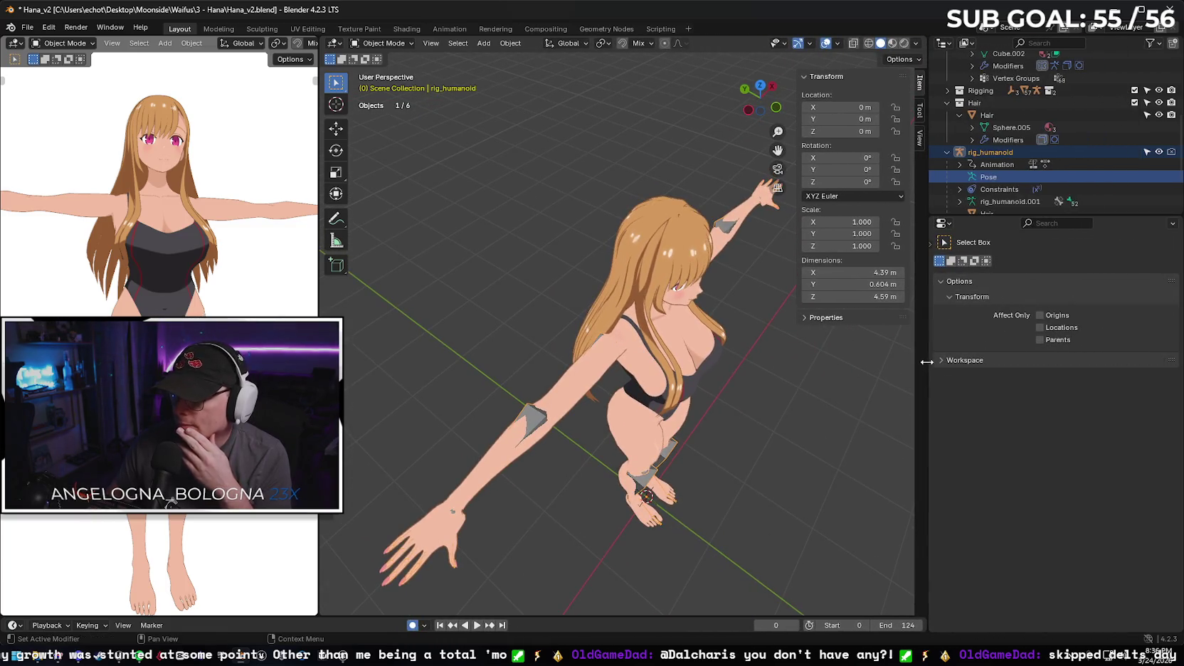
pyautogui.click(631, 343)
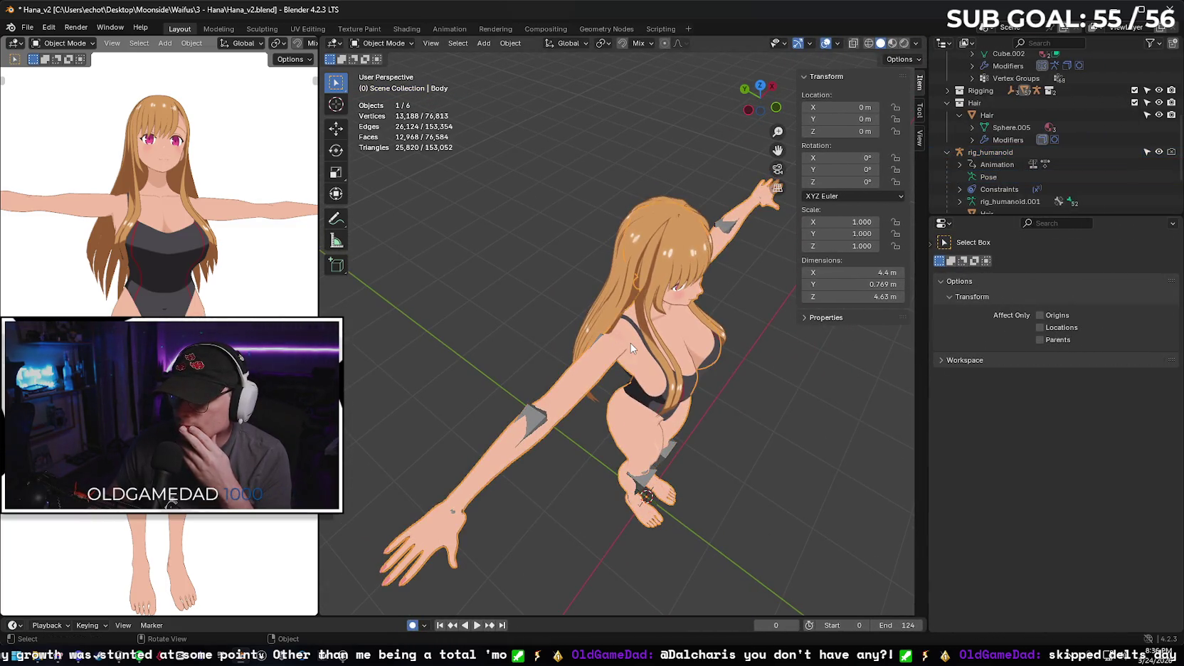
pyautogui.moveTo(930, 243); pyautogui.dragTo(932, 244)
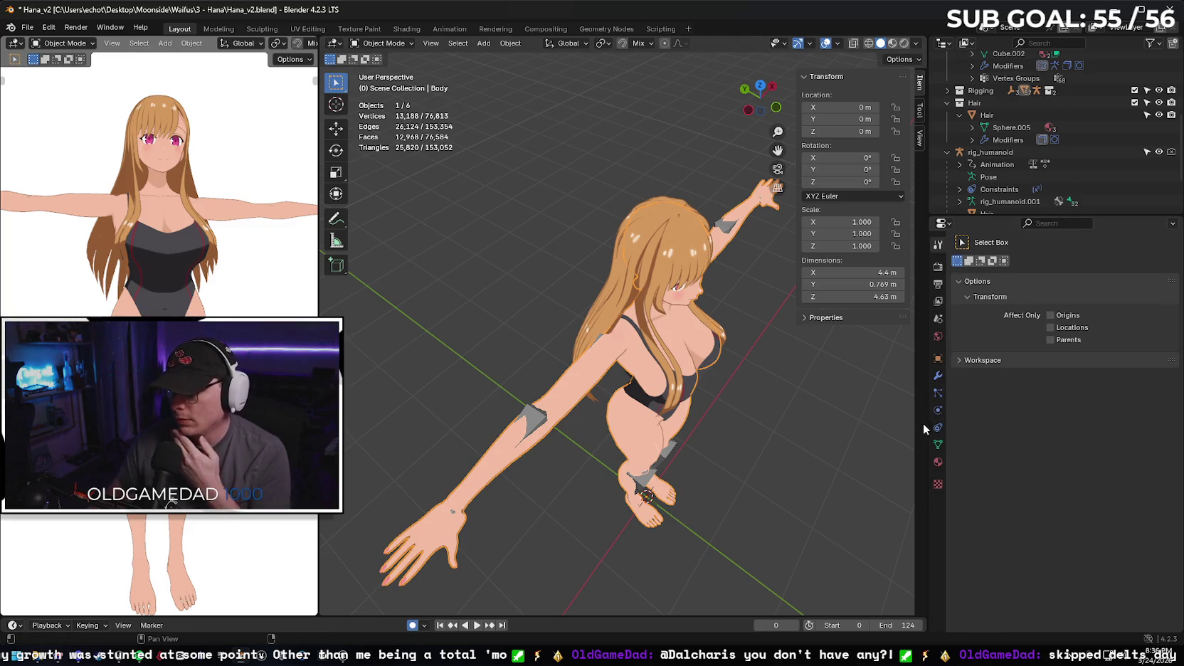
pyautogui.click(938, 377)
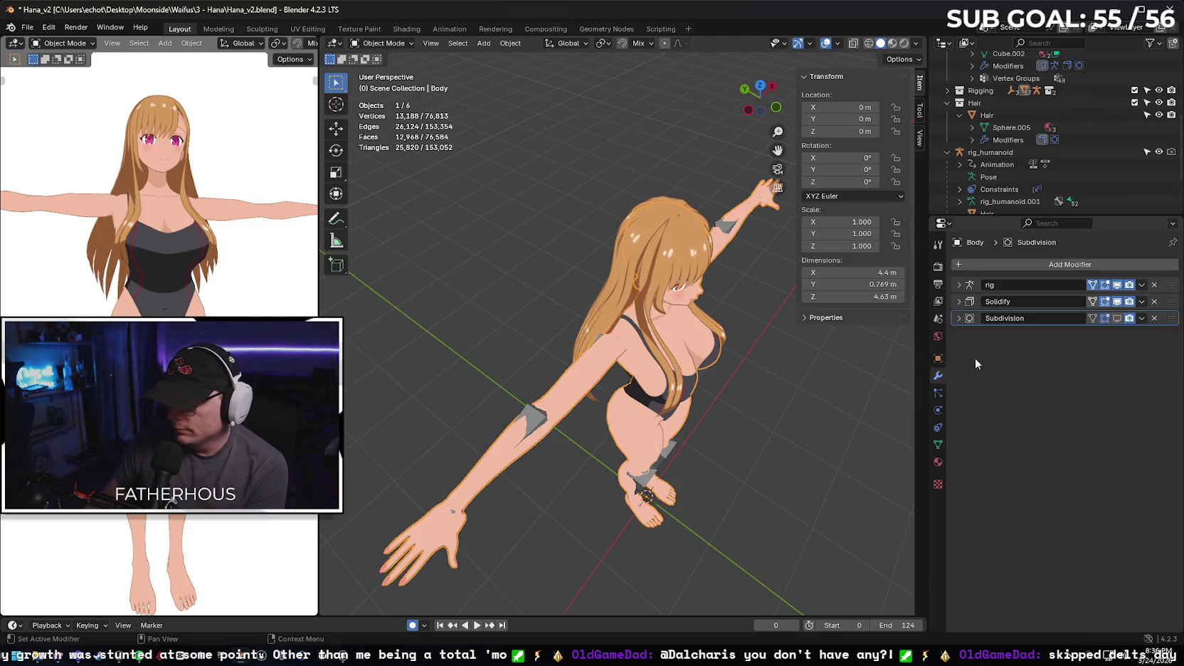
# - Apply the rig, Solidify and Subdivision modifiers to bake the lowered-arm pose
pyautogui.click(1143, 287)
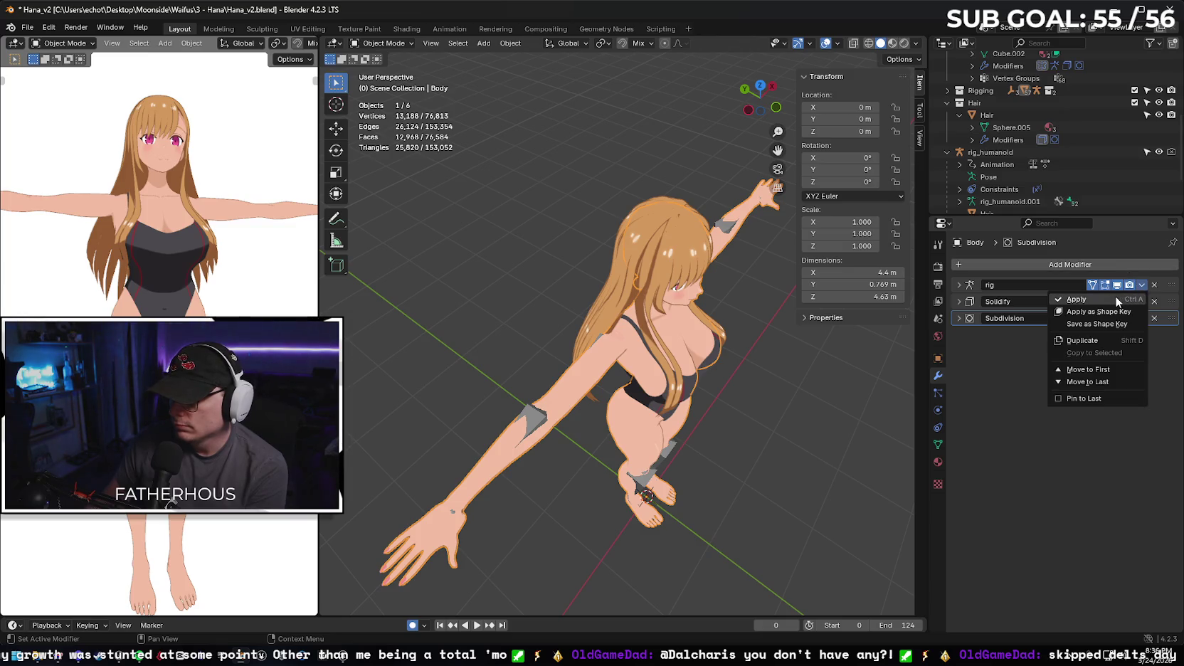
pyautogui.click(1124, 301)
pyautogui.click(1138, 287)
pyautogui.click(1125, 299)
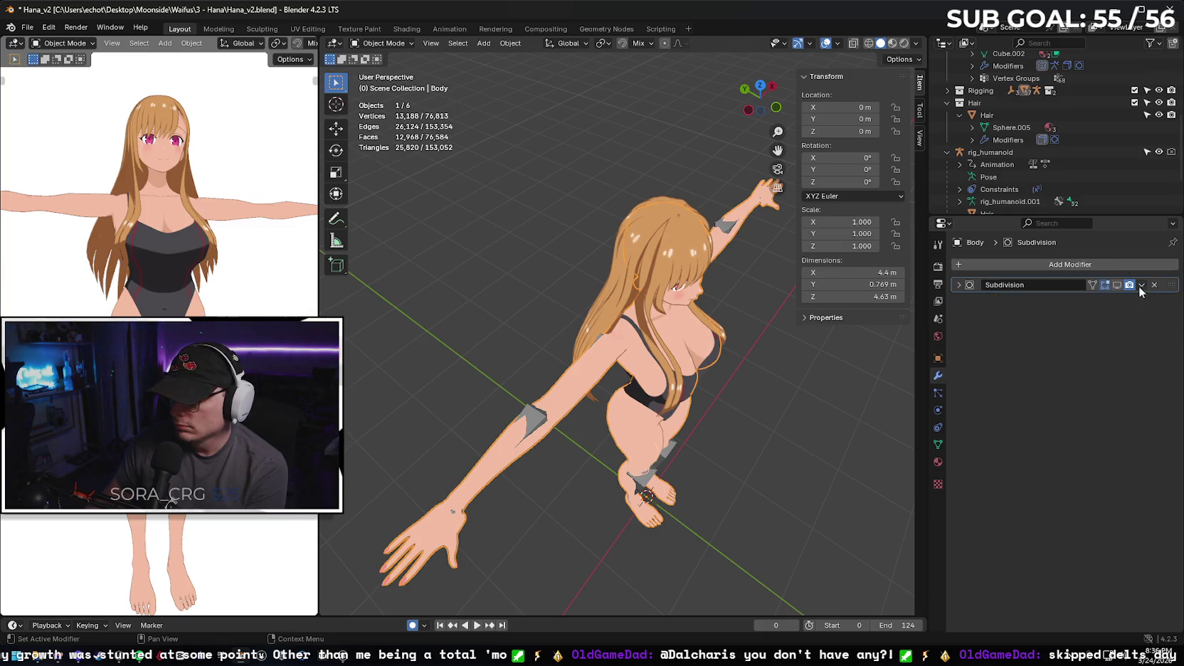
pyautogui.click(1140, 285)
pyautogui.click(1101, 301)
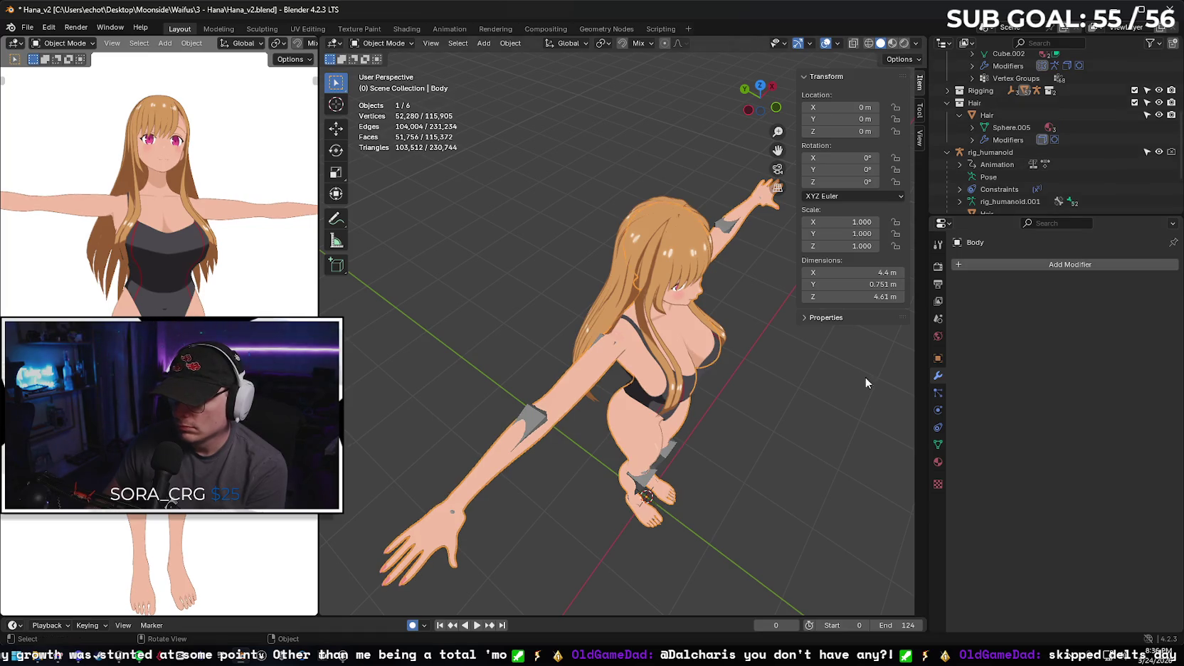
pyautogui.click(390, 44)
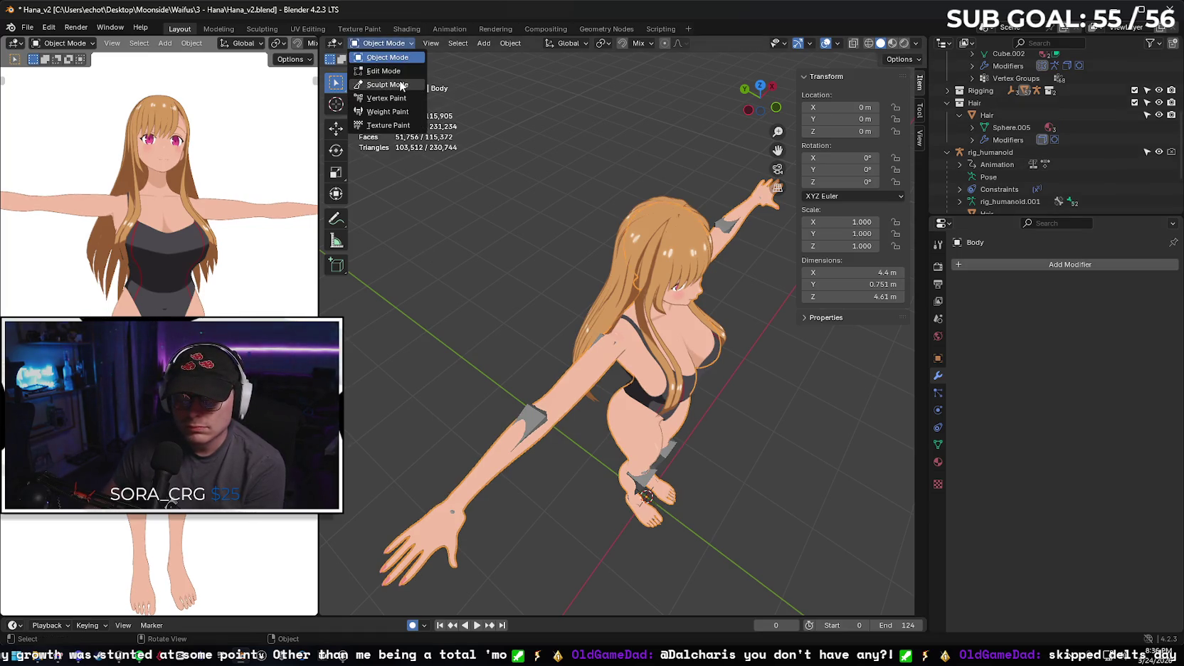
pyautogui.click(384, 87)
pyautogui.moveTo(760, 96); pyautogui.dragTo(722, 103)
pyautogui.moveTo(778, 150); pyautogui.dragTo(875, 185)
pyautogui.scroll(6, 510, 247)
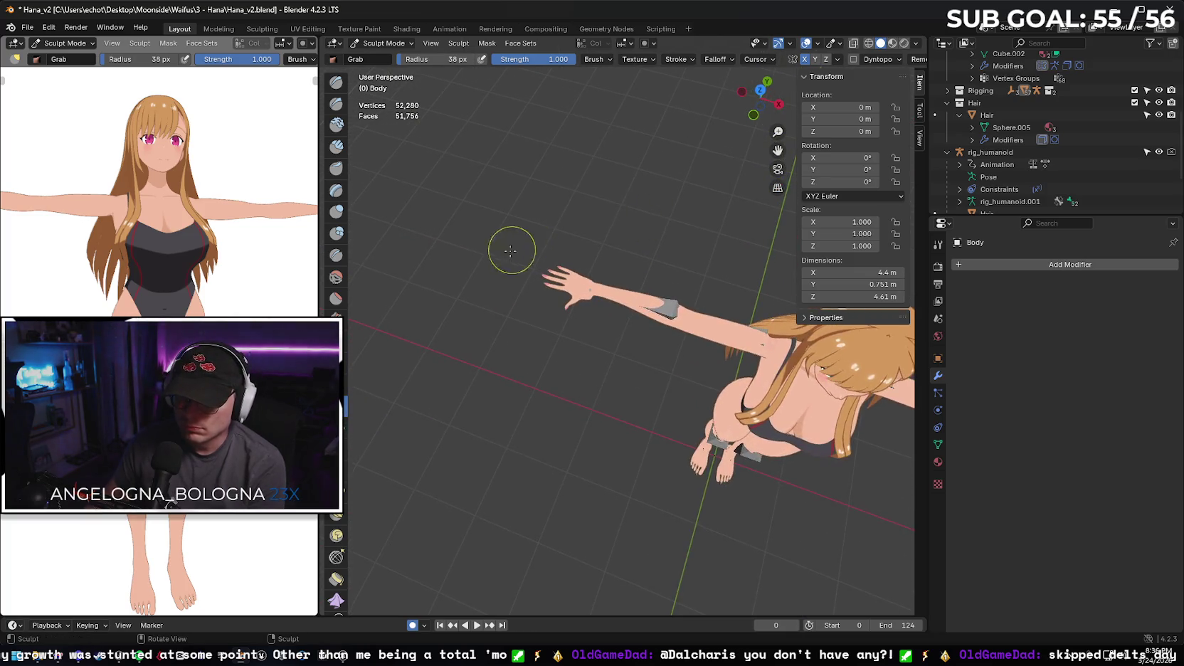
pyautogui.scroll(2, 508, 235)
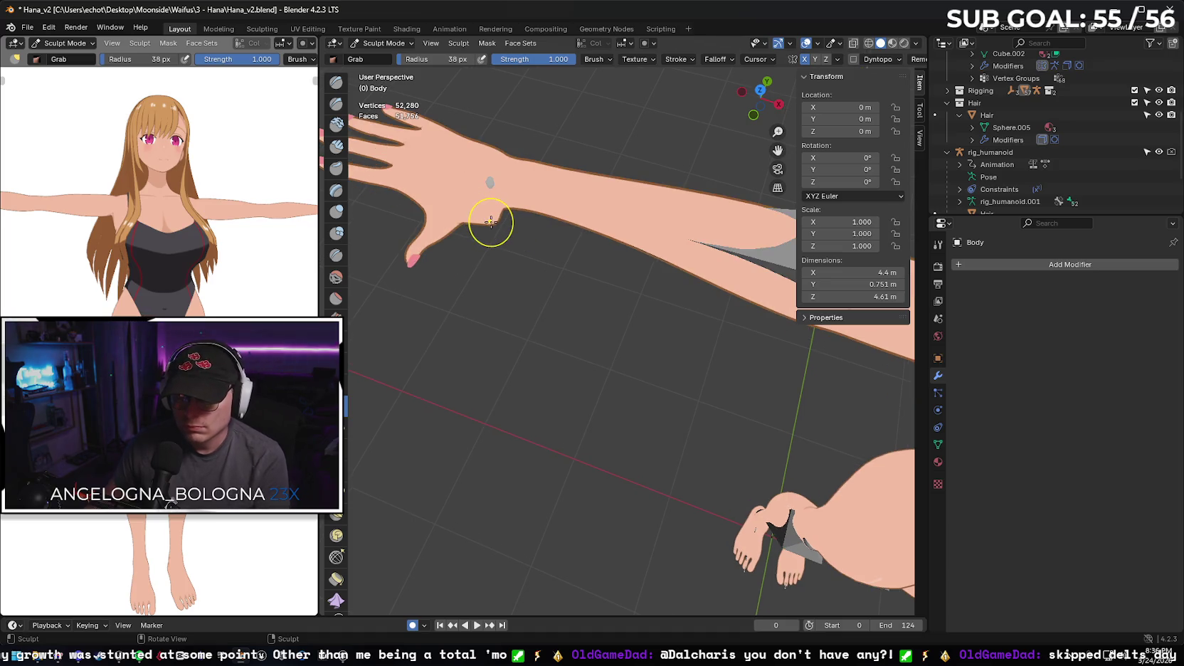
pyautogui.moveTo(493, 224); pyautogui.dragTo(488, 213)
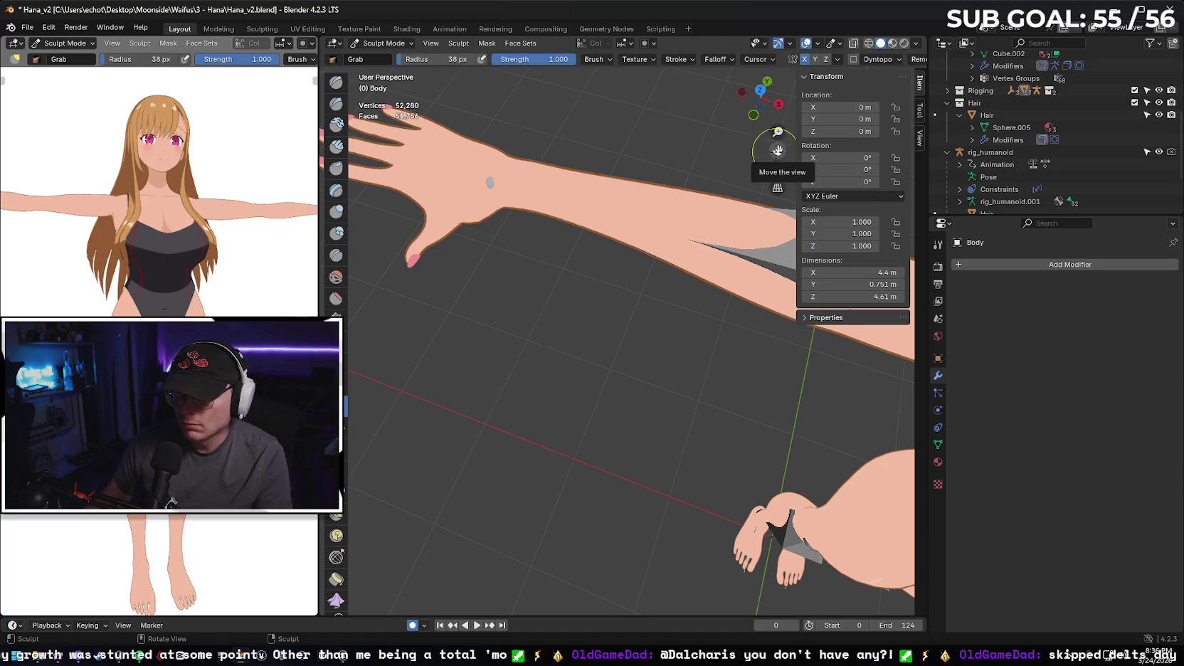
pyautogui.moveTo(778, 150)
pyautogui.mouseDown()
pyautogui.moveTo(733, 192)
pyautogui.moveTo(783, 167)
pyautogui.moveTo(727, 153)
pyautogui.moveTo(754, 161)
pyautogui.mouseUp()
pyautogui.scroll(-5, 726, 225)
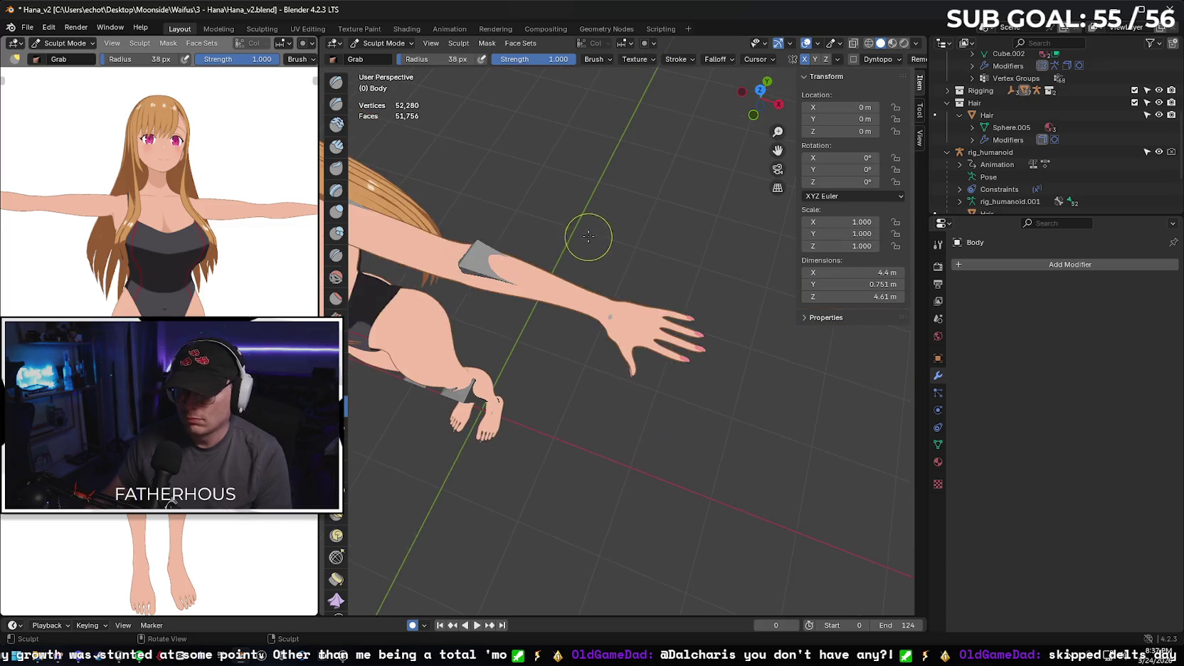
pyautogui.scroll(-2, 588, 236)
pyautogui.moveTo(537, 342)
pyautogui.mouseDown()
pyautogui.moveTo(594, 251)
pyautogui.moveTo(437, 256)
pyautogui.moveTo(620, 273)
pyautogui.moveTo(470, 231)
pyautogui.mouseUp()
pyautogui.click(27, 27)
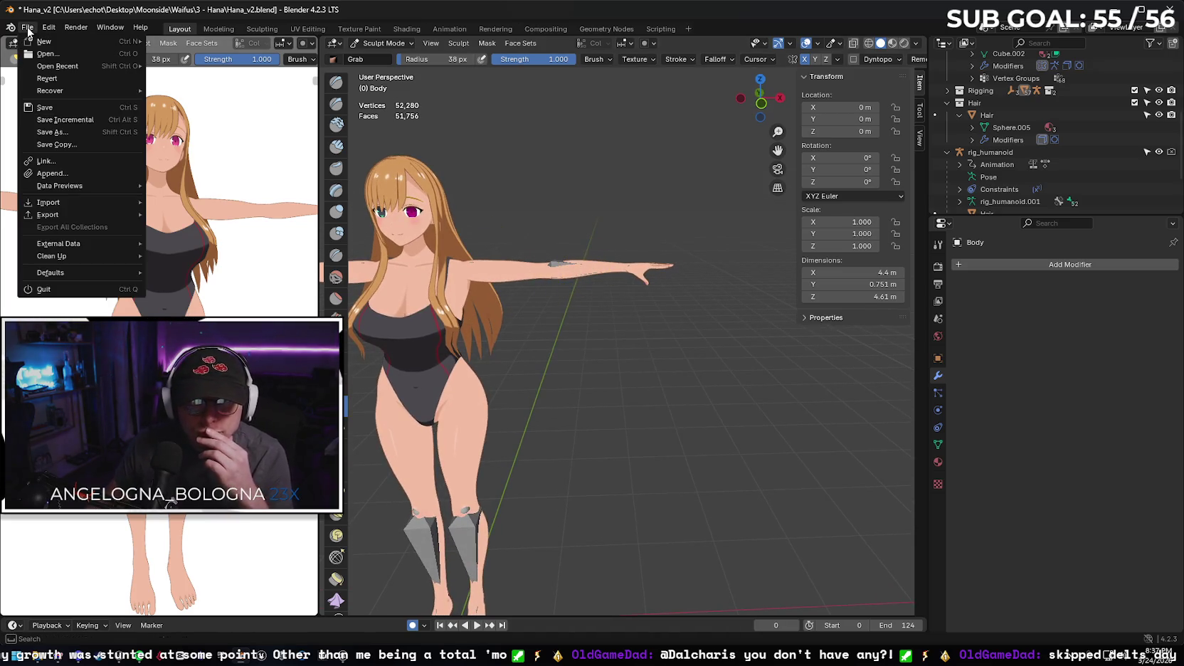
# - Export the Body mesh as Hana_v2_Boneless.fbx and minimize Blender to reveal the Unreal scene
pyautogui.moveTo(81, 215)
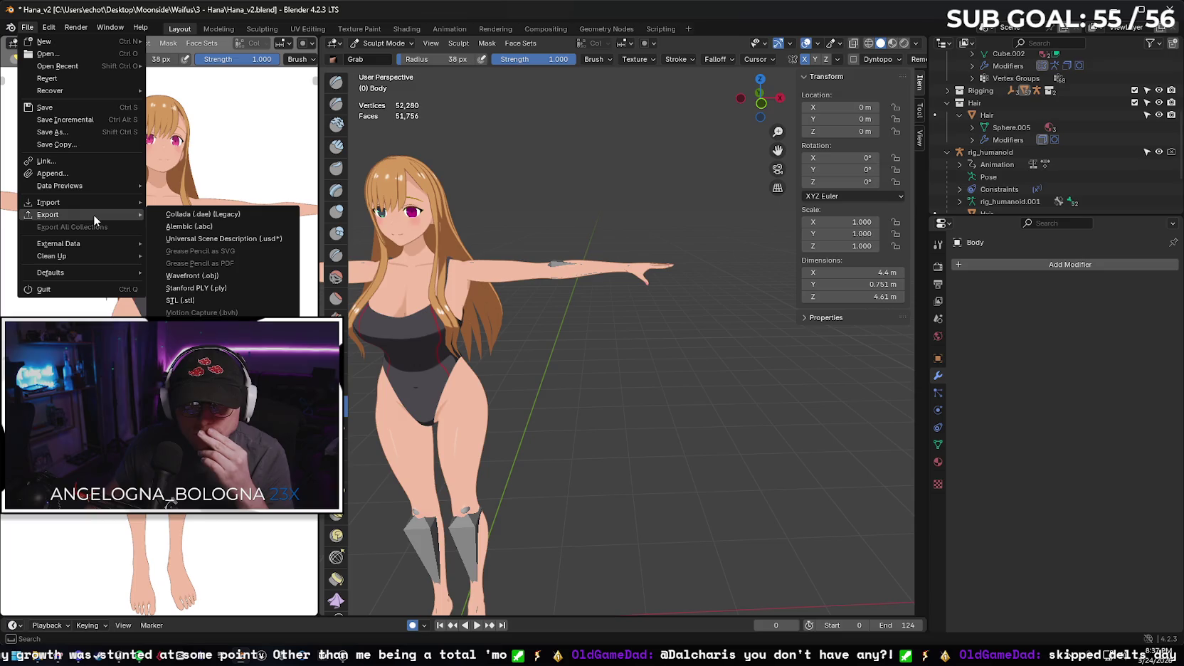
pyautogui.click(193, 324)
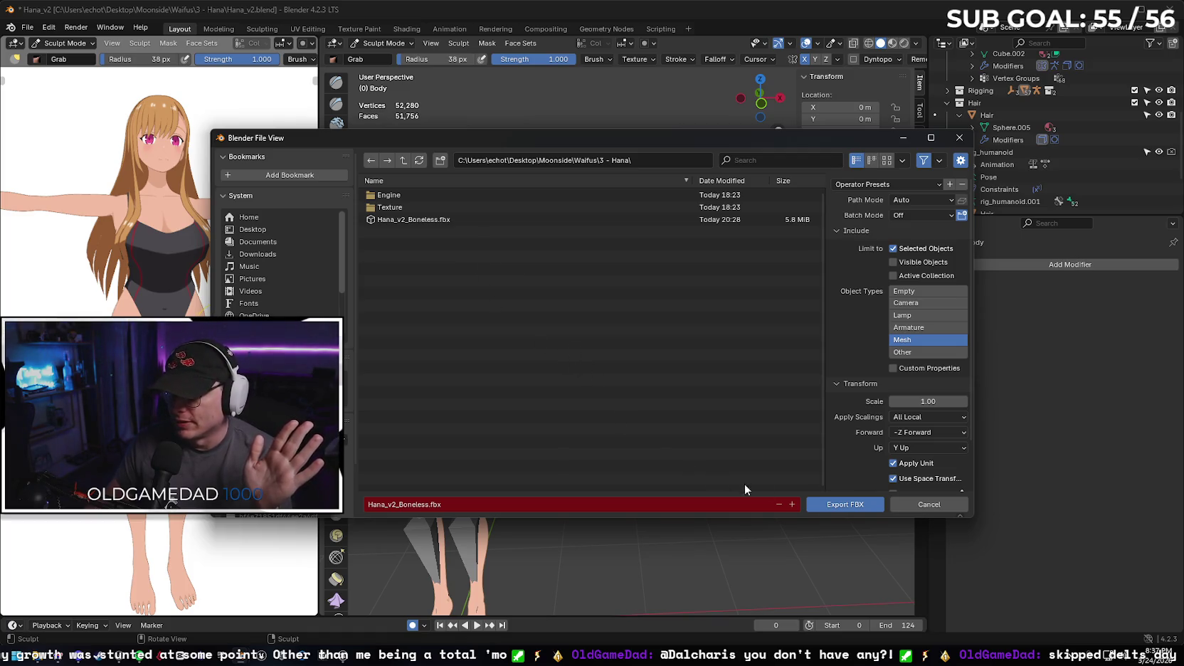
pyautogui.click(837, 503)
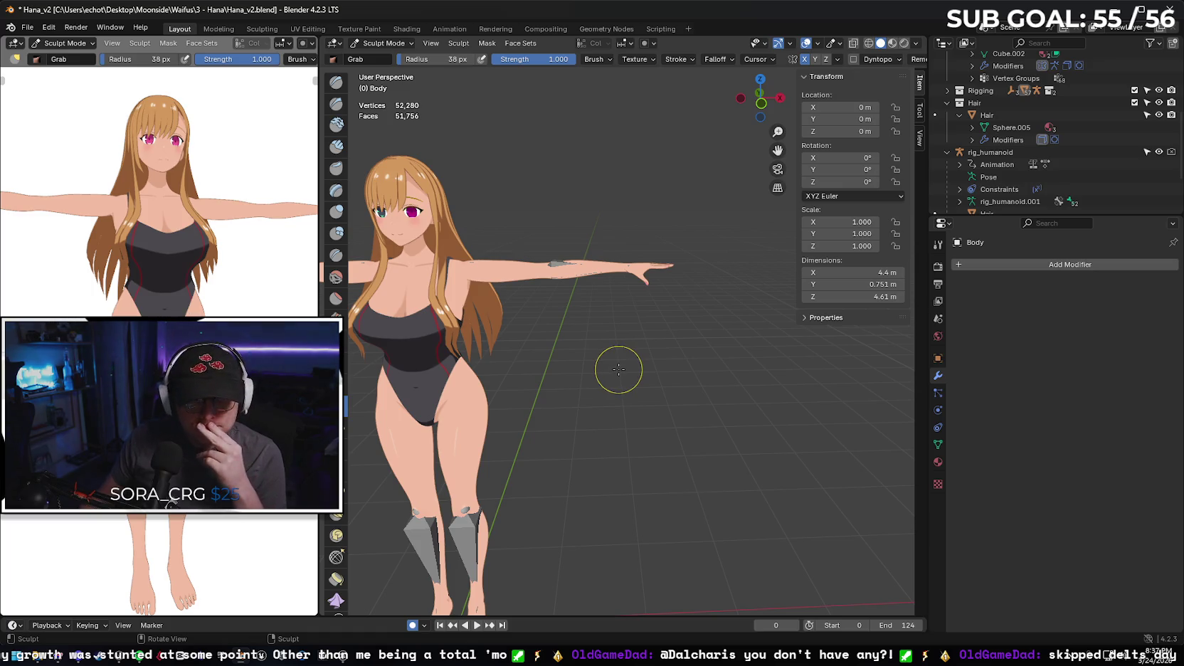
pyautogui.click(1118, 12)
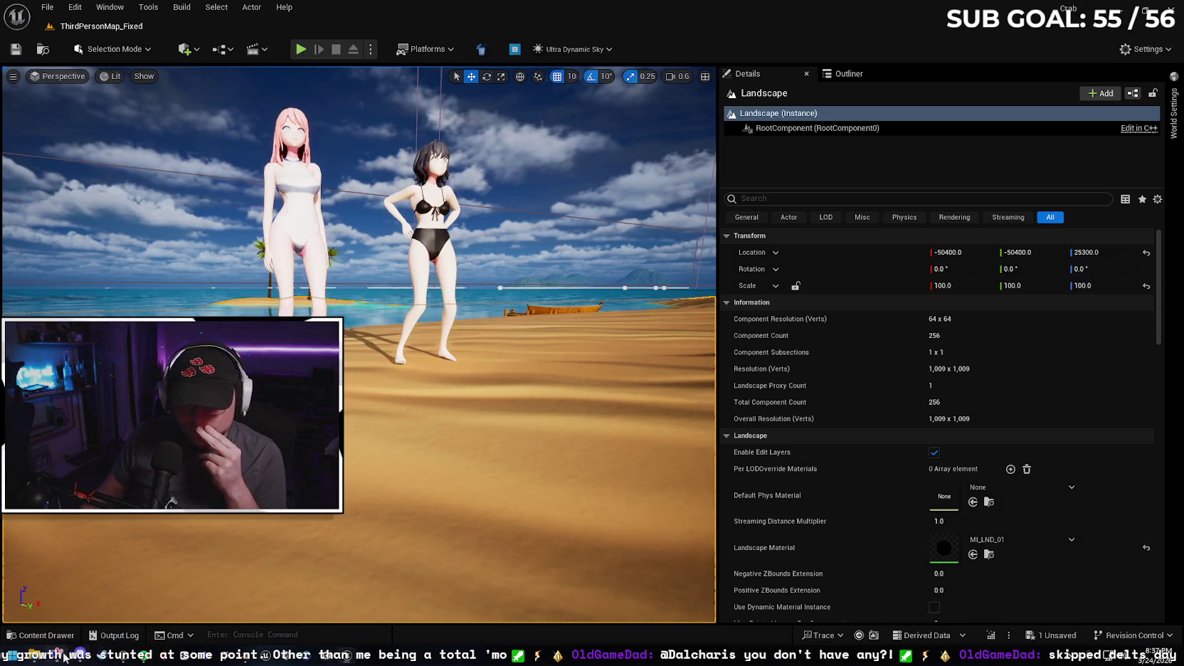
# - Upload Hana_v2_Boneless.fbx to Mixamo, close the Auto-Rigger unrigged, and return to Blender
pyautogui.click(64, 656)
pyautogui.click(1078, 145)
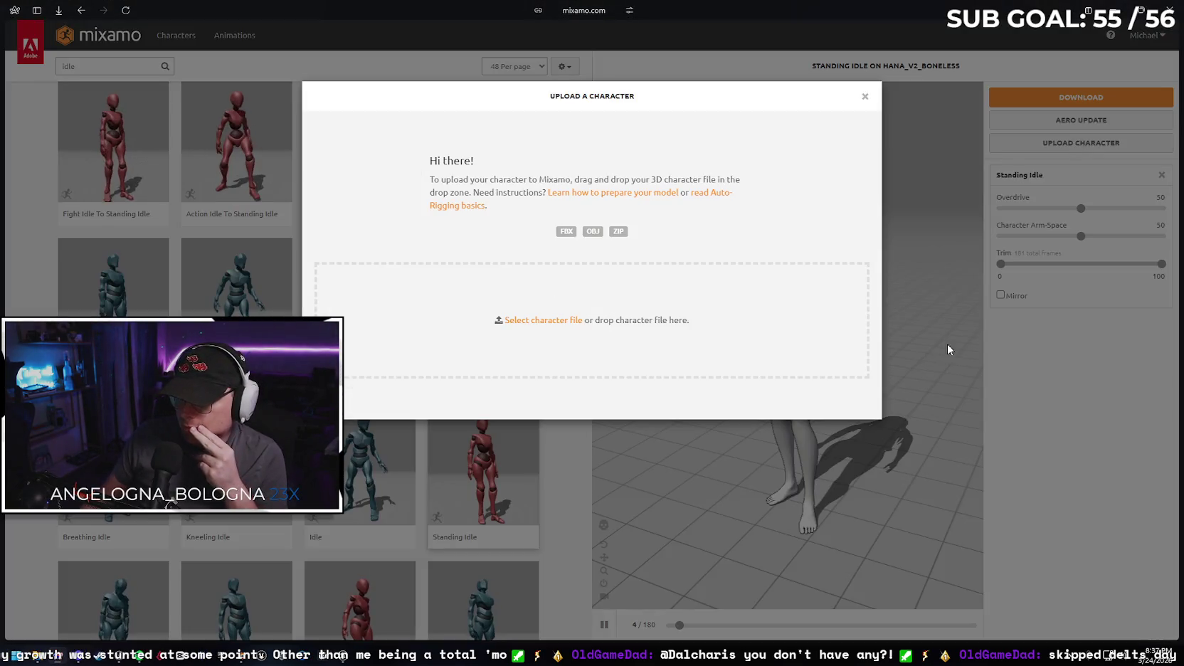
pyautogui.click(543, 321)
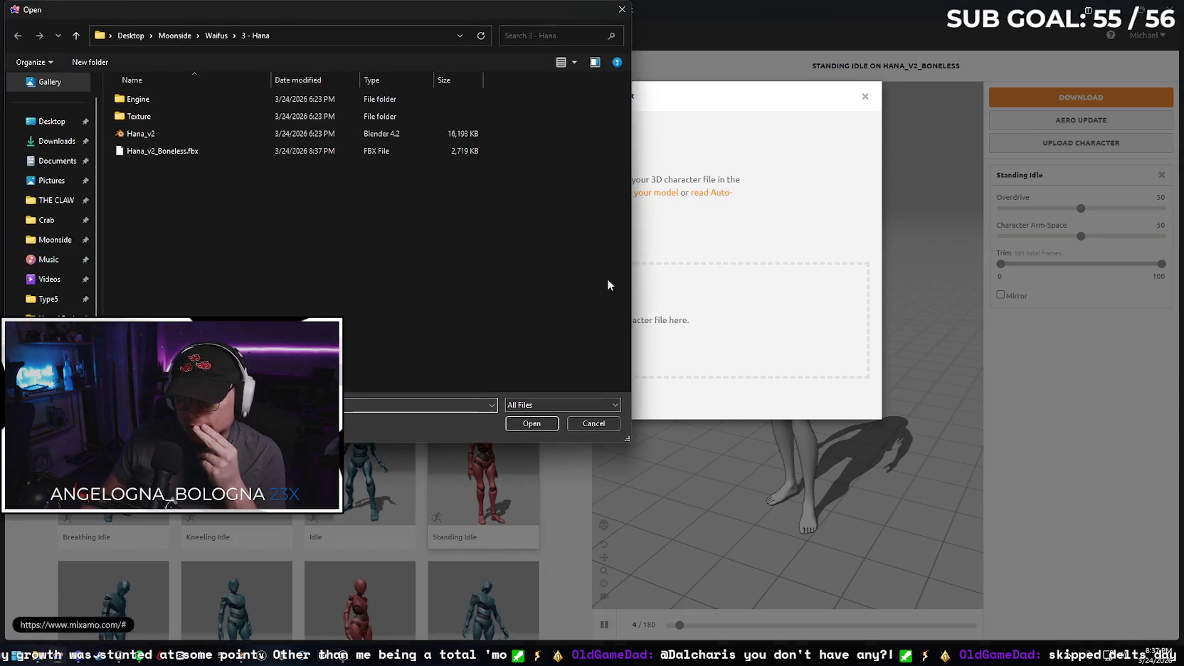
pyautogui.click(204, 149)
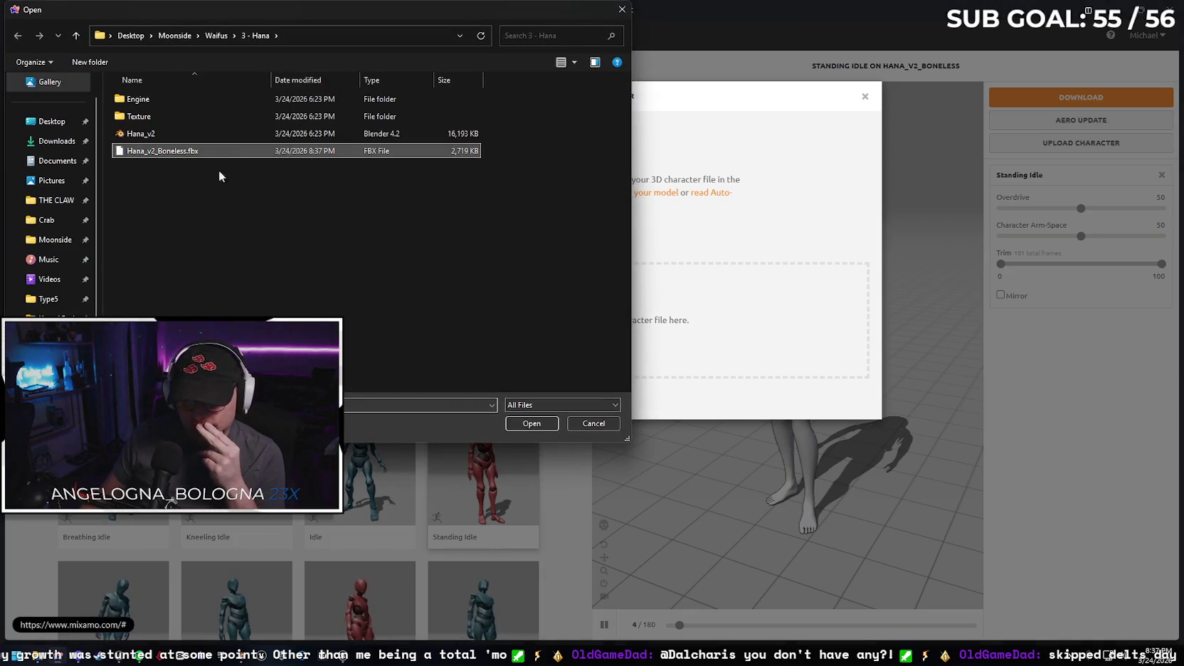
pyautogui.click(535, 425)
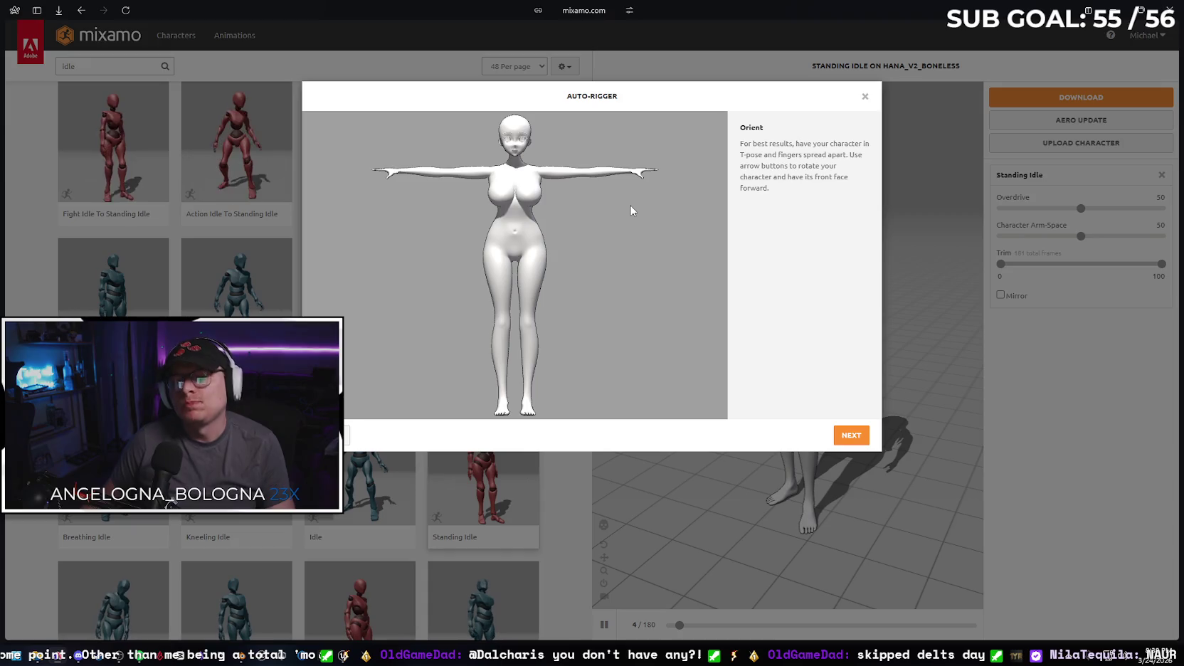
pyautogui.click(864, 98)
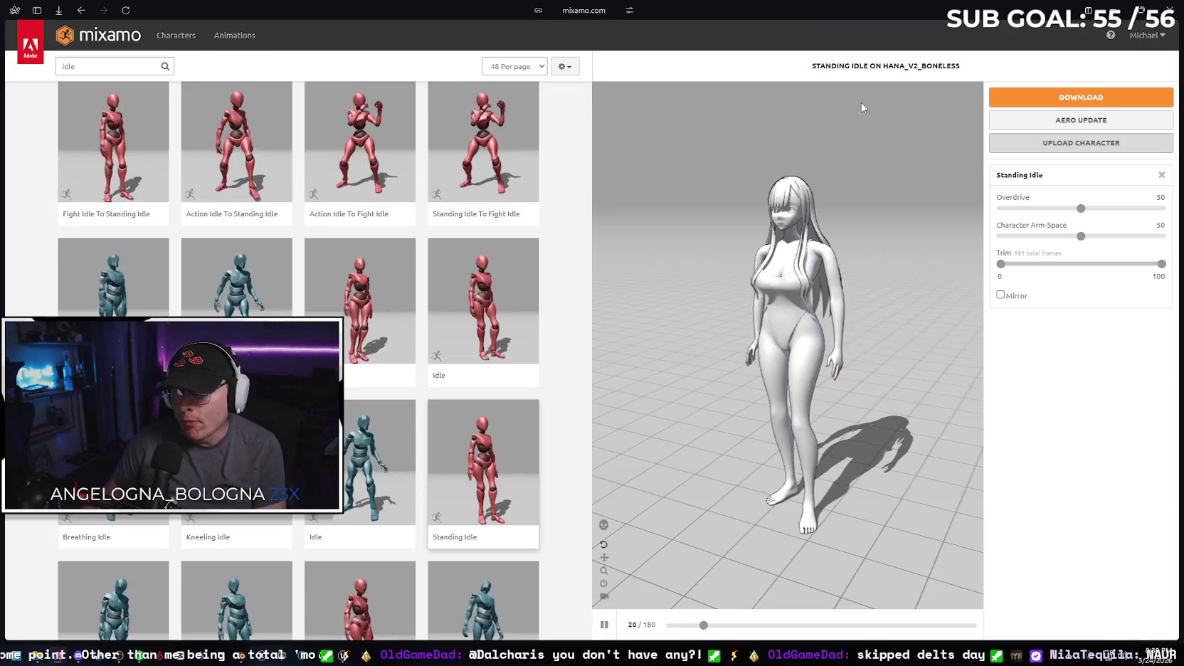
pyautogui.hotkey('alt', 'Tab')
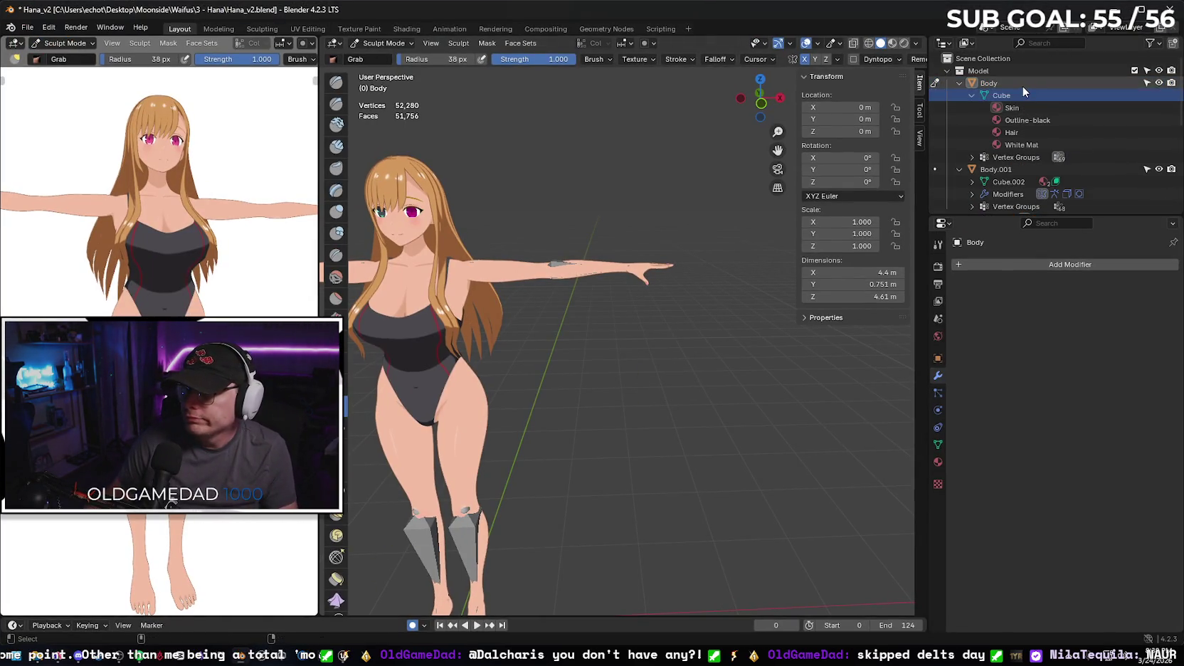
# - In the Outliner, select the Body mesh's materials and add Body.001 to the selection
pyautogui.click(1033, 107)
pyautogui.click(1032, 119)
pyautogui.click(1024, 131)
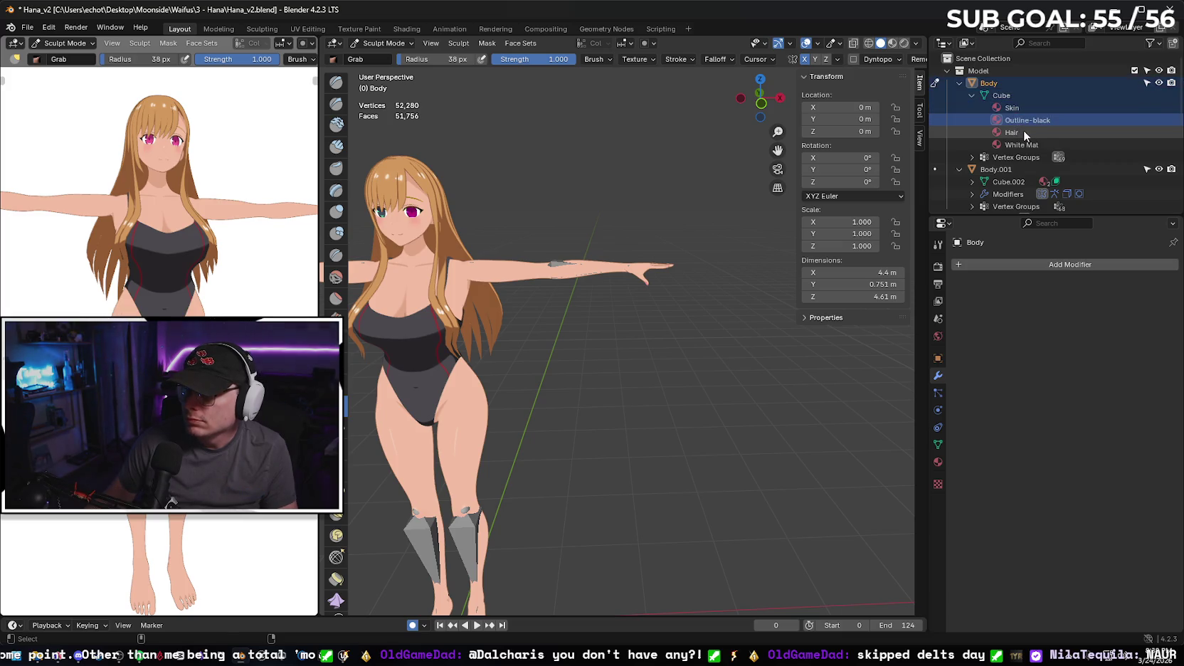
pyautogui.click(1027, 144)
pyautogui.scroll(-2, 1019, 128)
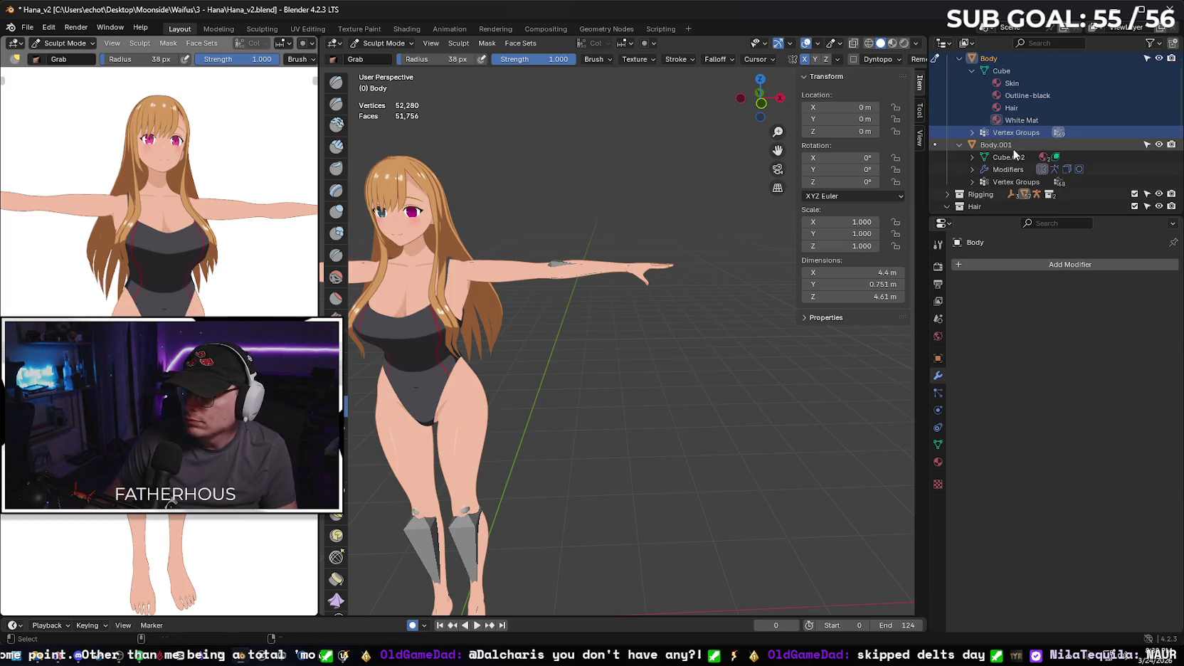
pyautogui.click(1011, 157)
pyautogui.click(1009, 180)
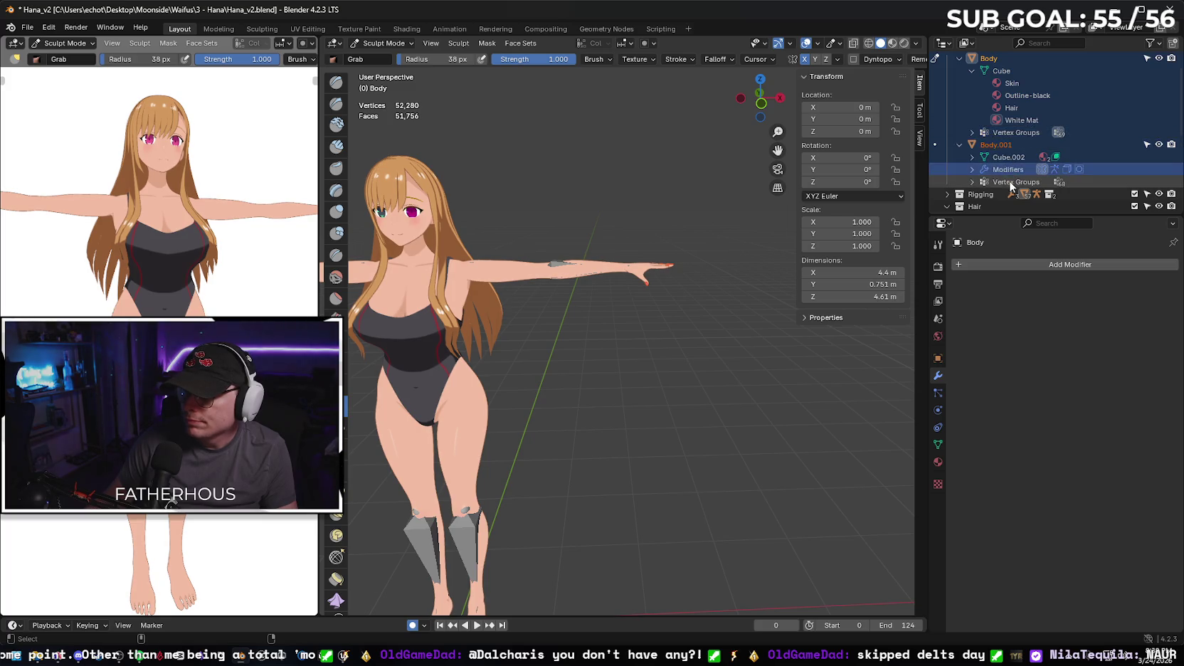
# - Add the Hair and Swimsuit objects to the selection and collapse rig_humanoid
pyautogui.scroll(-5, 1007, 160)
pyautogui.click(1010, 158)
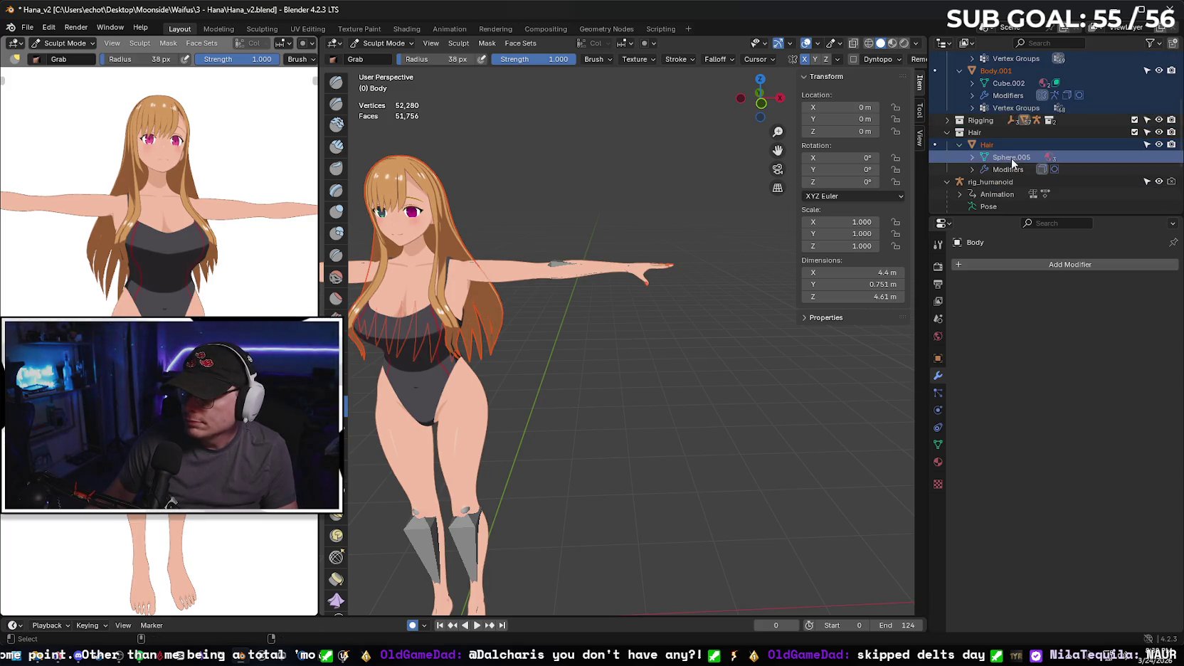
pyautogui.click(1009, 169)
pyautogui.scroll(-5, 1008, 124)
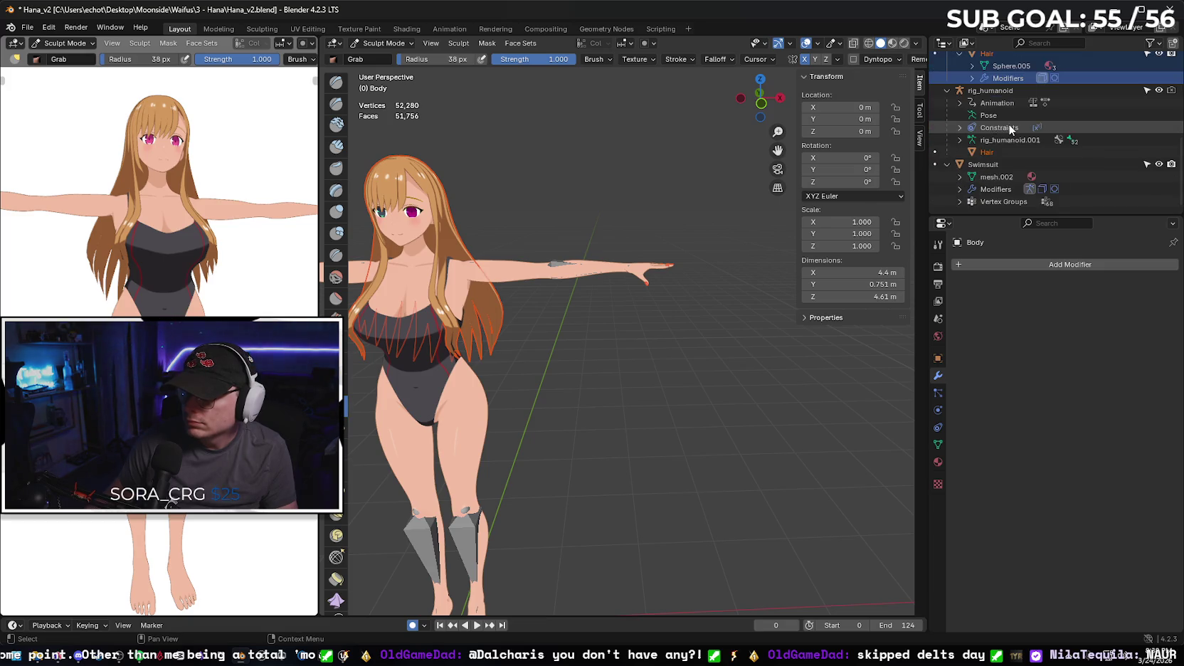
pyautogui.click(997, 162)
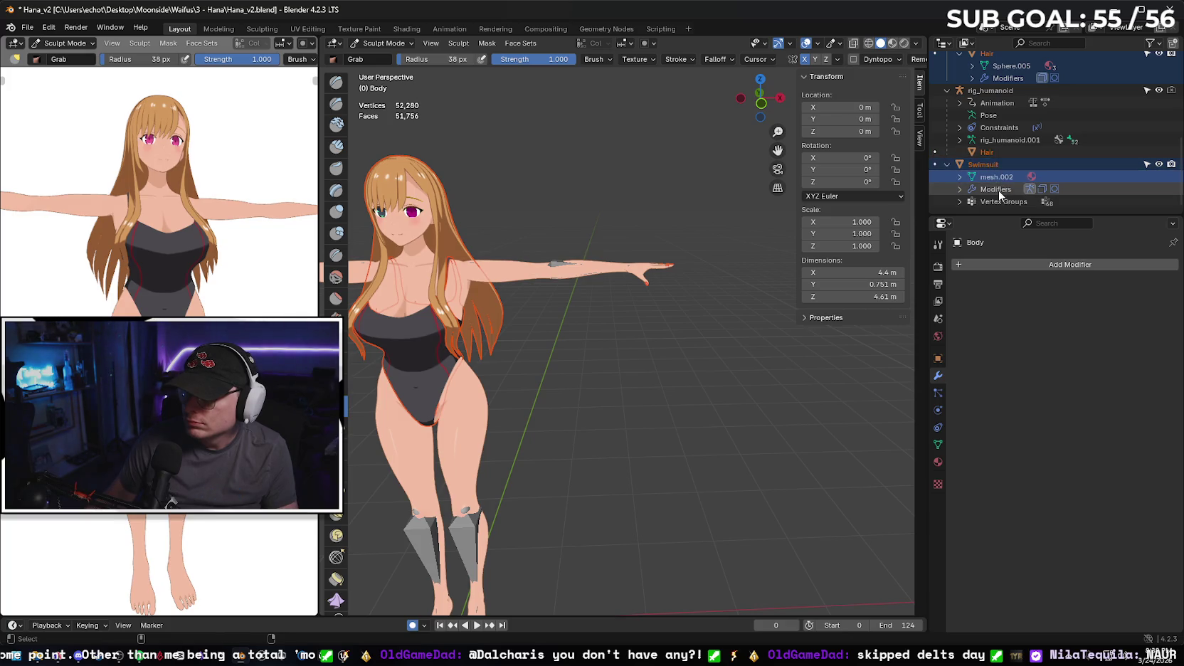
pyautogui.click(997, 189)
pyautogui.click(999, 202)
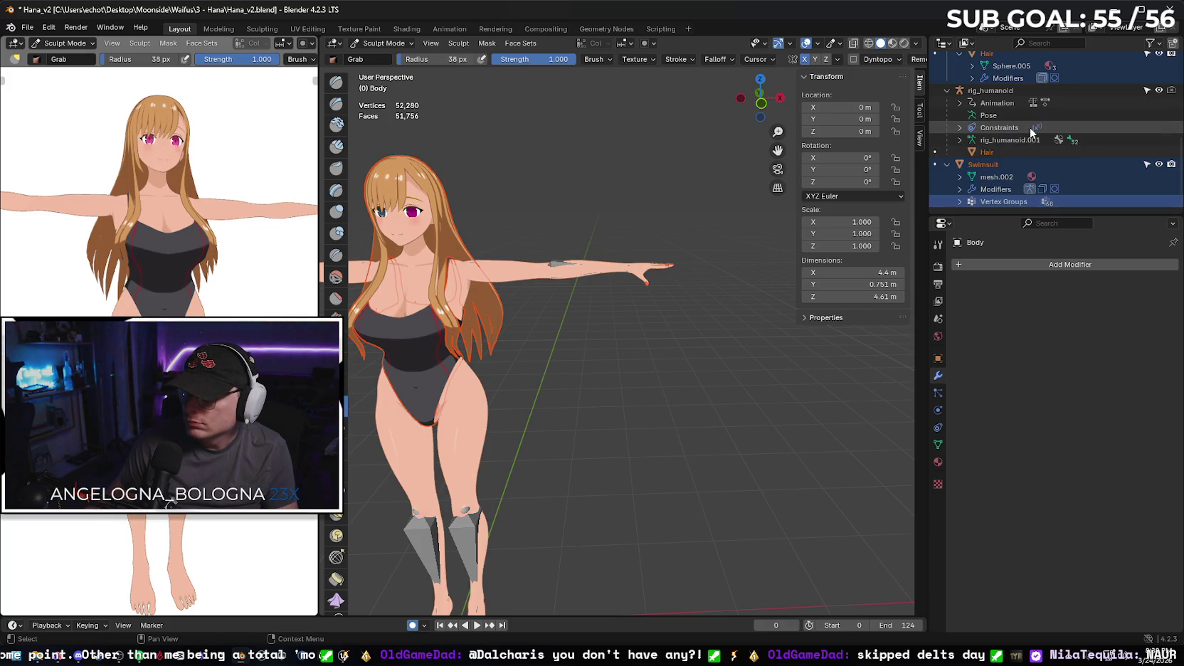
pyautogui.click(947, 91)
pyautogui.scroll(5, 1010, 102)
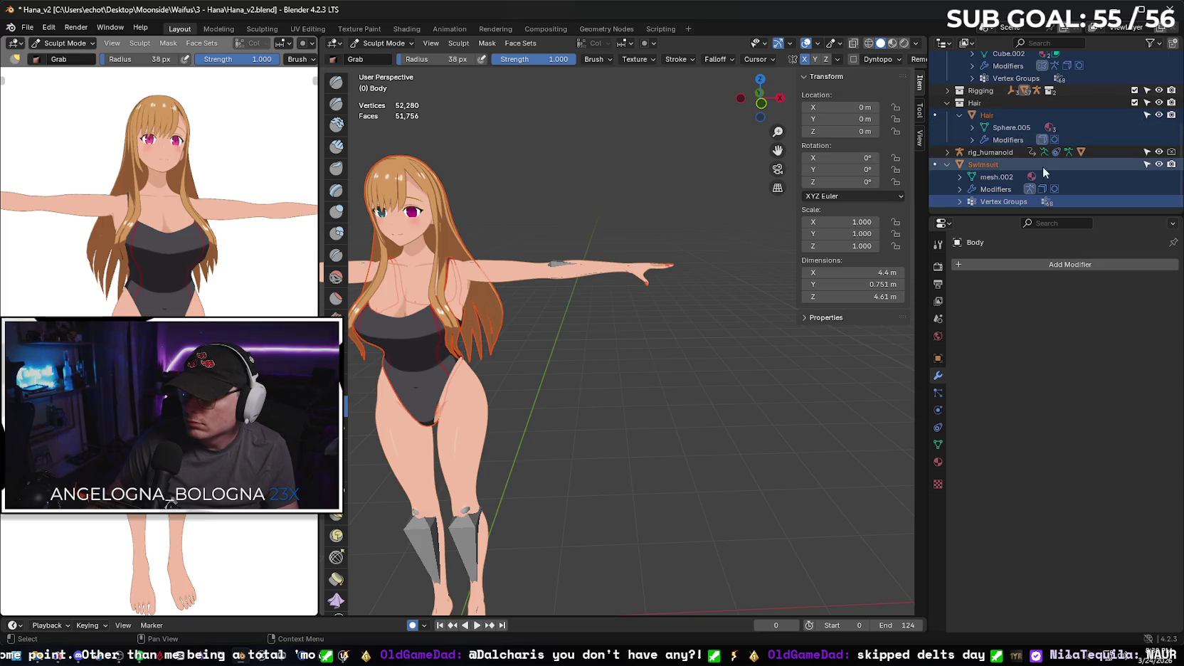
pyautogui.scroll(1, 1021, 147)
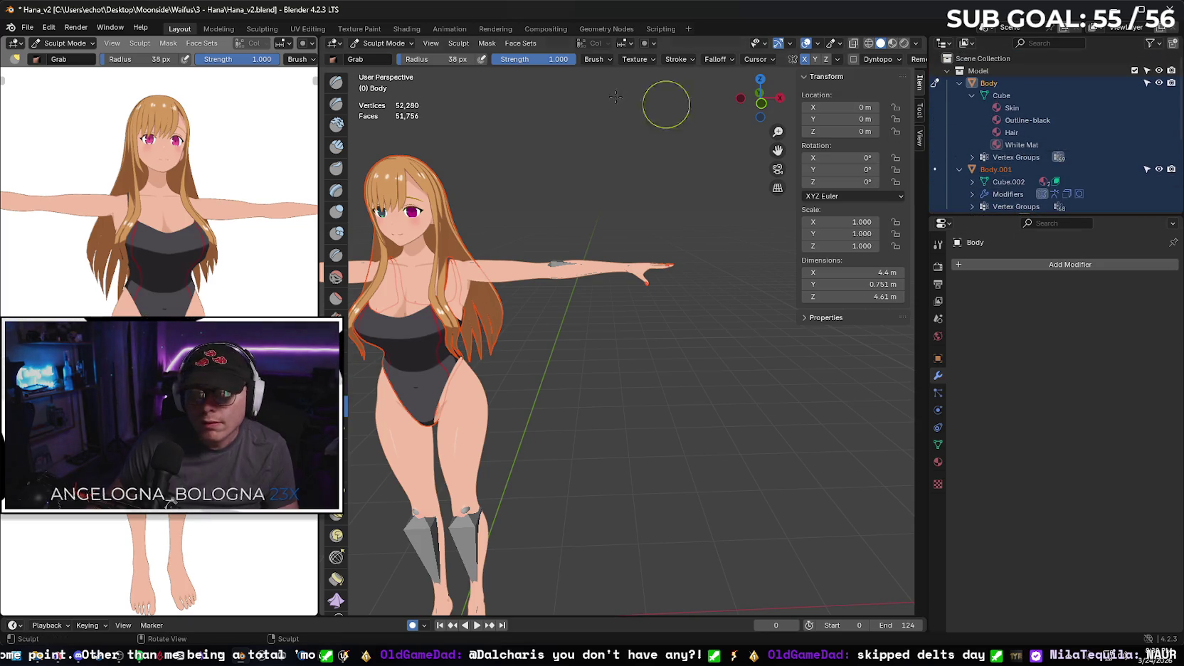
# - Re-export the selected meshes over Hana_v2_Boneless.fbx and bring up Mixamo's upload prompt
pyautogui.click(27, 31)
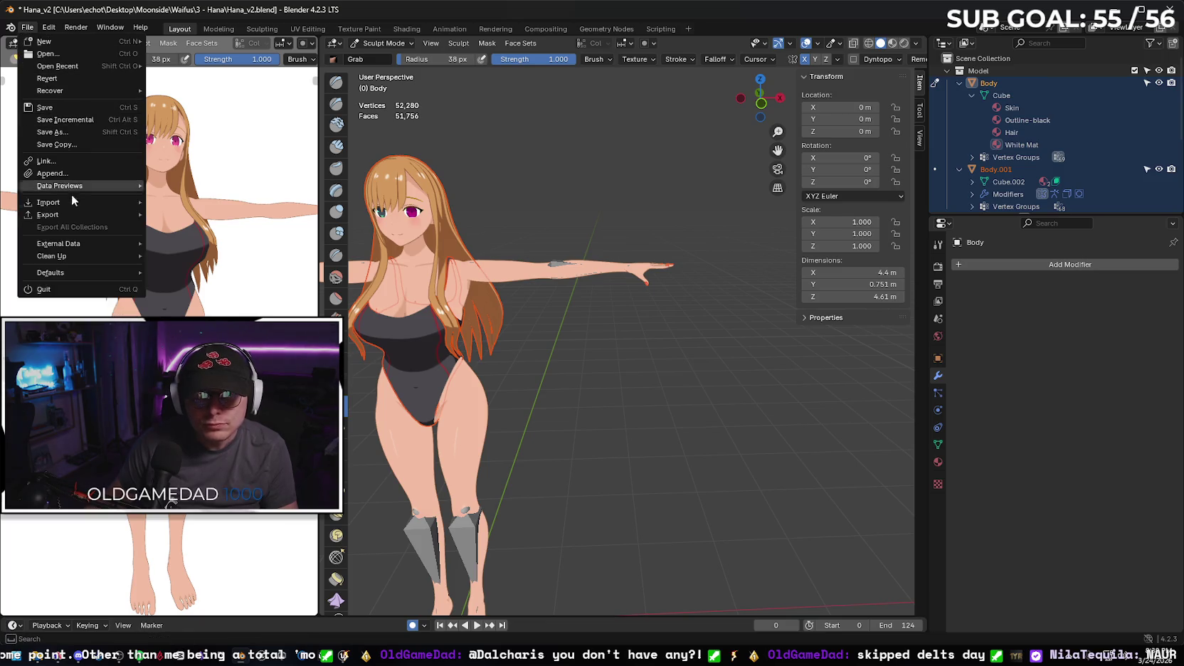
pyautogui.moveTo(78, 211)
pyautogui.click(200, 324)
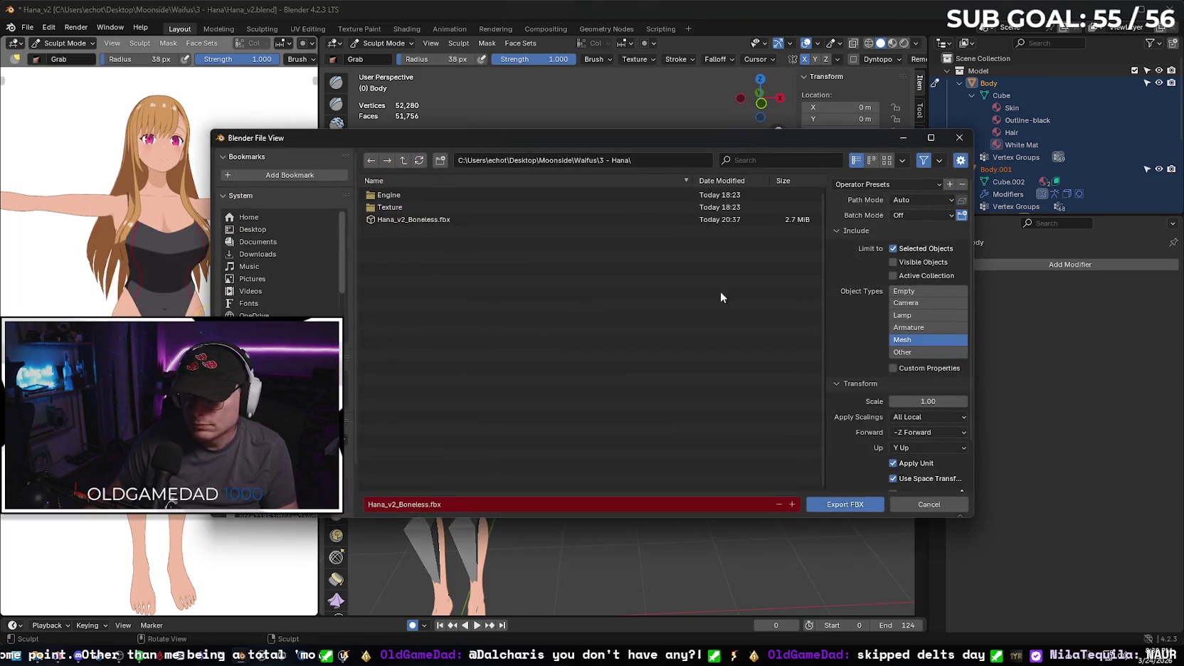
pyautogui.click(826, 506)
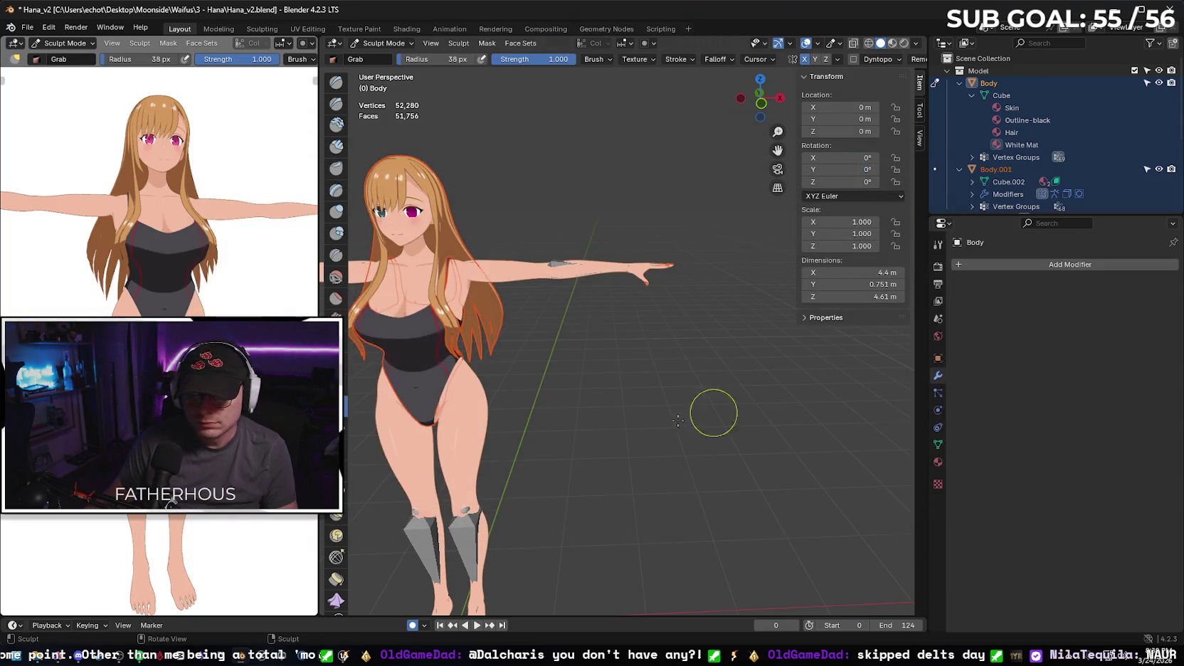
pyautogui.hotkey('alt', 'Tab')
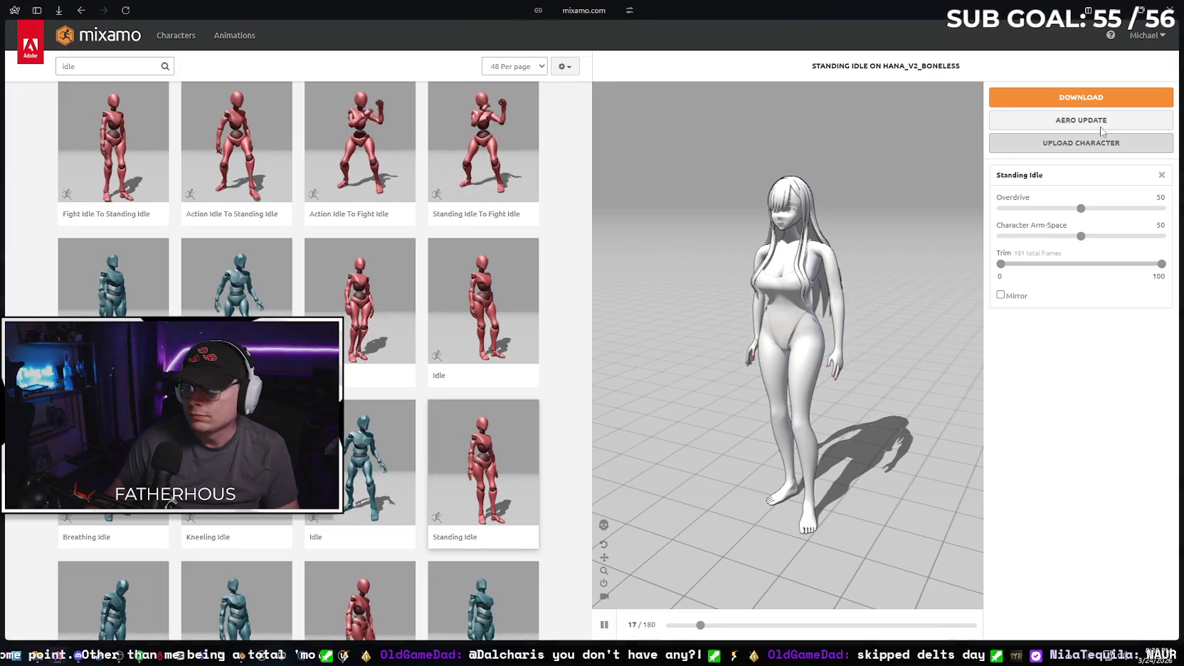
pyautogui.click(1082, 144)
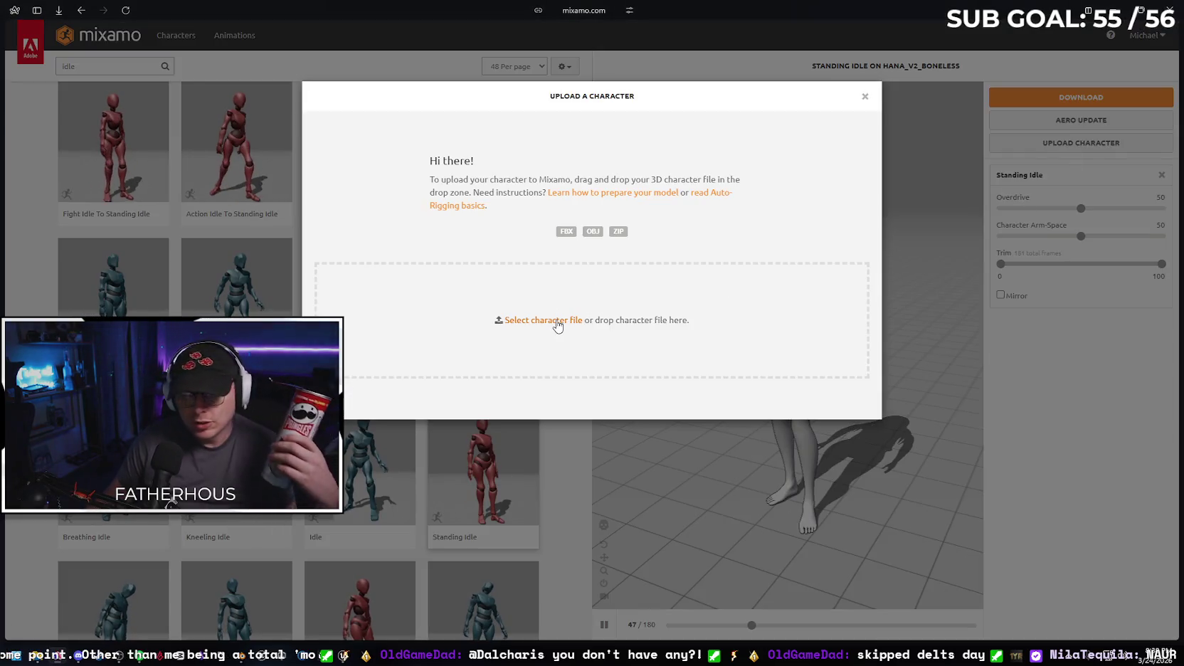
# - Upload the new Hana_v2_Boneless.fbx and accept its orientation in the Auto-Rigger
pyautogui.click(552, 320)
pyautogui.click(176, 151)
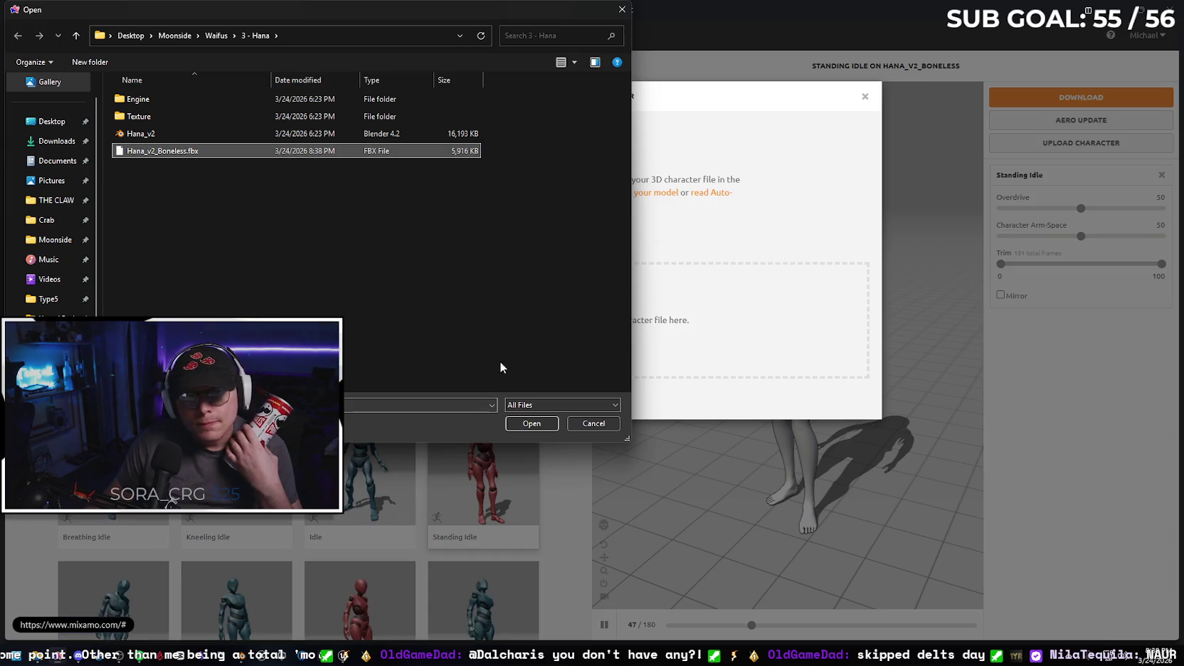
pyautogui.click(531, 423)
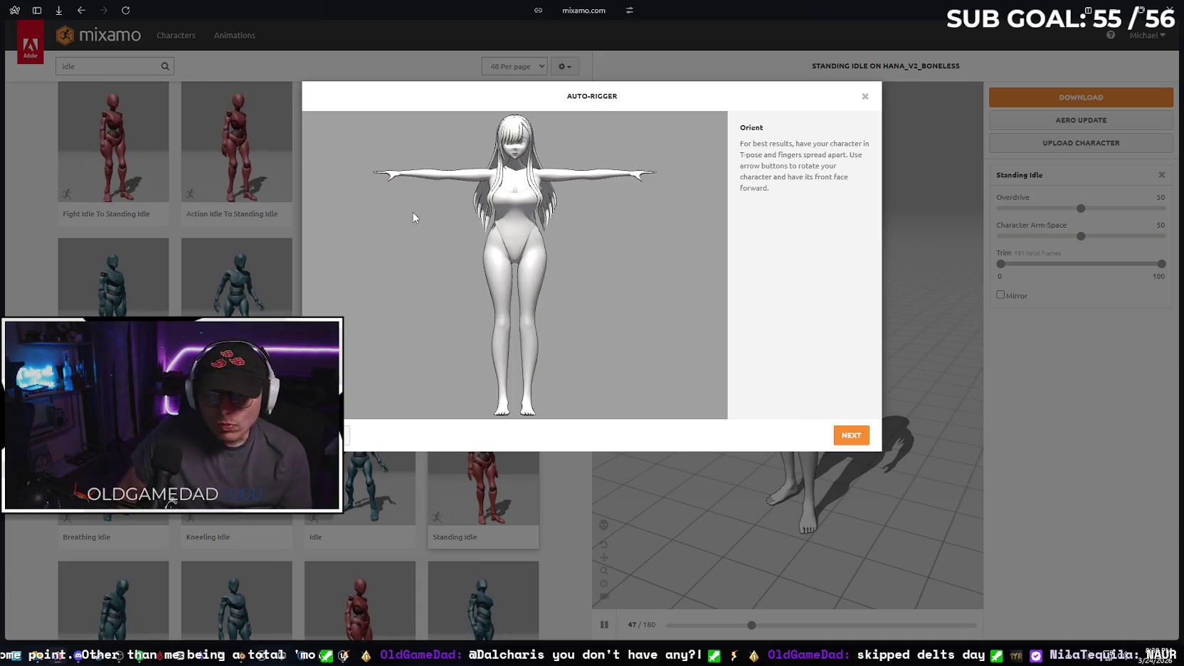
pyautogui.click(851, 435)
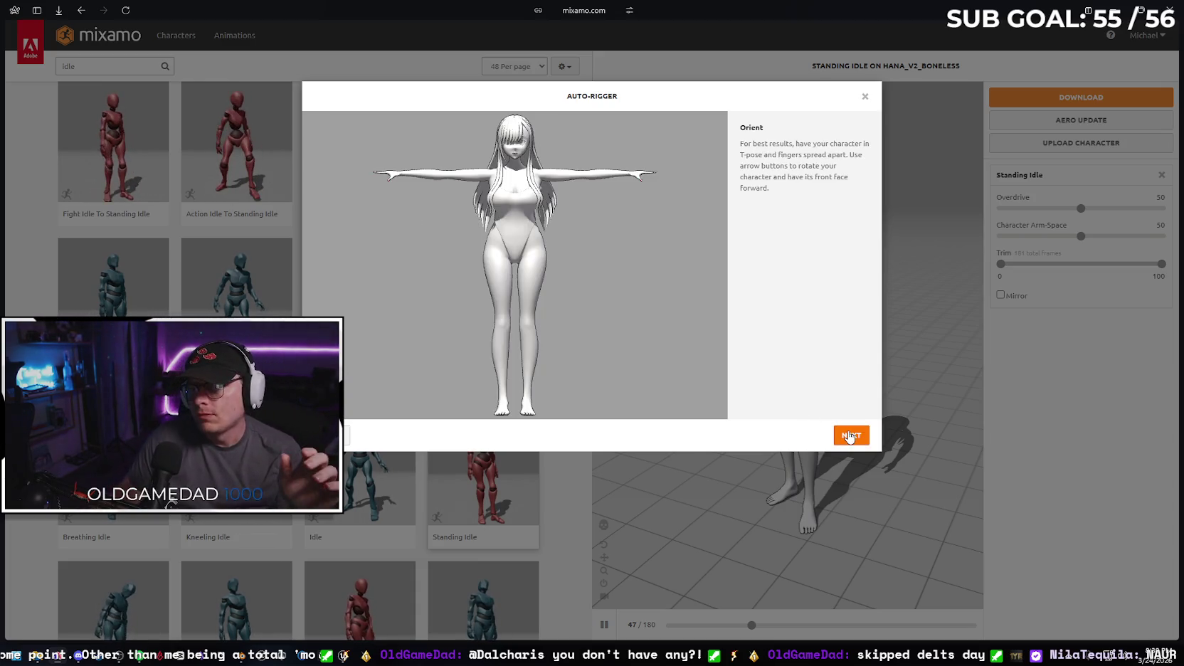
# - Place the chin, wrist, elbow, knee and groin markers, then start auto-rigging
pyautogui.moveTo(370, 265); pyautogui.dragTo(519, 162)
pyautogui.moveTo(370, 296)
pyautogui.mouseDown()
pyautogui.moveTo(388, 281)
pyautogui.moveTo(402, 179)
pyautogui.mouseUp()
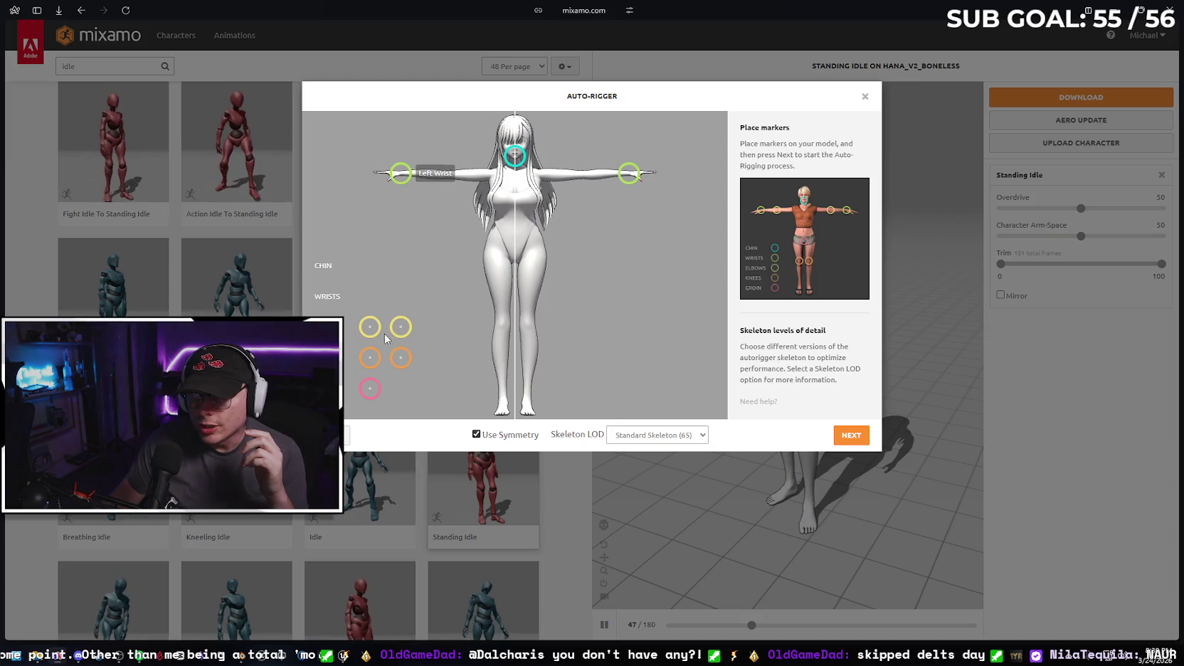
pyautogui.moveTo(370, 327); pyautogui.dragTo(450, 175)
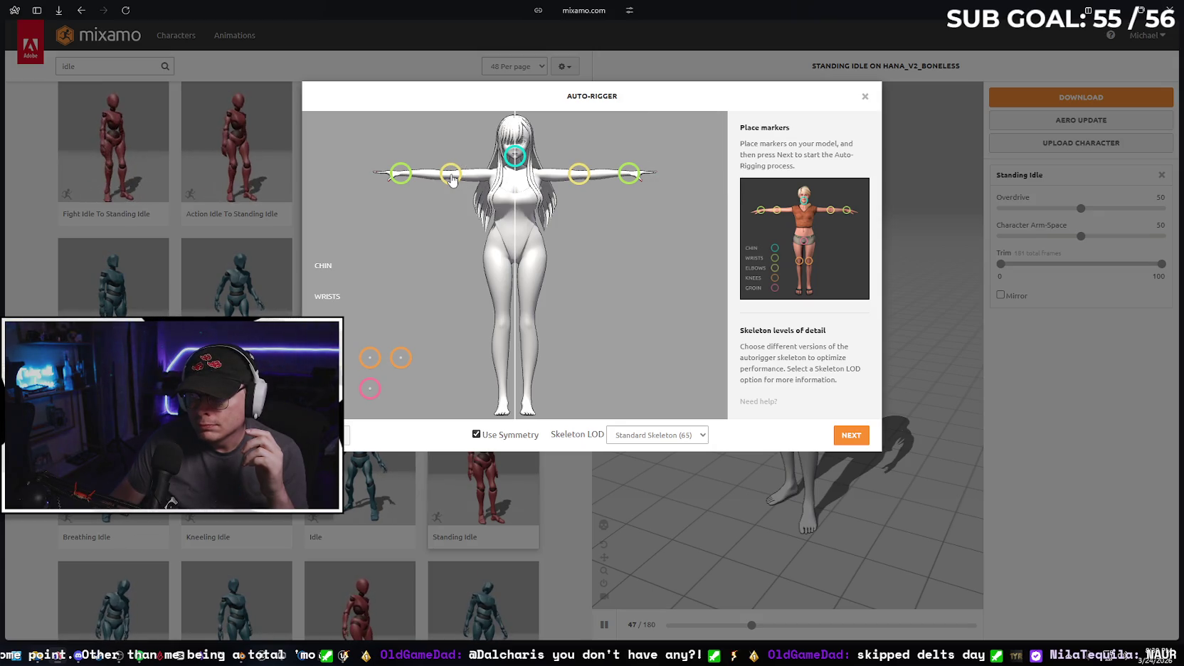
pyautogui.moveTo(369, 360); pyautogui.dragTo(503, 326)
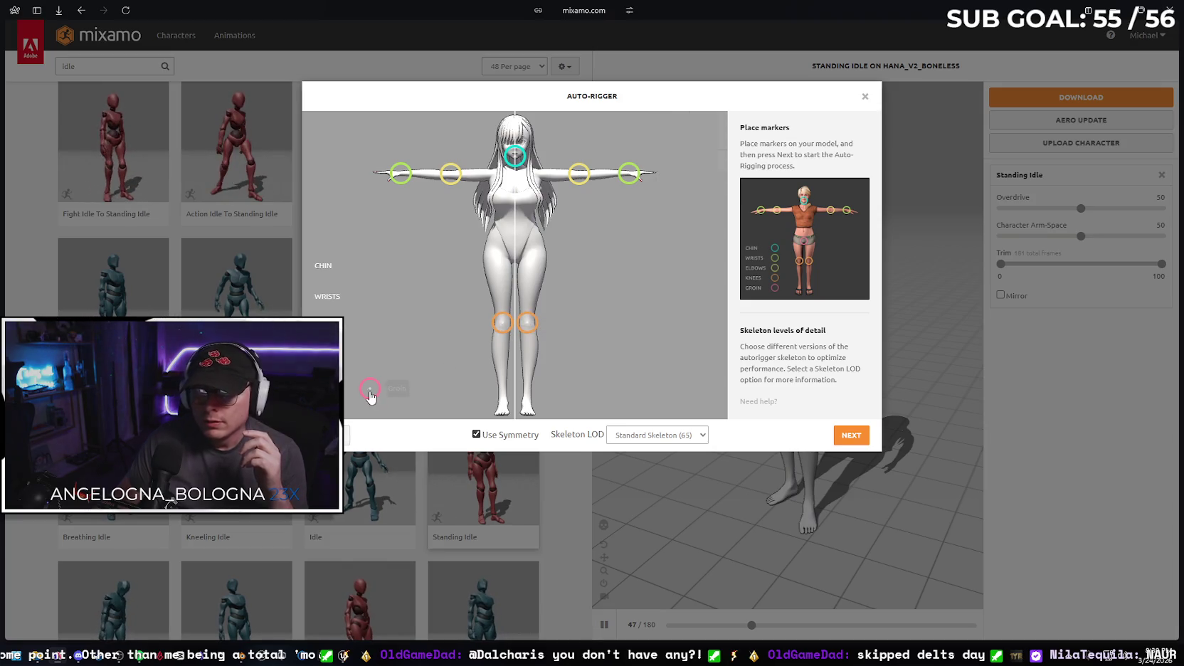
pyautogui.moveTo(370, 389)
pyautogui.mouseDown()
pyautogui.moveTo(530, 238)
pyautogui.moveTo(516, 263)
pyautogui.mouseUp()
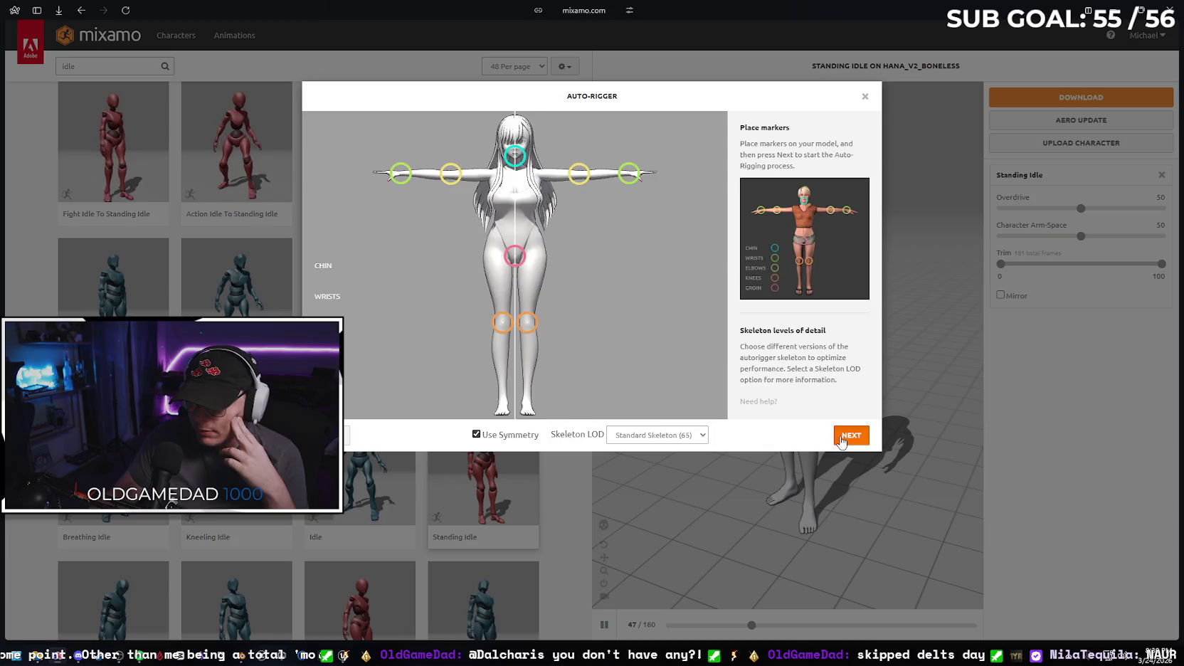
pyautogui.click(841, 437)
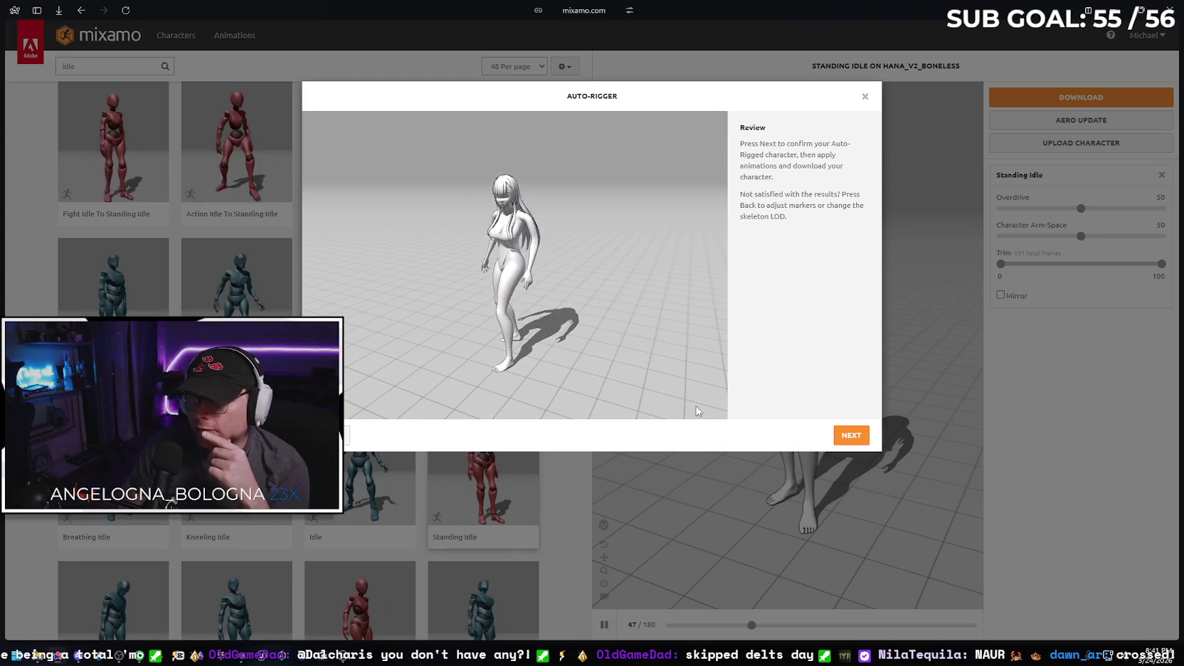
# - Accept the auto-rigged Hana so it becomes the active character playing Standing Idle
pyautogui.click(849, 434)
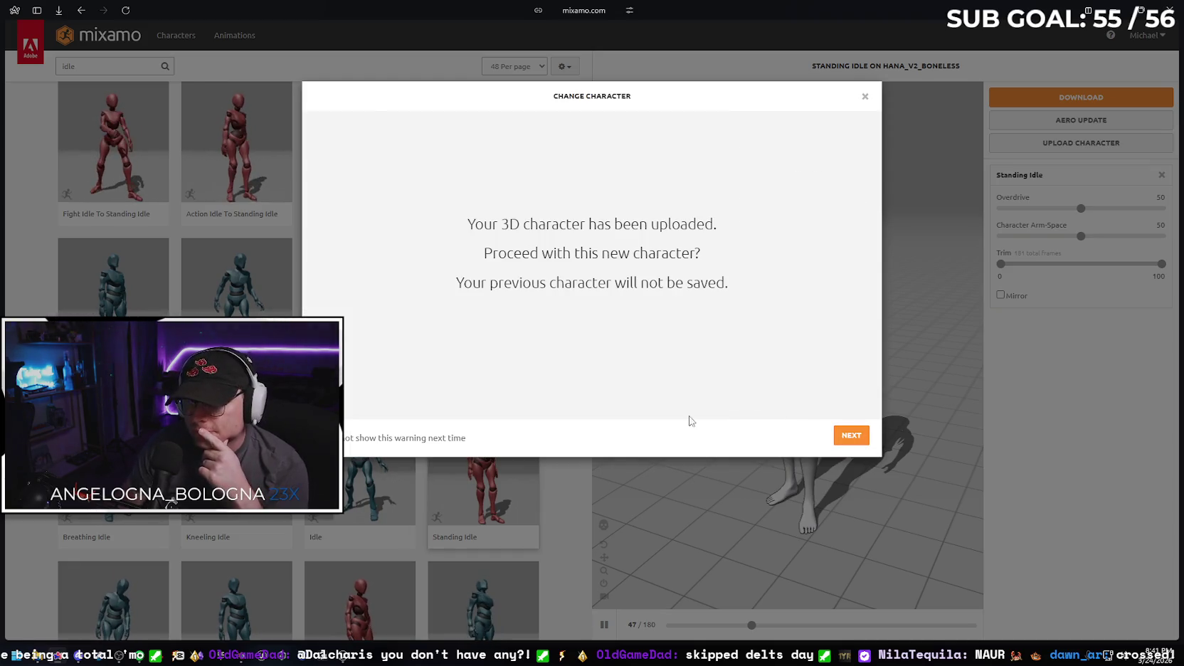
pyautogui.click(848, 435)
# - Browse the idle animation results on Hana_v2_Boneless and load the next page
pyautogui.scroll(-5, 299, 356)
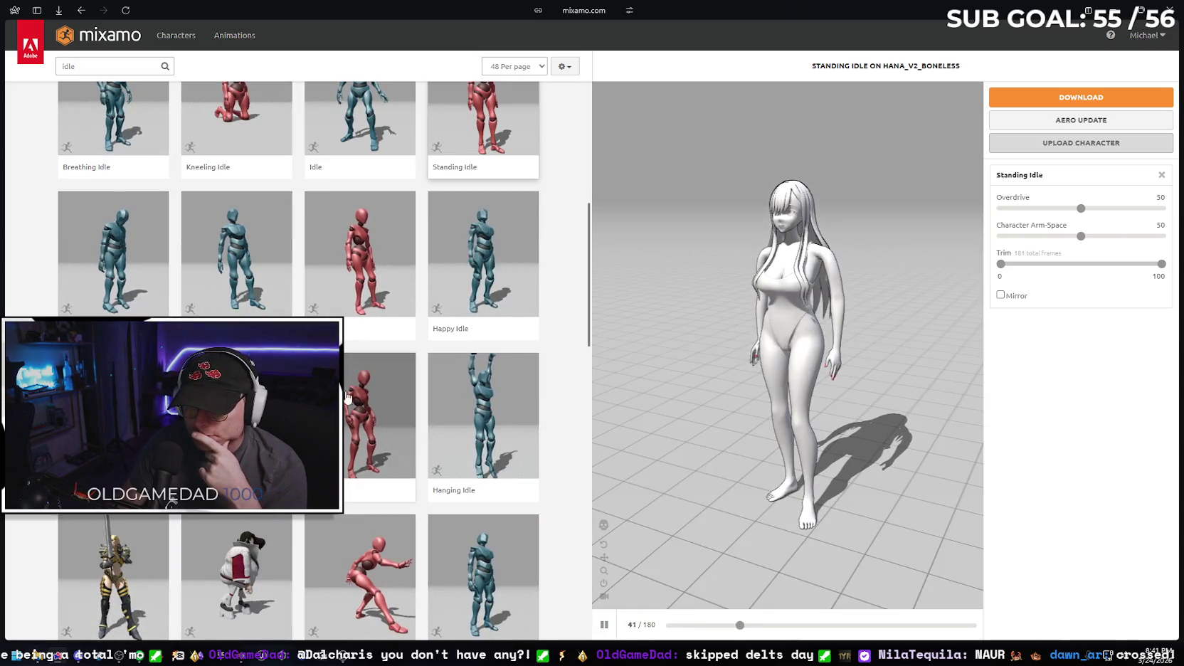
pyautogui.scroll(-1, 349, 389)
pyautogui.scroll(-3, 349, 389)
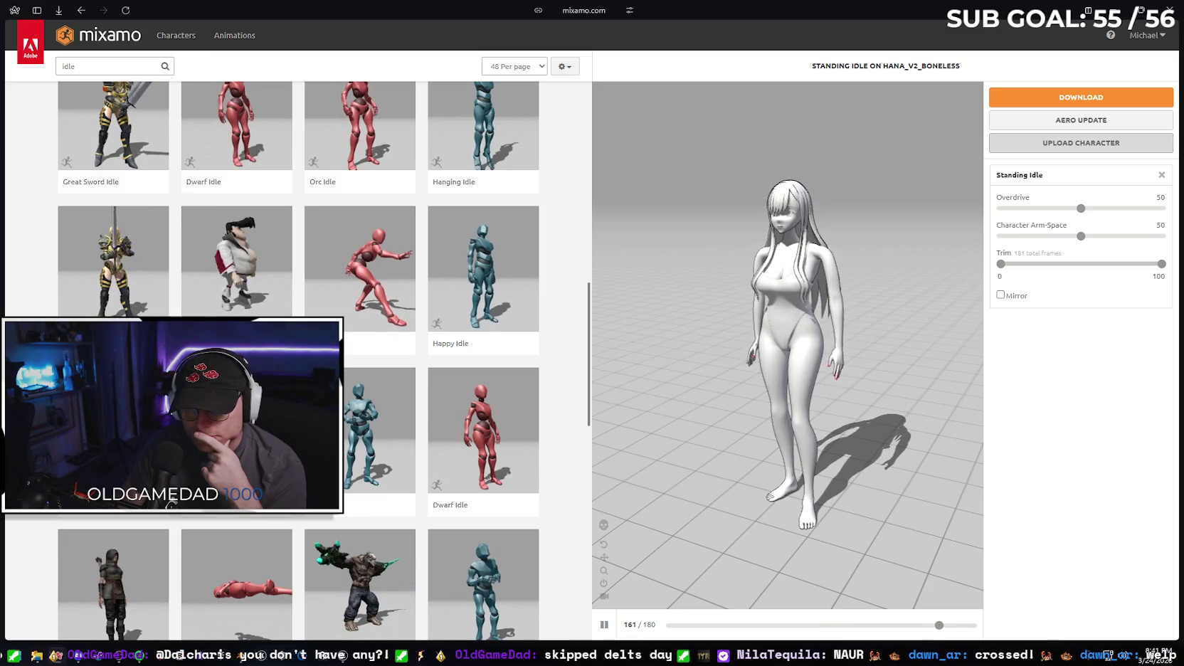
pyautogui.scroll(-5, 350, 389)
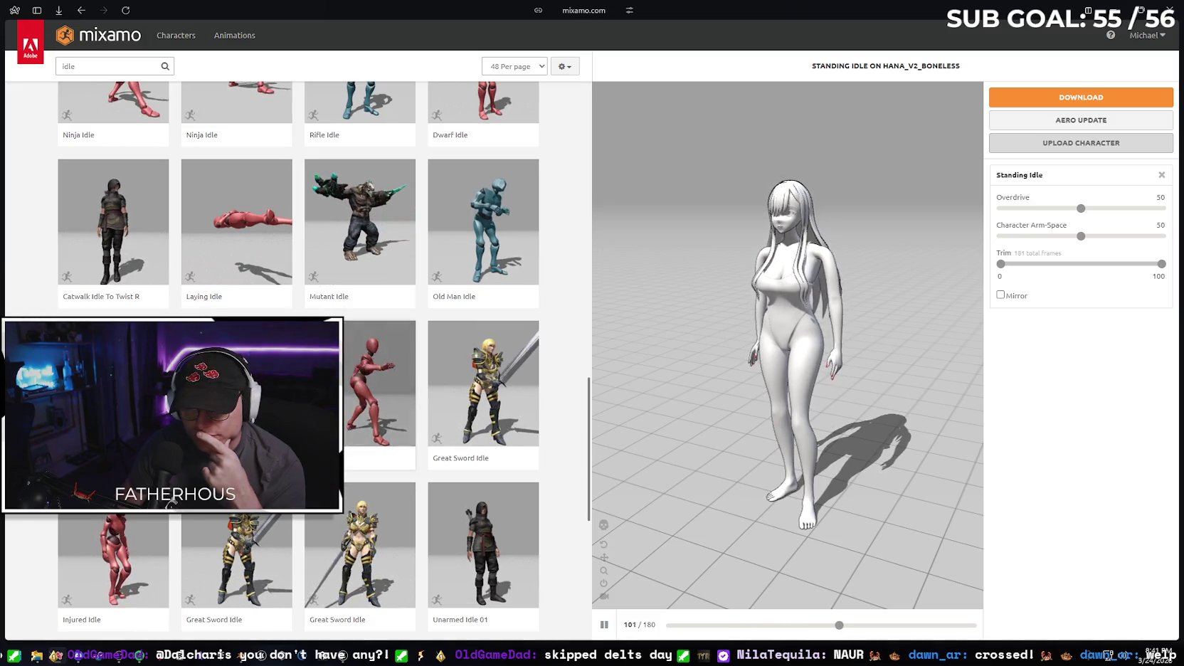
pyautogui.scroll(-3, 299, 356)
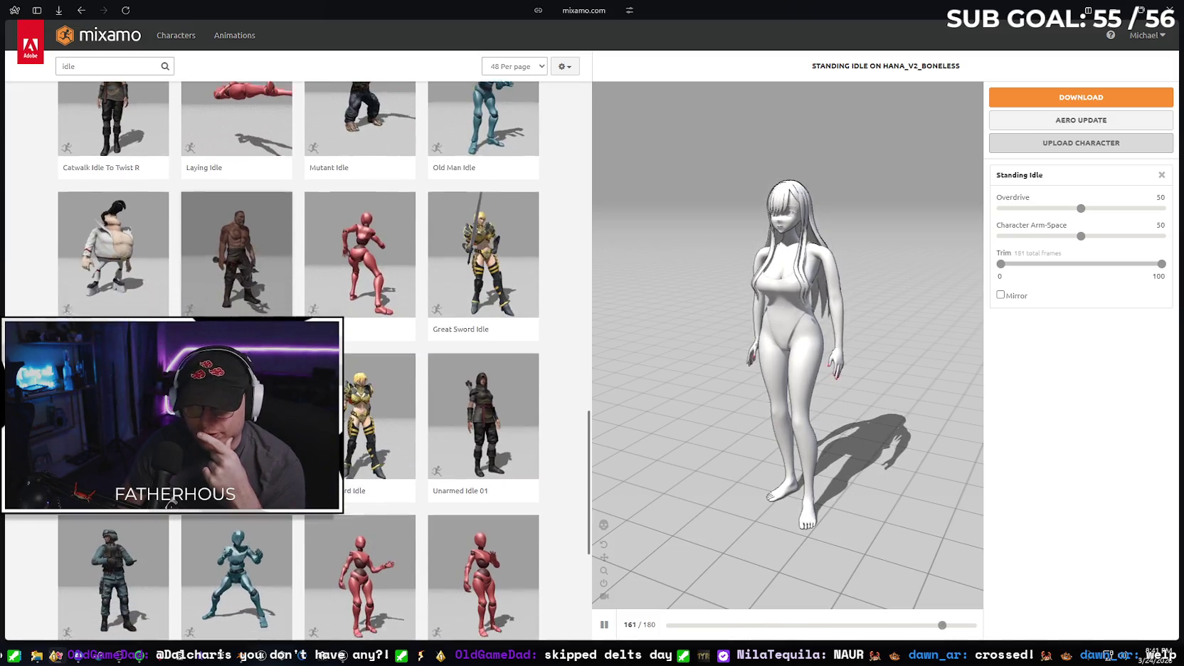
pyautogui.scroll(-2, 299, 355)
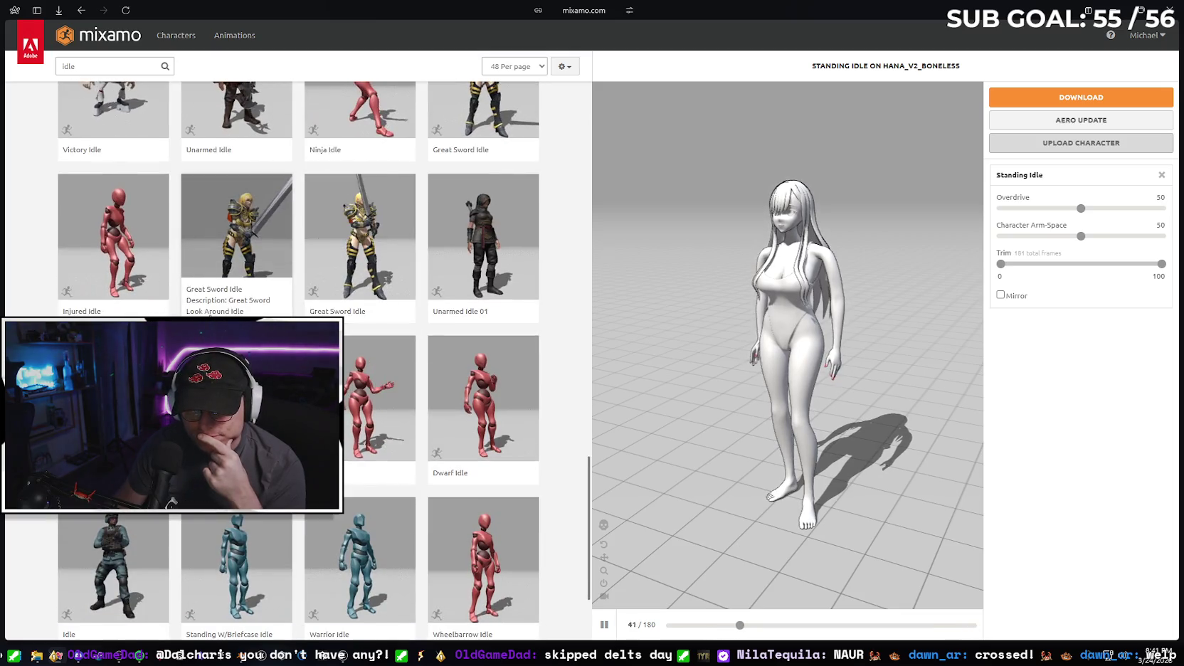
pyautogui.scroll(-5, 299, 356)
pyautogui.click(270, 558)
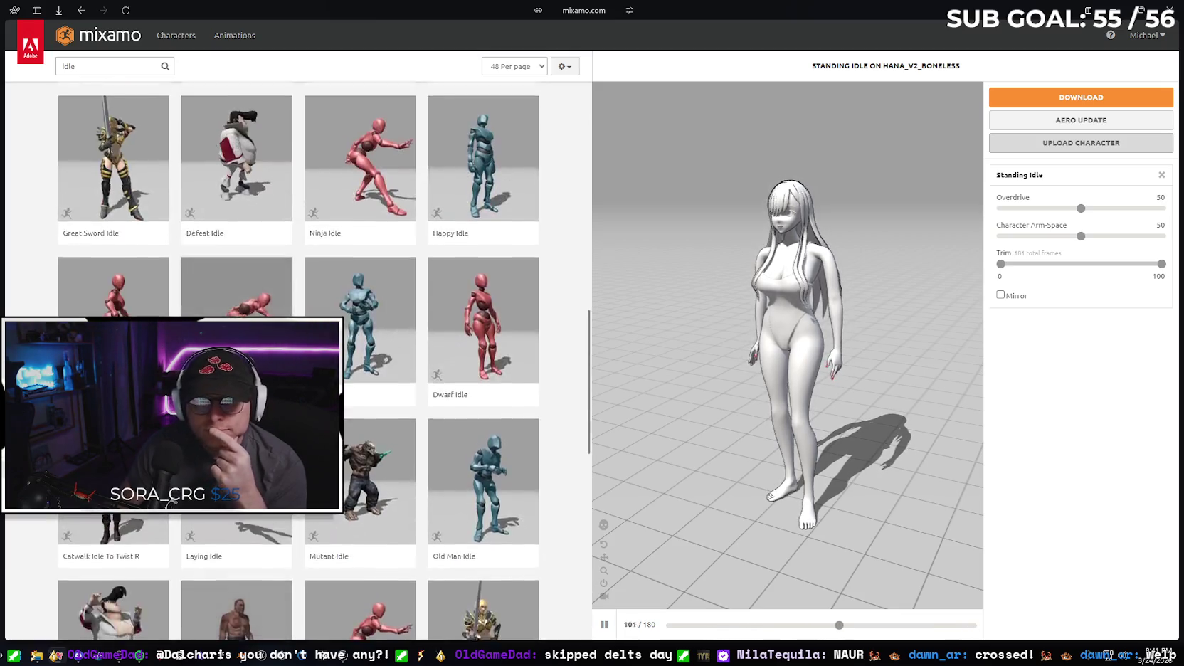
pyautogui.scroll(4, 141, 144)
pyautogui.doubleClick(67, 66)
# - Search for 'dance', filter to the Dance genre, and preview Wave Hip Hop Dance
pyautogui.write('dance')
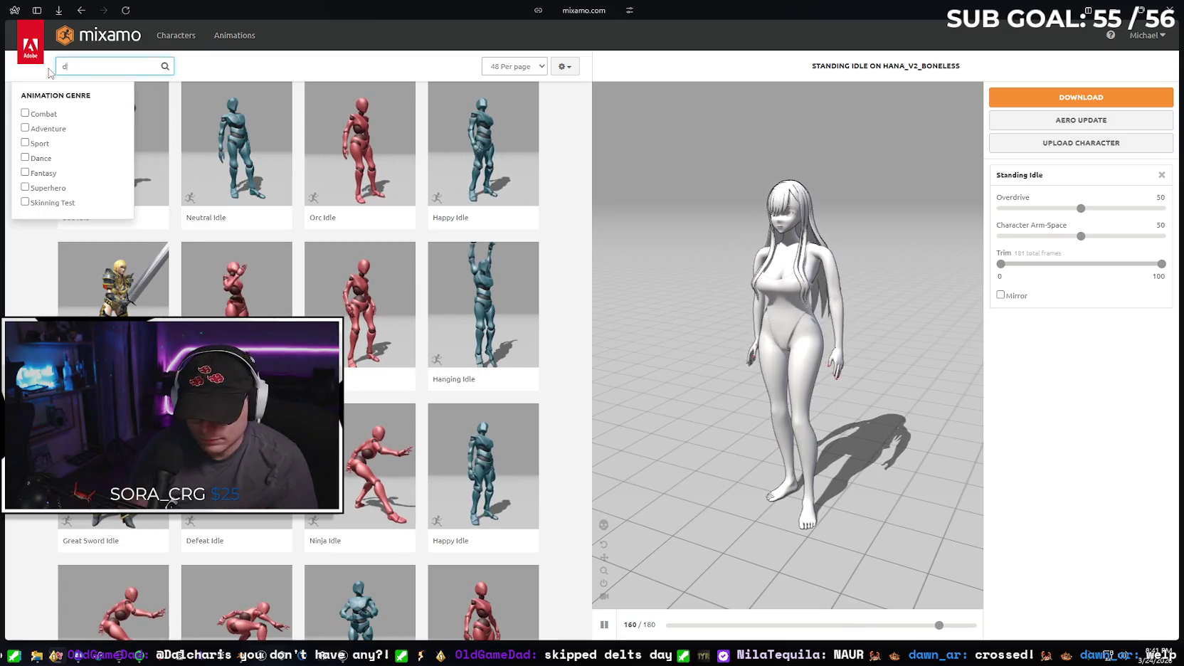
pyautogui.click(25, 158)
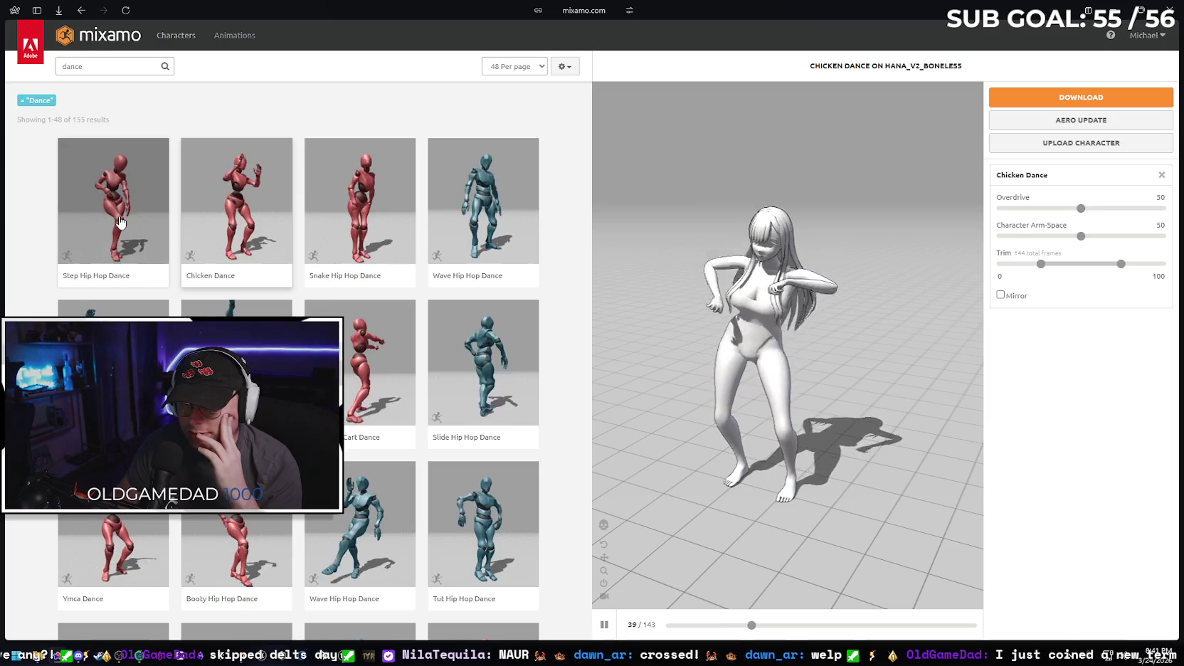
pyautogui.click(478, 228)
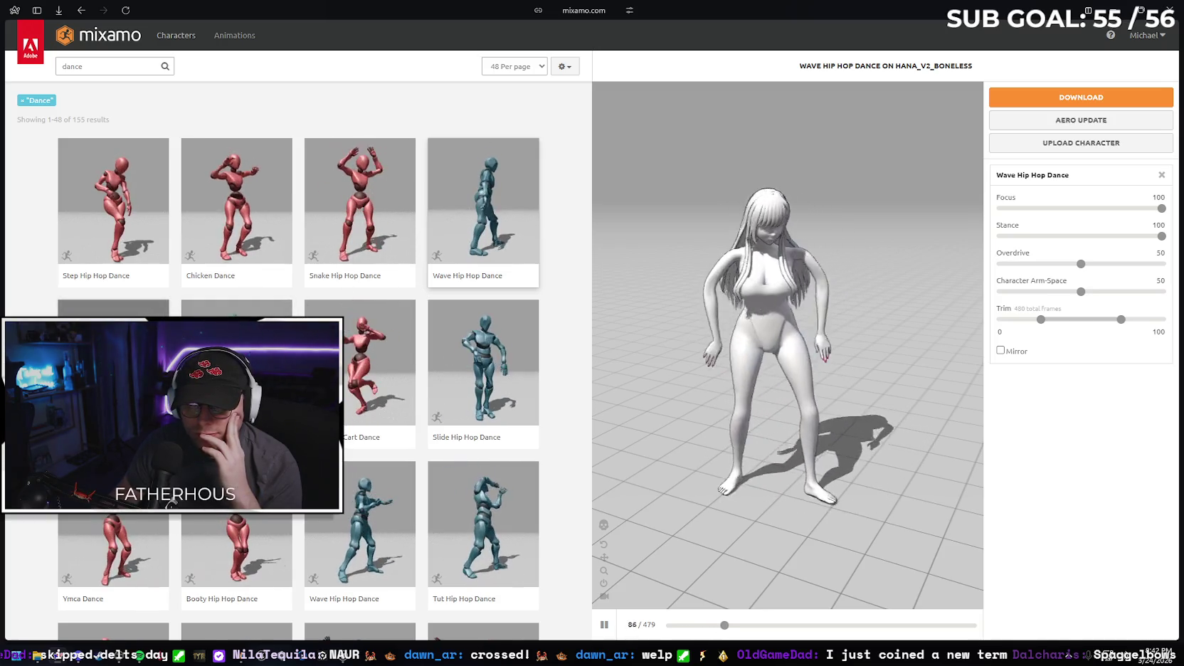
# - Preview Booty Hip Hop Dance and then Belly Dance on the character
pyautogui.scroll(-1, 484, 356)
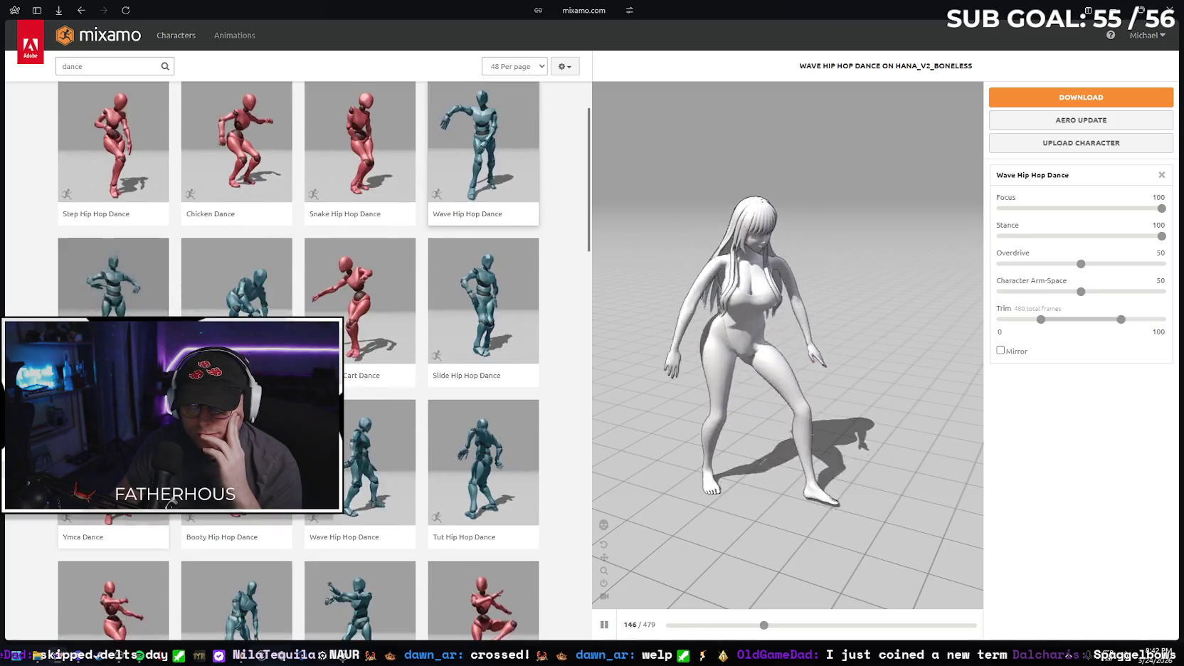
pyautogui.click(236, 537)
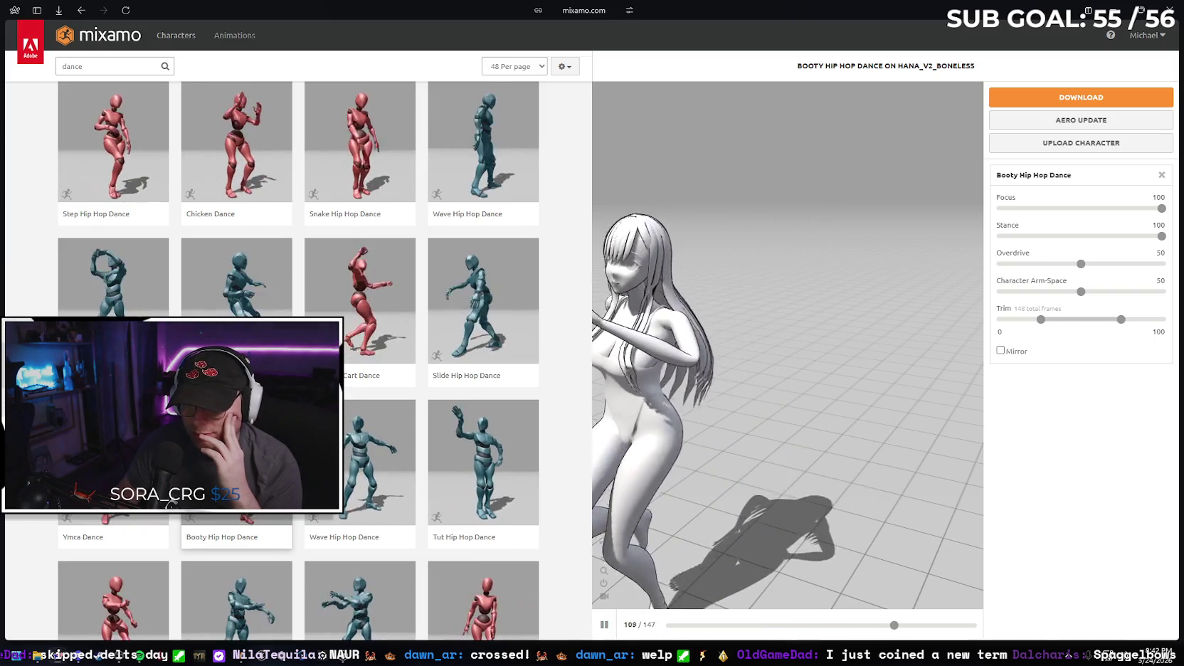
pyautogui.scroll(-3, 361, 306)
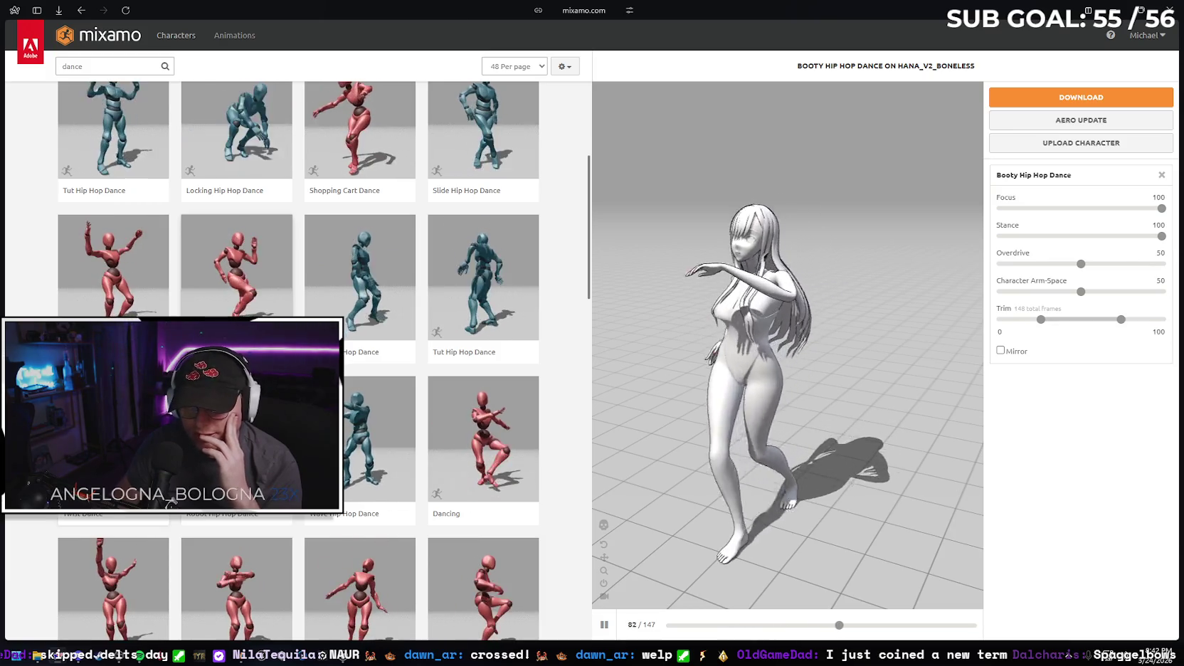
pyautogui.scroll(-2, 361, 306)
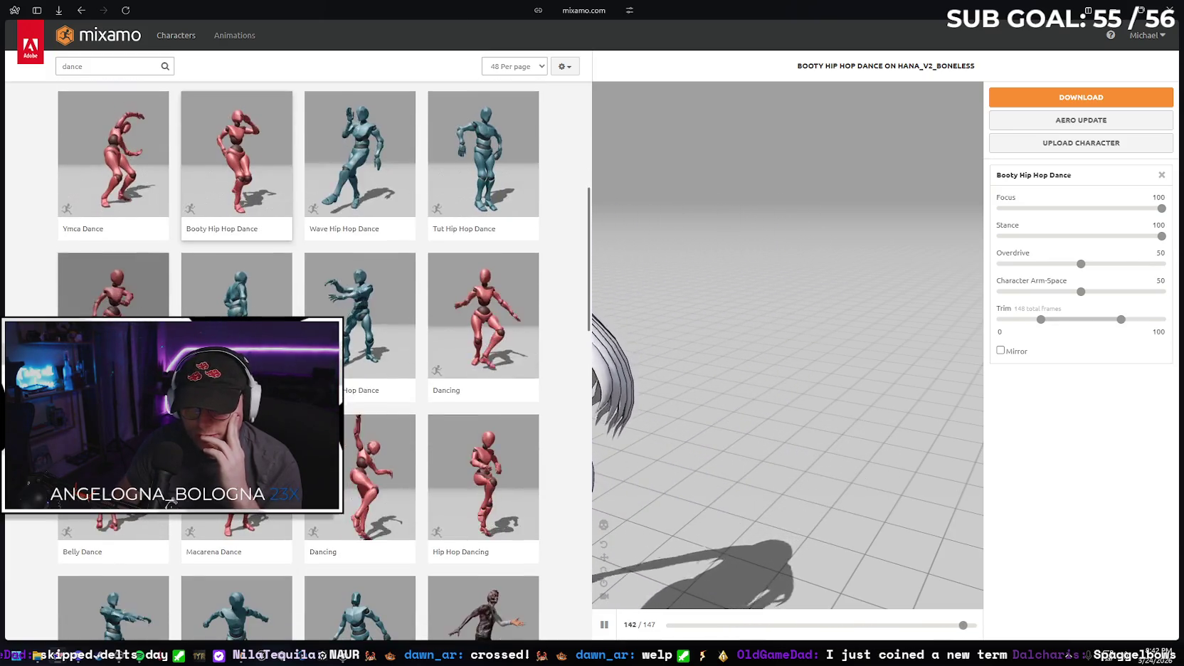
pyautogui.click(113, 549)
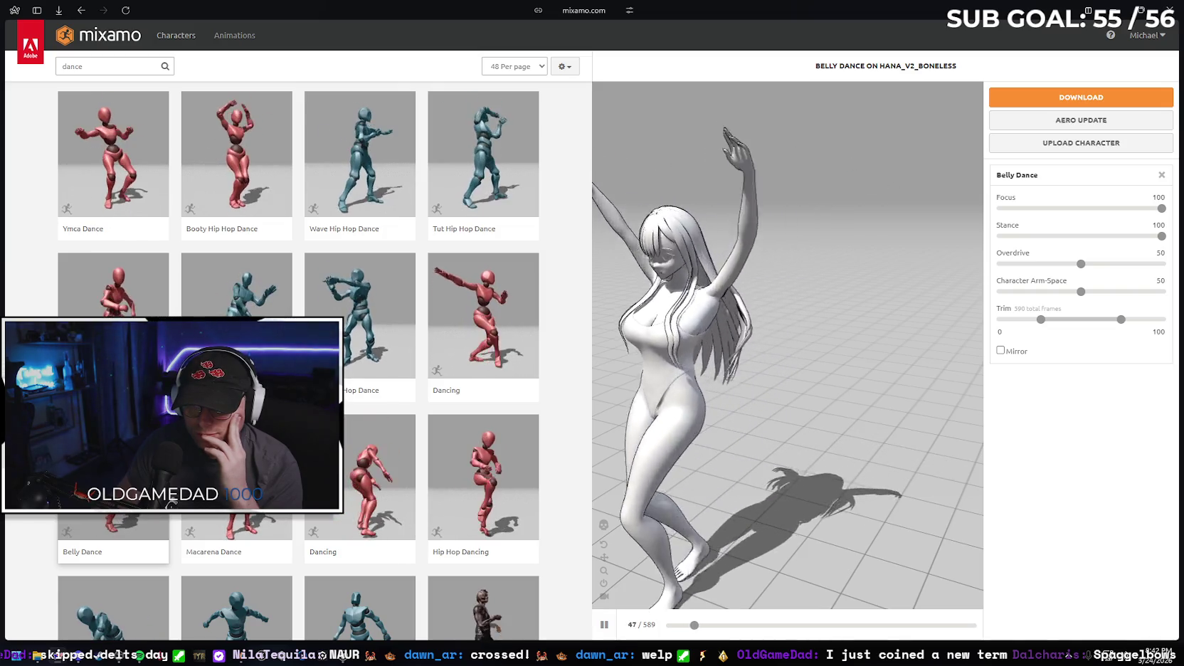
# - Look further through the dance results and preview Hip Hop Dancing
pyautogui.scroll(-1, 299, 355)
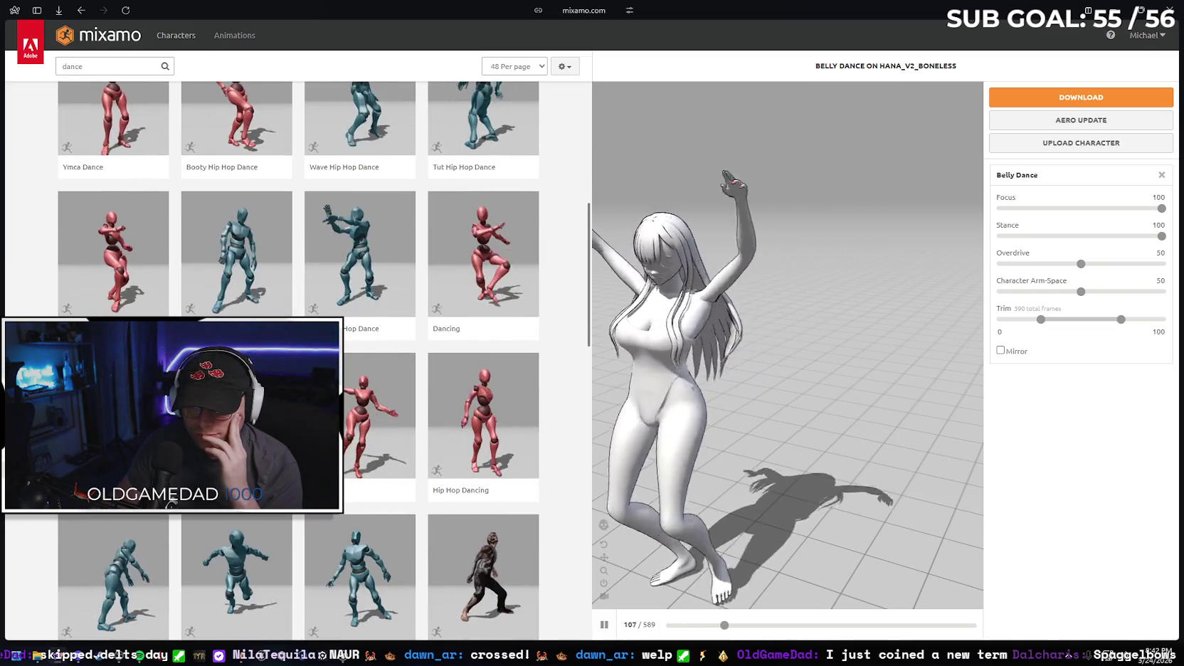
pyautogui.scroll(-4, 169, 311)
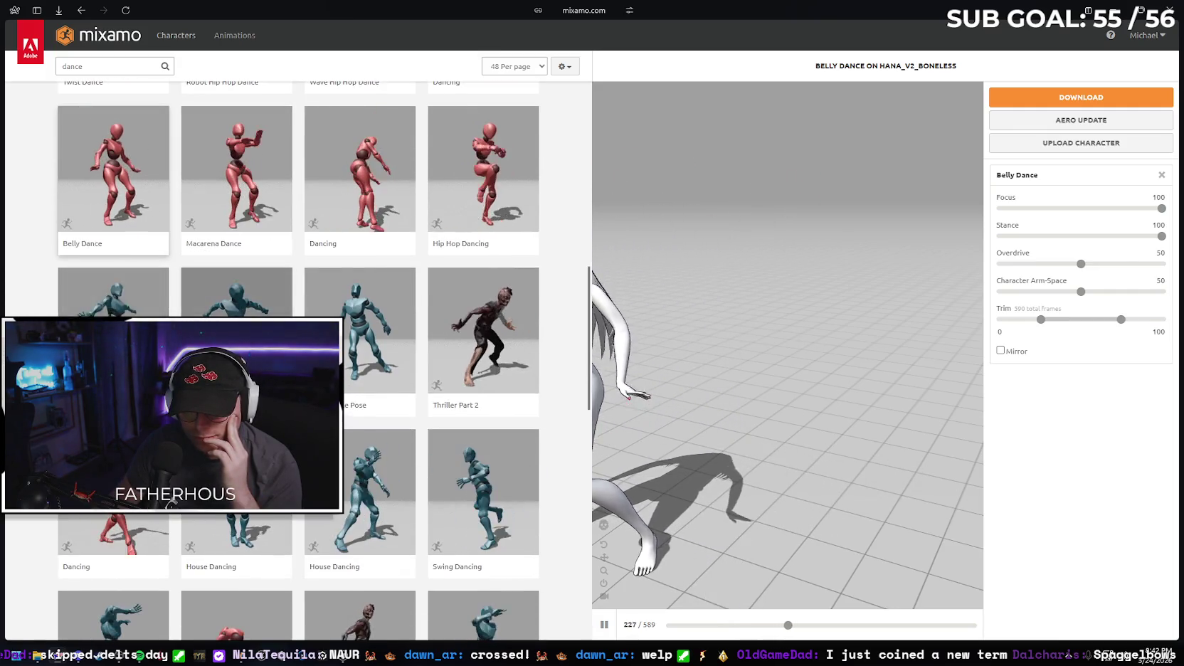
pyautogui.scroll(-3, 299, 356)
pyautogui.scroll(8, 111, 228)
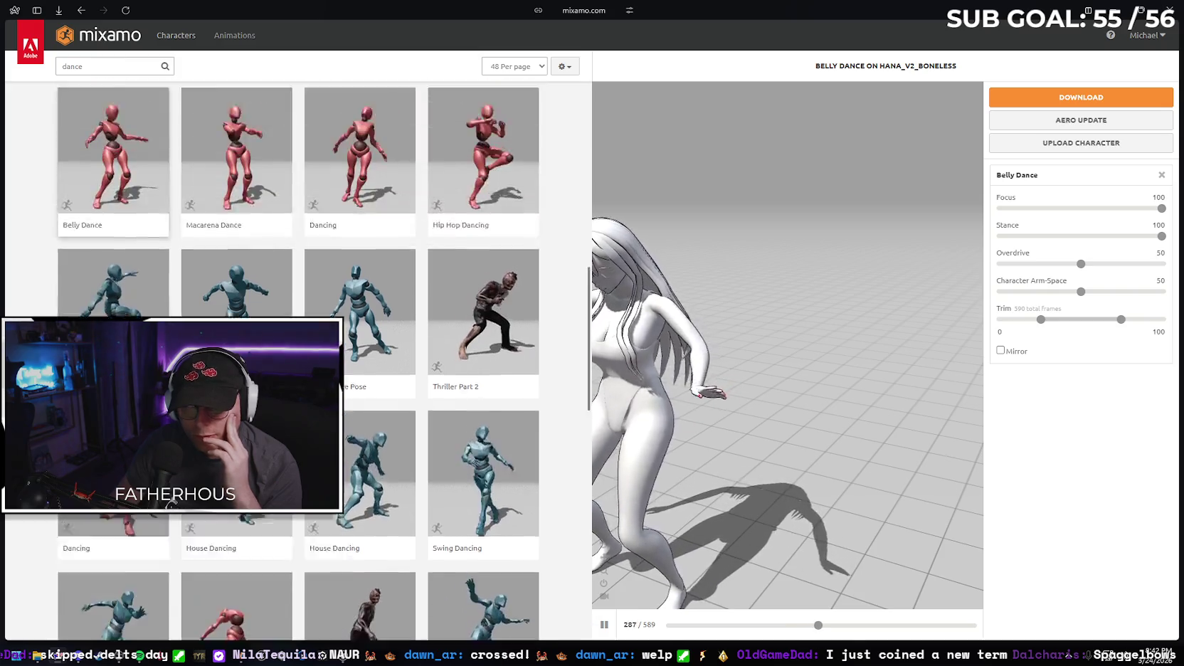
pyautogui.scroll(-2, 111, 227)
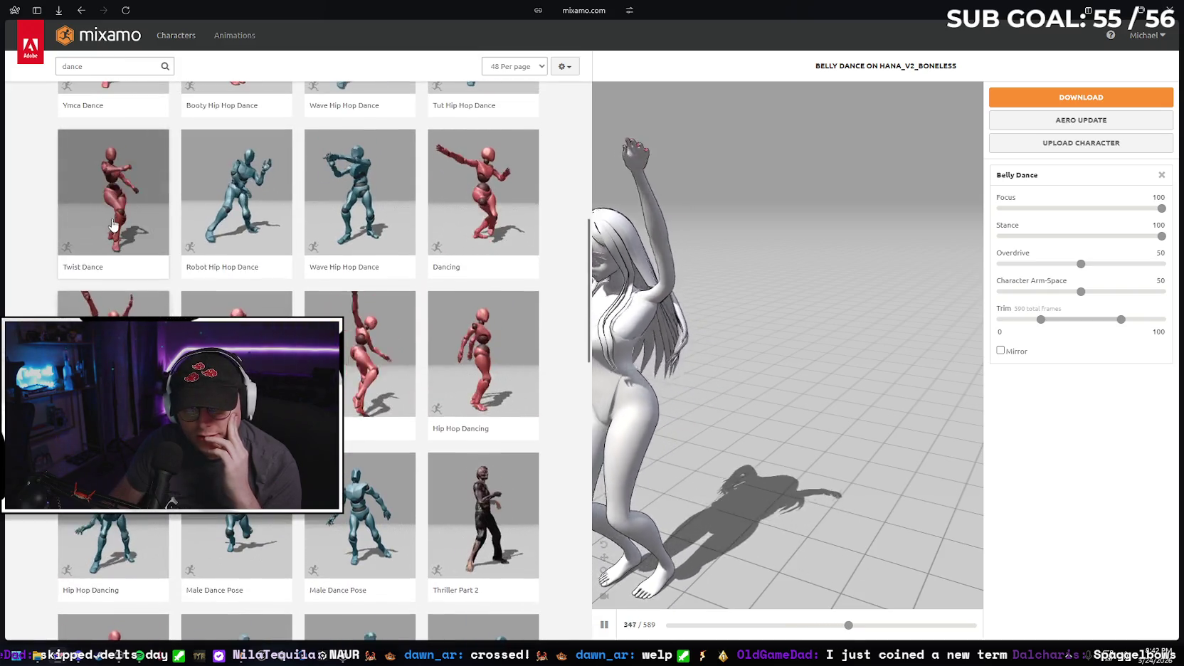
pyautogui.scroll(3, 114, 234)
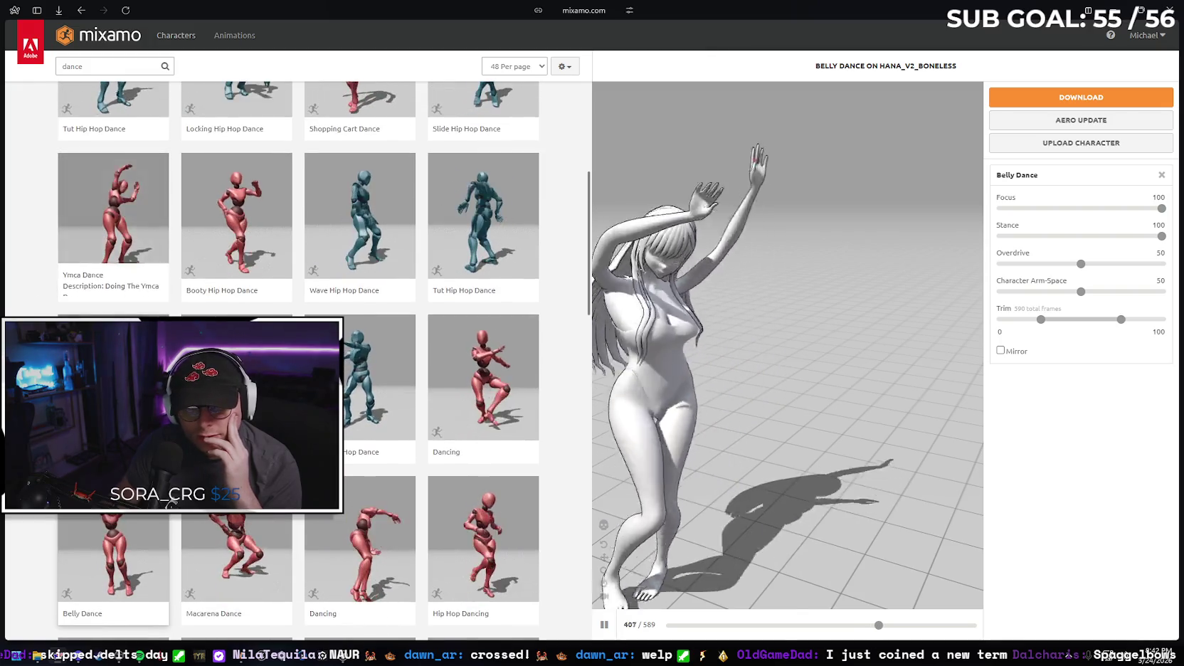
pyautogui.scroll(3, 46, 277)
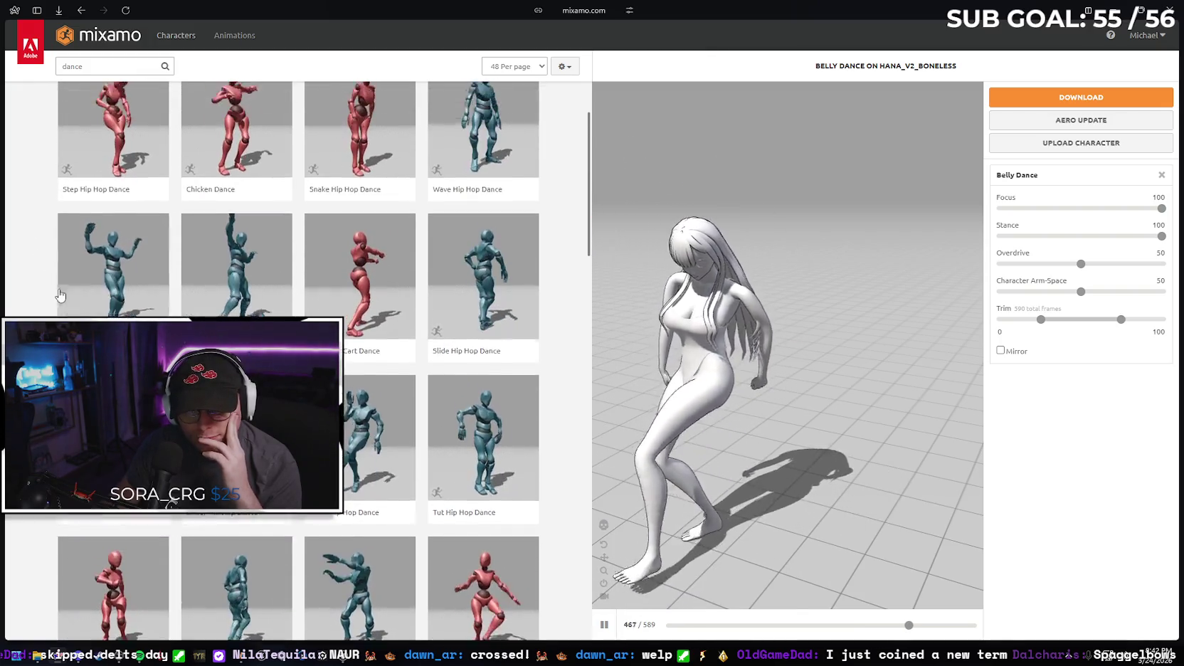
pyautogui.scroll(2, 36, 299)
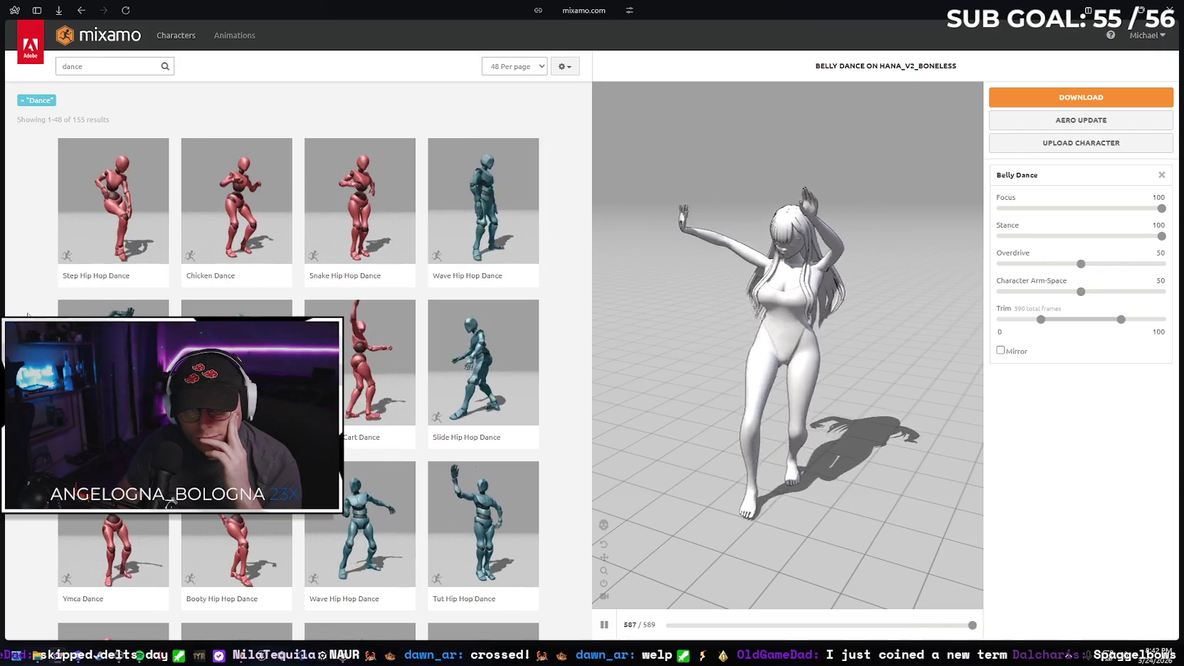
pyautogui.scroll(-3, 27, 315)
pyautogui.scroll(-3, 28, 317)
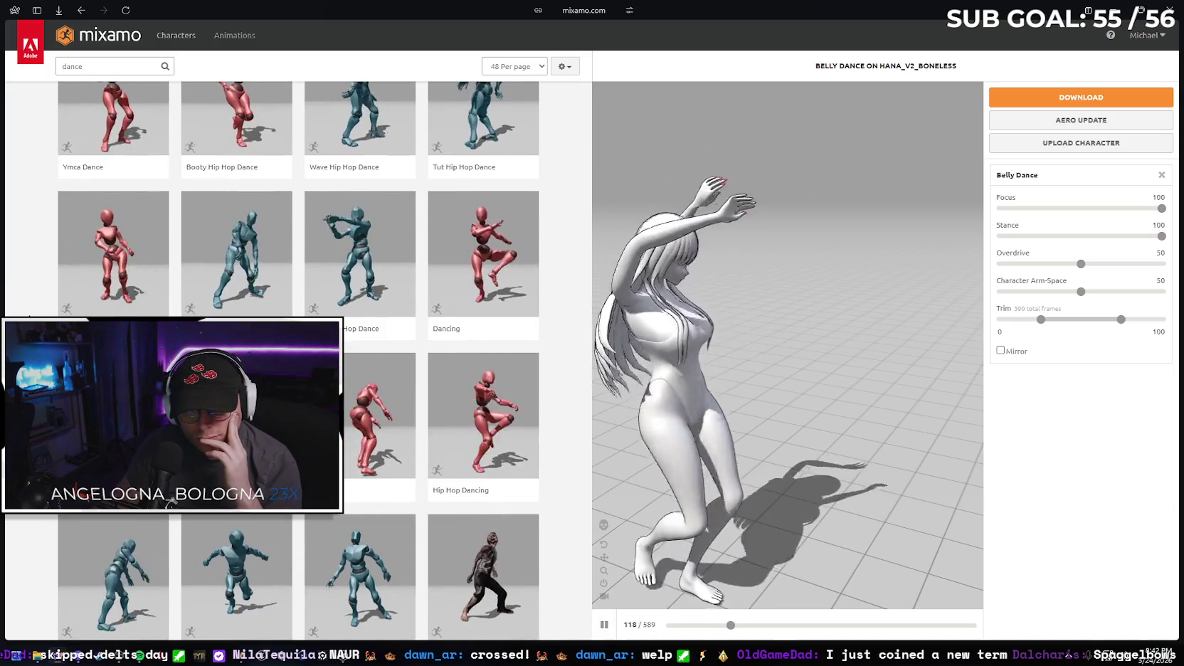
pyautogui.click(497, 426)
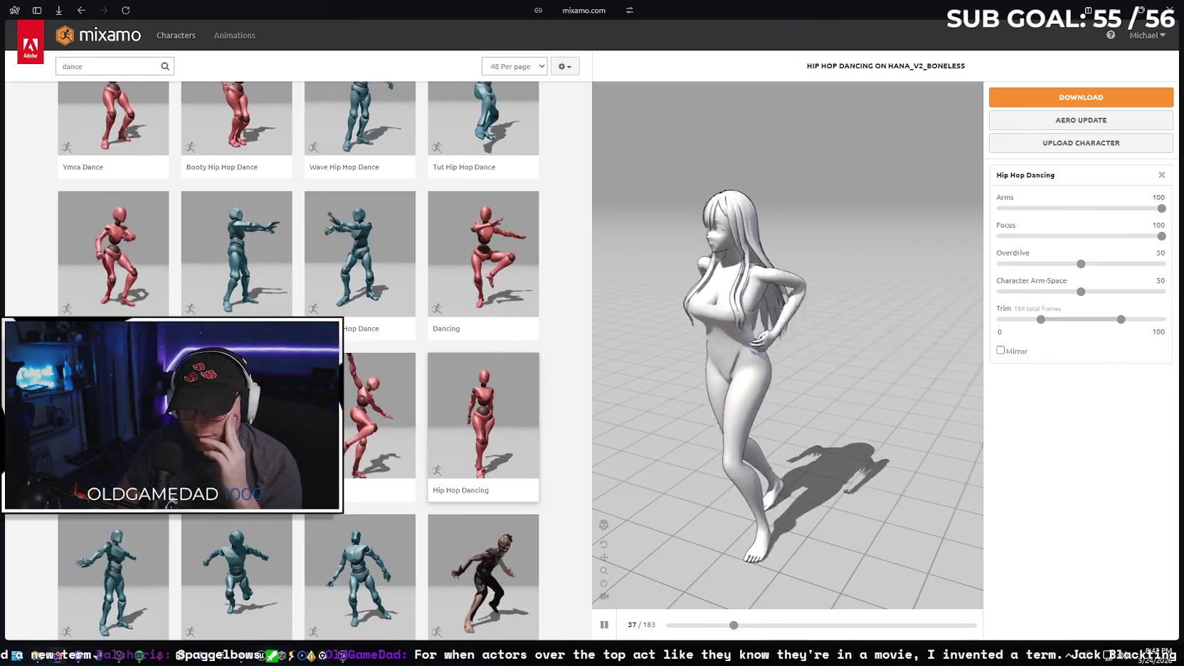
# - Preview the Dancing and Hip Hop Dancing animations on Hana_v2_Boneless
pyautogui.scroll(-2, 53, 289)
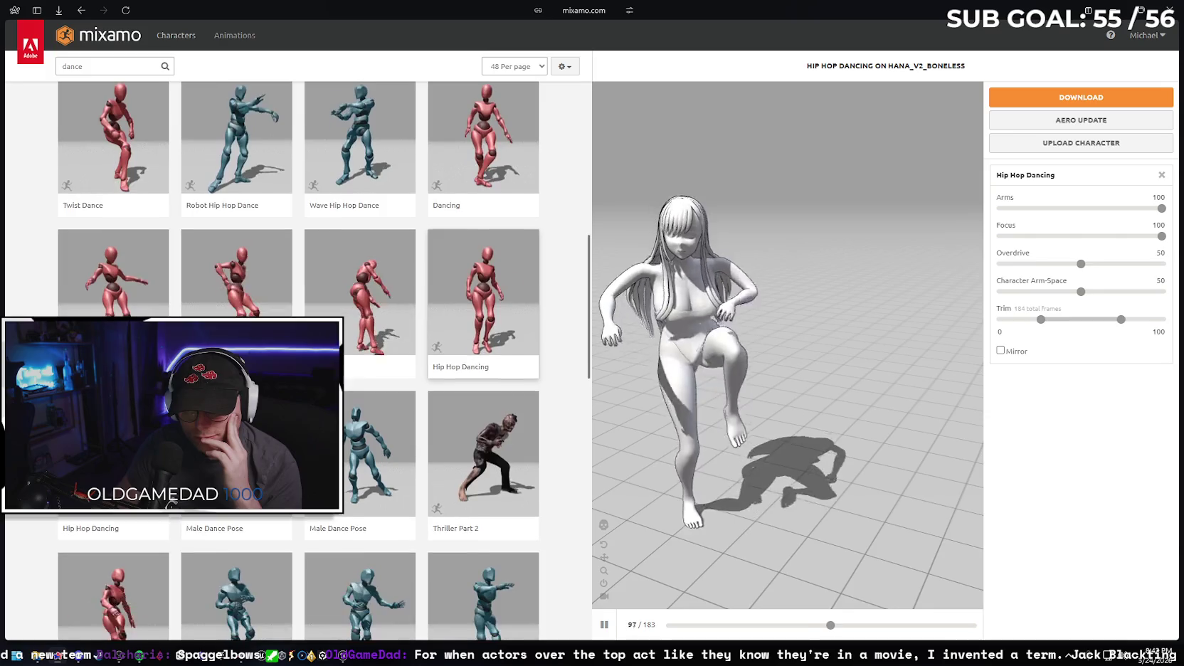
pyautogui.click(355, 299)
pyautogui.scroll(-2, 355, 298)
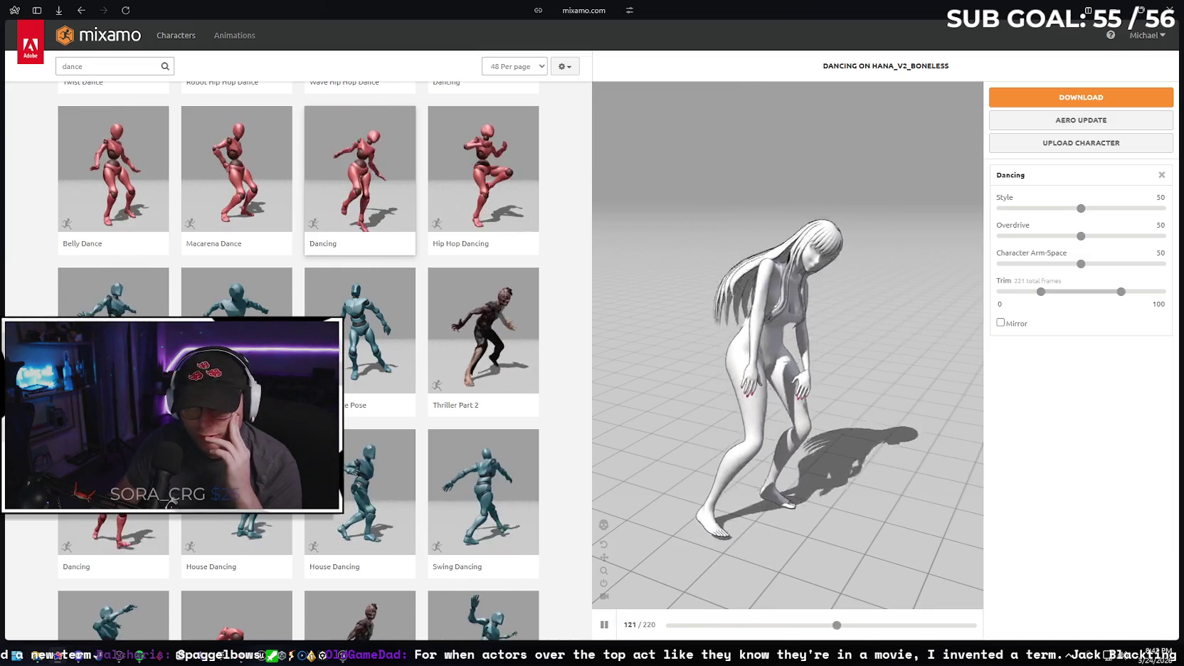
pyautogui.scroll(-3, 462, 355)
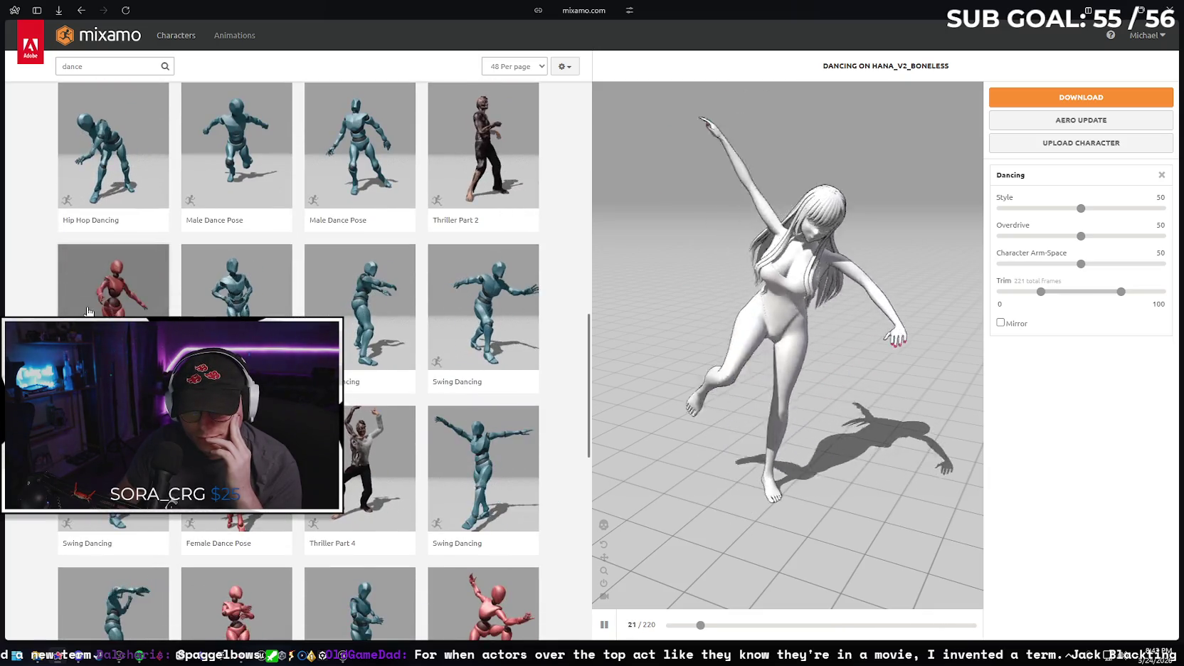
pyautogui.scroll(-4, 64, 309)
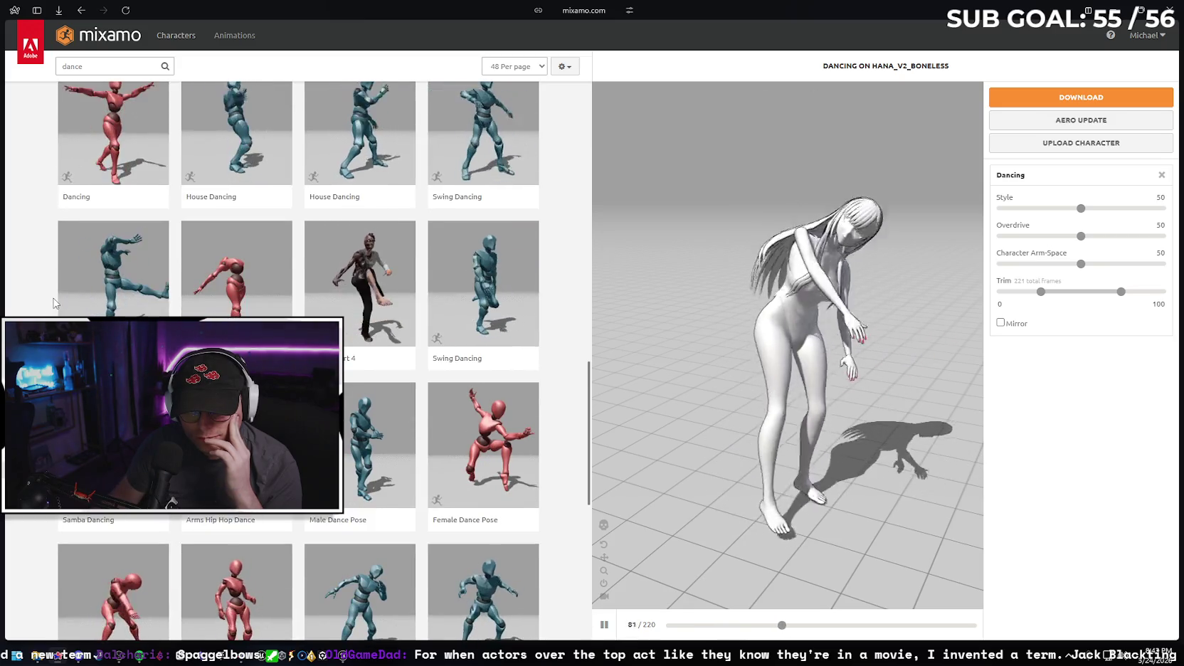
pyautogui.scroll(-5, 55, 306)
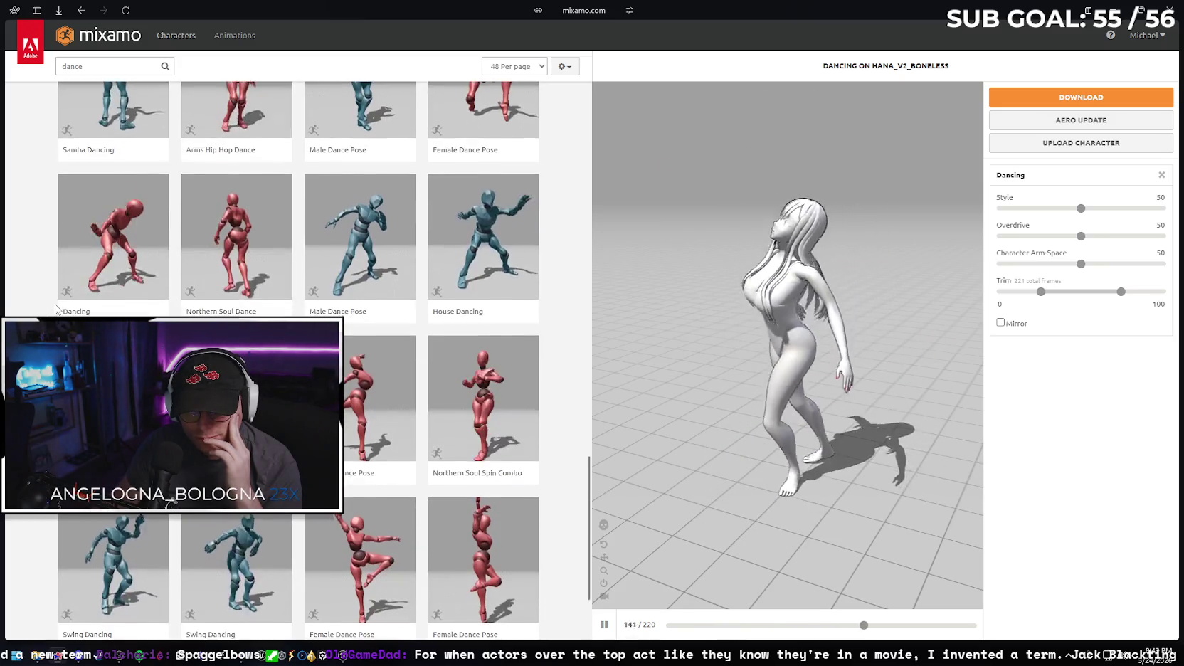
pyautogui.scroll(-1, 56, 307)
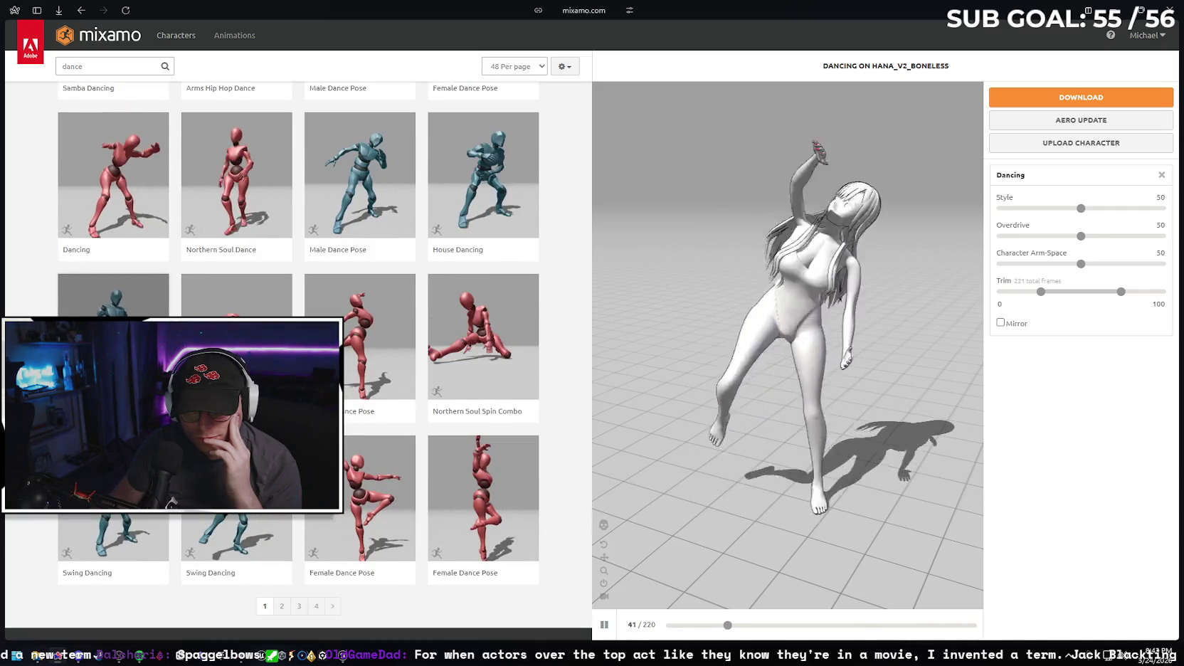
pyautogui.click(113, 295)
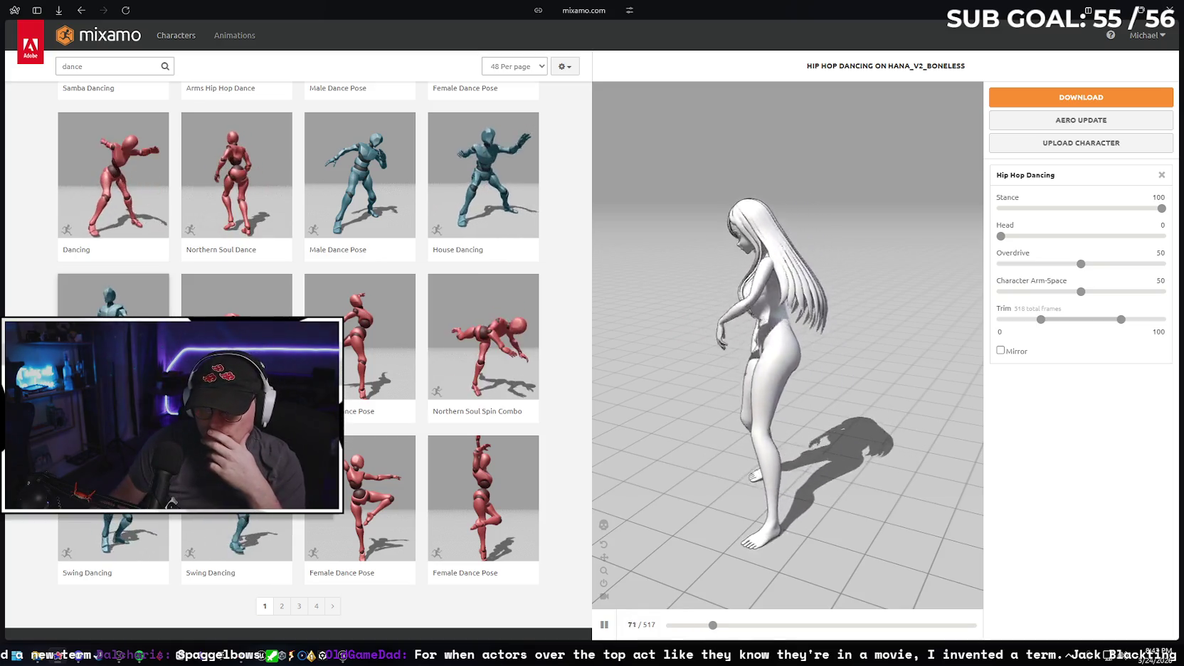
# - Preview Step Hip Hop Dance, then settle on Snake Hip Hop Dance for download
pyautogui.scroll(-2, 456, 355)
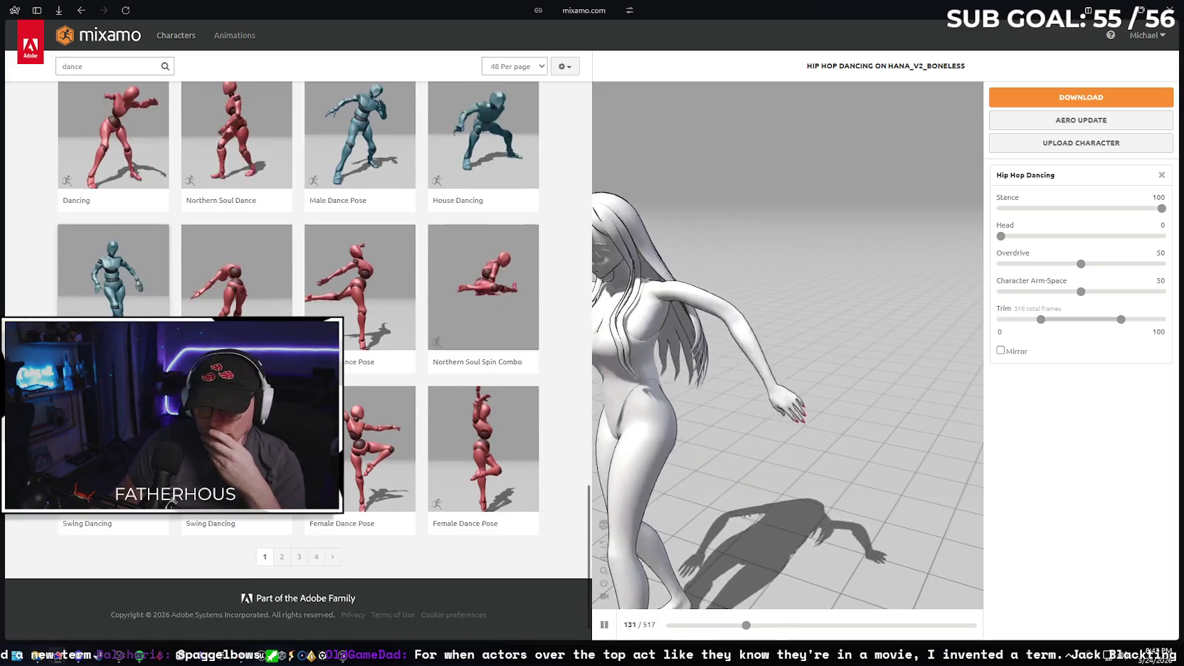
pyautogui.scroll(4, 455, 356)
pyautogui.scroll(15, 14, 302)
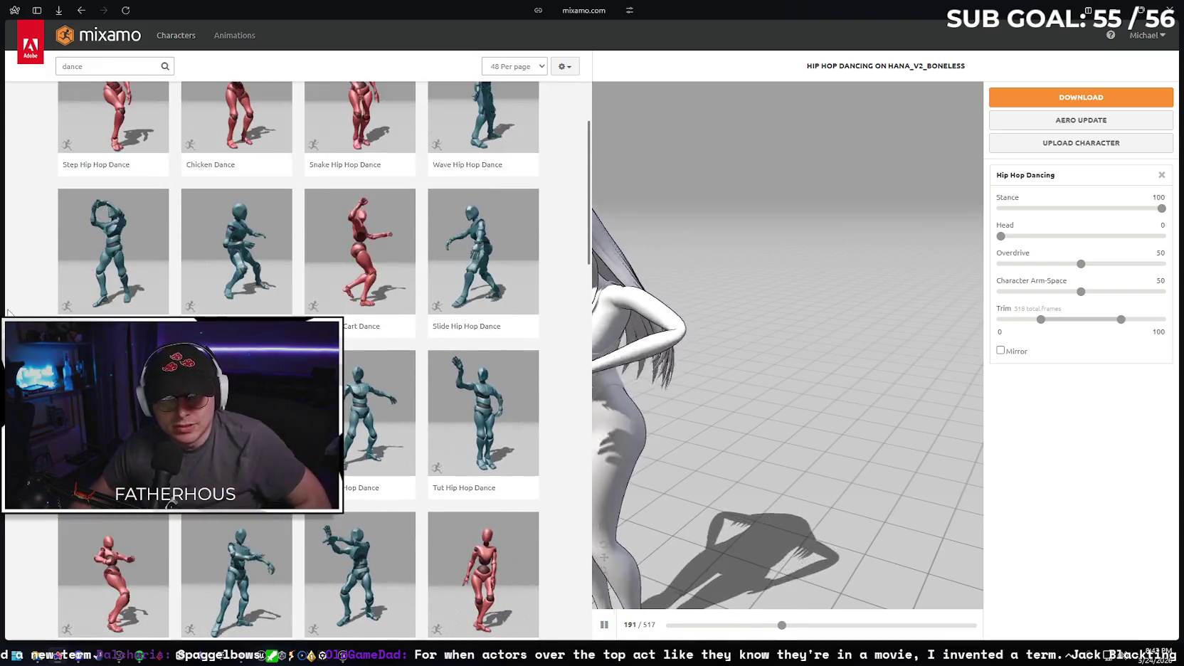
pyautogui.scroll(2, 15, 302)
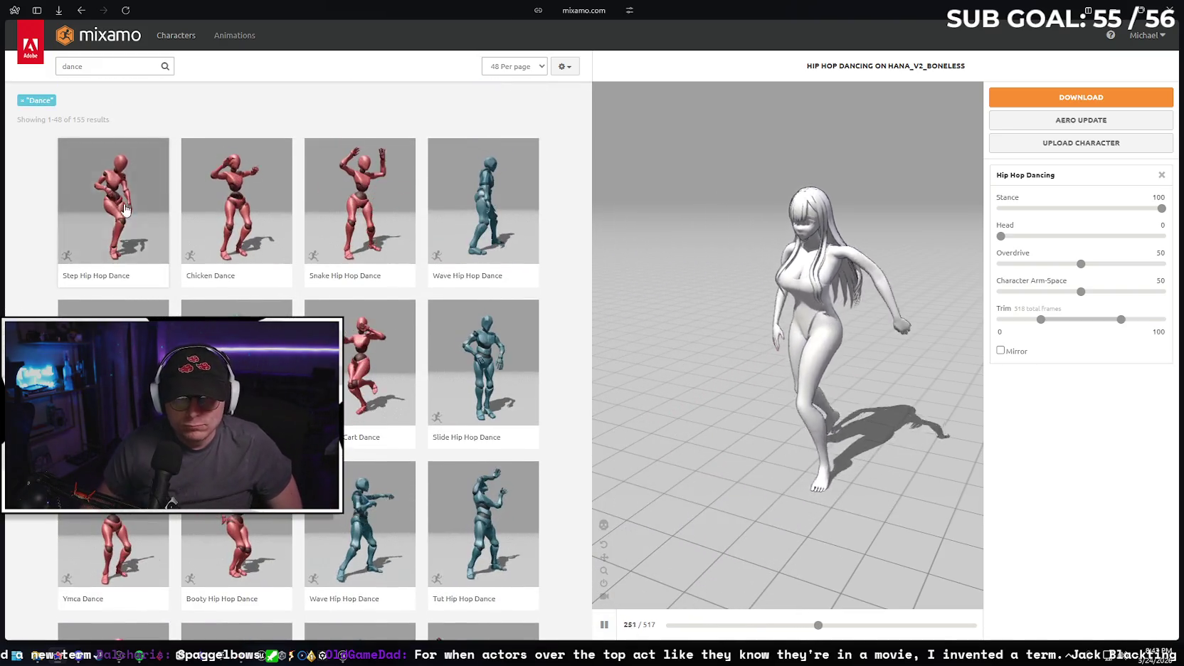
pyautogui.click(140, 194)
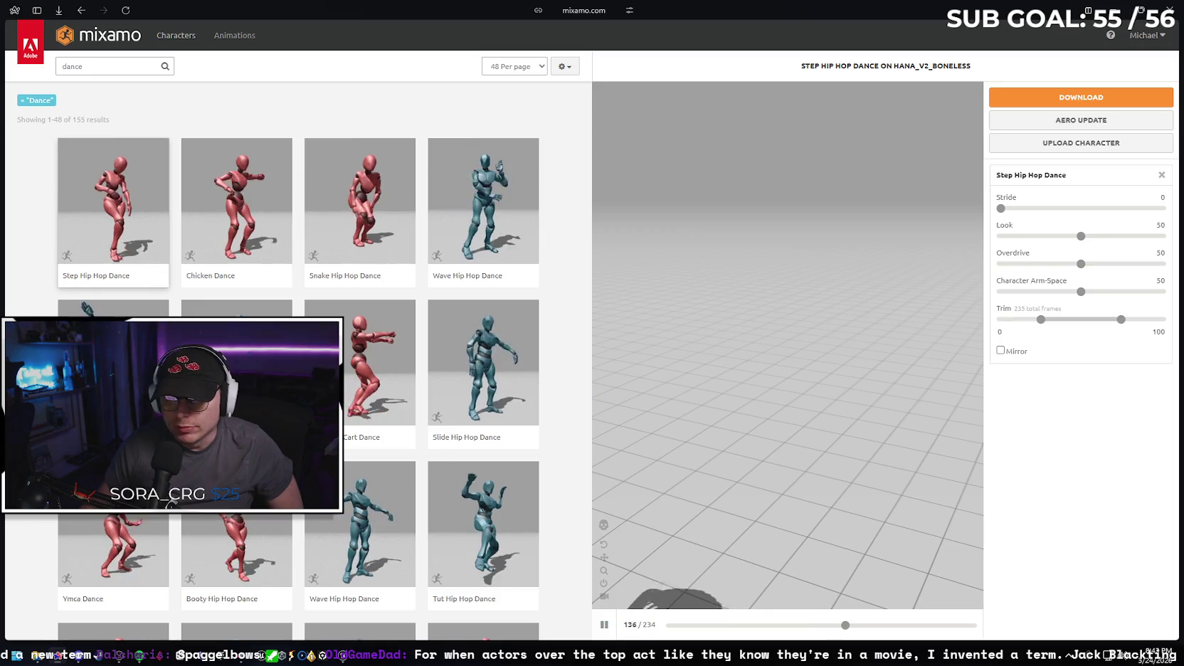
pyautogui.click(359, 206)
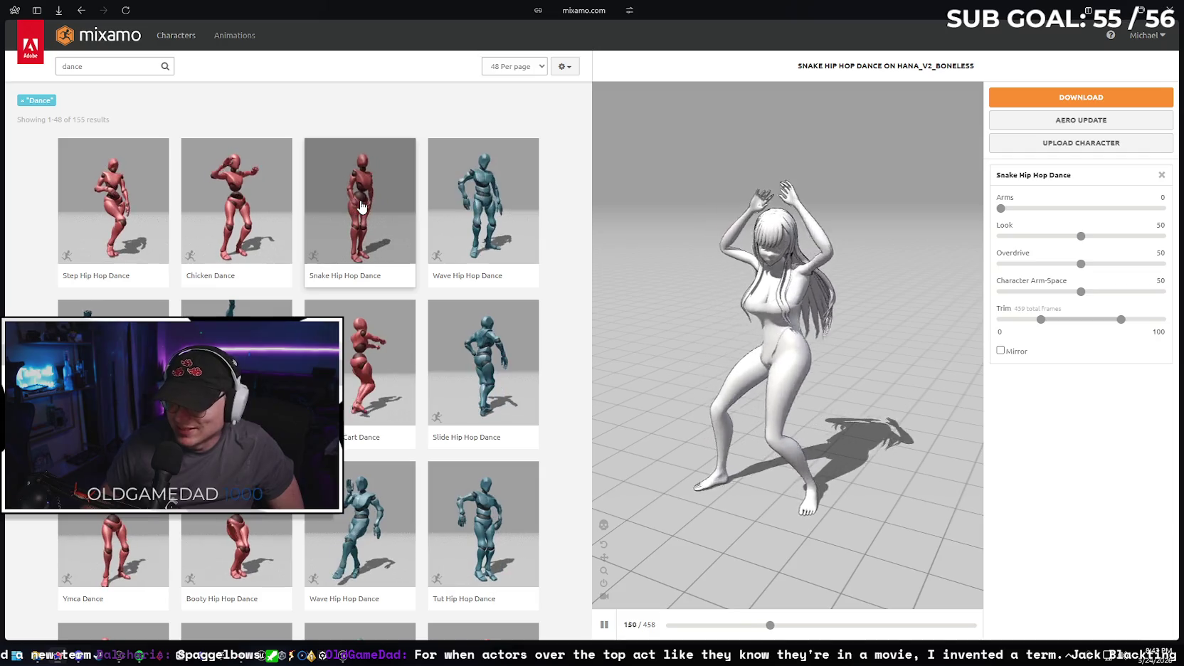
pyautogui.click(1065, 100)
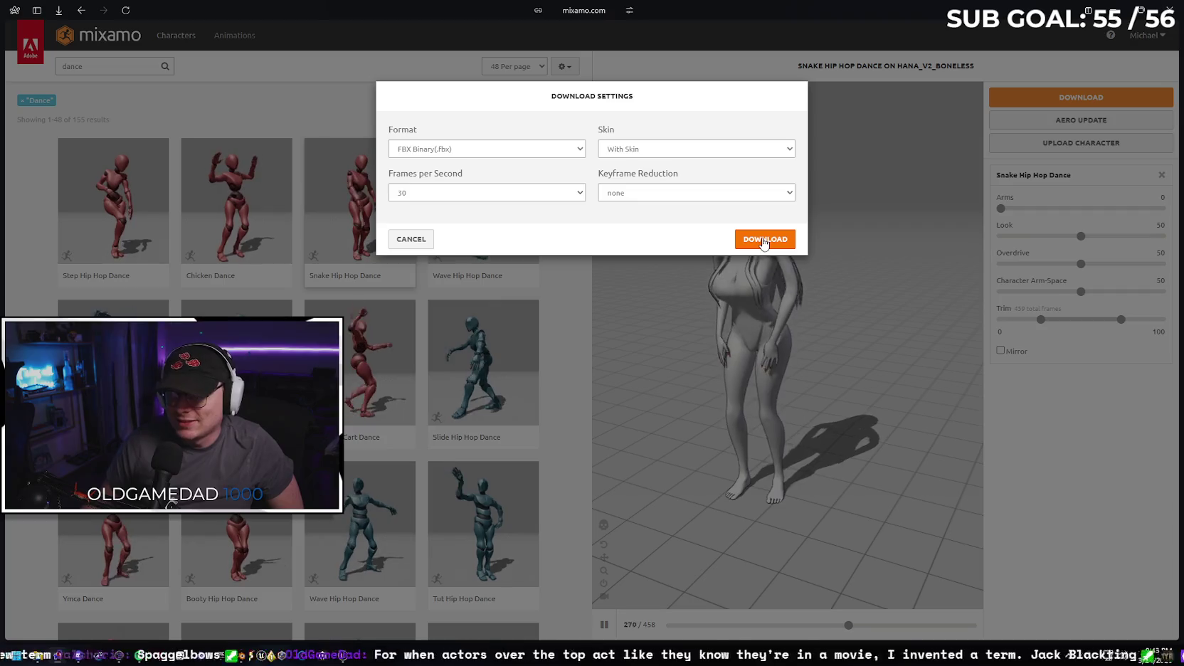
# - Download Snake Hip Hop Dance as FBX Binary with skin at 30 fps, then open Unreal's Content Drawer
pyautogui.click(764, 237)
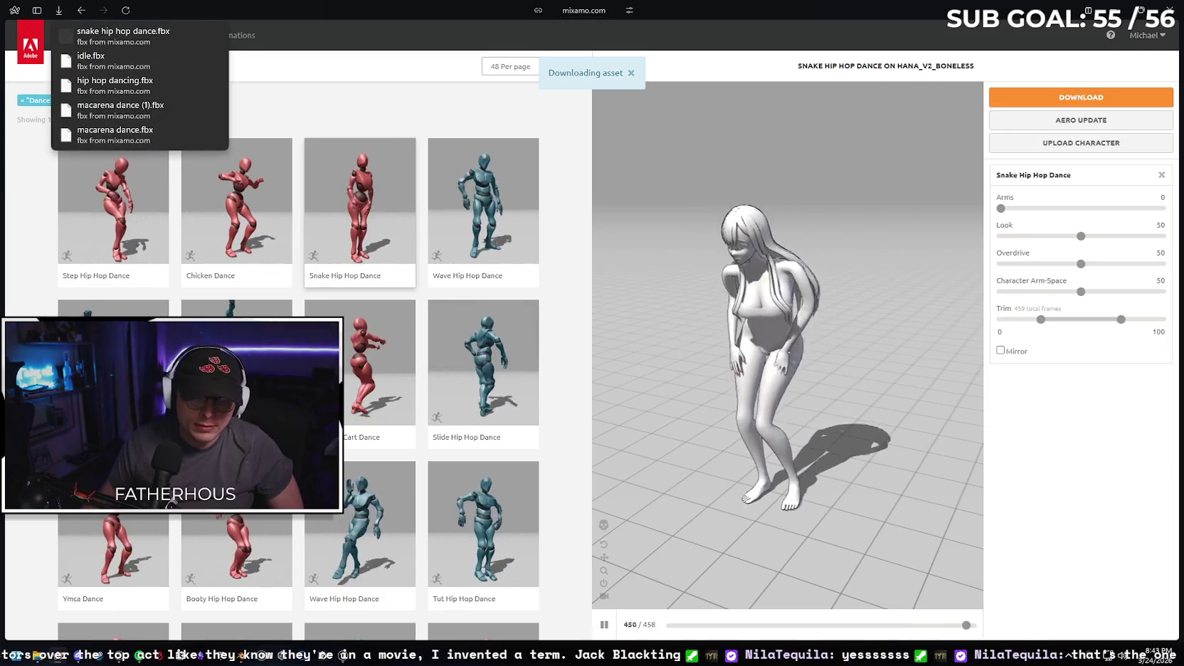
pyautogui.hotkey('alt', 'Tab')
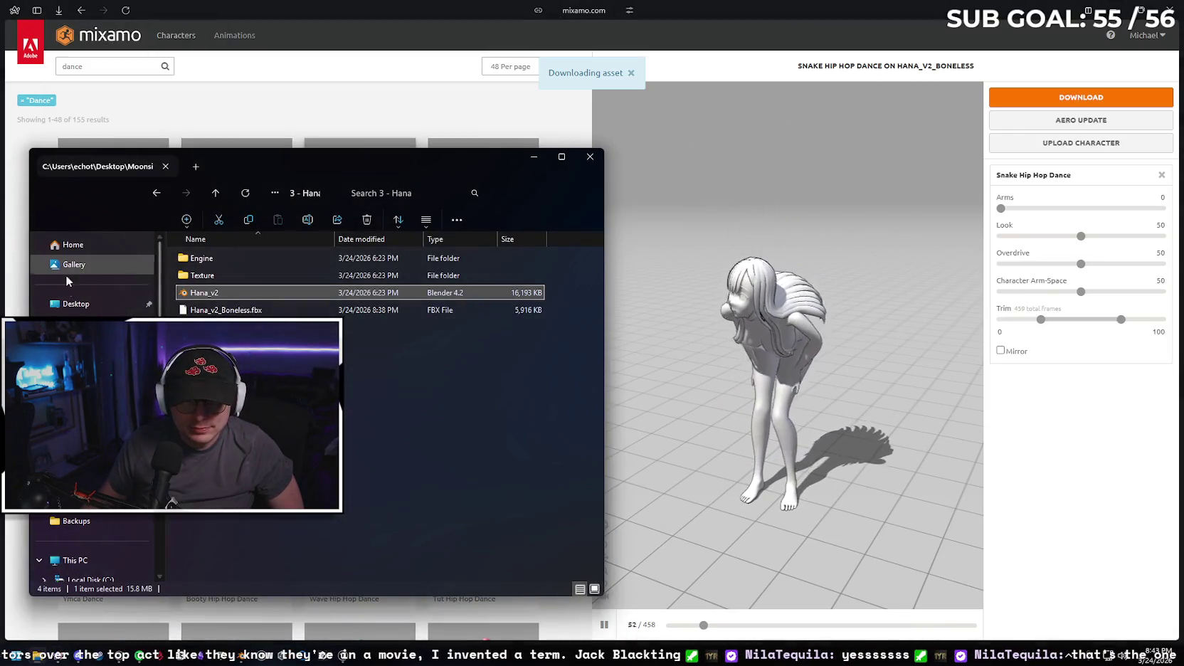
pyautogui.click(76, 323)
pyautogui.click(345, 656)
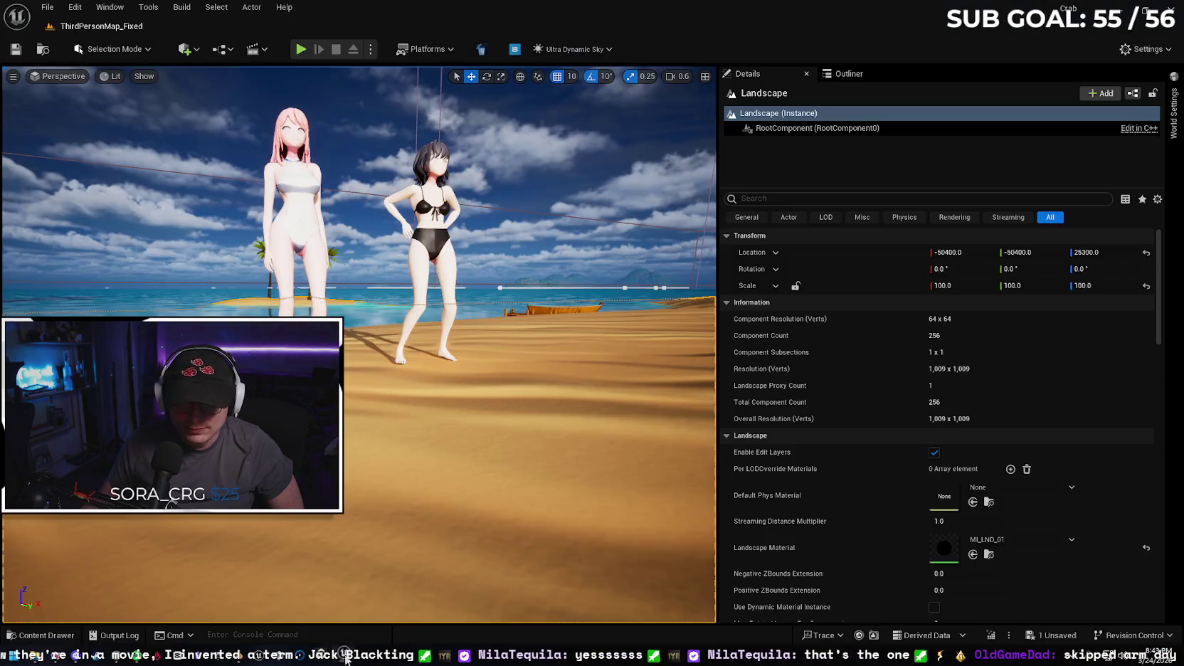
pyautogui.click(43, 635)
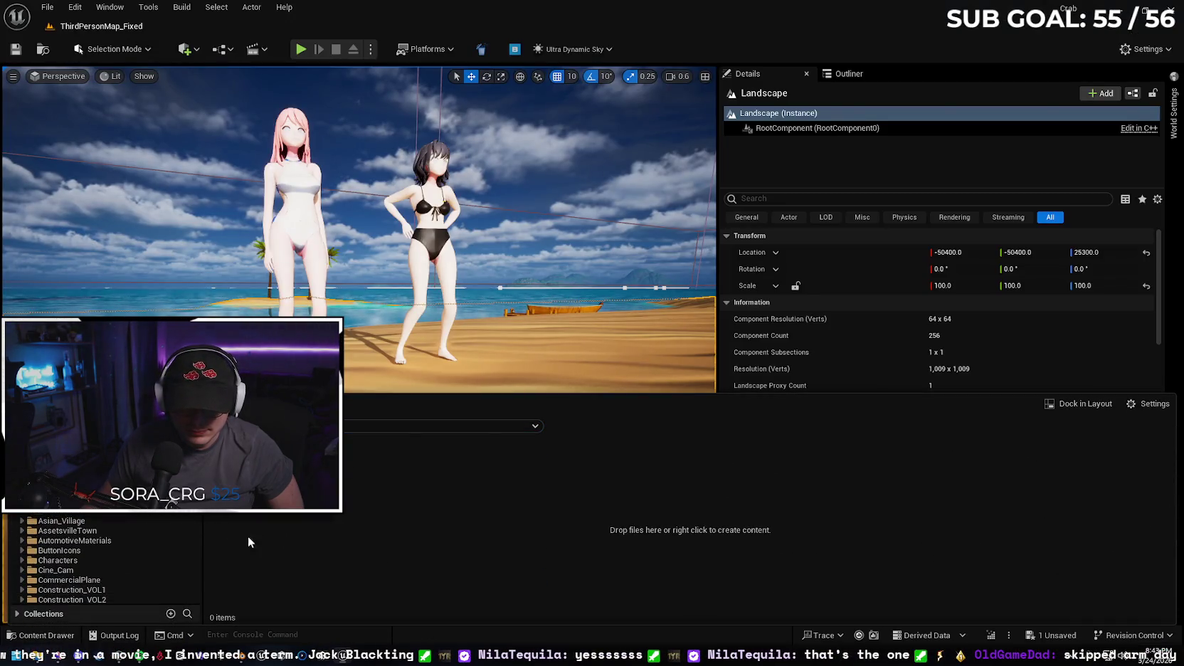
# - Drag Snake Hip Hop Dance.fbx from Downloads into the HanaNew folder and start its import
pyautogui.moveTo(57, 656)
pyautogui.click(72, 587)
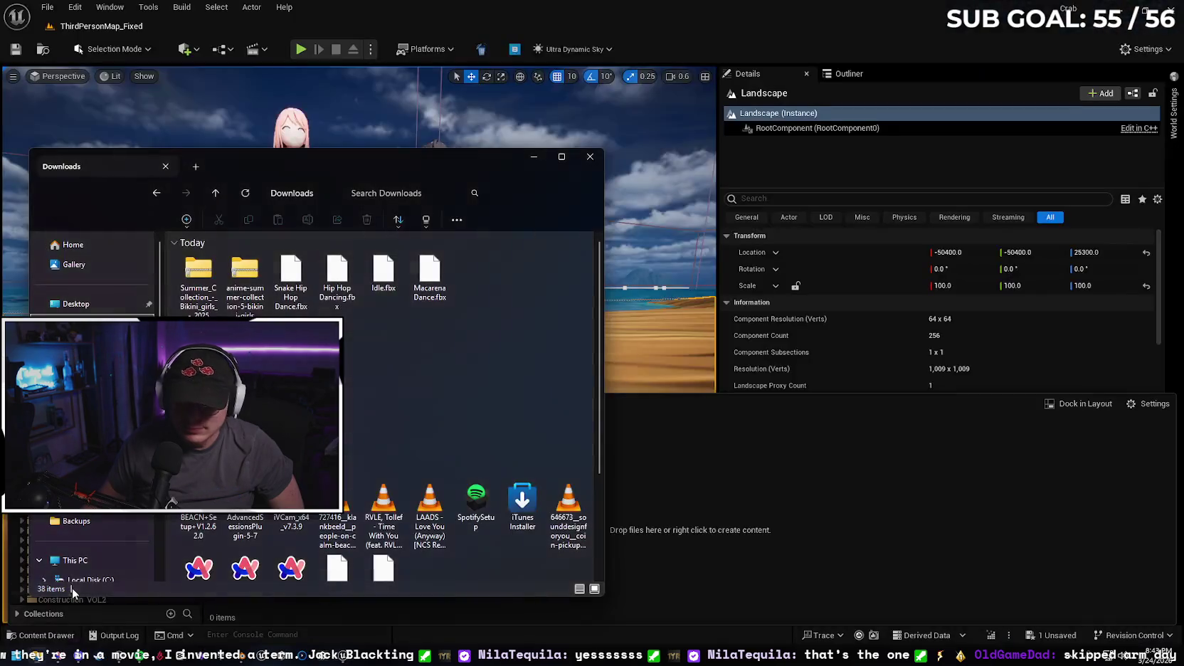
pyautogui.moveTo(419, 155)
pyautogui.mouseDown()
pyautogui.moveTo(944, 135)
pyautogui.moveTo(990, 151)
pyautogui.mouseUp()
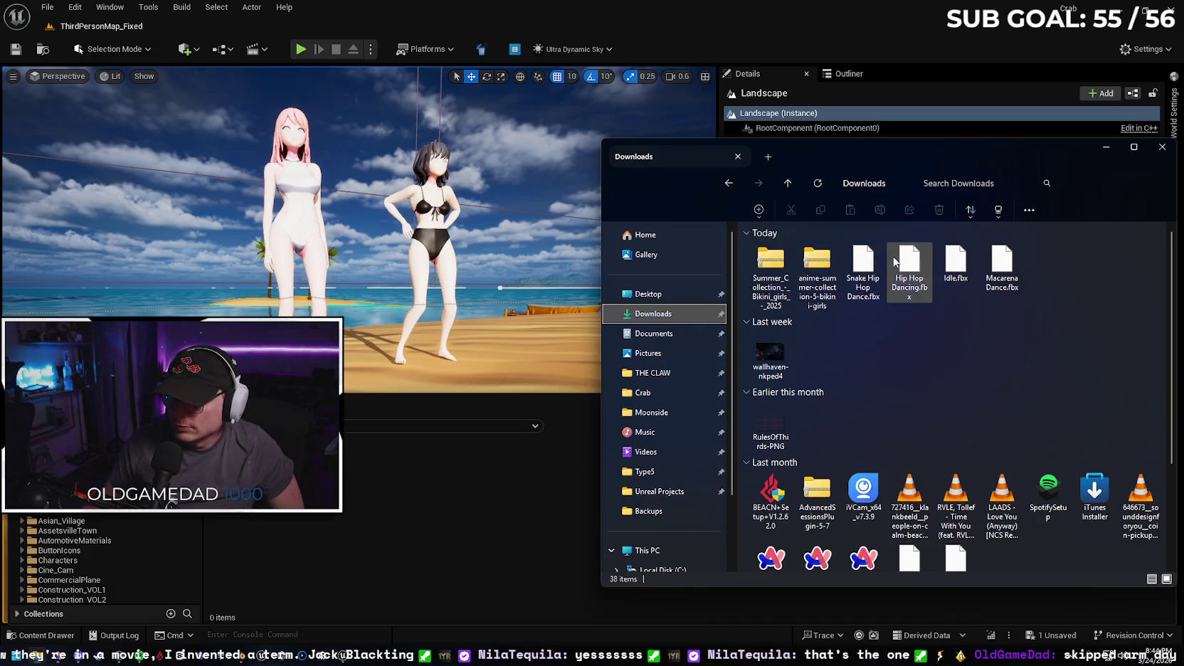
pyautogui.moveTo(869, 265); pyautogui.dragTo(391, 487)
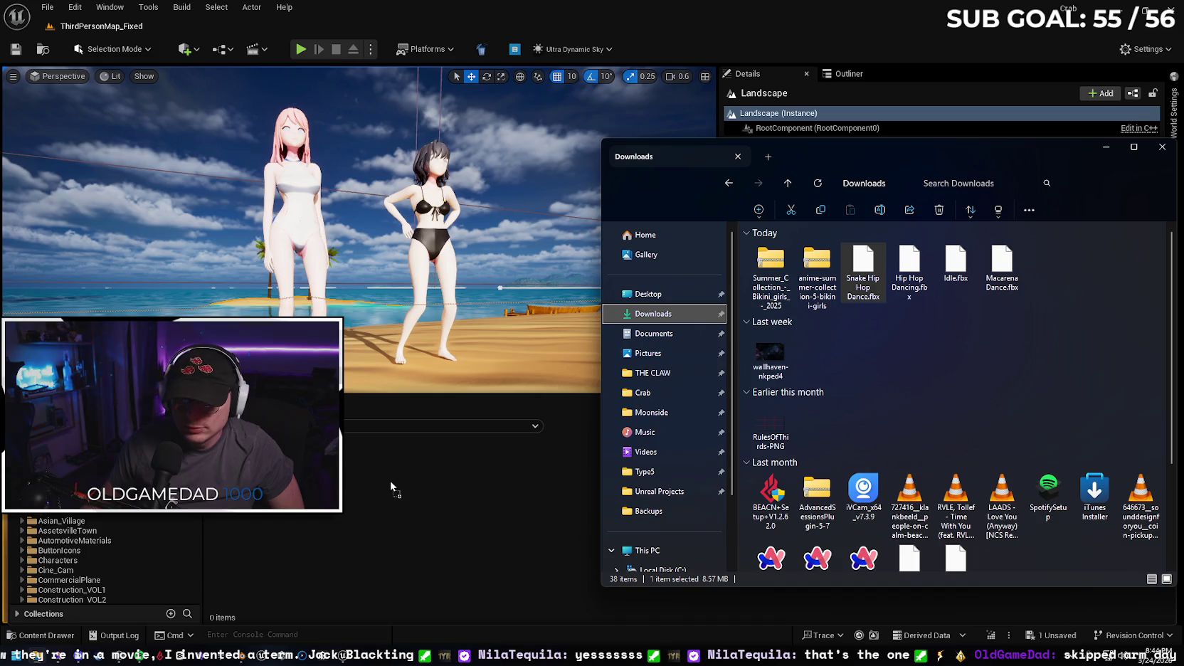
pyautogui.click(1106, 150)
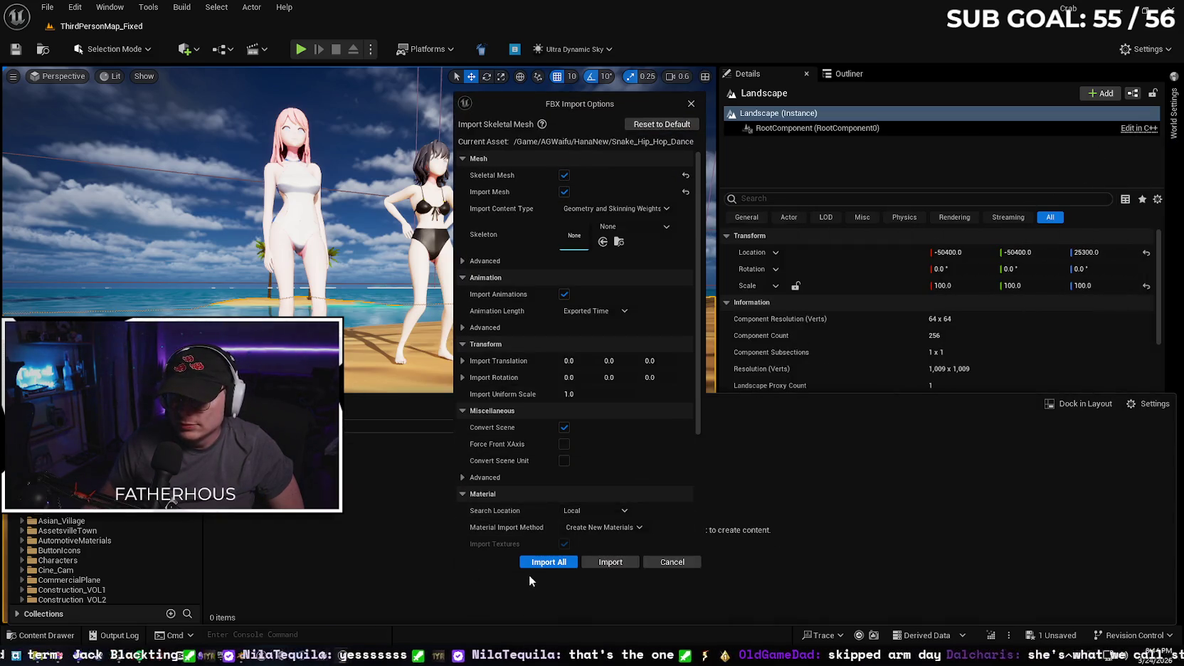
pyautogui.click(548, 563)
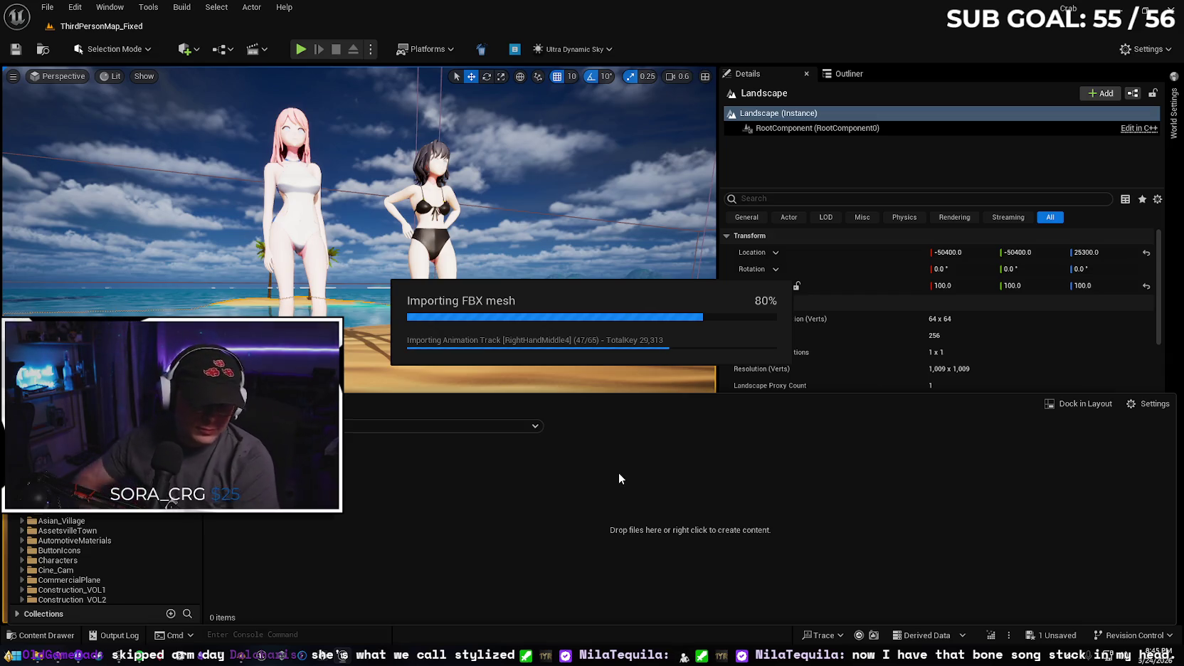
# - After the import finishes, switch from Unreal back to the Mixamo browser window
pyautogui.click(66, 655)
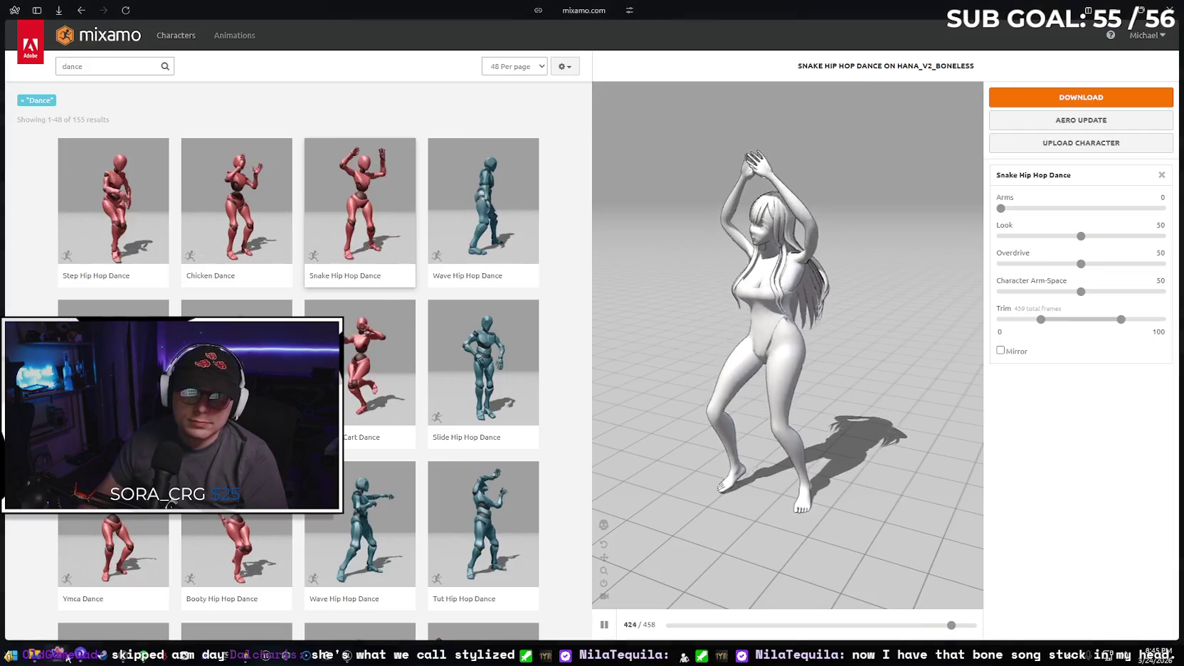
# - Open a new browser tab and go to youtube.com
pyautogui.click(37, 10)
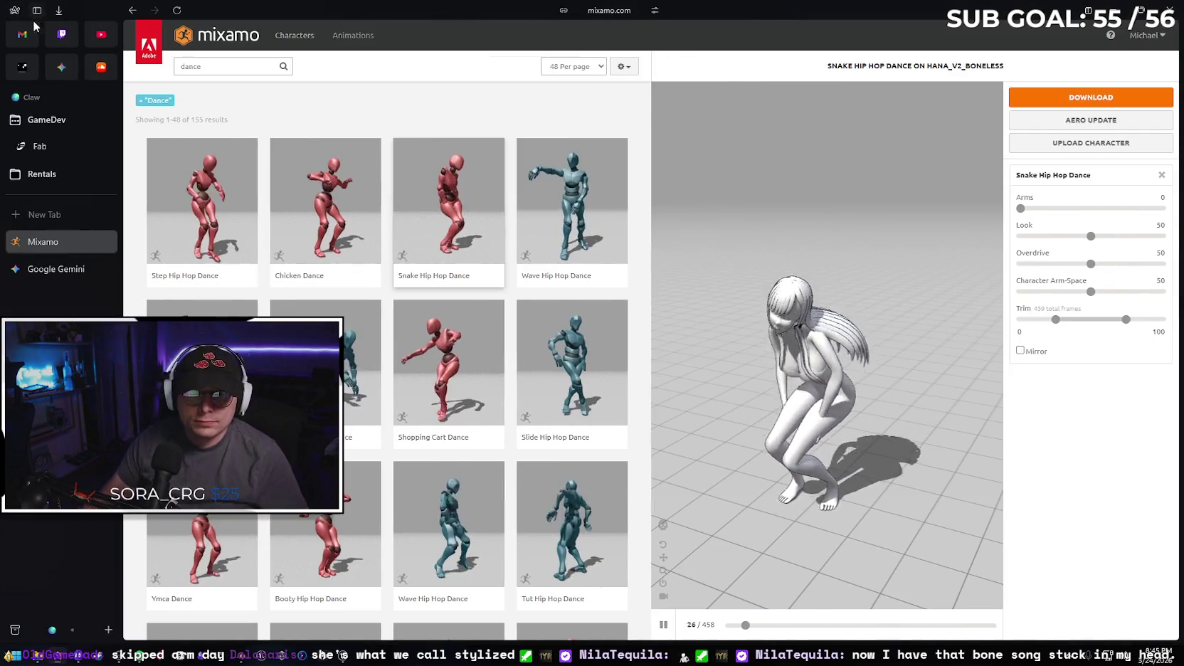
pyautogui.click(45, 220)
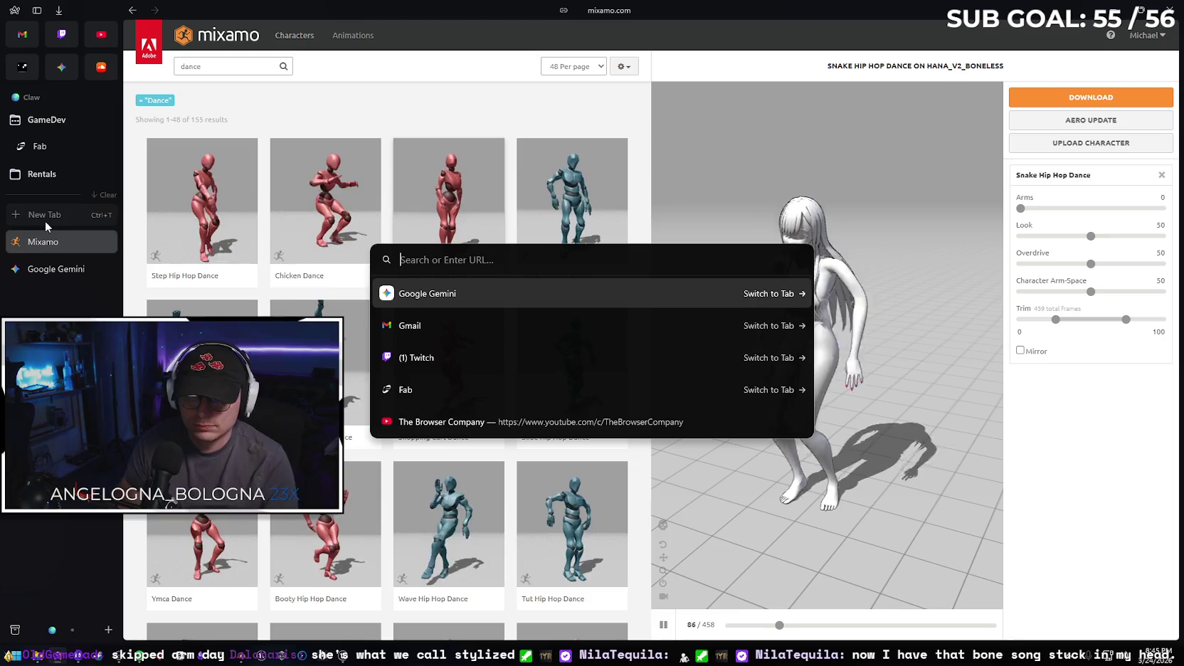
pyautogui.write('youtube.com')
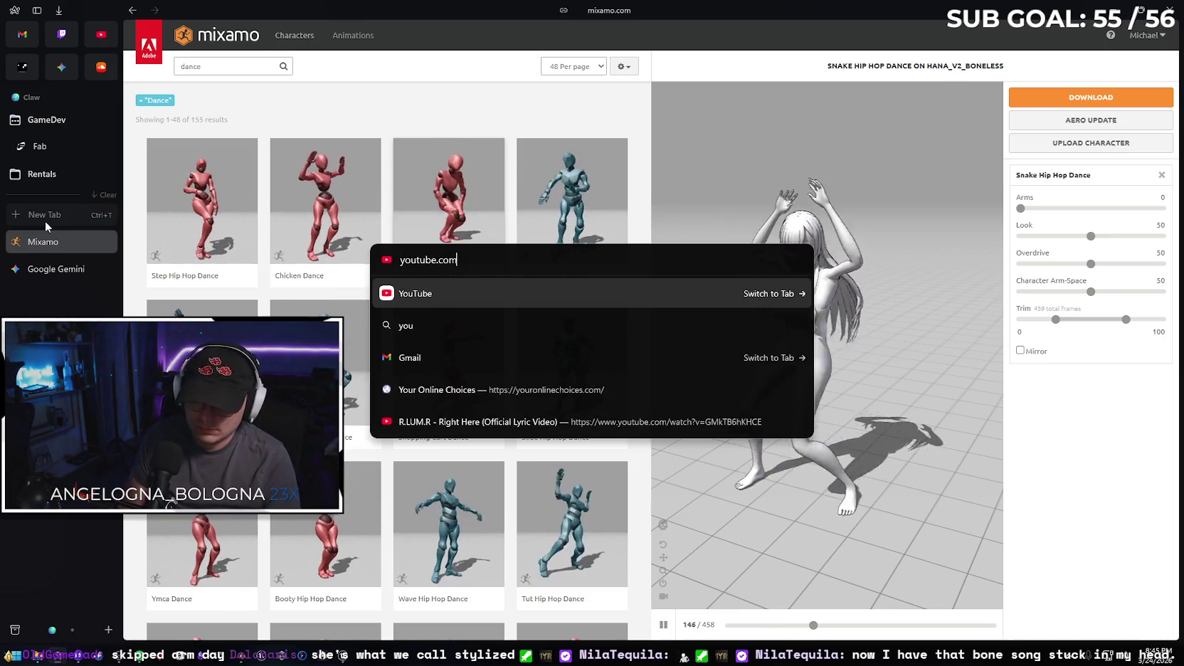
pyautogui.press('Return')
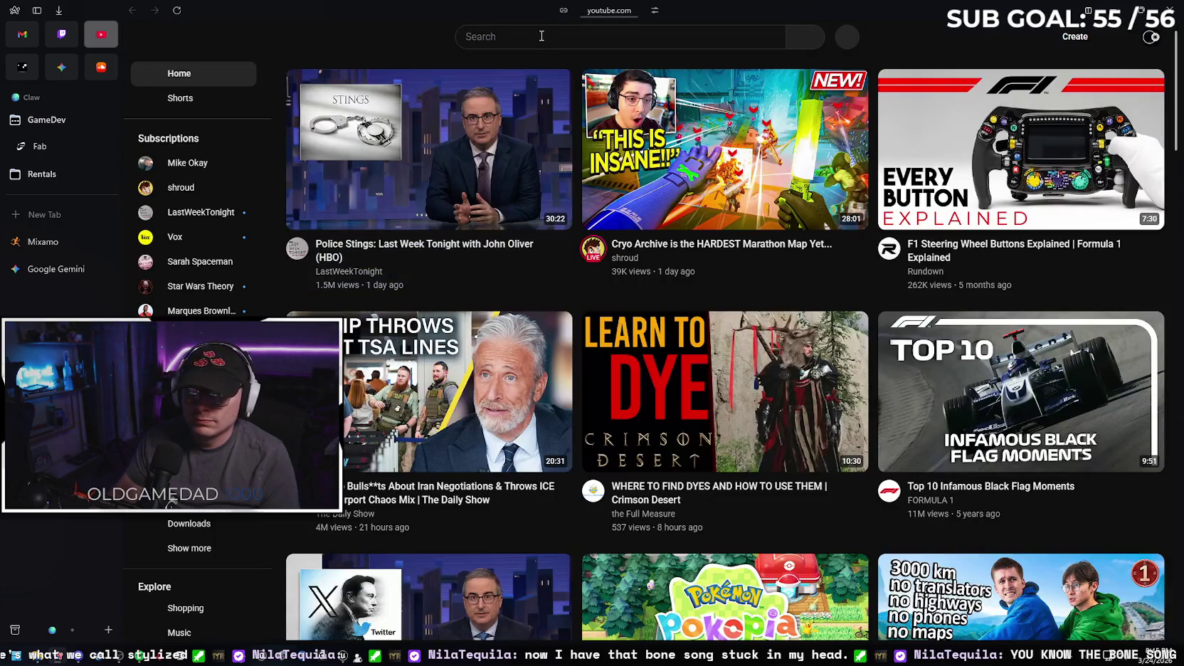
# - Search YouTube for 'bone song I think you should leave' and play the top result full screen
pyautogui.click(542, 35)
pyautogui.write('bone s')
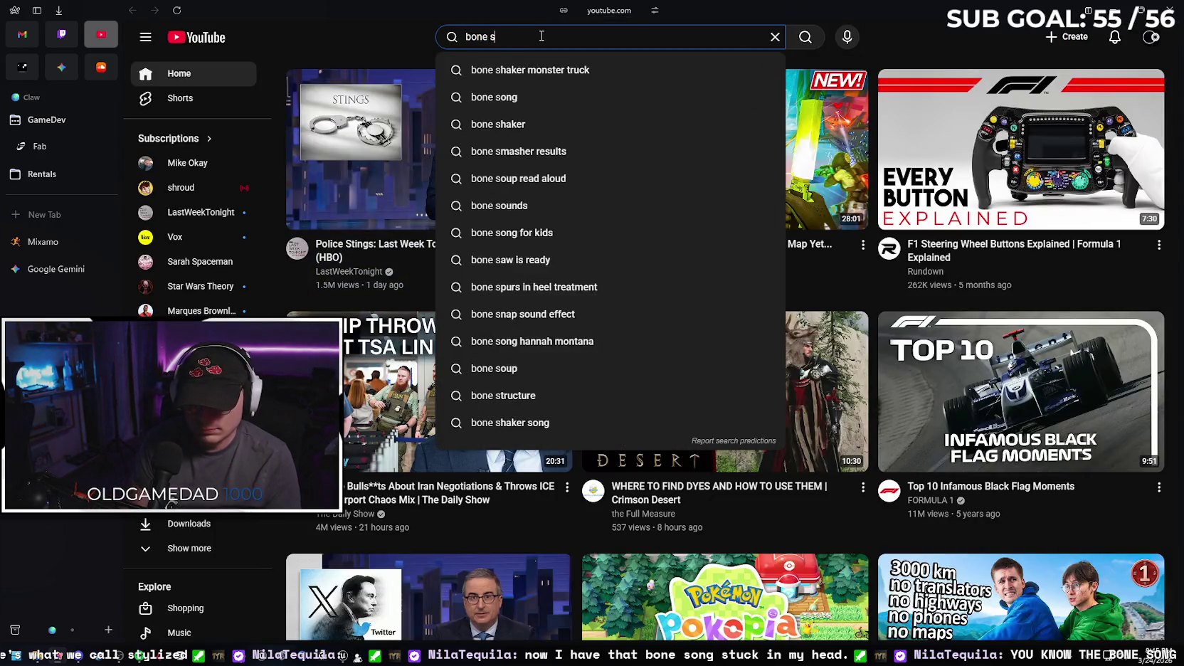
pyautogui.write('ong i think')
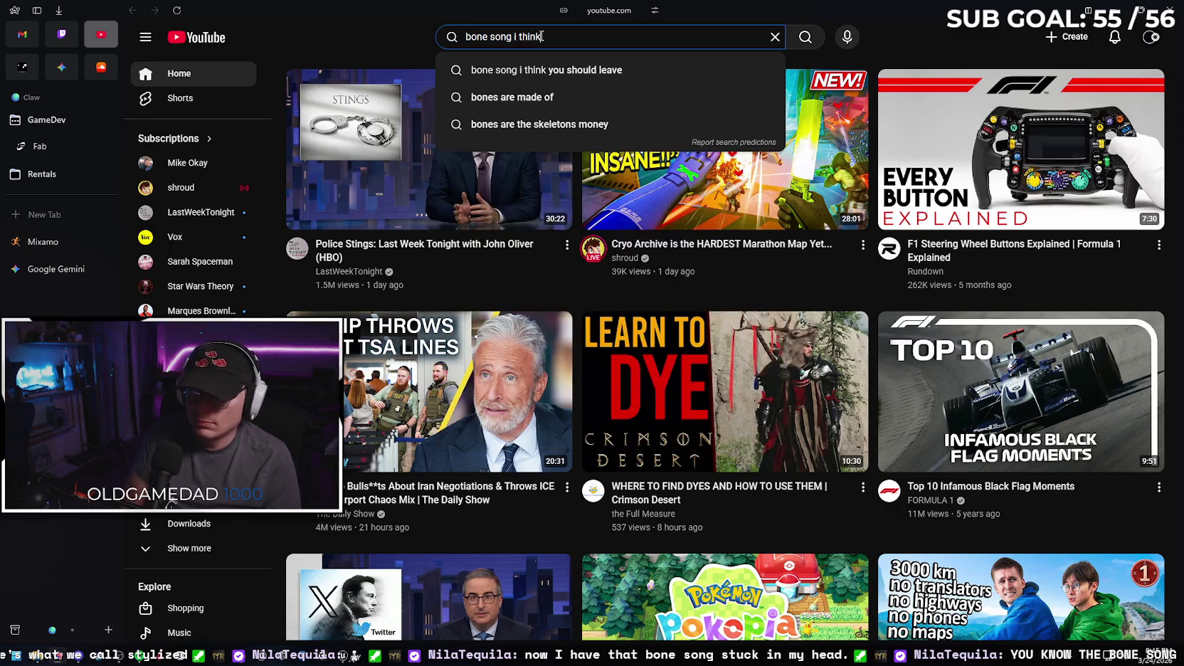
pyautogui.press('Down')
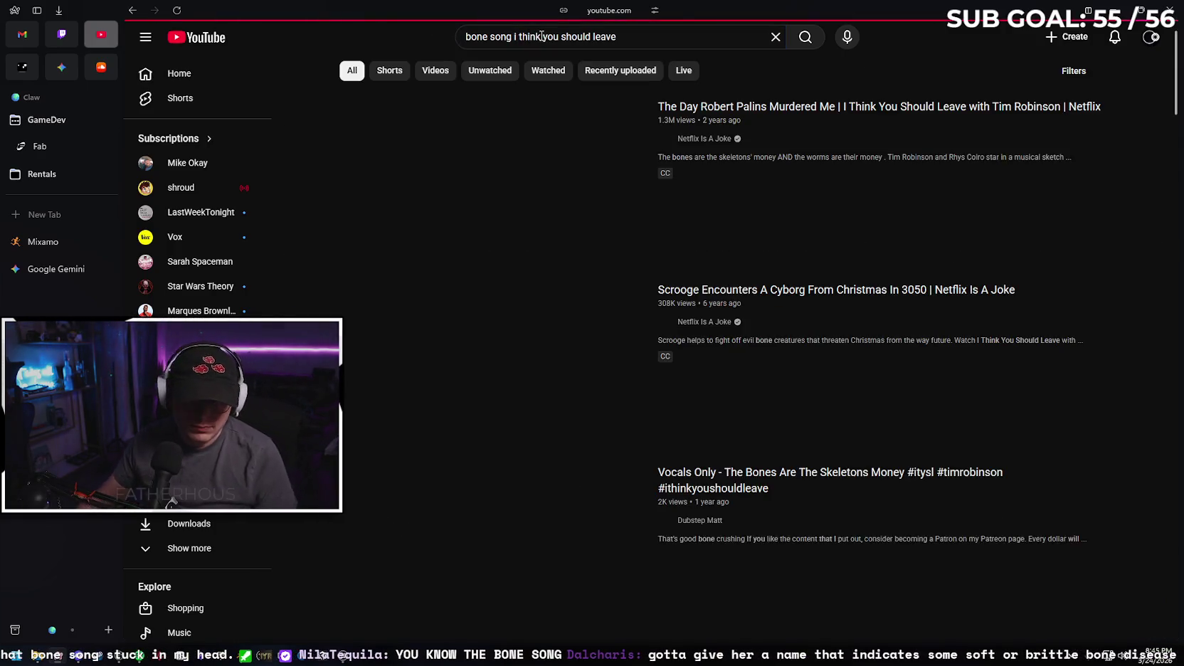
pyautogui.click(551, 187)
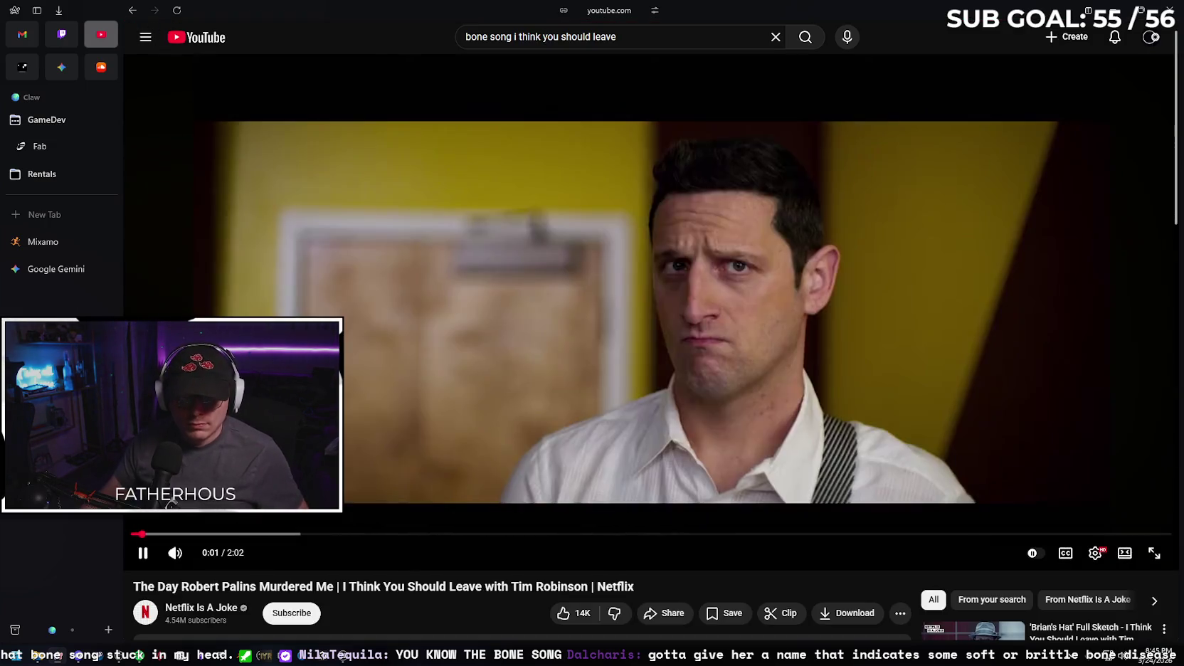
pyautogui.click(37, 10)
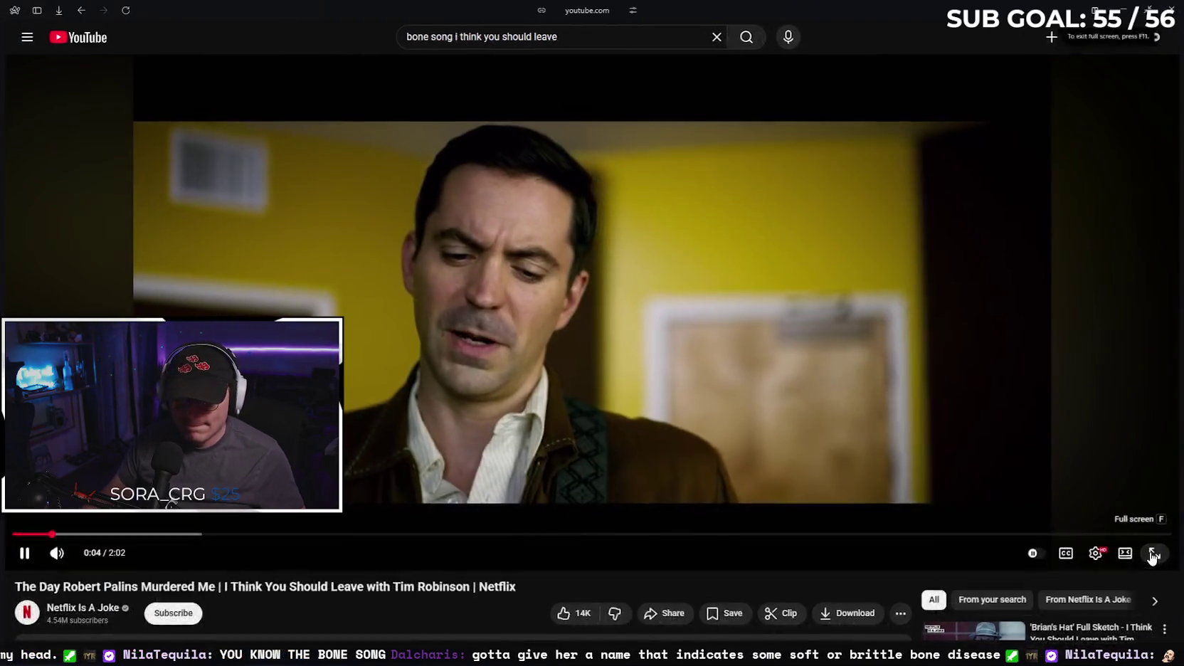
pyautogui.click(1152, 555)
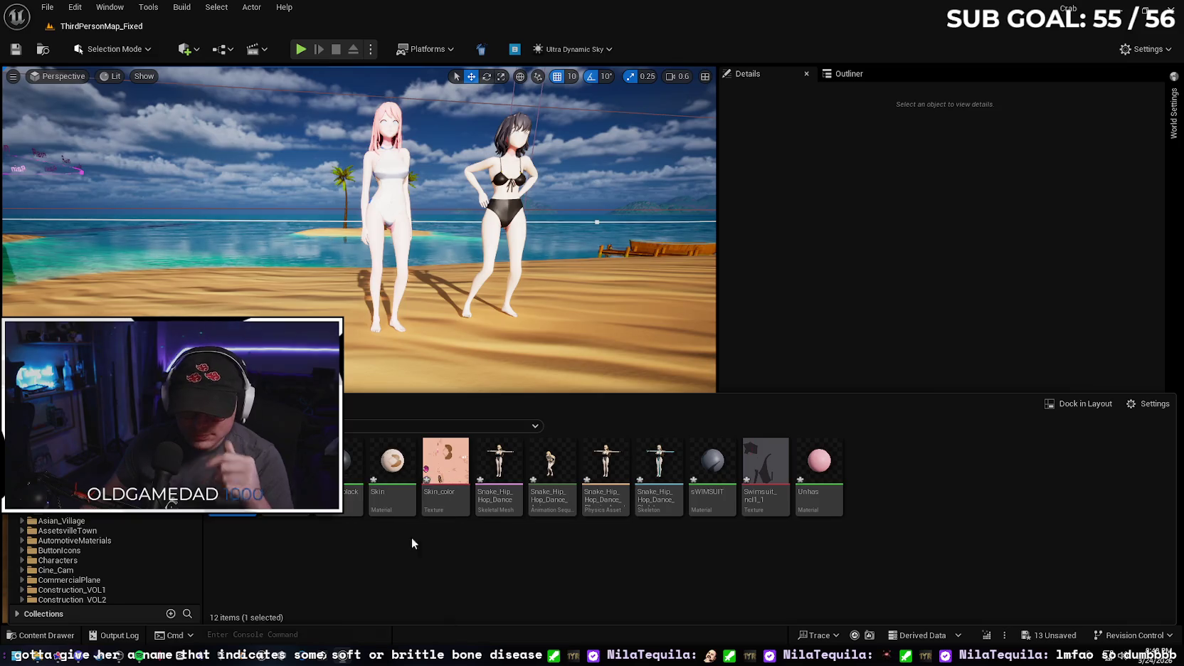
# - Select all twelve assets in the content folder and force-delete them
pyautogui.hotkey('ctrl', 'a')
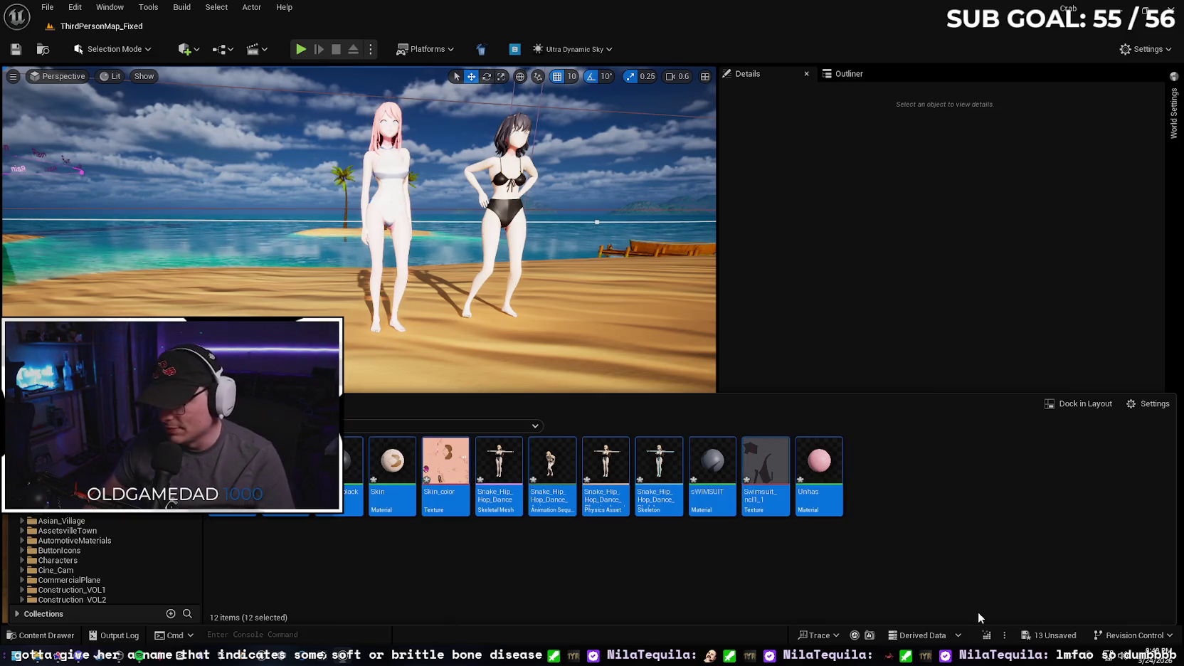
pyautogui.press('Delete')
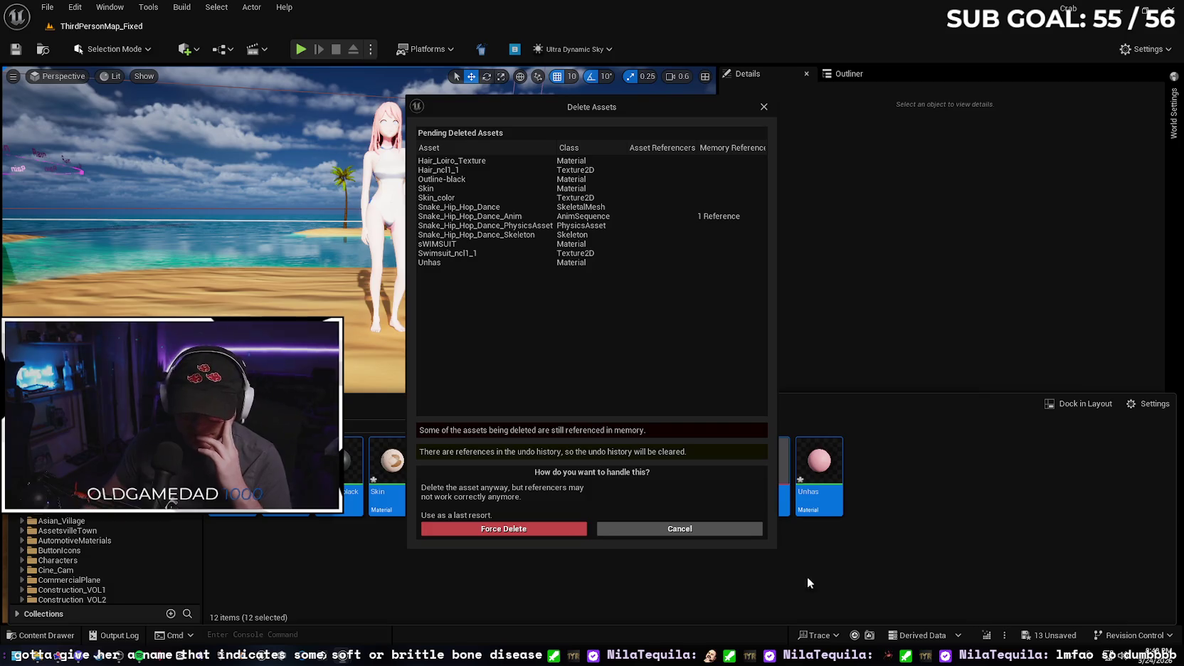
pyautogui.click(507, 530)
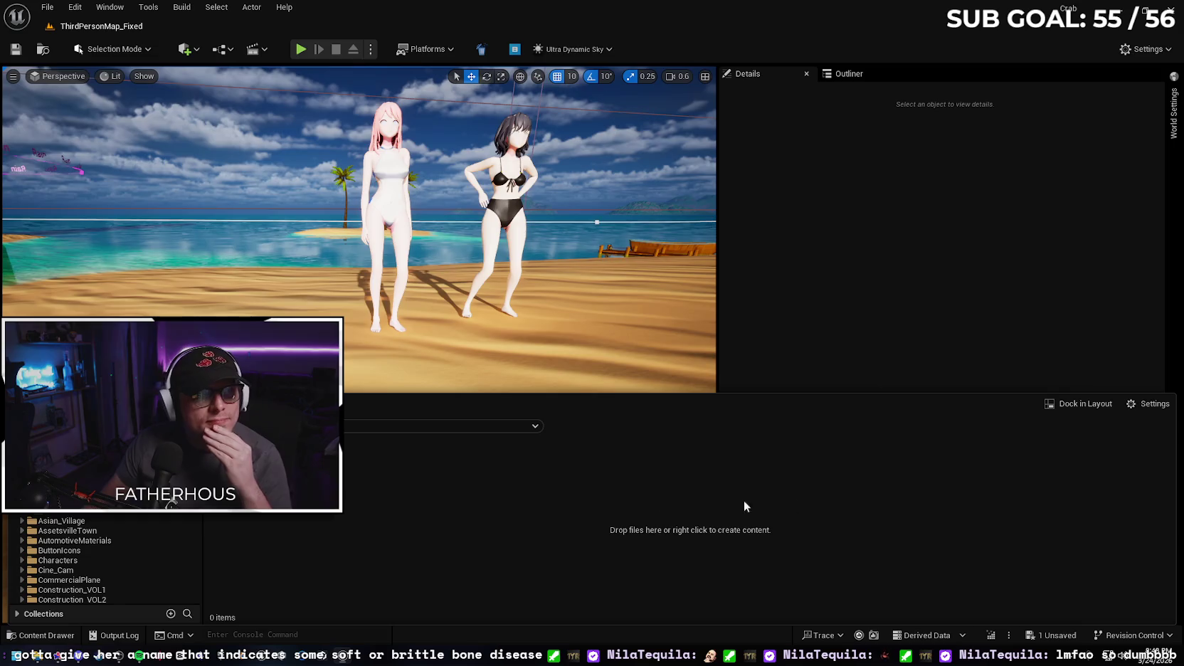
# - Delete Hana_v2_Boneless.fbx from Moonside > Waifus > 3 - Hana and open Hana_v2.blend in Blender
pyautogui.moveTo(68, 648)
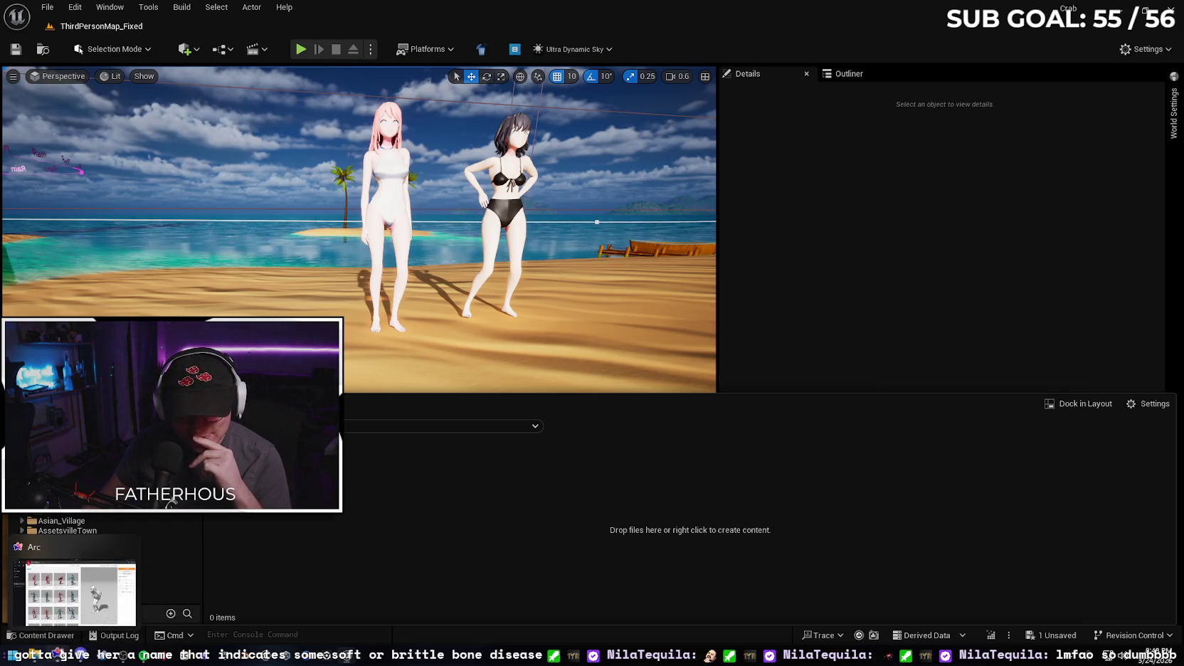
pyautogui.click(78, 591)
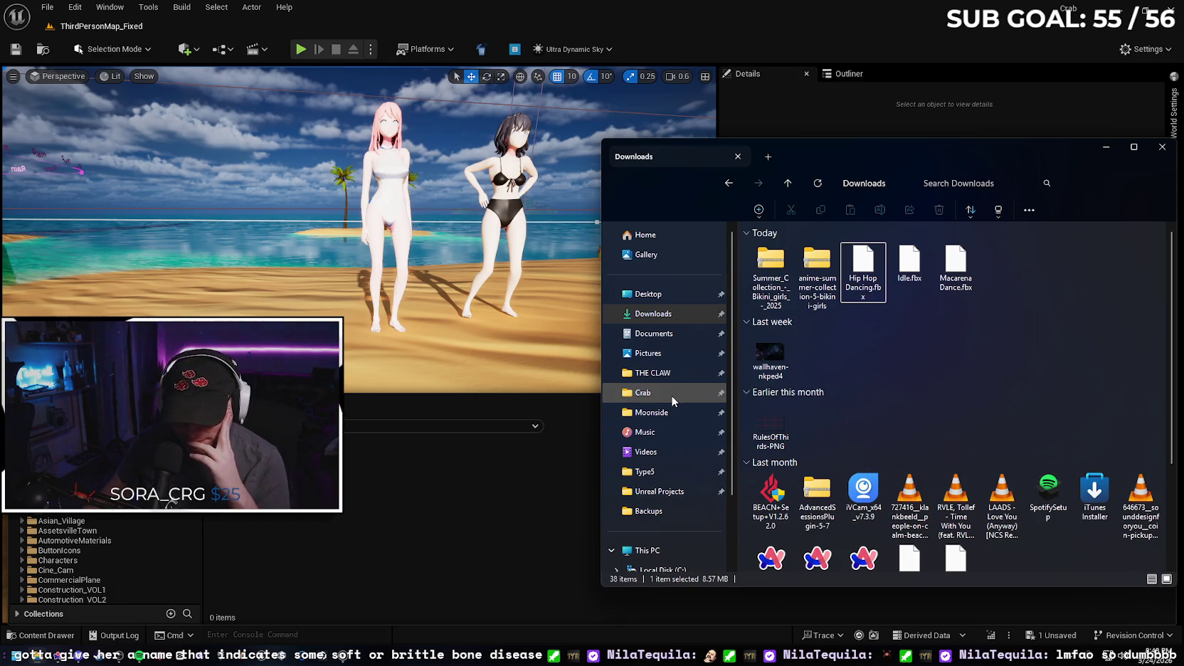
pyautogui.click(675, 413)
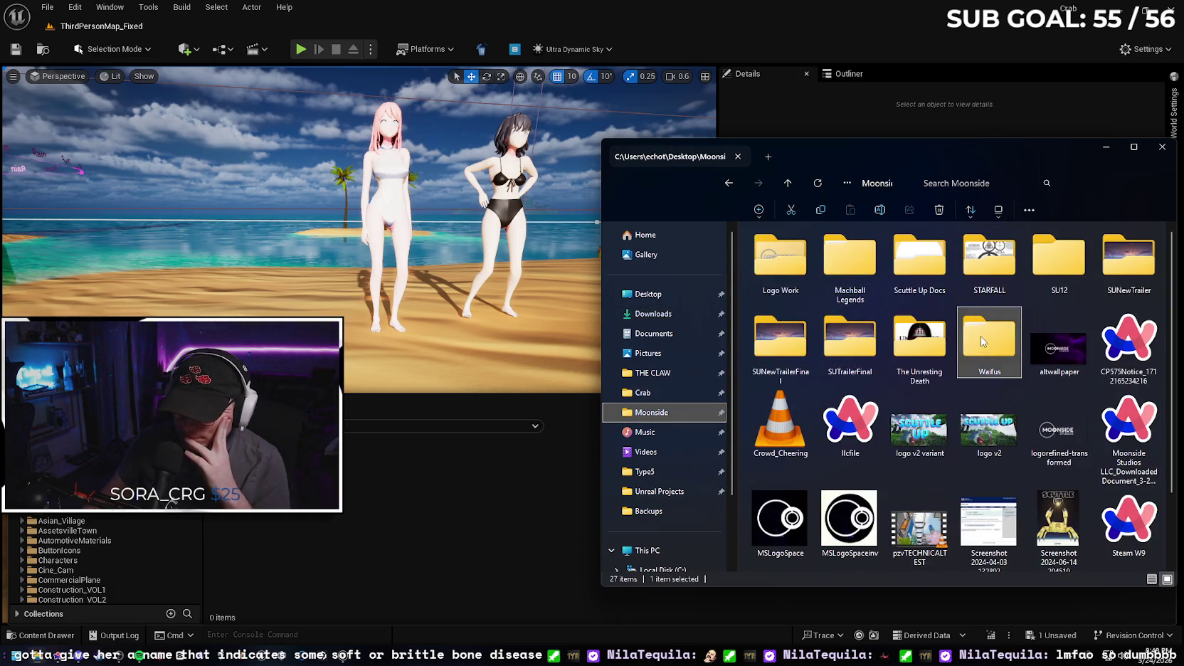
pyautogui.doubleClick(980, 335)
pyautogui.doubleClick(808, 285)
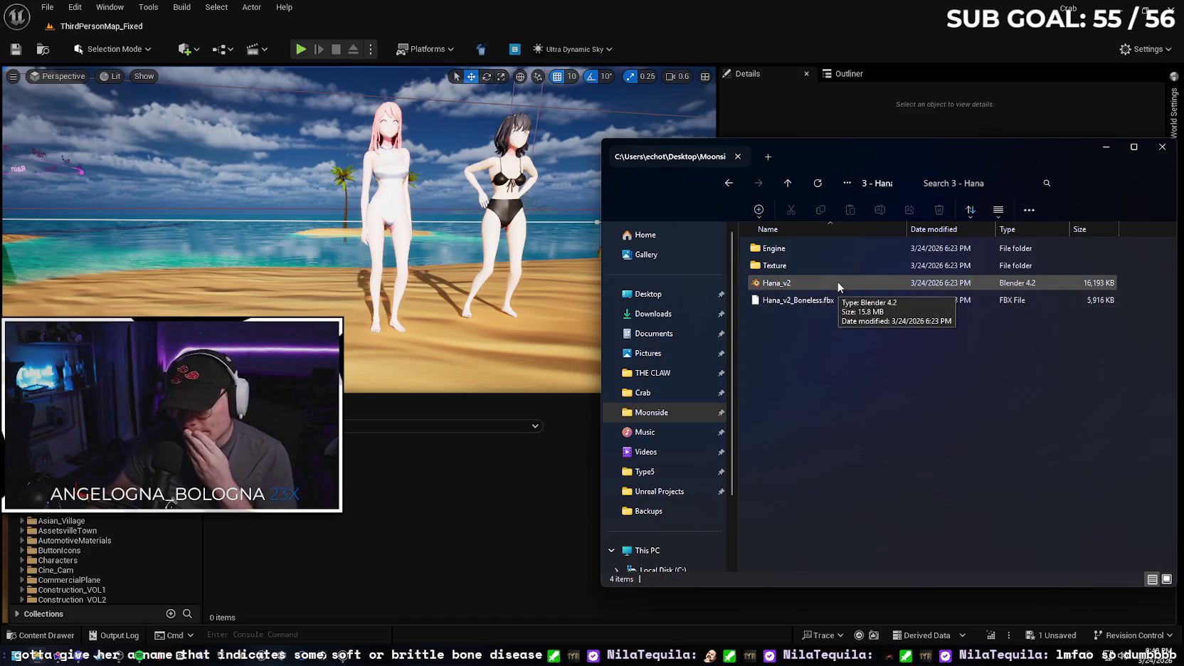
pyautogui.click(837, 286)
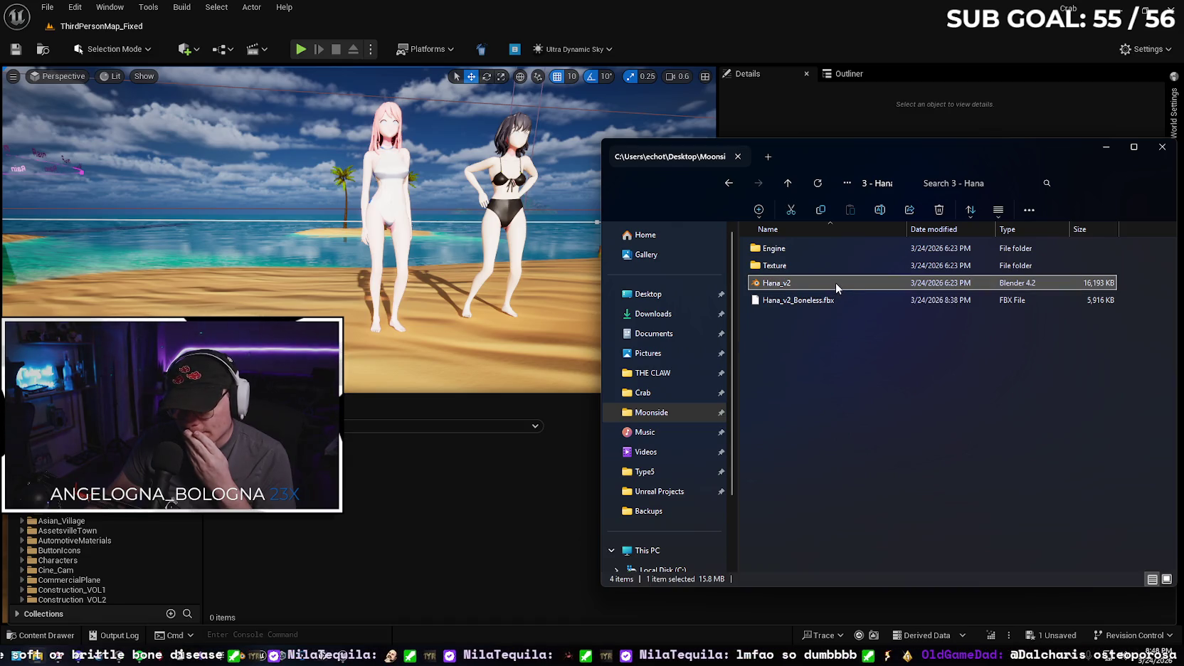
pyautogui.click(847, 301)
pyautogui.press('Delete')
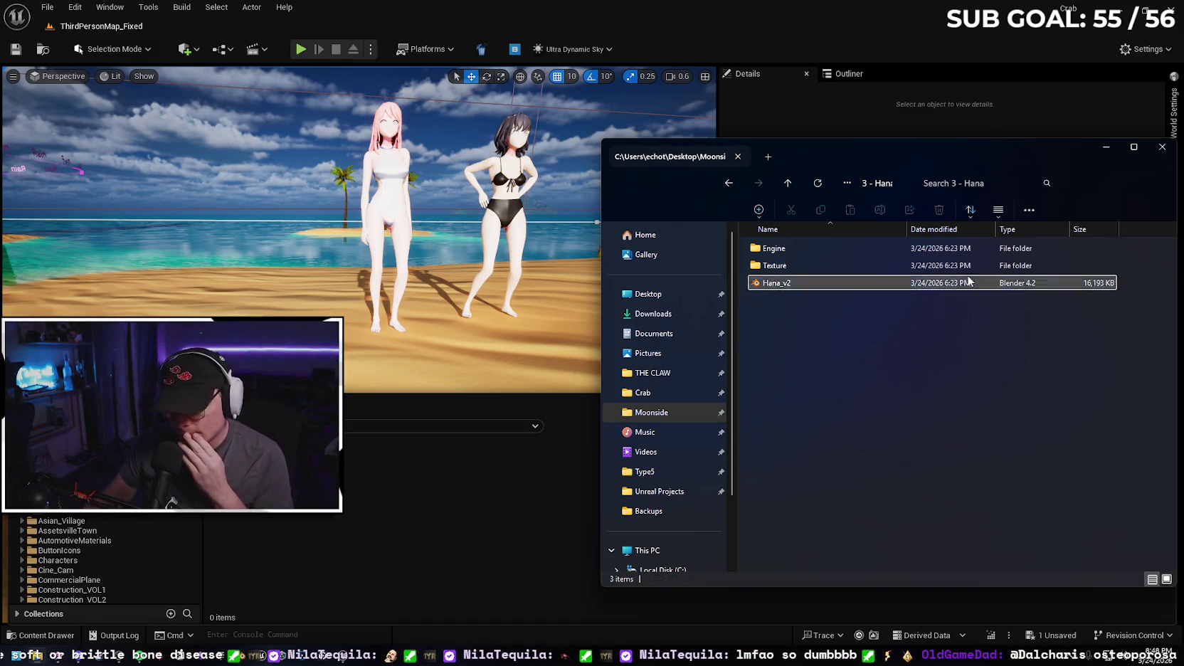
pyautogui.doubleClick(829, 282)
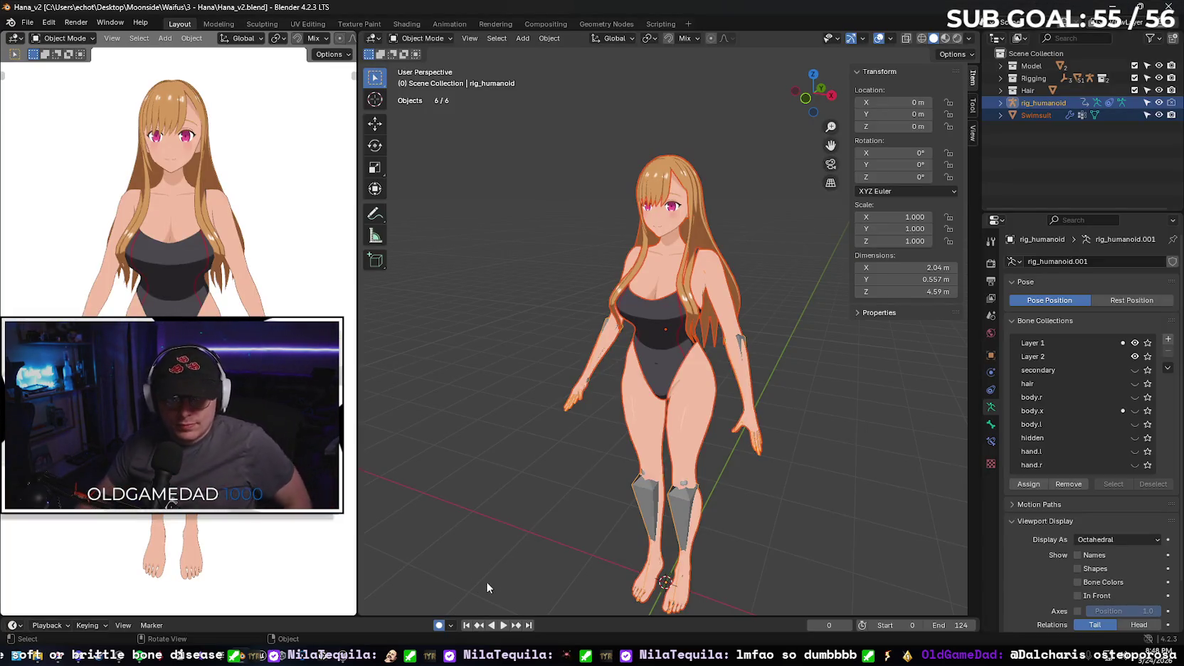
# - Play Hana's built-in animation, stop at frame 41, and expand the Hair, Rigging and Model collections
pyautogui.click(506, 625)
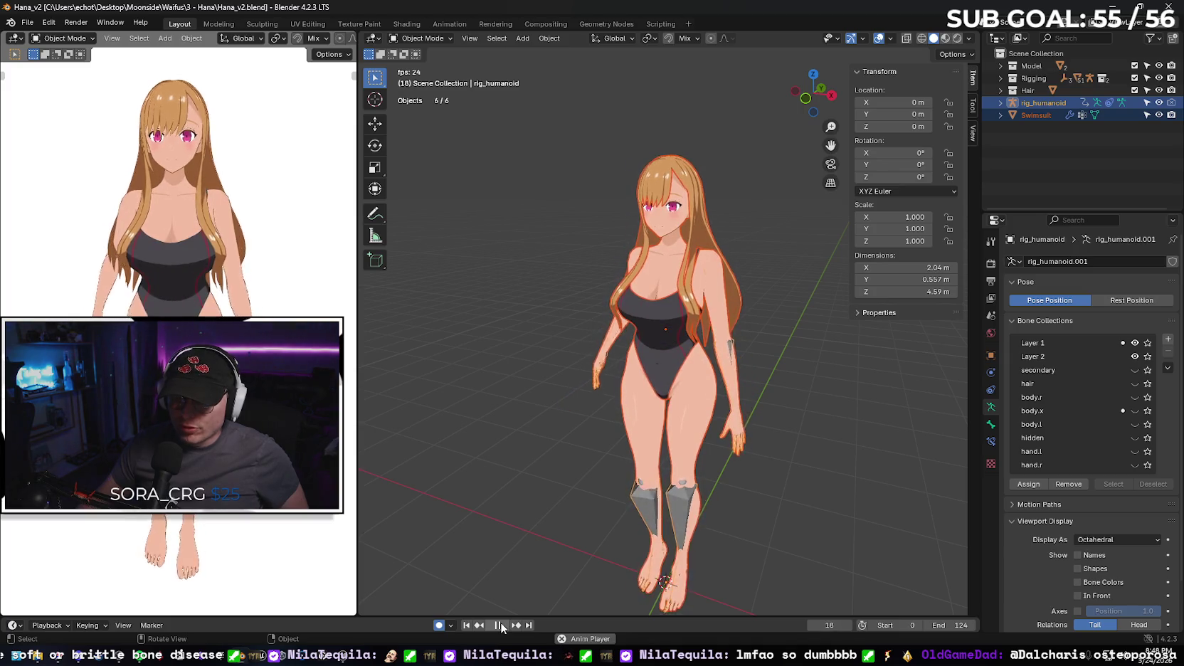
pyautogui.click(500, 624)
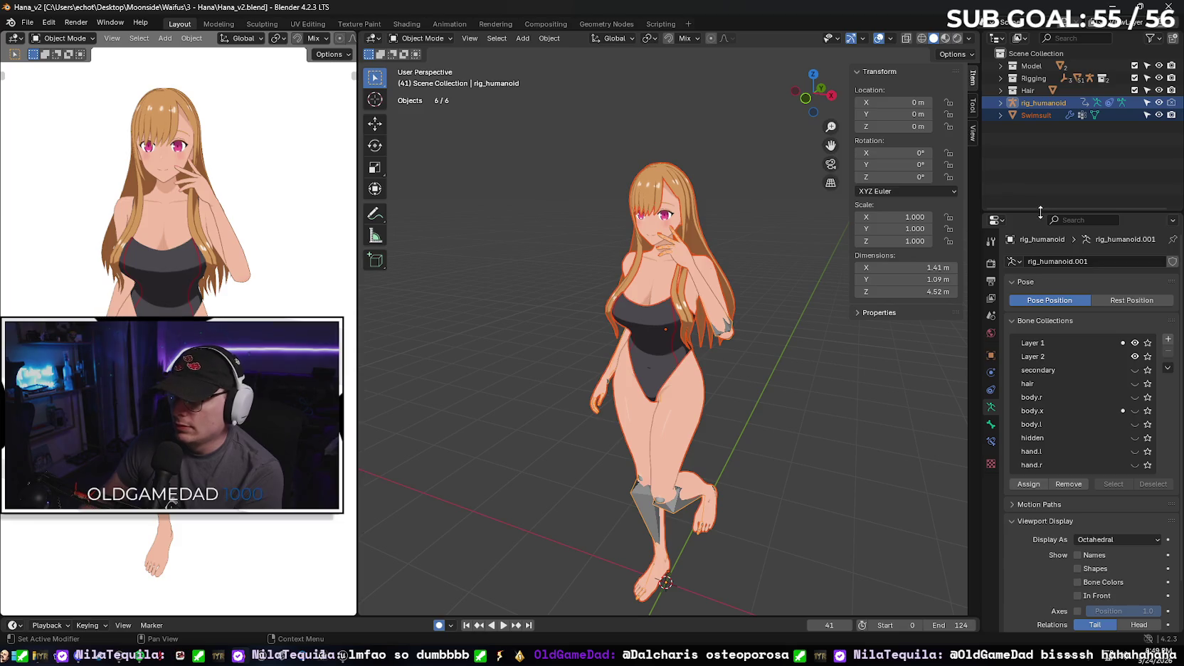
pyautogui.click(1001, 90)
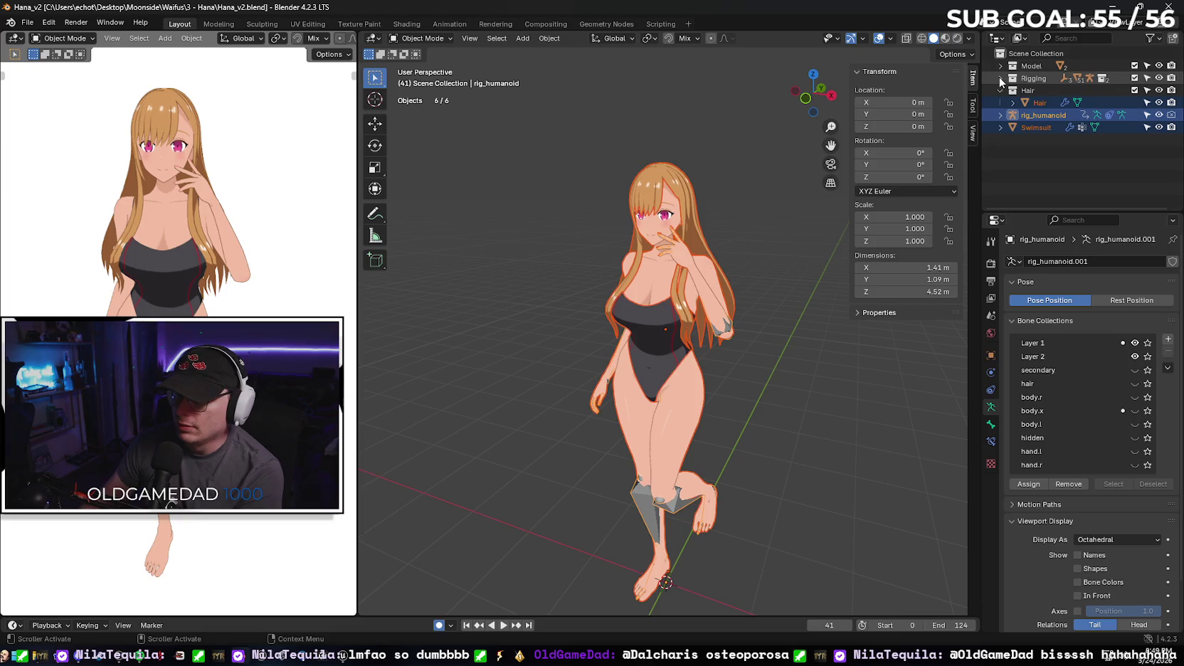
pyautogui.click(999, 77)
pyautogui.click(1000, 65)
# - Inspect rig_humanoid's Pose and armature data and the Swimsuit mesh's vertex groups in the Outliner
pyautogui.scroll(-3, 1040, 95)
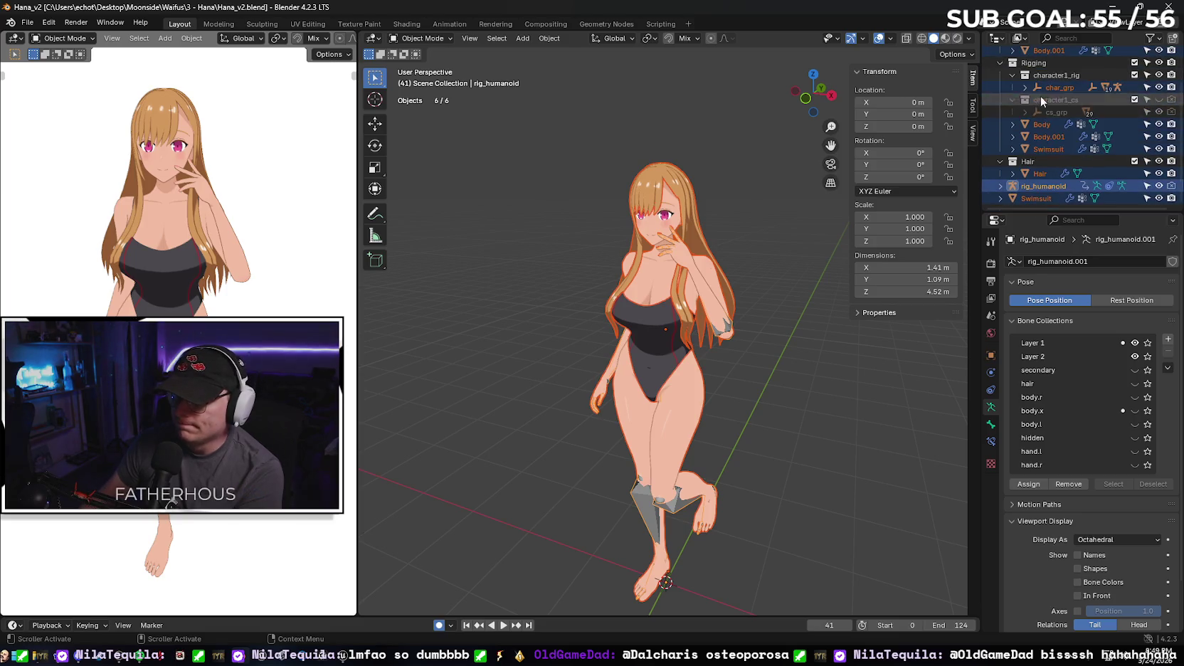
pyautogui.click(998, 186)
pyautogui.scroll(-3, 999, 164)
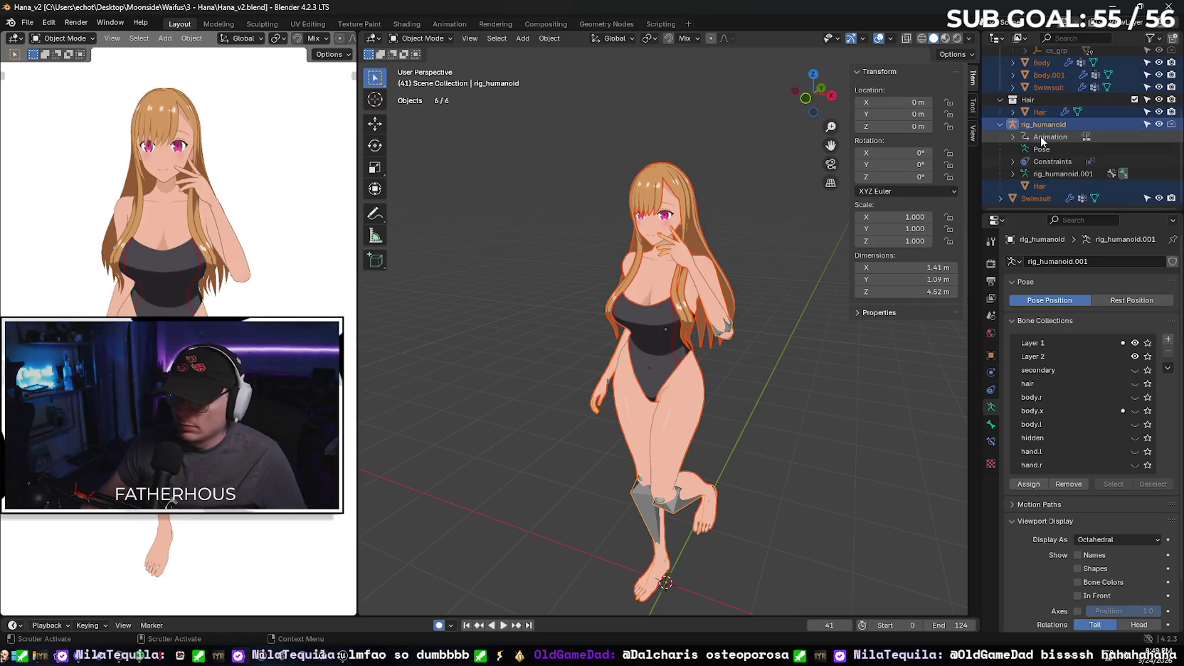
pyautogui.click(1048, 148)
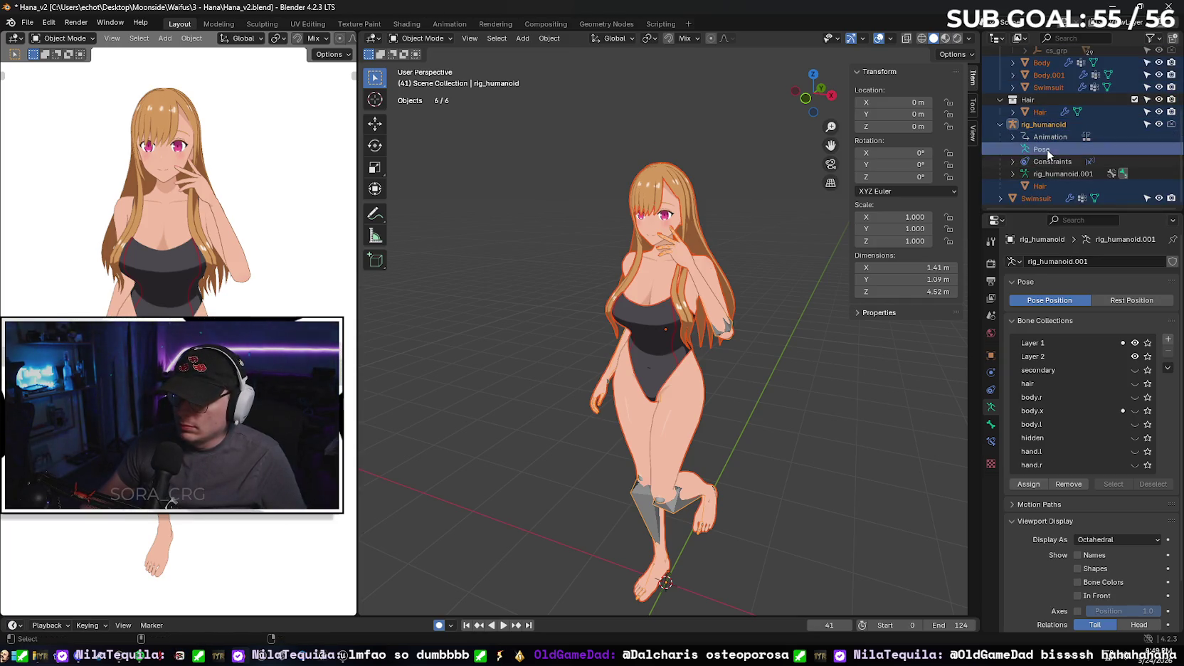
pyautogui.click(1049, 173)
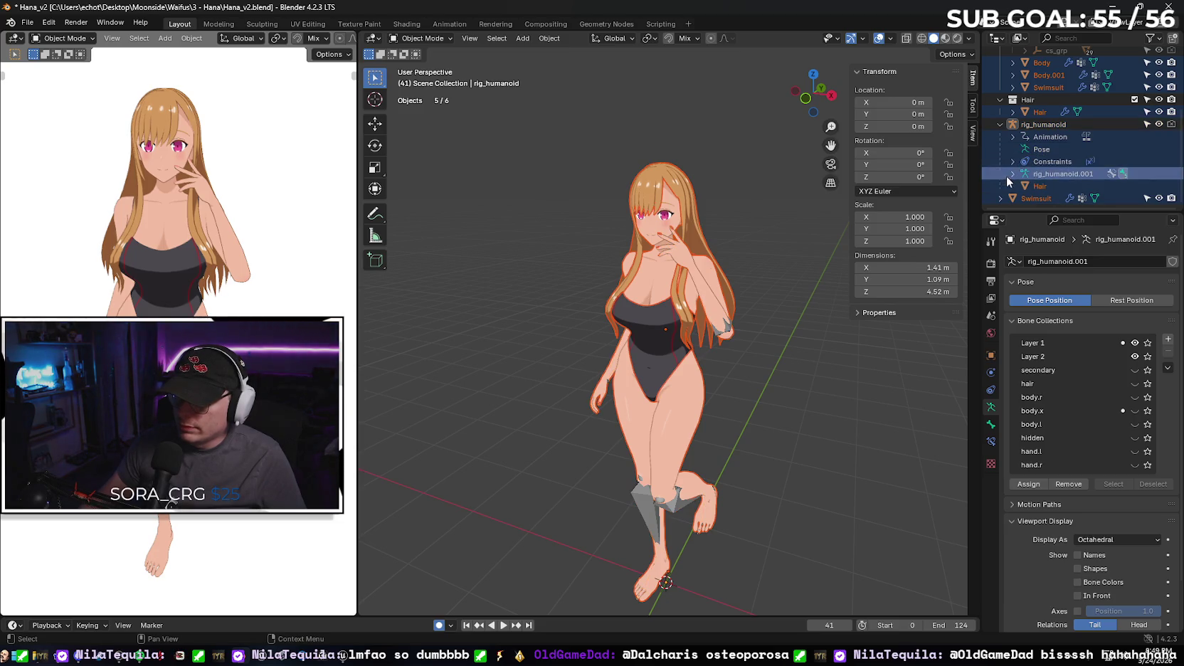
pyautogui.click(1000, 198)
pyautogui.scroll(-2, 1038, 178)
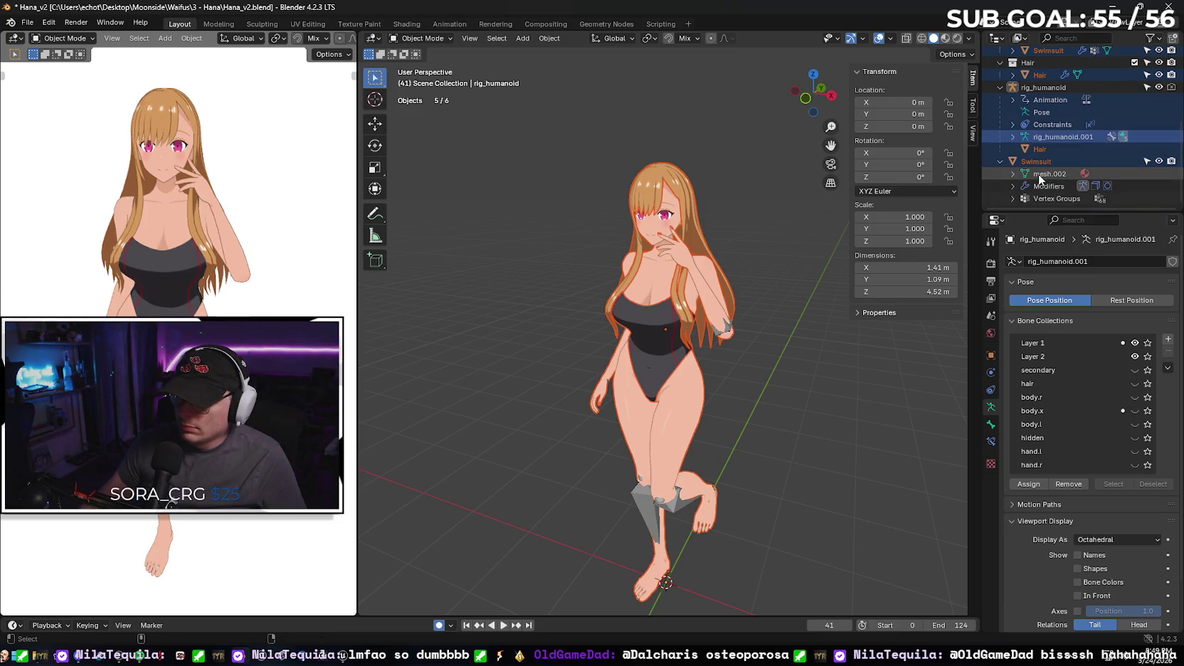
pyautogui.click(1039, 176)
pyautogui.scroll(6, 1050, 142)
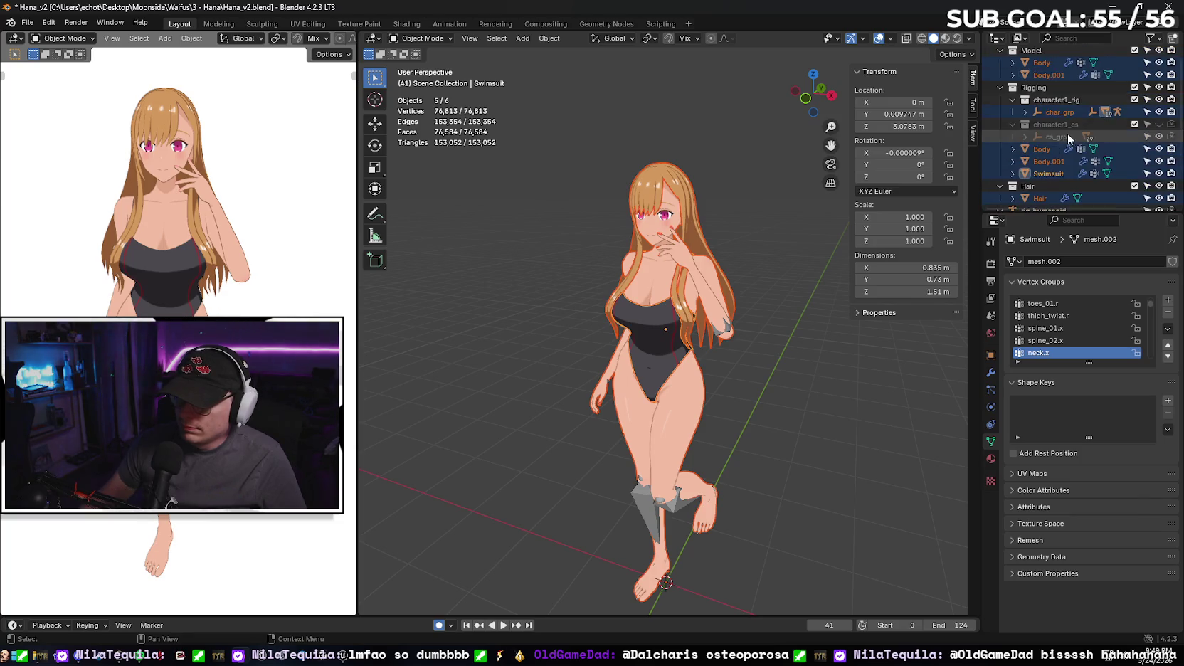
pyautogui.scroll(1, 1060, 128)
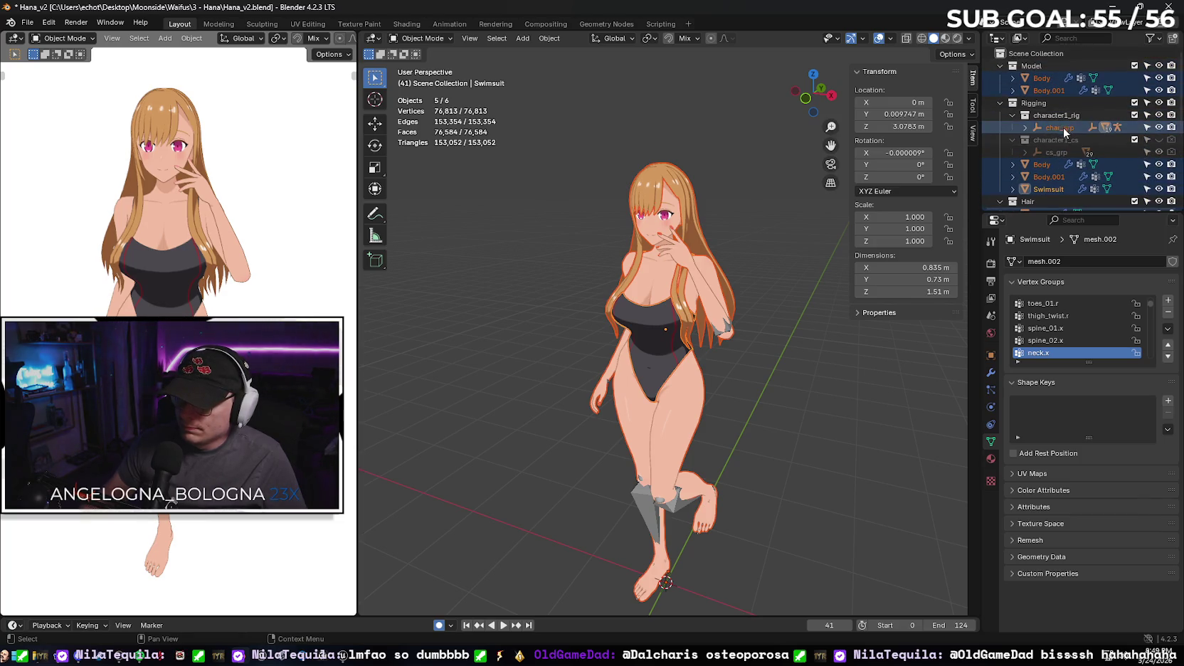
pyautogui.scroll(-2, 1070, 97)
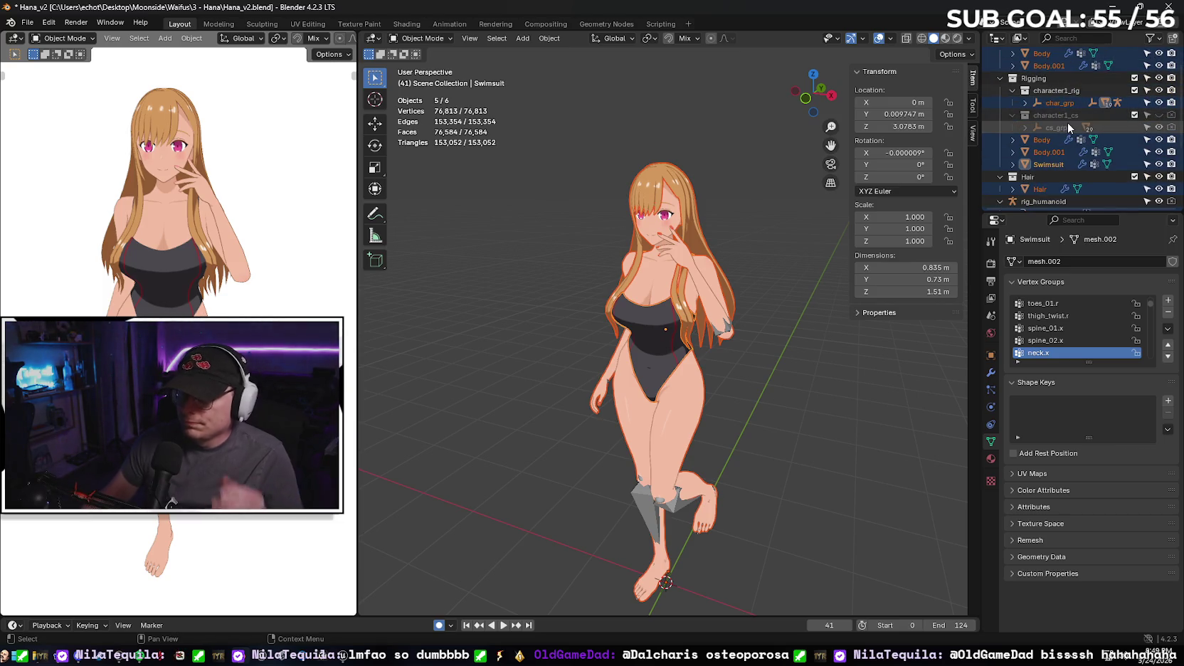
pyautogui.click(27, 23)
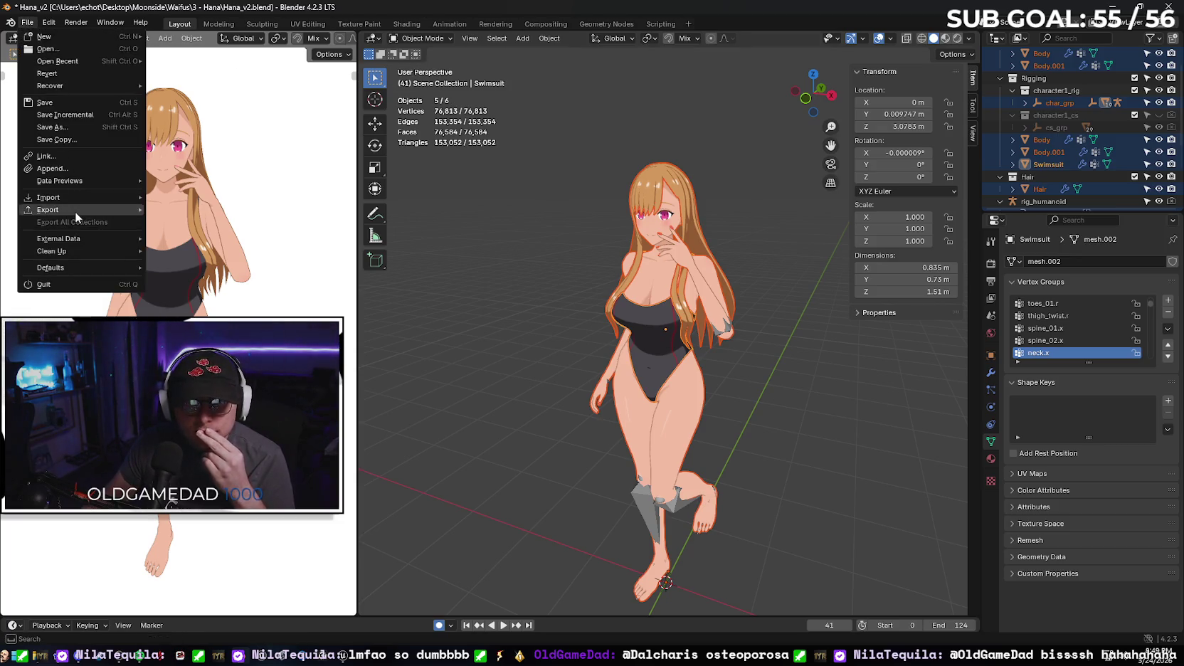
# - Start an FBX export limited to Armature and Mesh objects with Face smoothing
pyautogui.moveTo(75, 212)
pyautogui.click(213, 296)
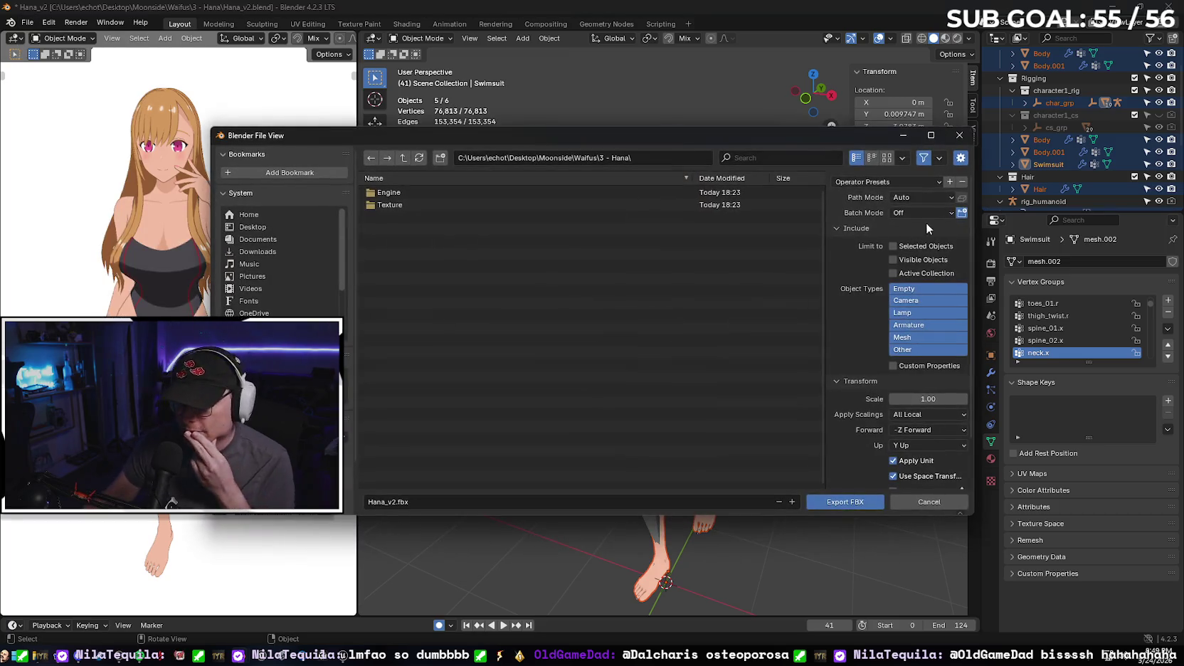
pyautogui.click(921, 325)
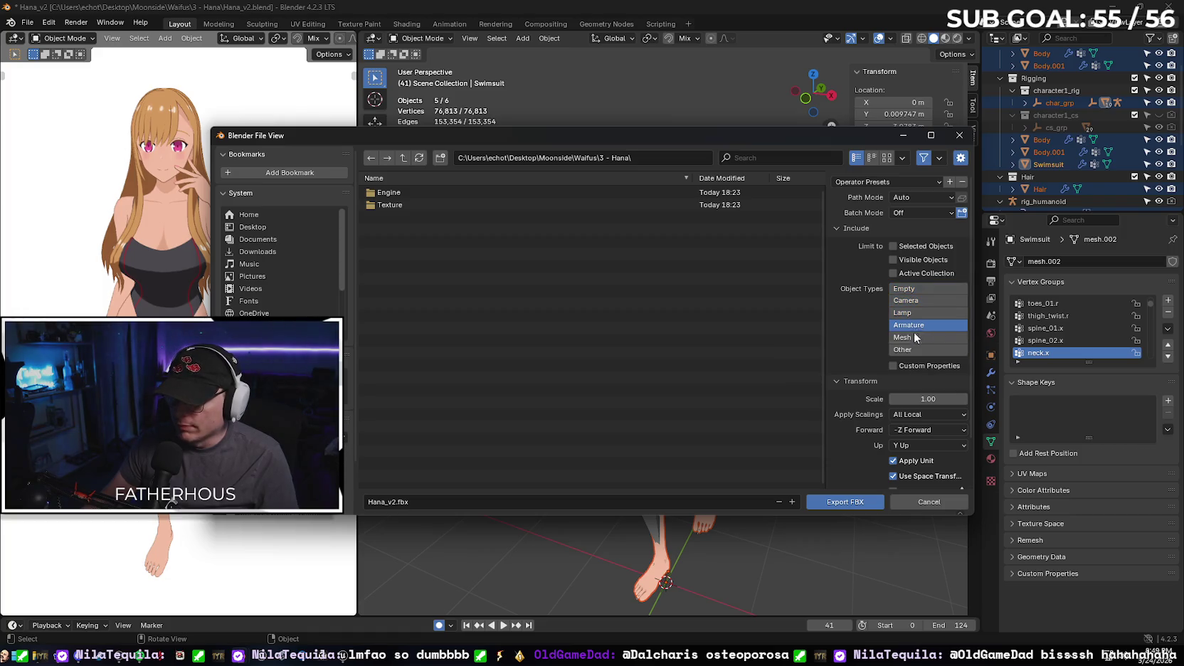
pyautogui.scroll(-2, 858, 303)
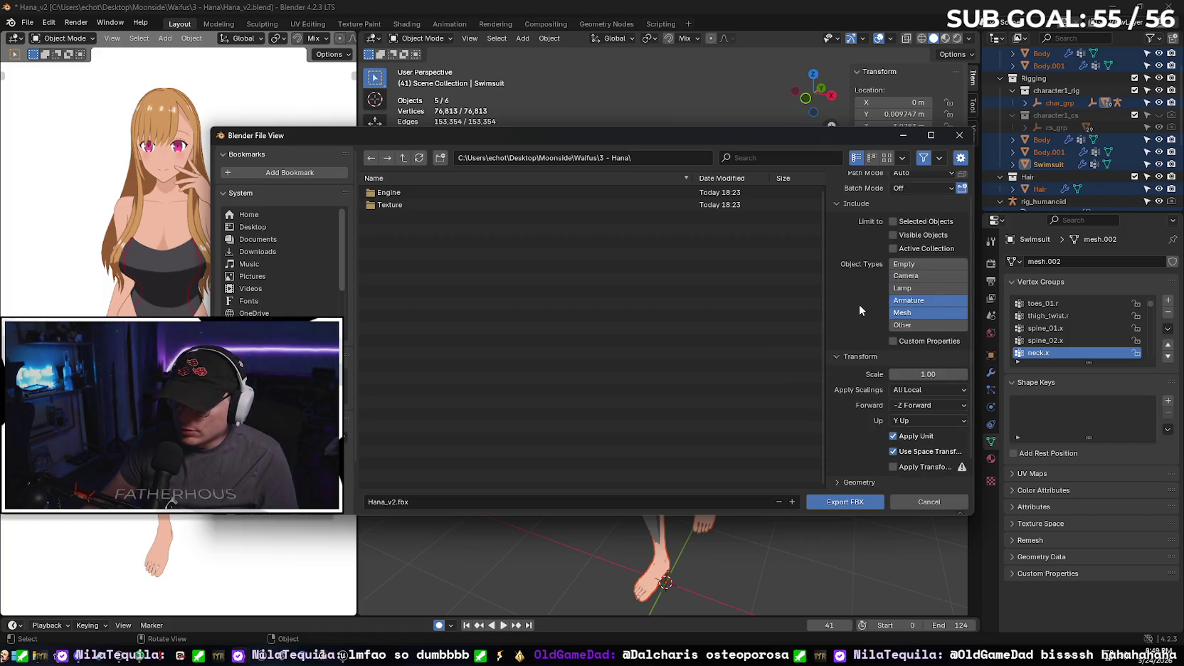
pyautogui.click(836, 450)
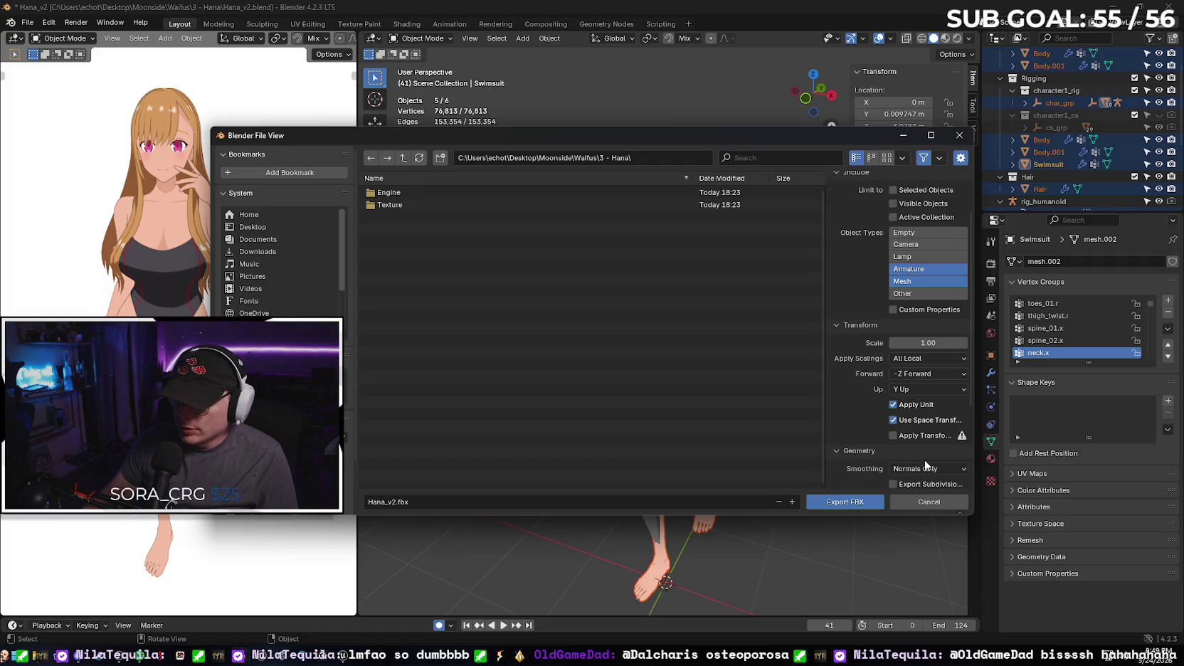
pyautogui.click(928, 469)
pyautogui.click(912, 440)
# - Turn off Add Leaf Bones, keep animation included, rename the file, and export the FBX
pyautogui.scroll(-4, 850, 426)
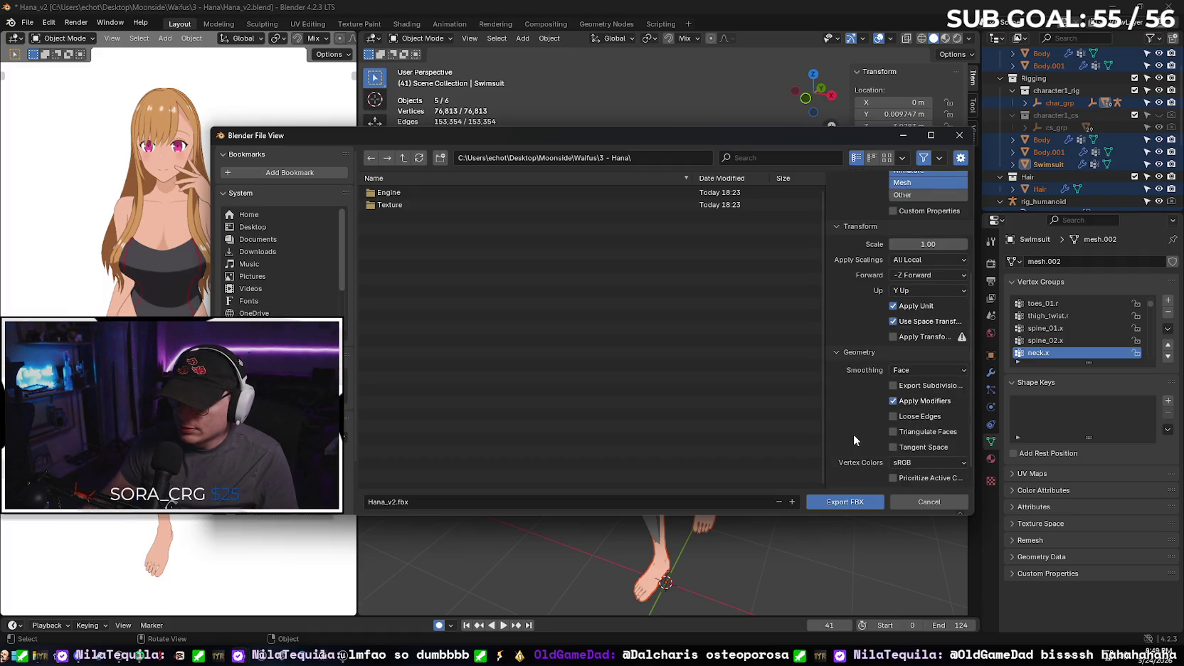
pyautogui.scroll(-3, 838, 426)
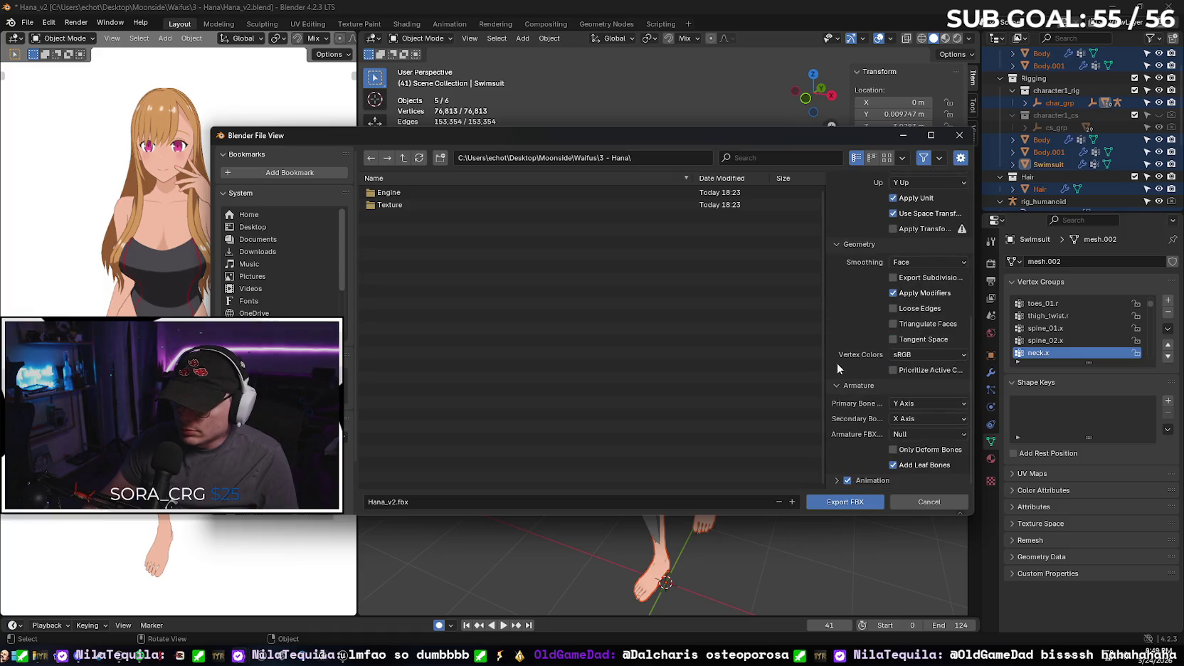
pyautogui.click(893, 465)
pyautogui.click(836, 481)
pyautogui.scroll(-4, 846, 428)
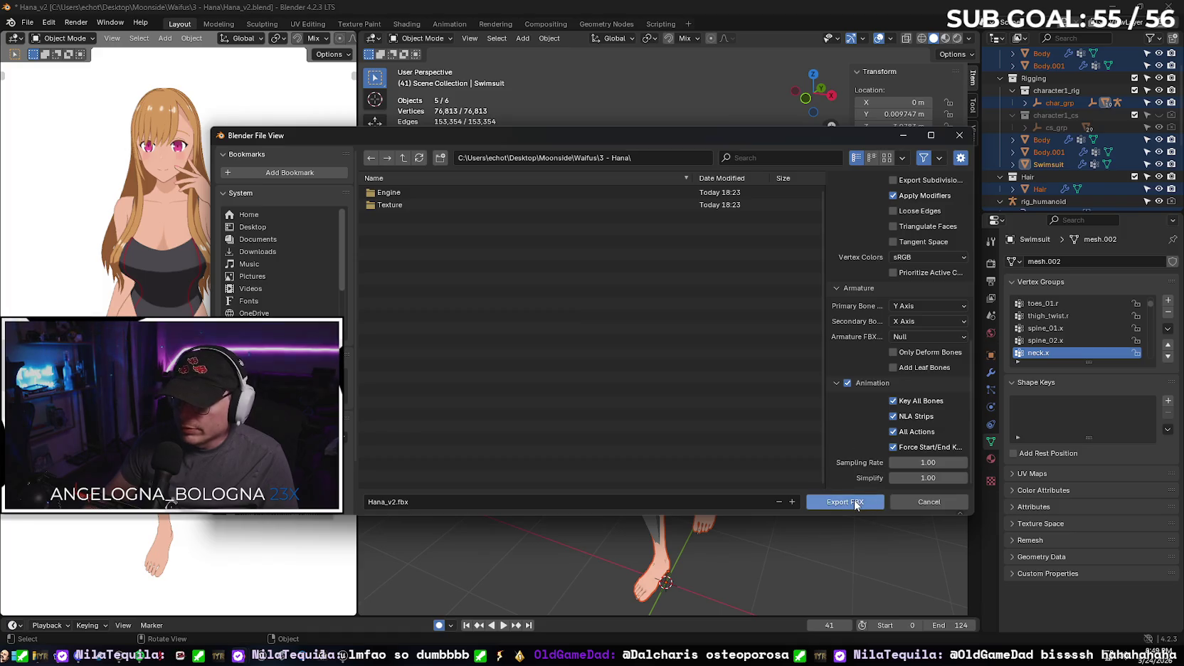
pyautogui.click(397, 502)
pyautogui.write('_Core')
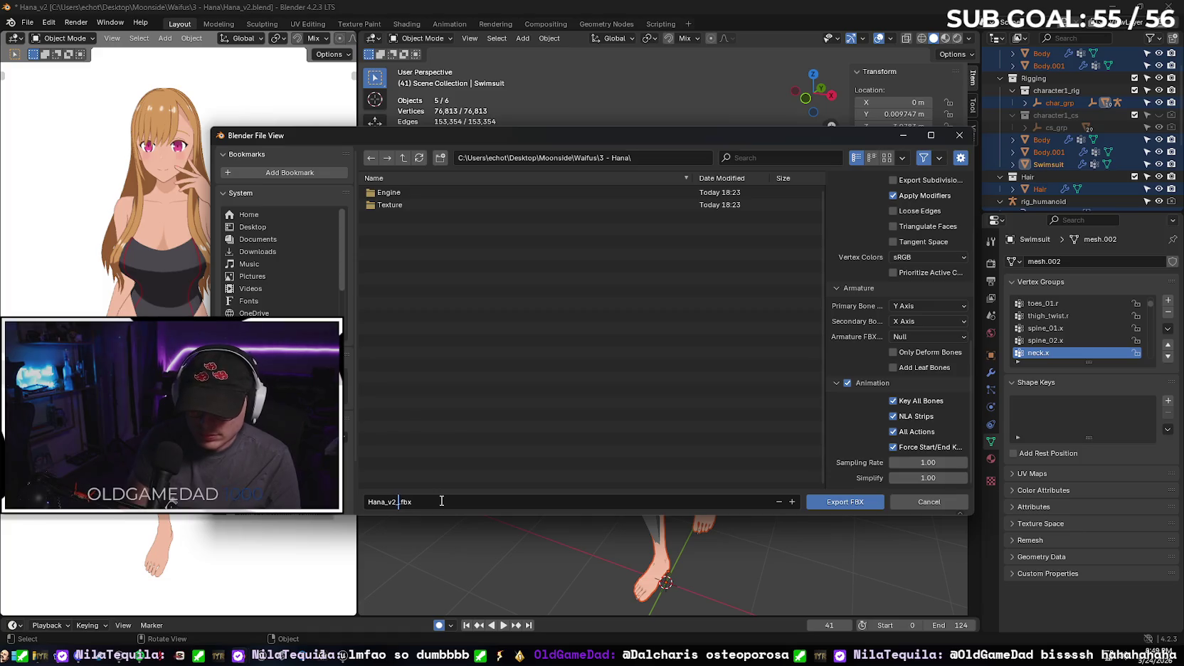
pyautogui.click(830, 502)
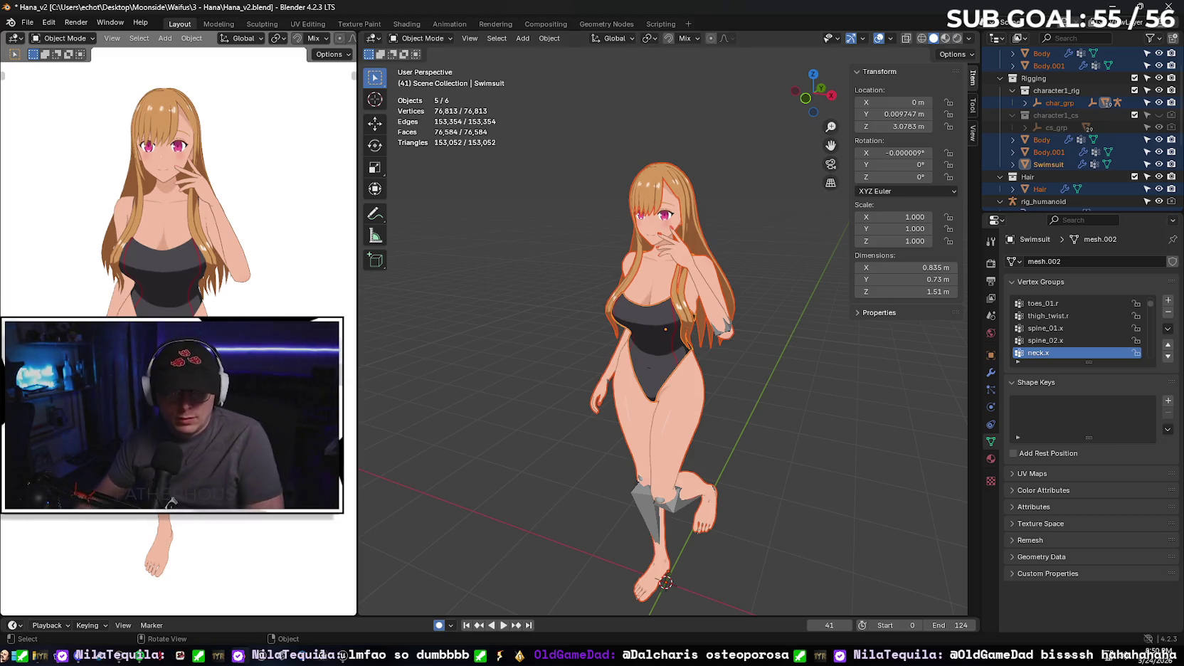
pyautogui.click(343, 656)
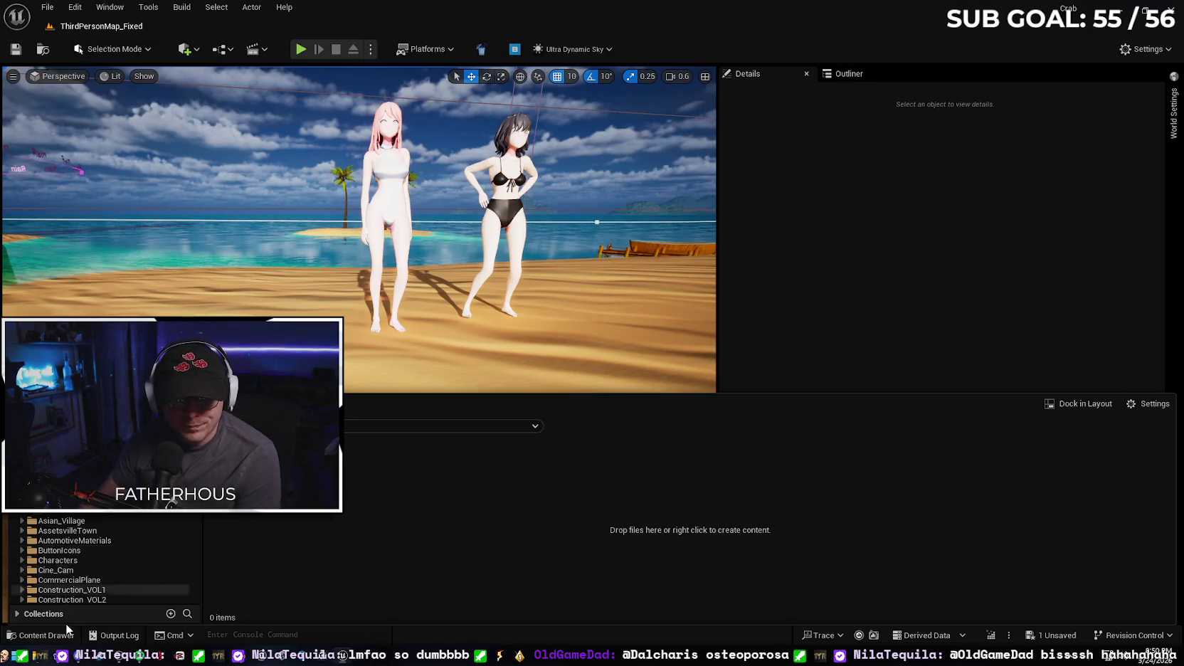
# - Drag Hana_v2_Core.fbx into the HanaNew folder and Import All with its animations
pyautogui.click(57, 651)
pyautogui.click(846, 300)
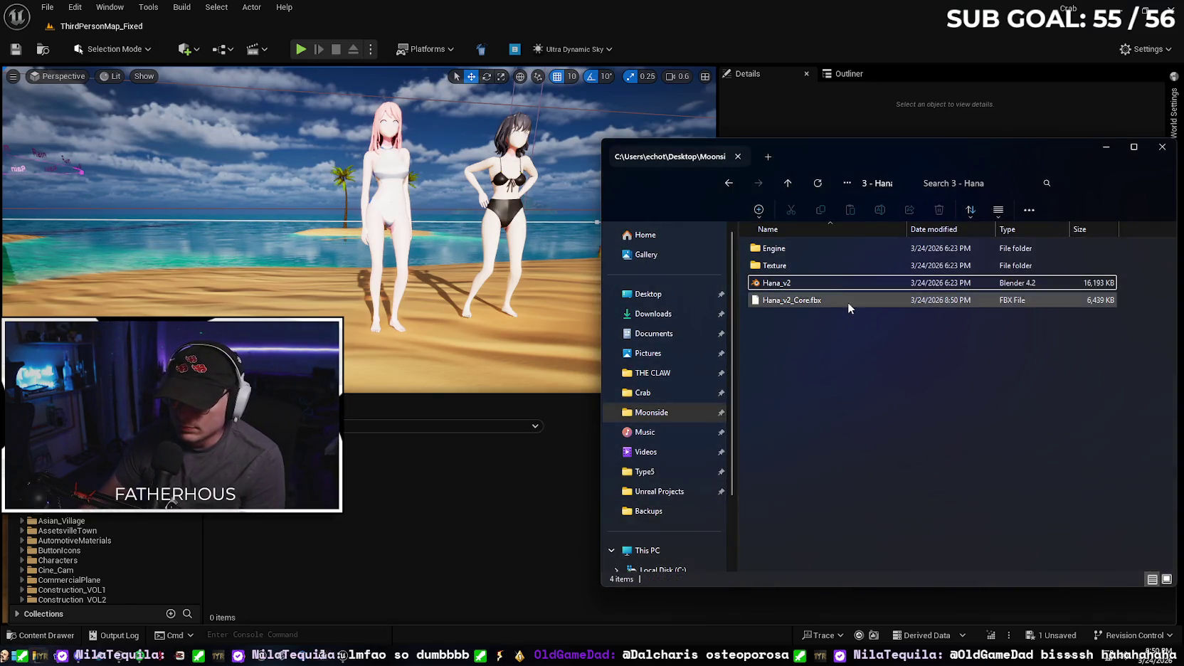
pyautogui.moveTo(839, 301)
pyautogui.mouseDown()
pyautogui.moveTo(517, 467)
pyautogui.moveTo(819, 399)
pyautogui.mouseUp()
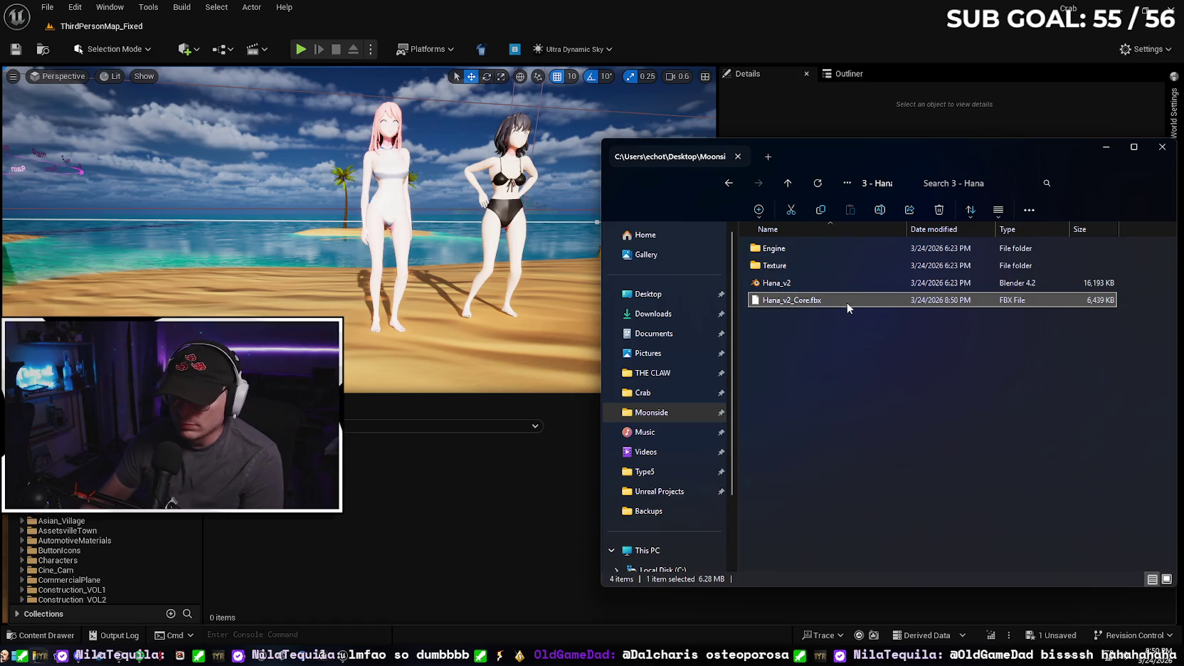
pyautogui.moveTo(465, 488); pyautogui.dragTo(469, 490)
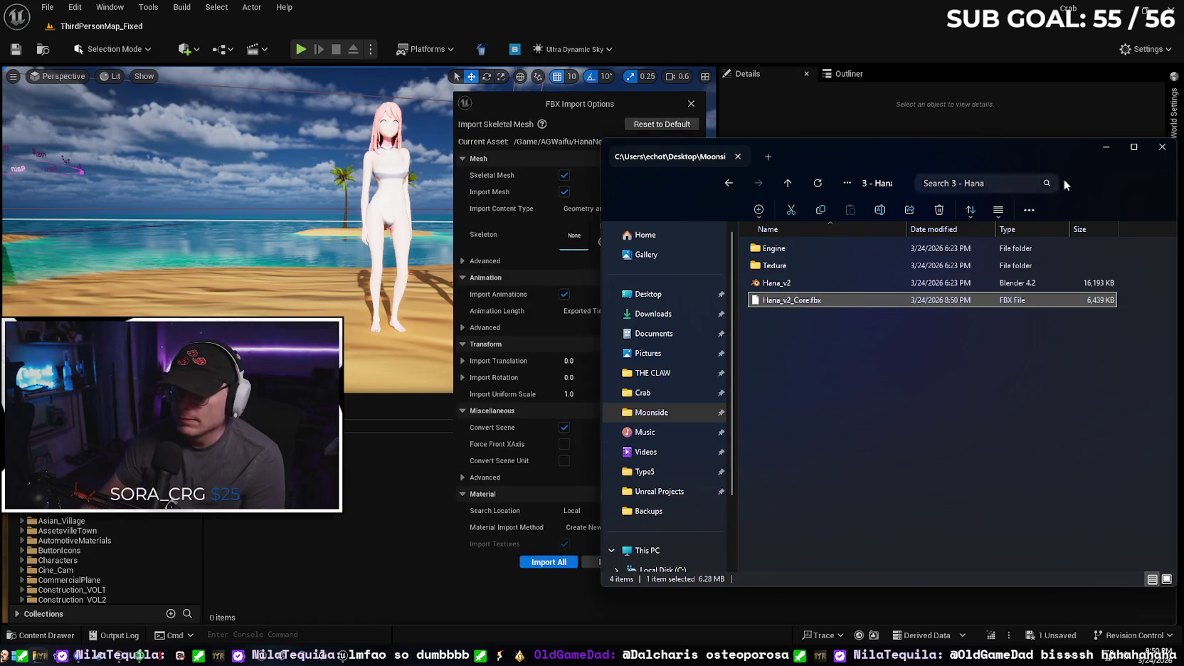
pyautogui.click(688, 308)
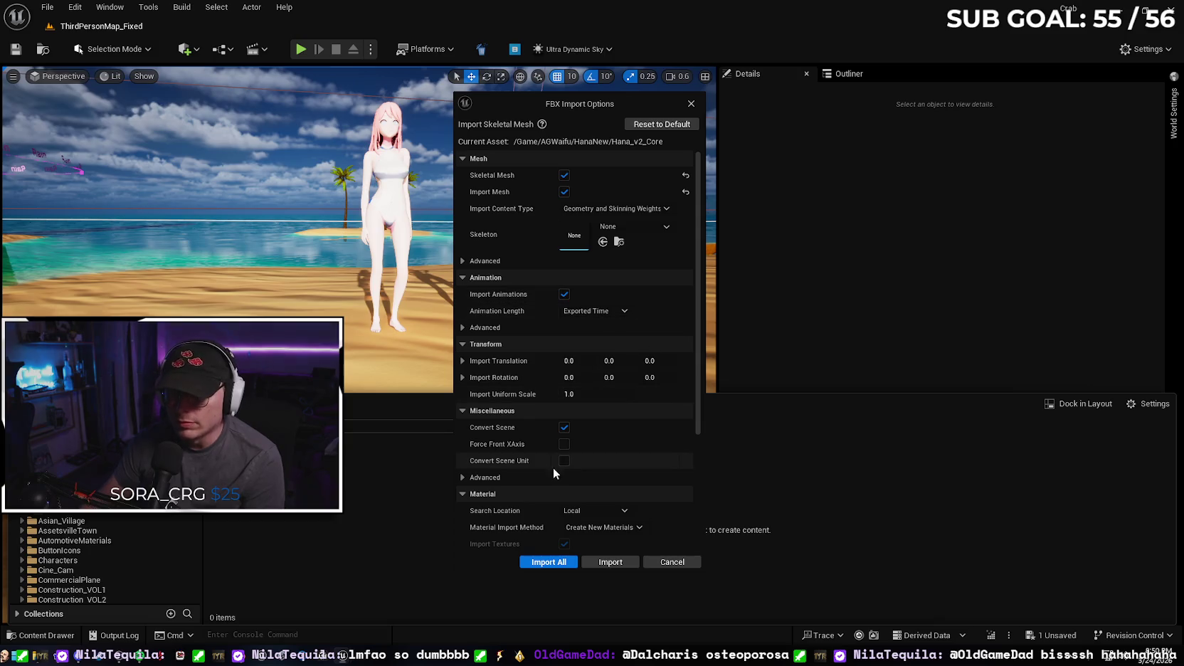
pyautogui.click(562, 561)
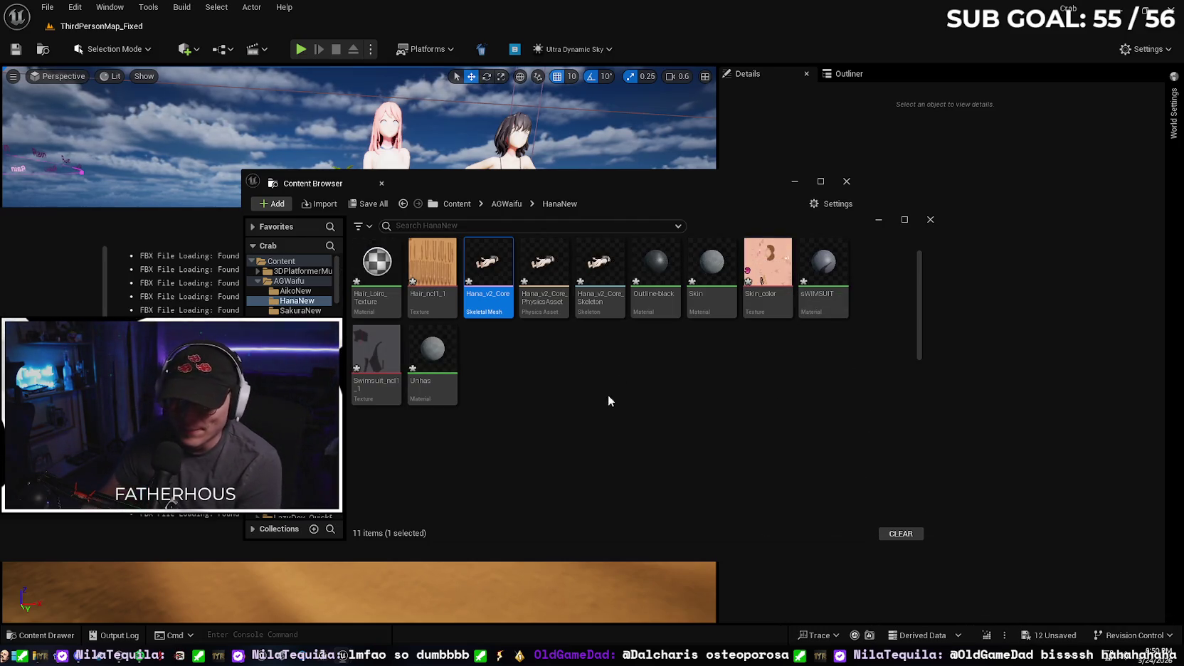
# - Close the FBX import log, select and focus the Hana_v2_Core actor, and hide the Content Browser
pyautogui.click(190, 220)
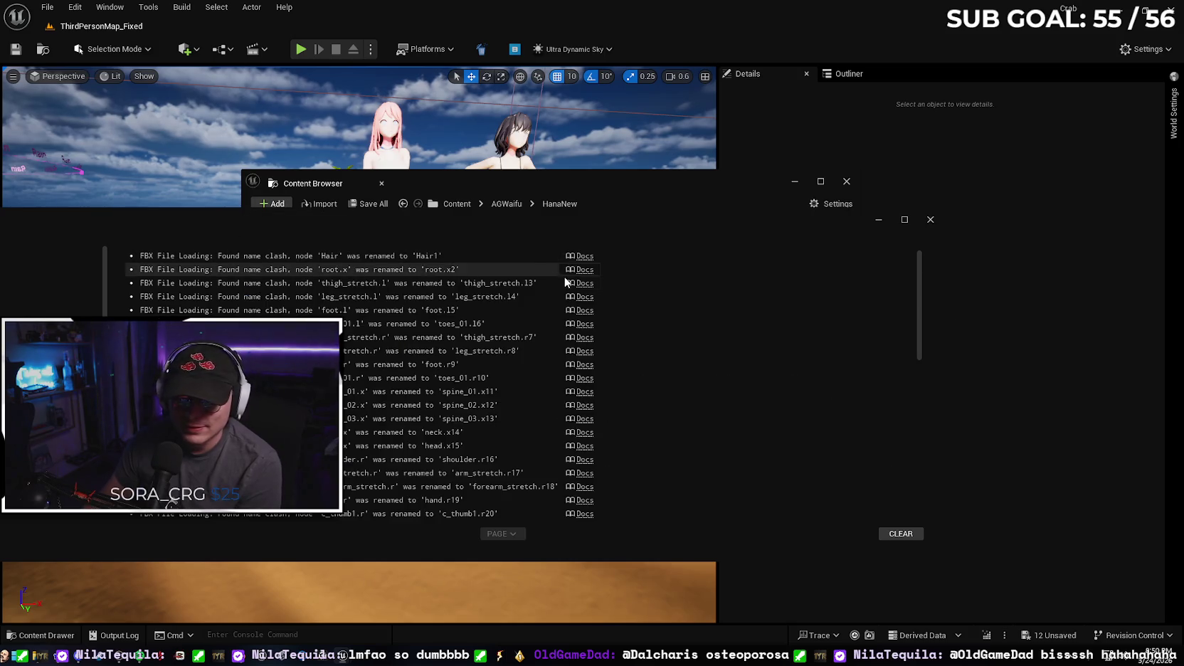
pyautogui.click(924, 222)
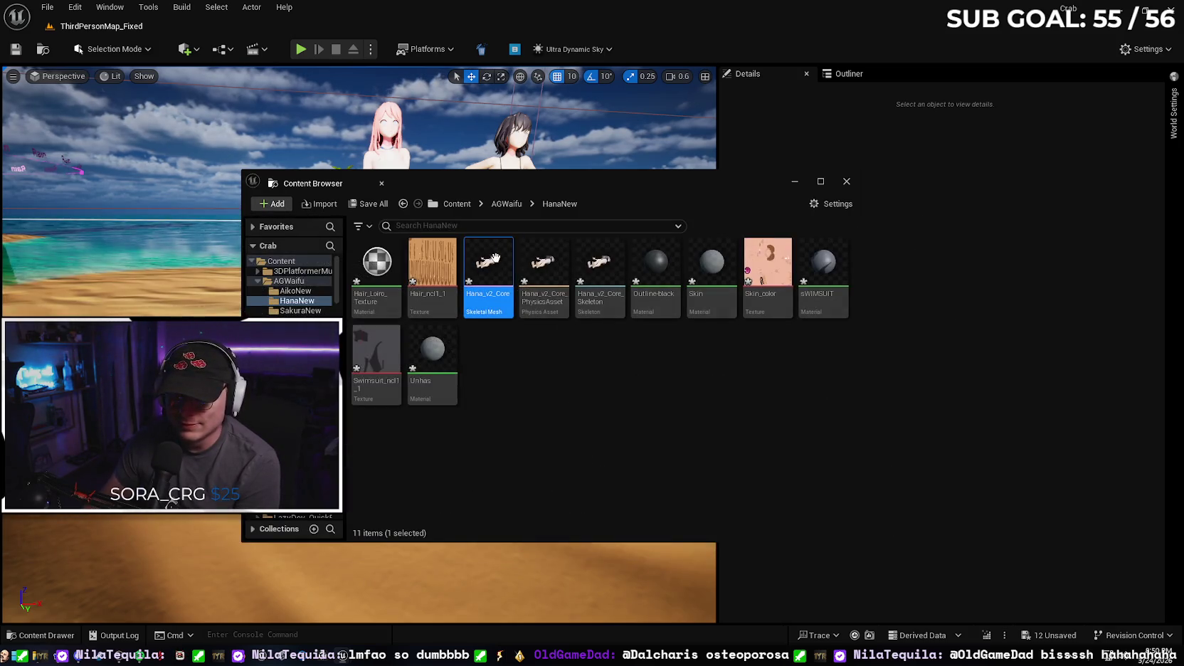
pyautogui.click(125, 240)
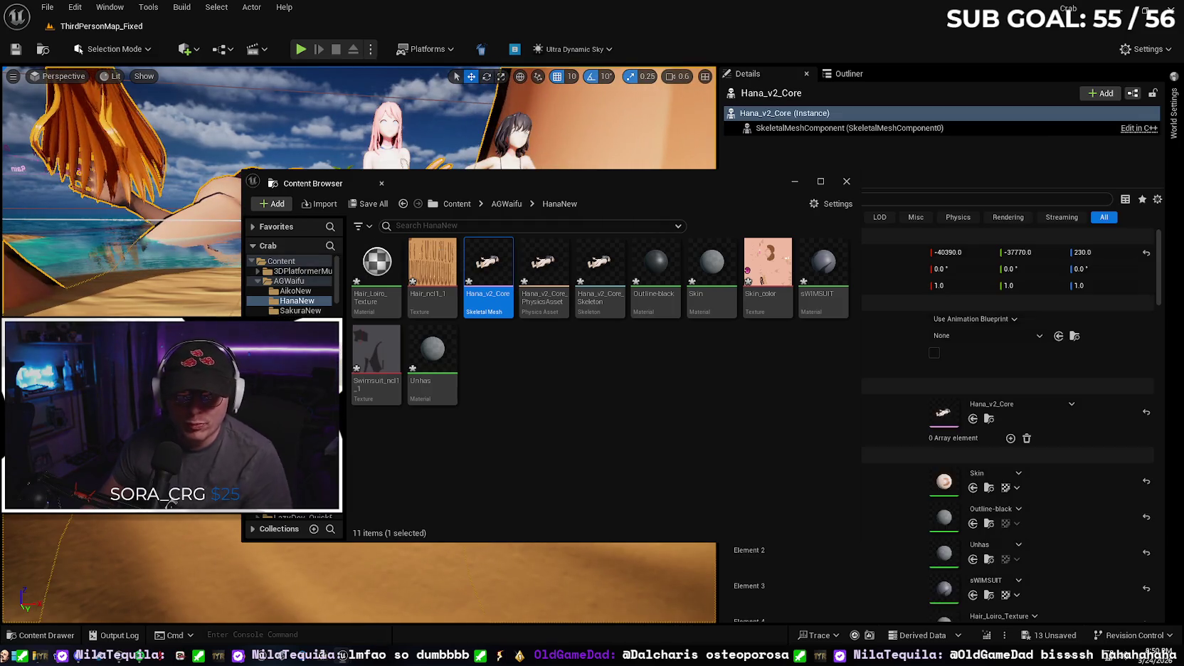
pyautogui.press('f')
pyautogui.scroll(3, 121, 214)
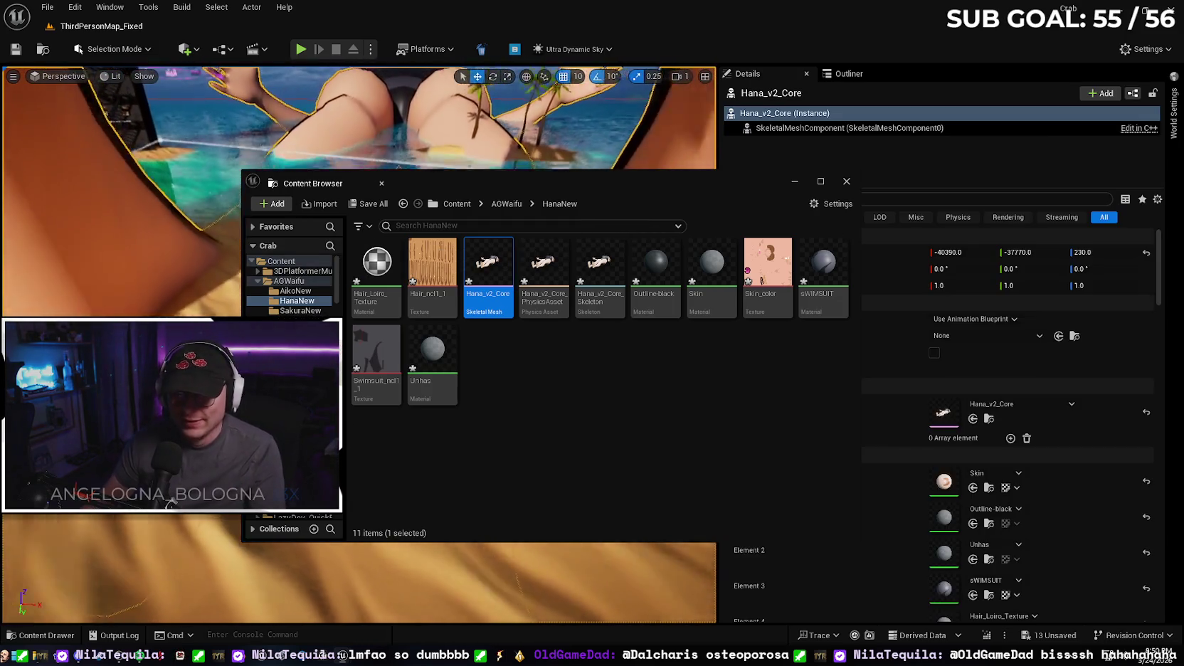
pyautogui.click(793, 183)
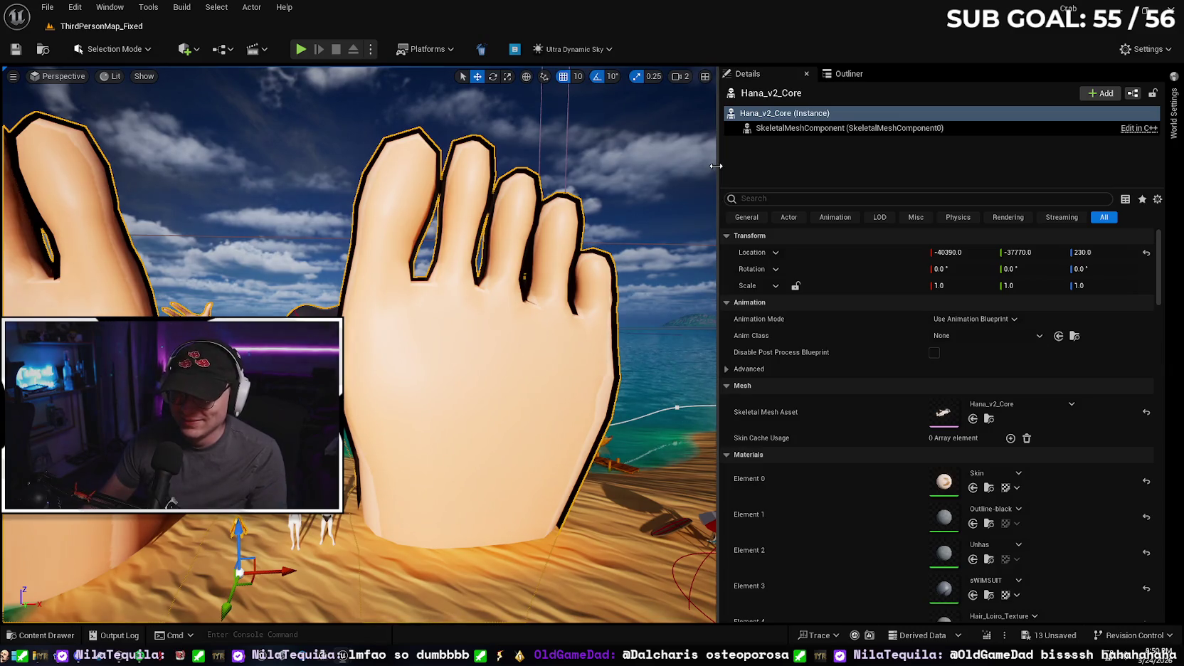
# - Widen the viewport and fly the camera around the giant Hana_v2_Core lying in the sea
pyautogui.moveTo(712, 165); pyautogui.dragTo(1013, 167)
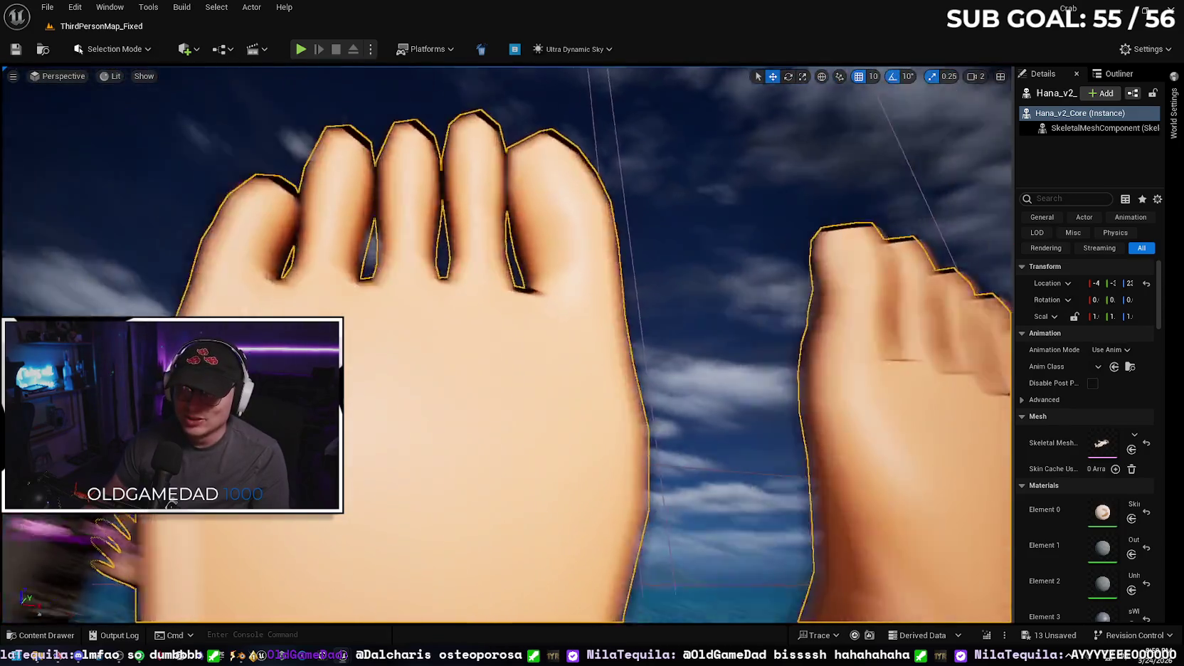
pyautogui.scroll(2, 507, 344)
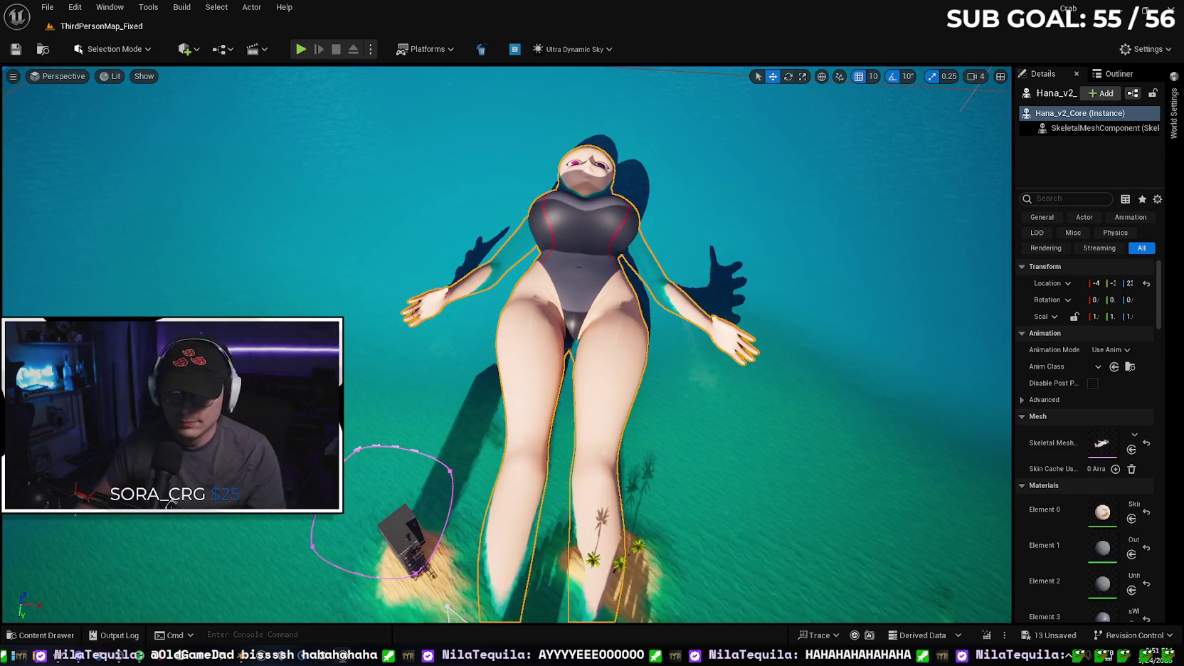
pyautogui.moveTo(111, 561); pyautogui.dragTo(110, 470)
pyautogui.scroll(-2, 506, 342)
pyautogui.scroll(-5, 506, 342)
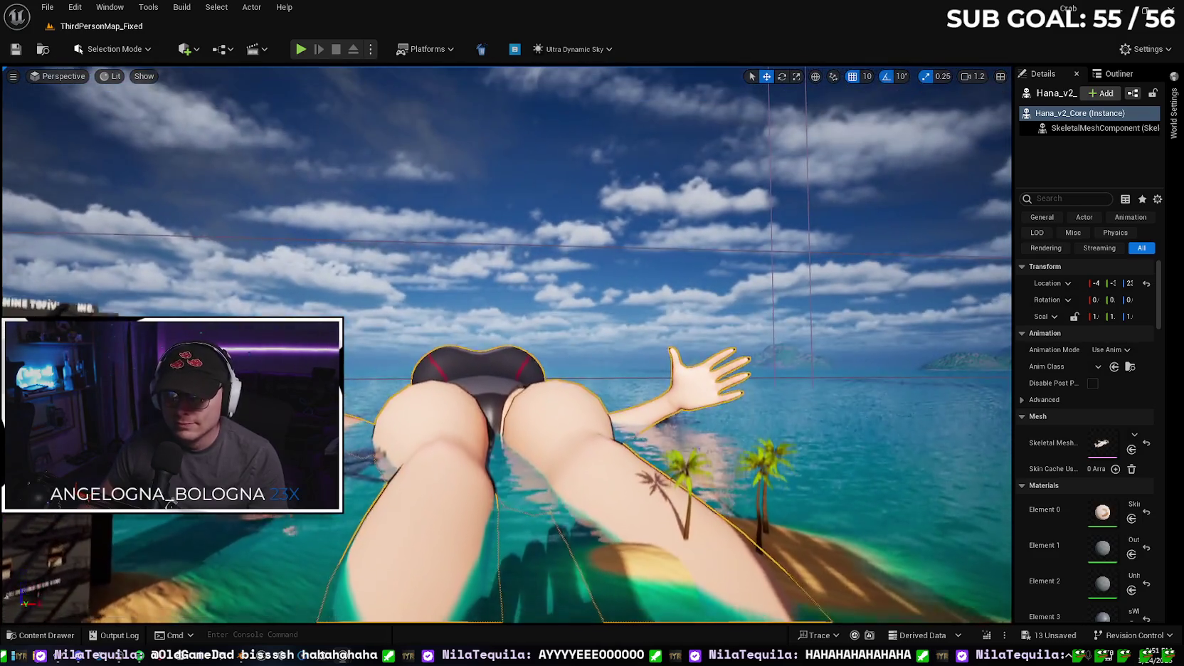
pyautogui.scroll(5, 507, 341)
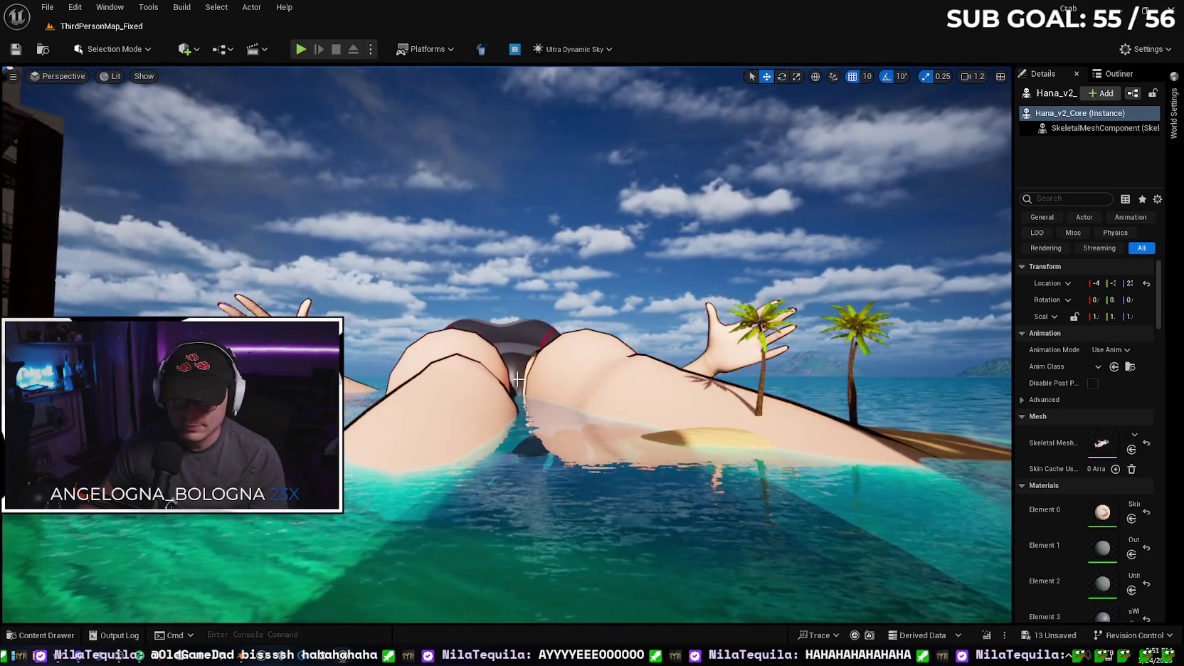
pyautogui.scroll(5, 507, 341)
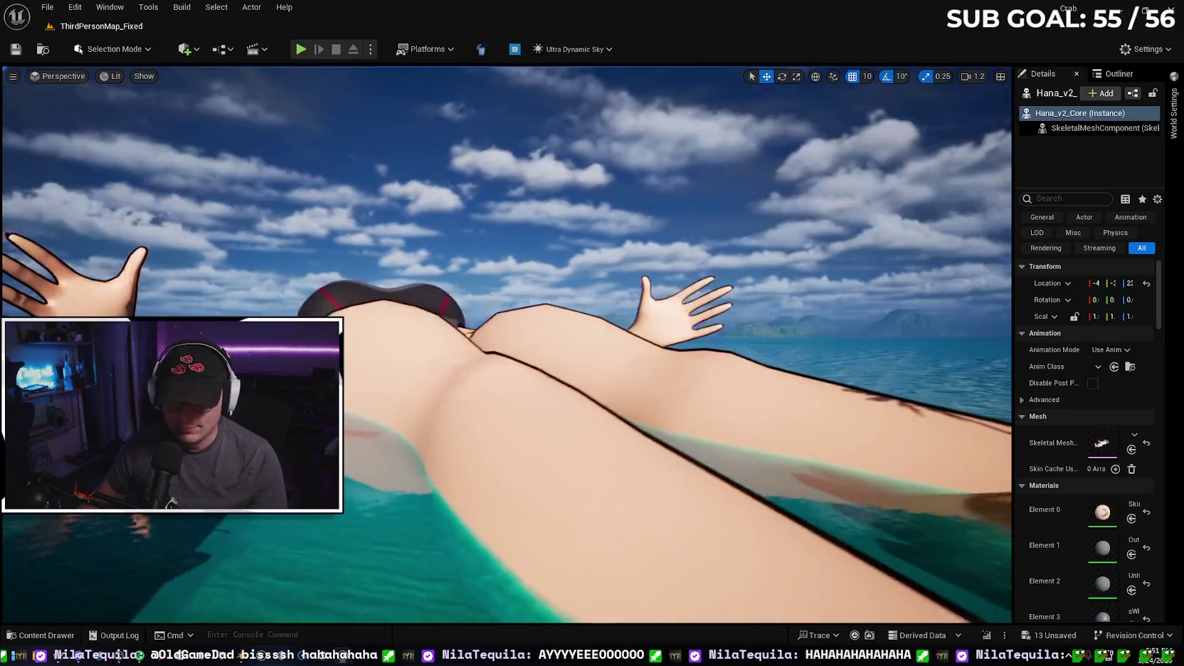
pyautogui.scroll(-5, 506, 342)
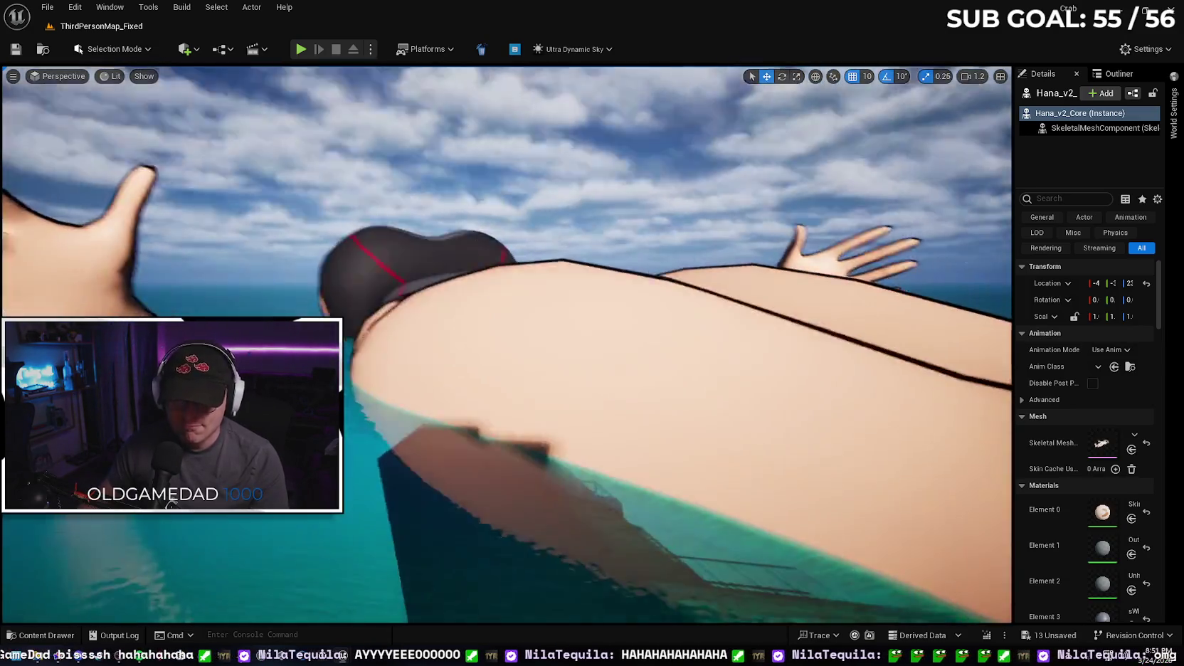
pyautogui.scroll(5, 507, 342)
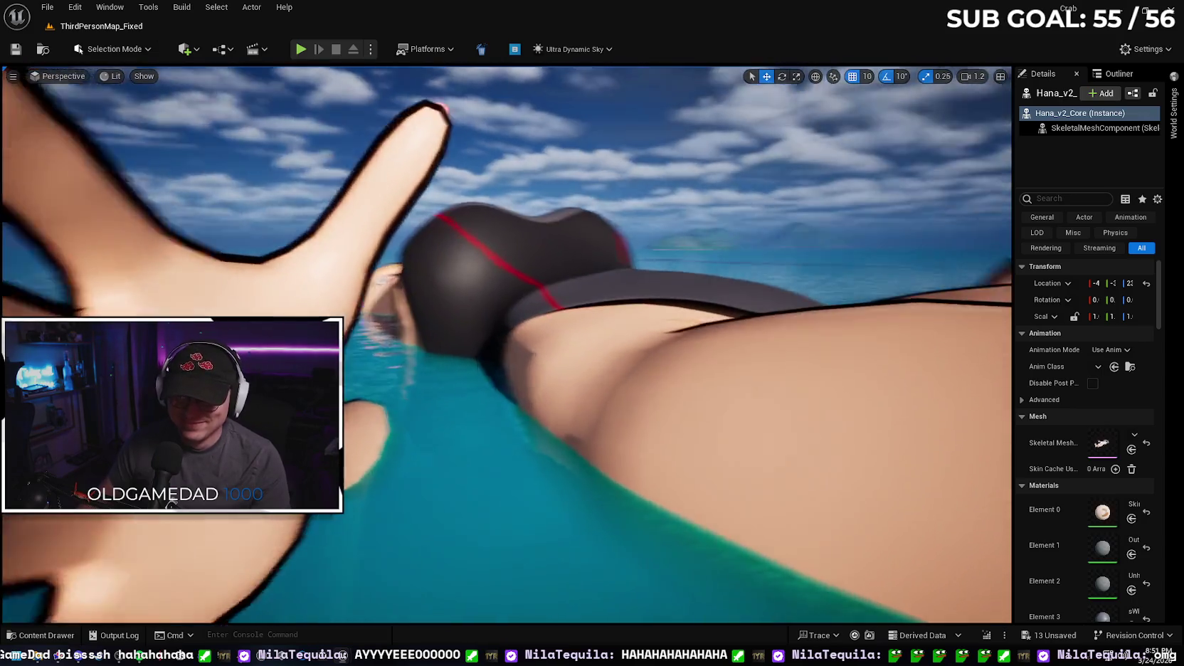
pyautogui.scroll(5, 506, 342)
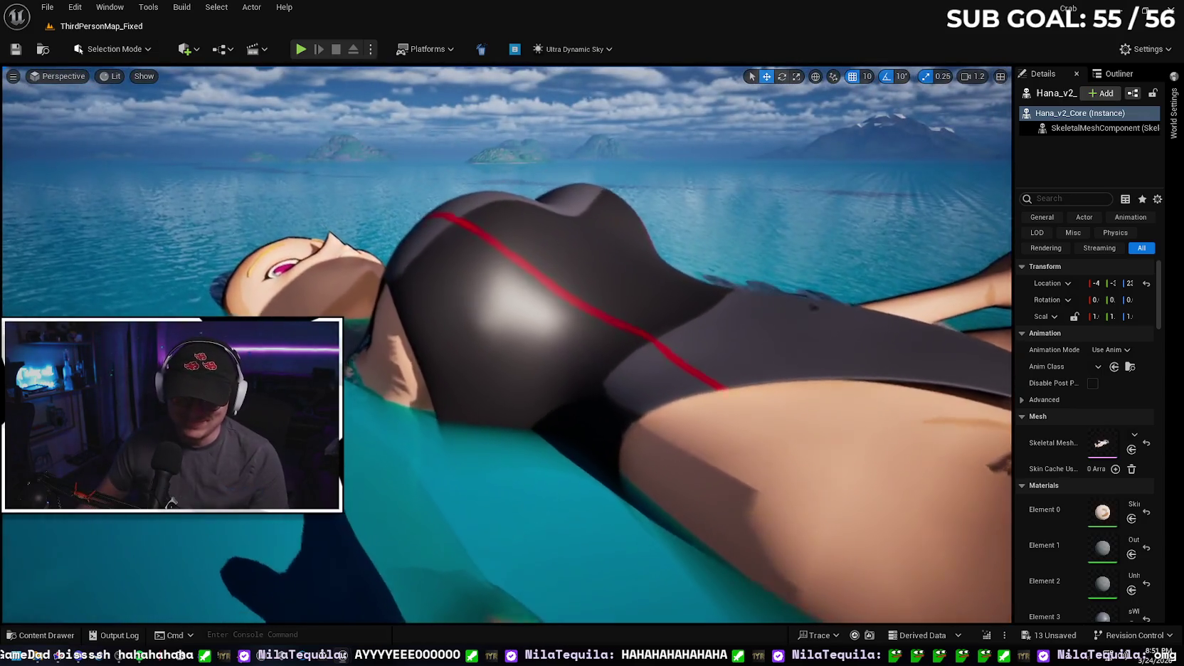
pyautogui.scroll(5, 506, 341)
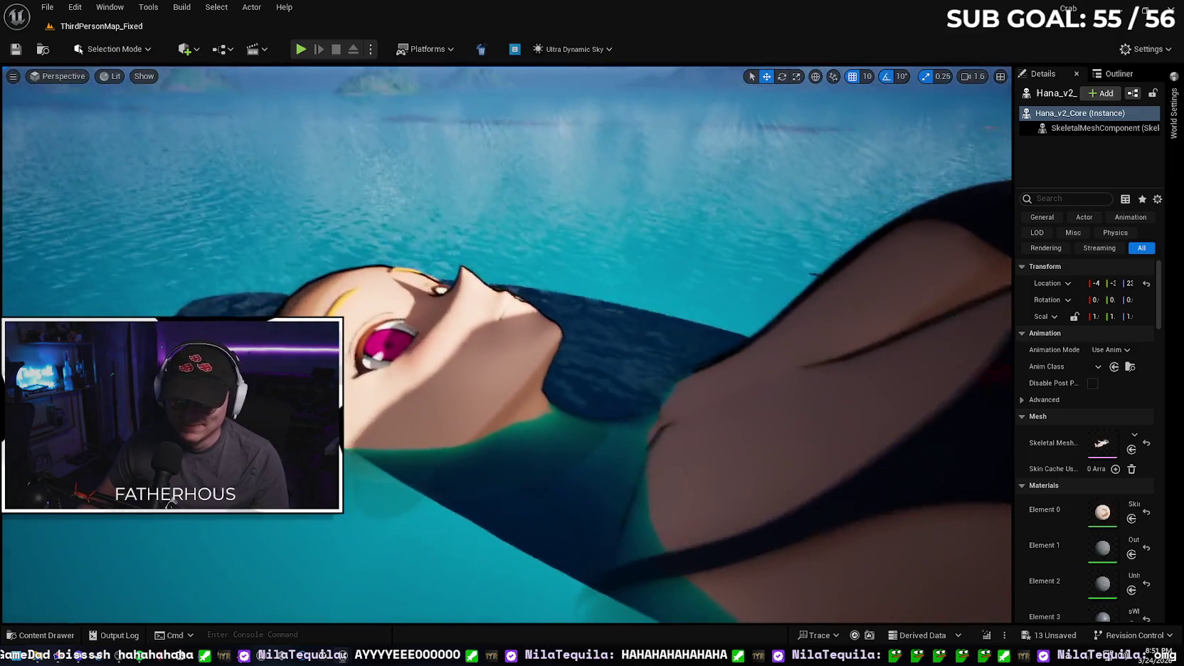
pyautogui.scroll(-5, 507, 342)
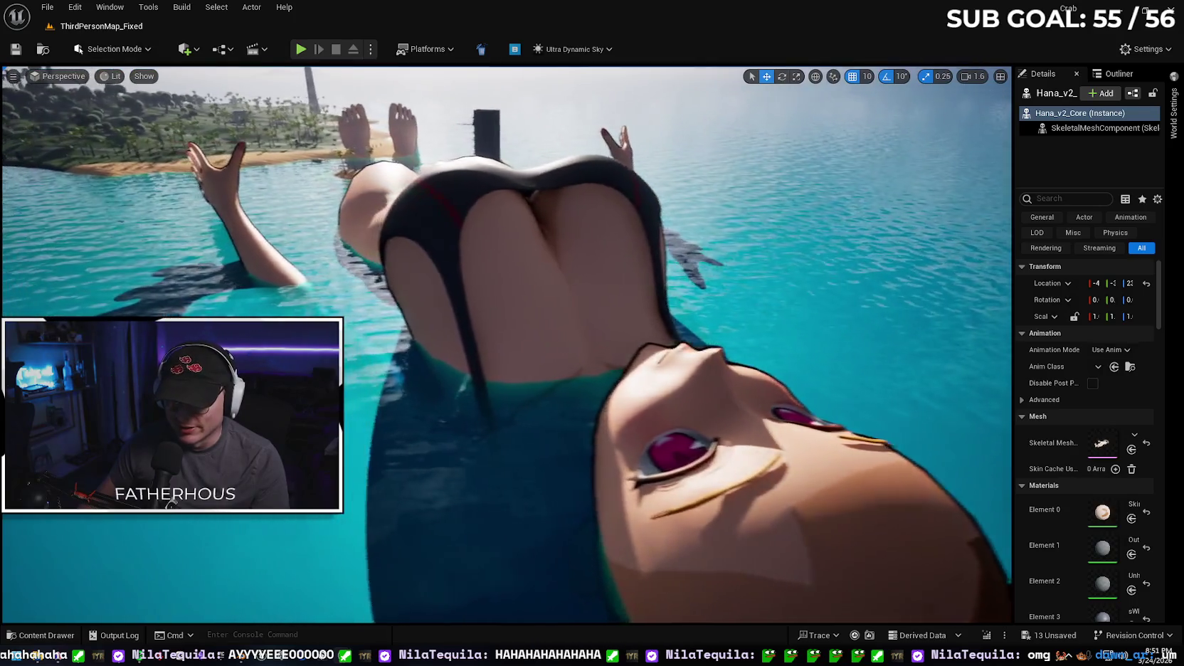
pyautogui.scroll(-5, 506, 341)
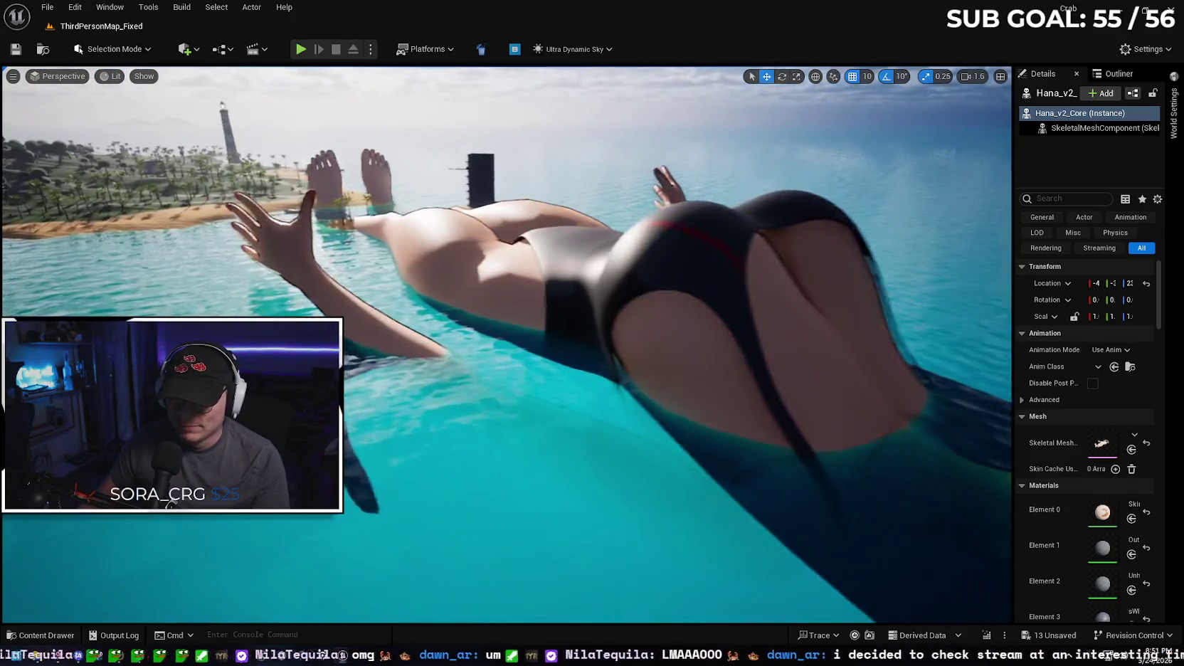
pyautogui.scroll(5, 506, 341)
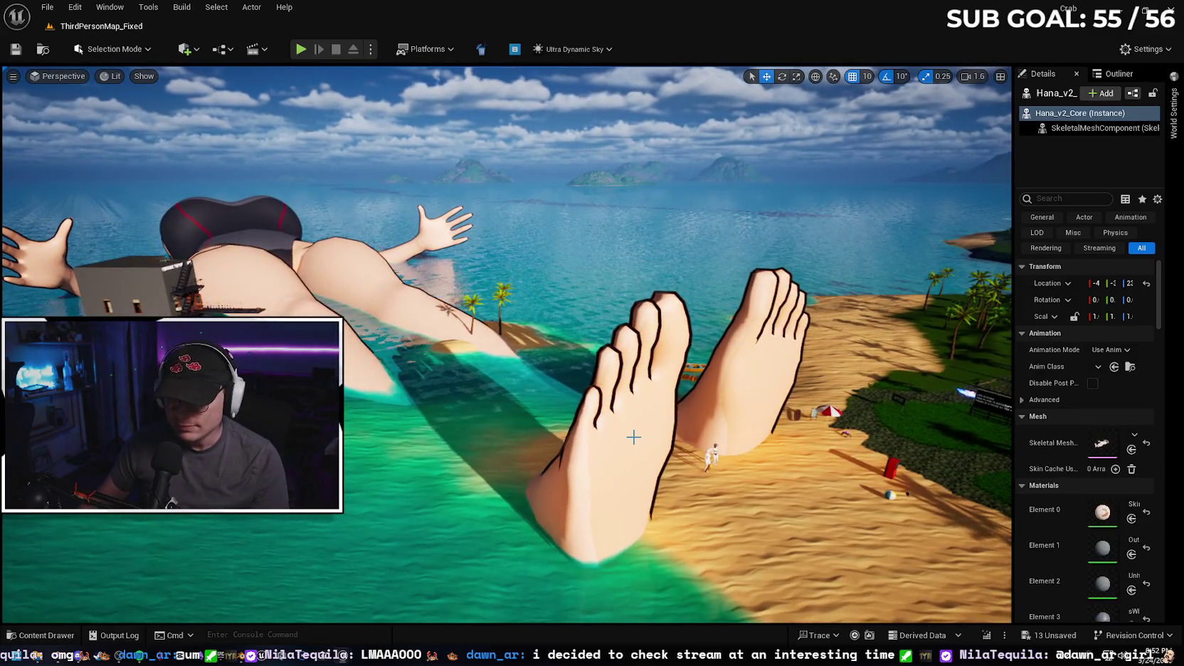
# - Delete the giant Hana_v2_Core actor from the level and return the view to the beach
pyautogui.click(633, 437)
pyautogui.press('Delete')
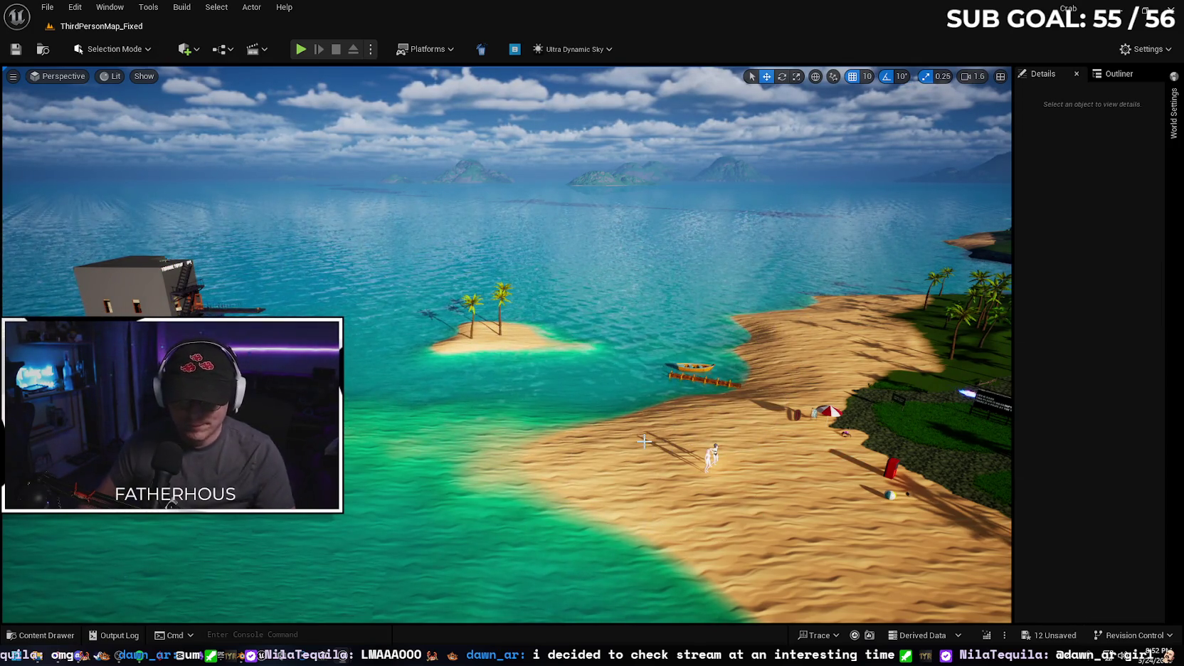
pyautogui.moveTo(696, 410)
pyautogui.mouseDown()
pyautogui.moveTo(683, 398)
pyautogui.moveTo(676, 427)
pyautogui.moveTo(696, 411)
pyautogui.moveTo(683, 406)
pyautogui.moveTo(676, 420)
pyautogui.mouseUp()
# - Select all eleven imported Hana assets in the Content Drawer and delete them
pyautogui.click(31, 640)
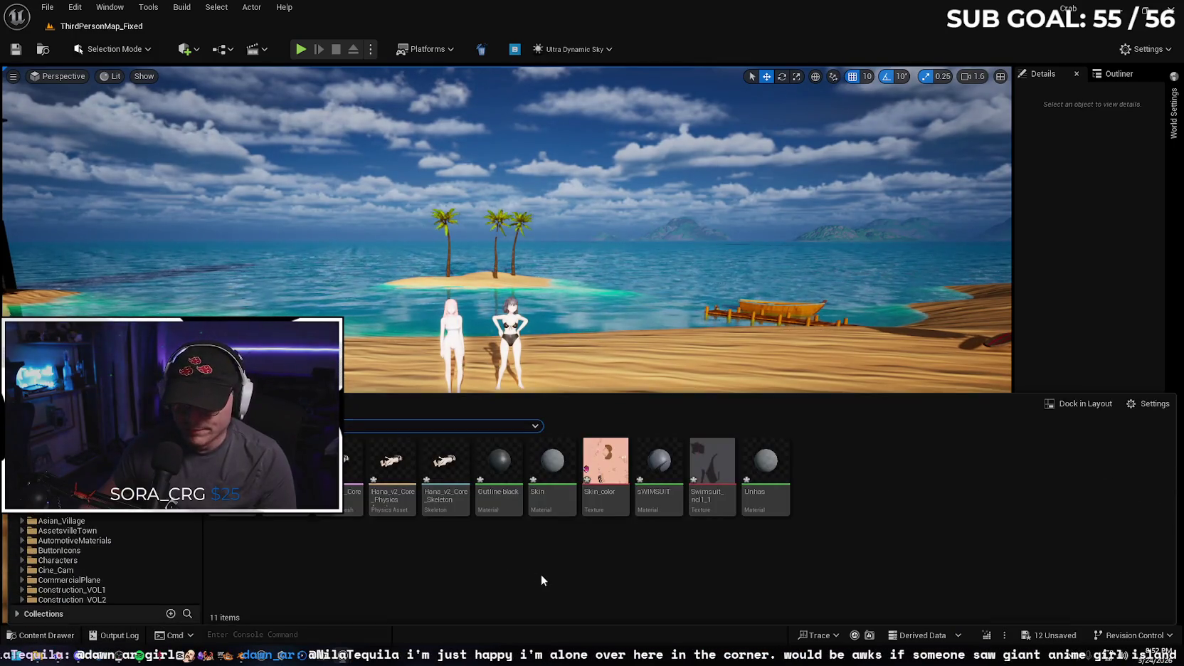
pyautogui.hotkey('ctrl', 'a')
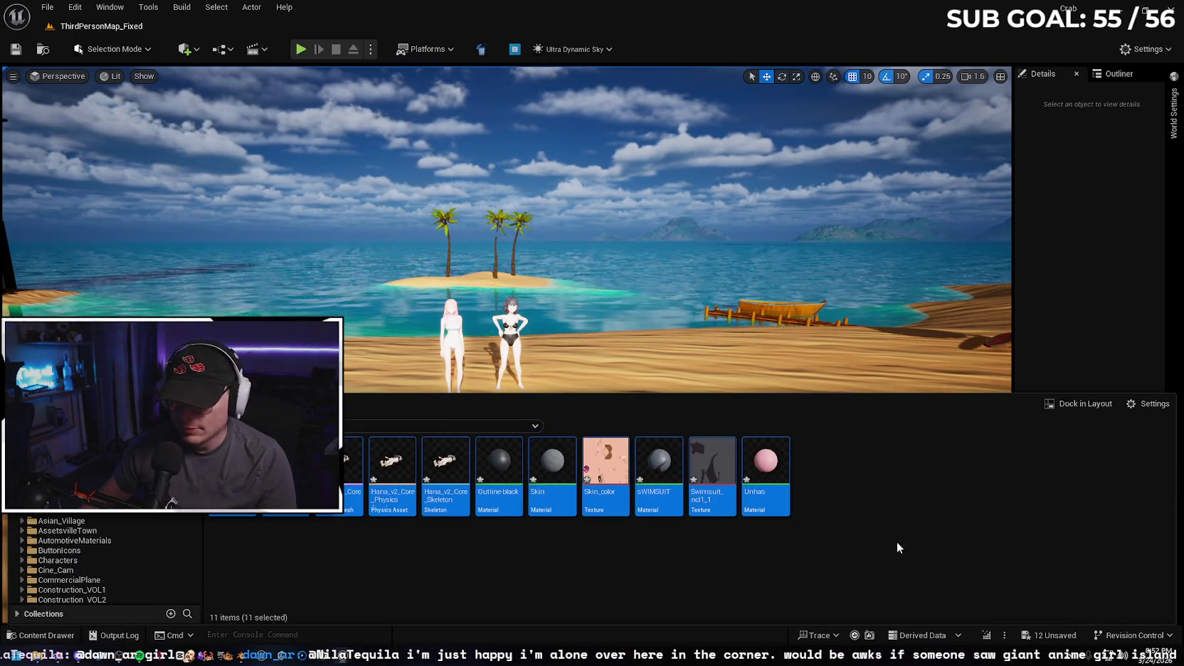
pyautogui.press('Delete')
pyautogui.click(557, 529)
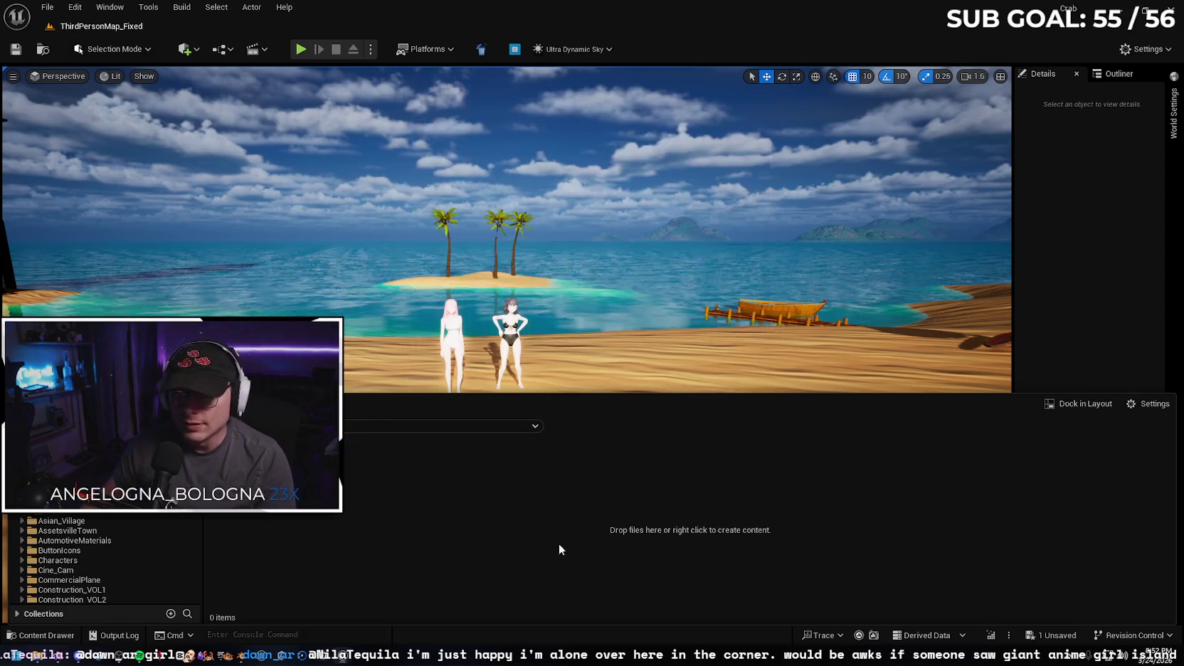
pyautogui.click(1122, 9)
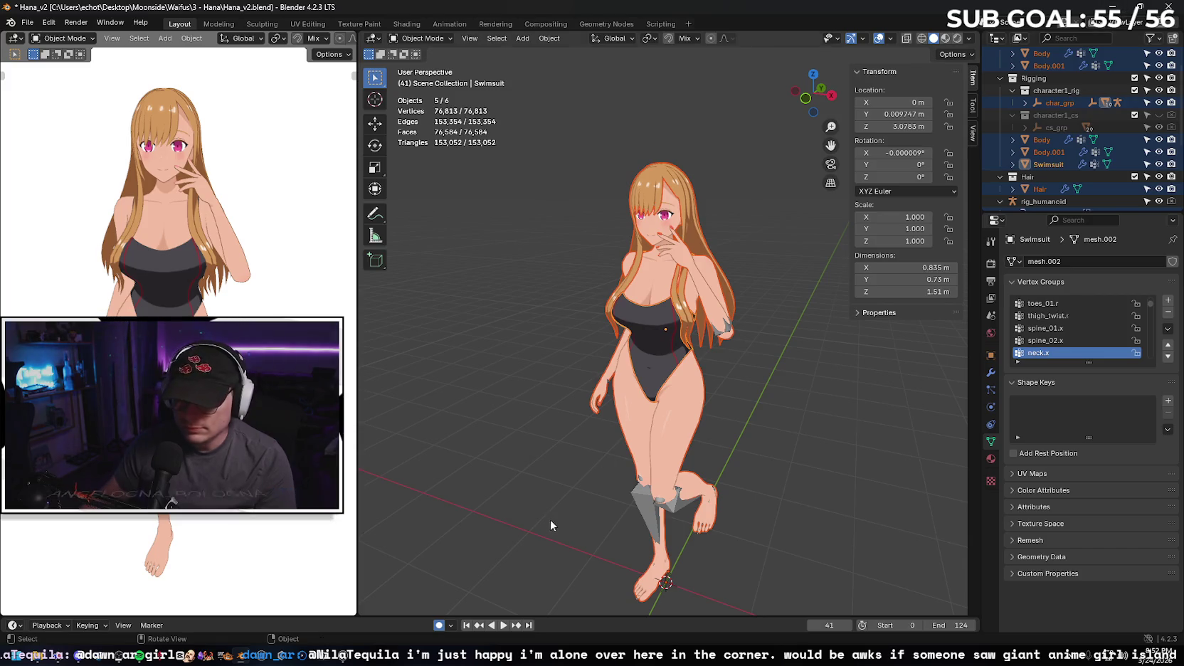
# - Reset the animation to frame 0, enlarge the Outliner, and deselect everything
pyautogui.click(467, 625)
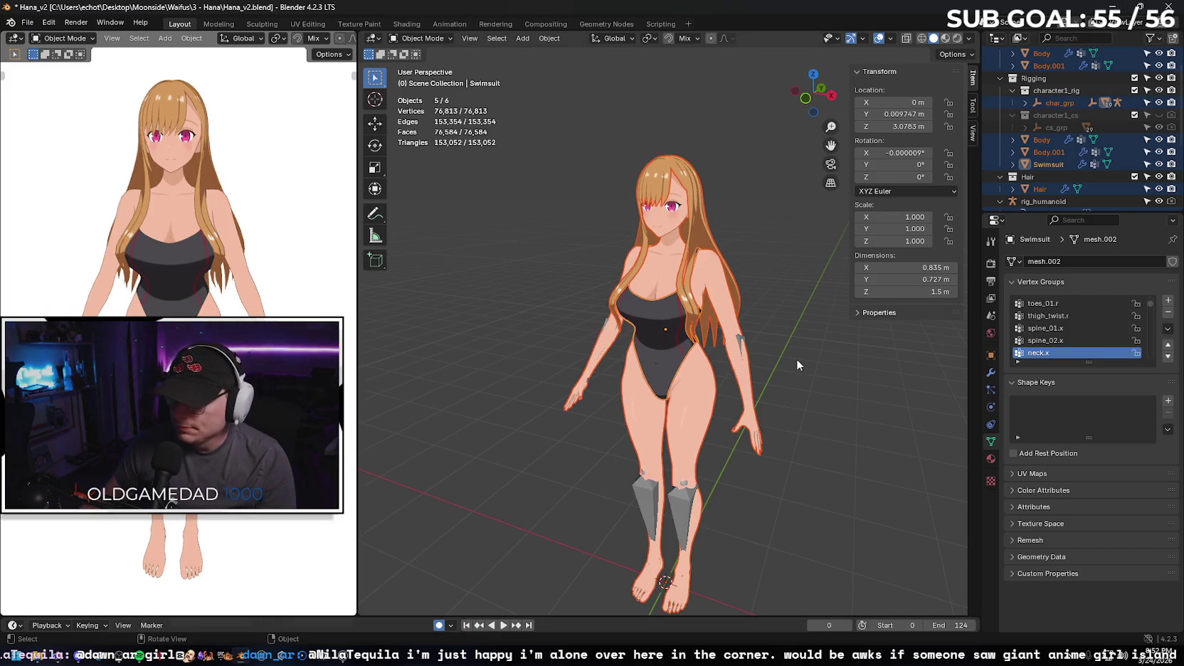
pyautogui.scroll(-3, 1052, 157)
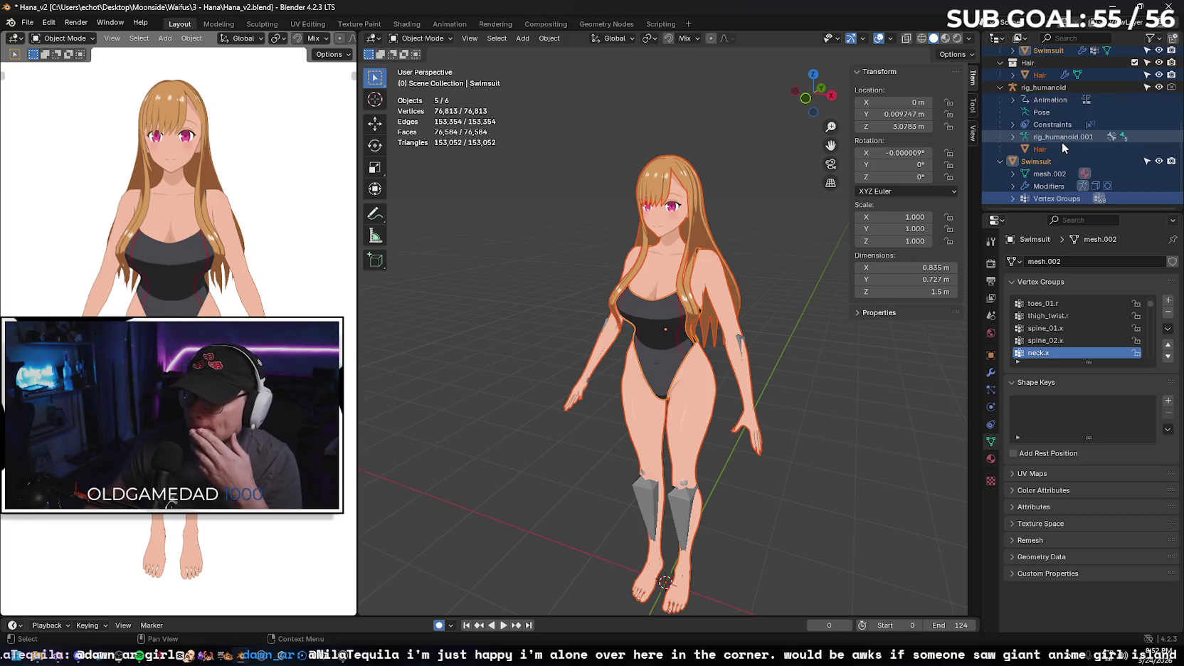
pyautogui.moveTo(980, 241); pyautogui.dragTo(891, 242)
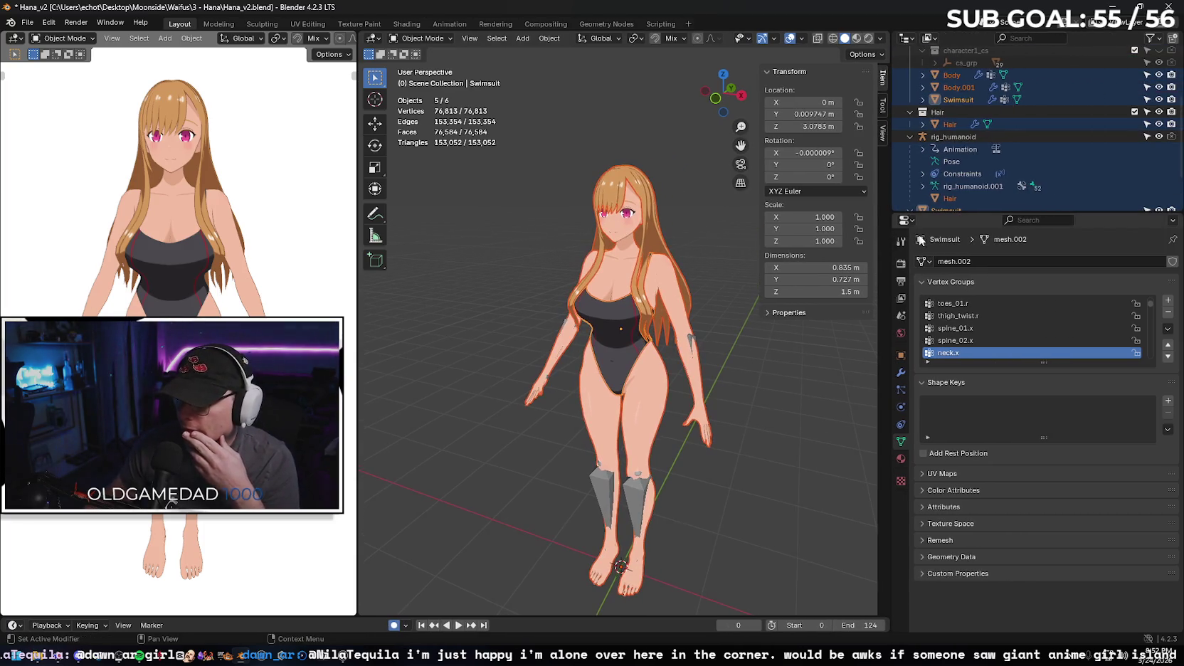
pyautogui.moveTo(961, 211); pyautogui.dragTo(962, 388)
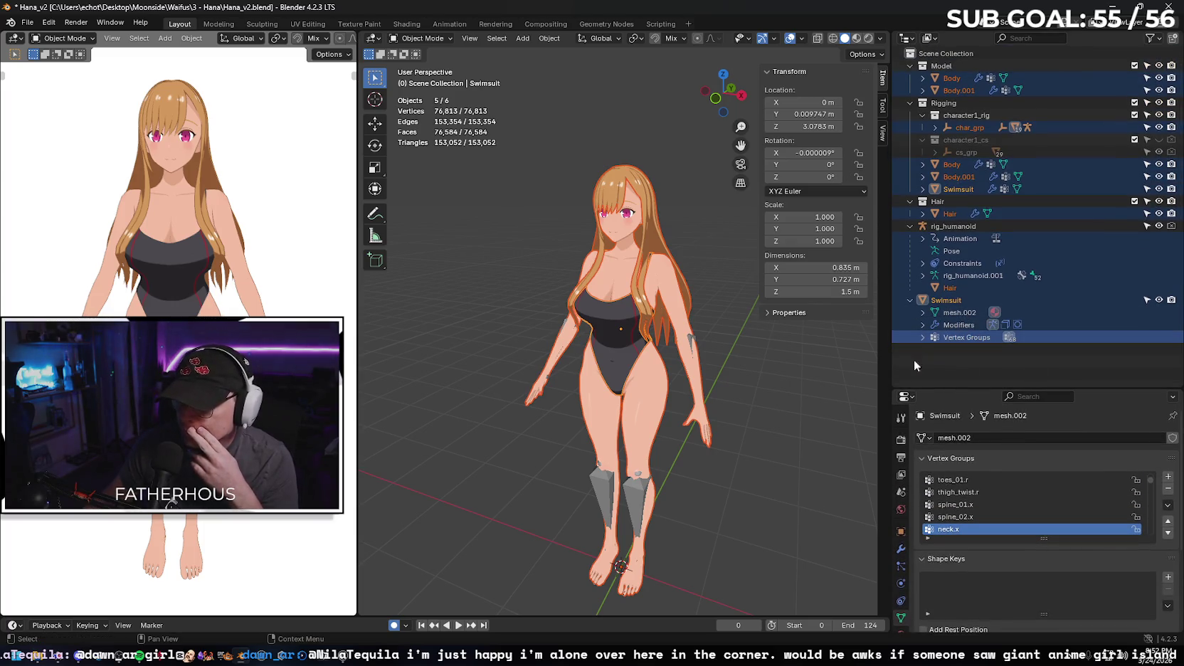
pyautogui.click(958, 368)
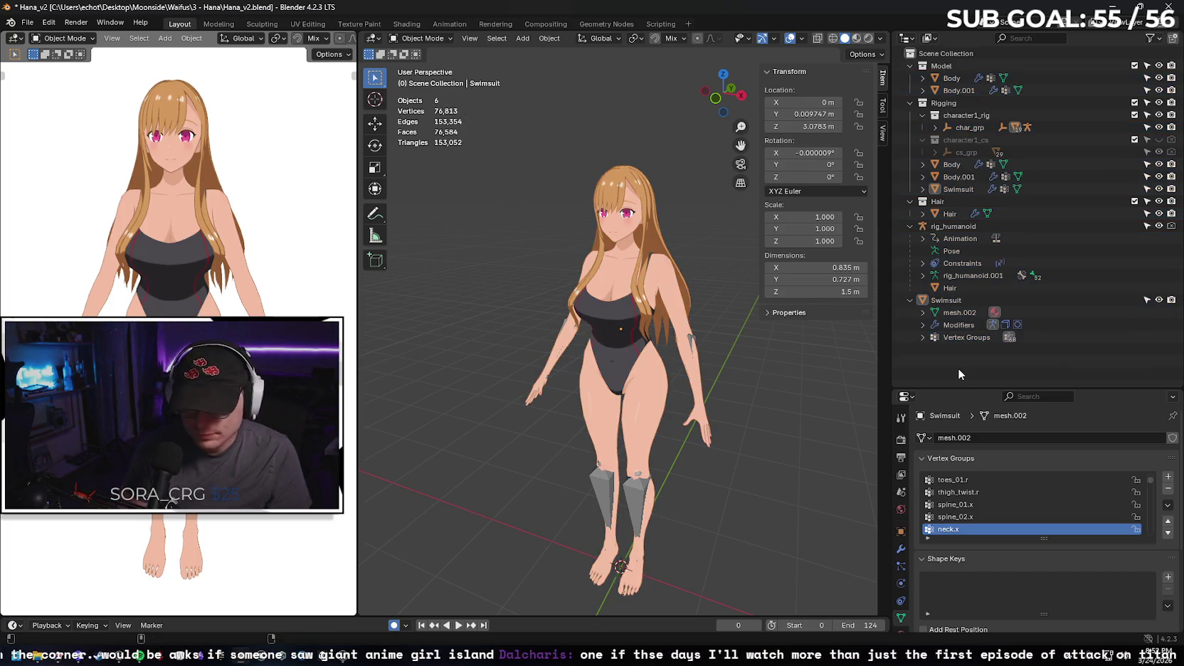
# - Screenshot the Blender window to the clipboard and bring up the Google Gemini chat
pyautogui.press('super+shift+s')
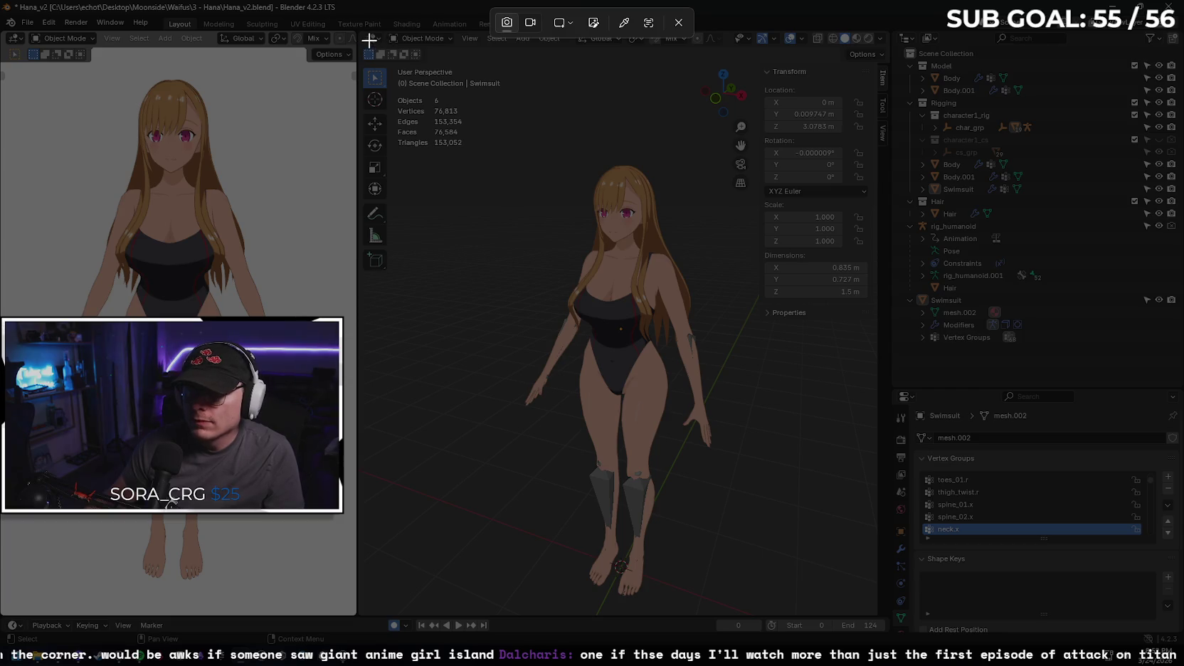
pyautogui.moveTo(363, 34)
pyautogui.mouseDown()
pyautogui.moveTo(1077, 439)
pyautogui.moveTo(1183, 419)
pyautogui.mouseUp()
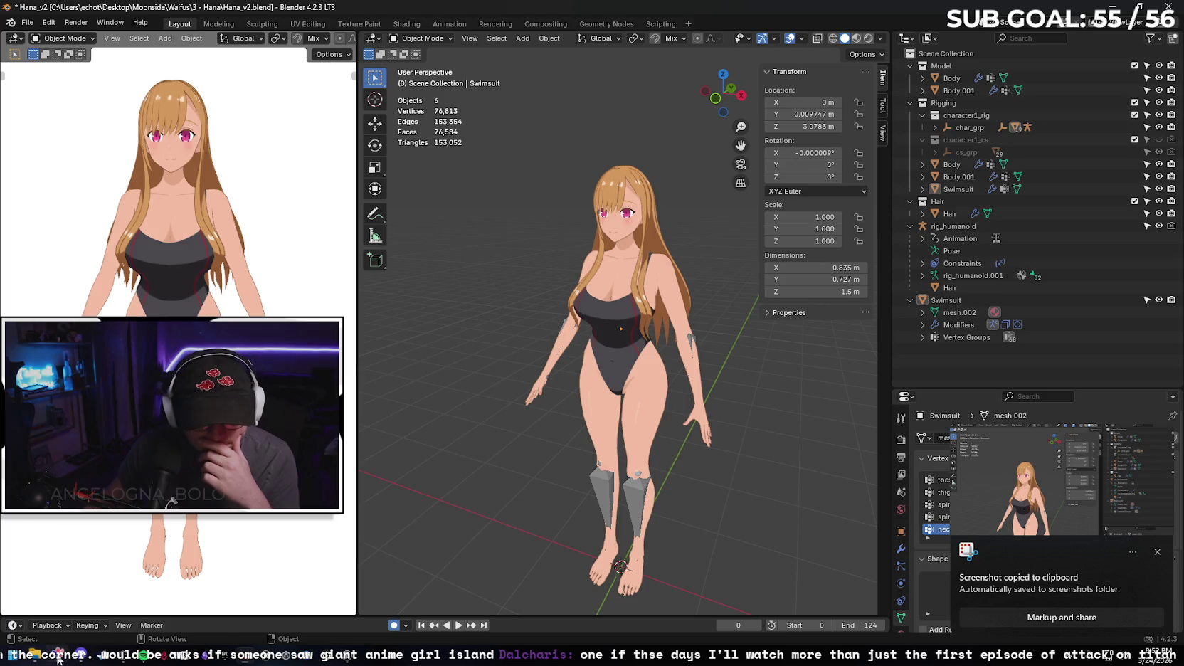
pyautogui.moveTo(80, 658)
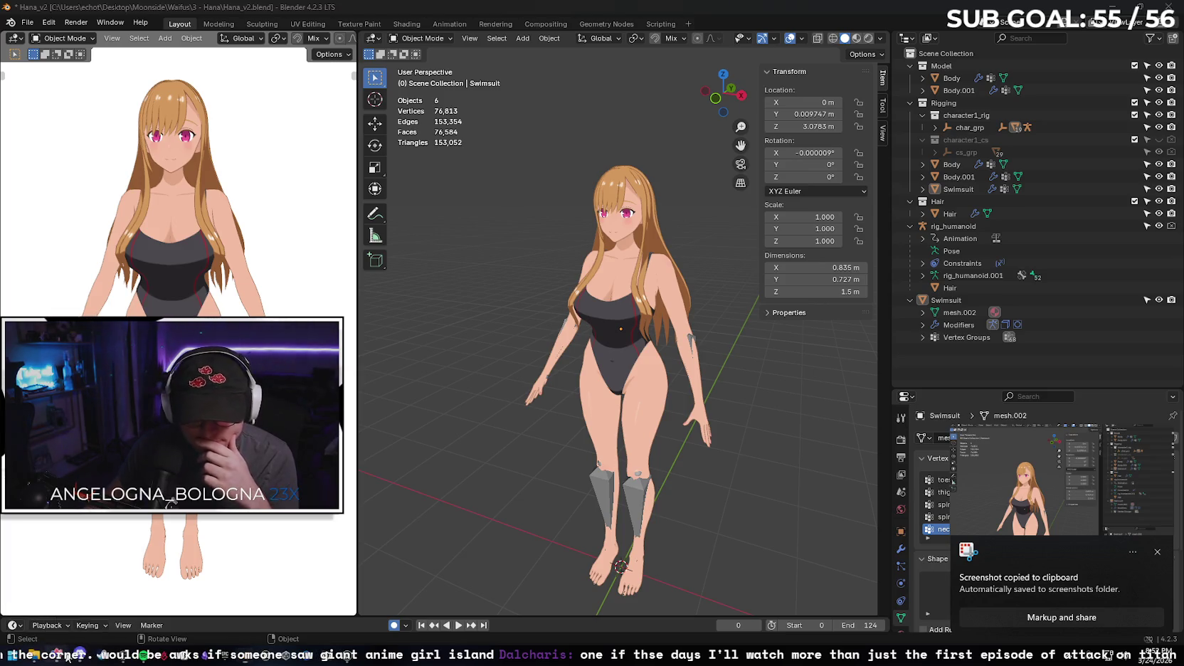
pyautogui.click(80, 657)
pyautogui.click(57, 269)
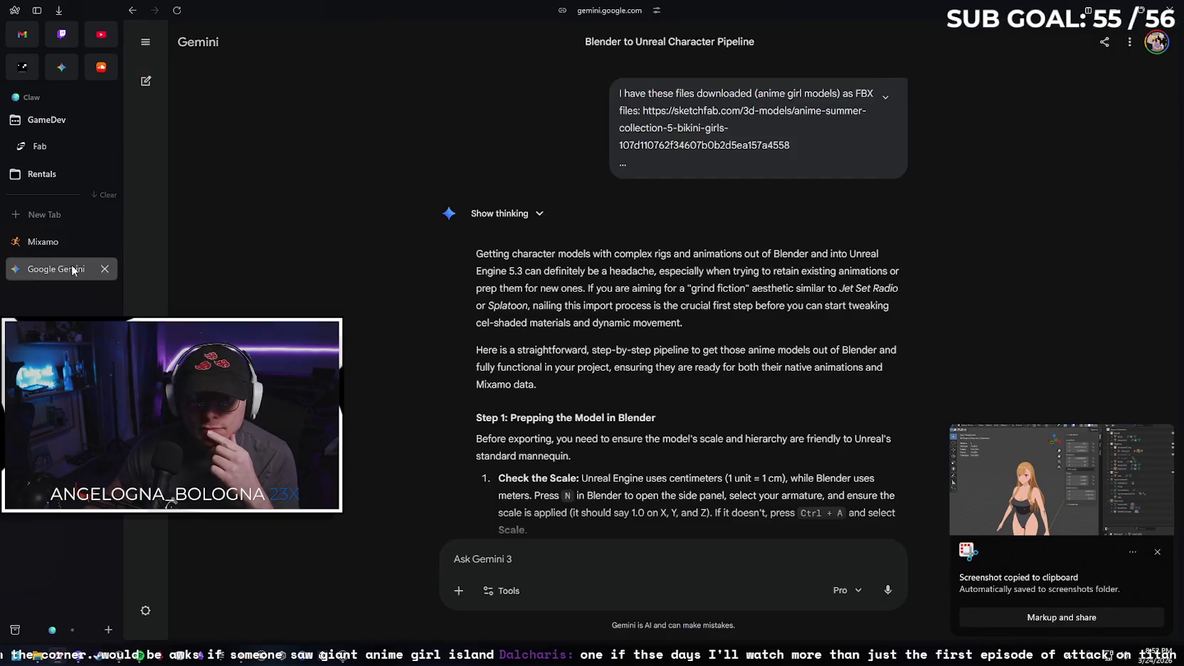
# - Send Gemini a note about switching import method, with the pasted screenshot, asking for export reminders
pyautogui.scroll(-10, 676, 285)
pyautogui.scroll(-15, 1009, 545)
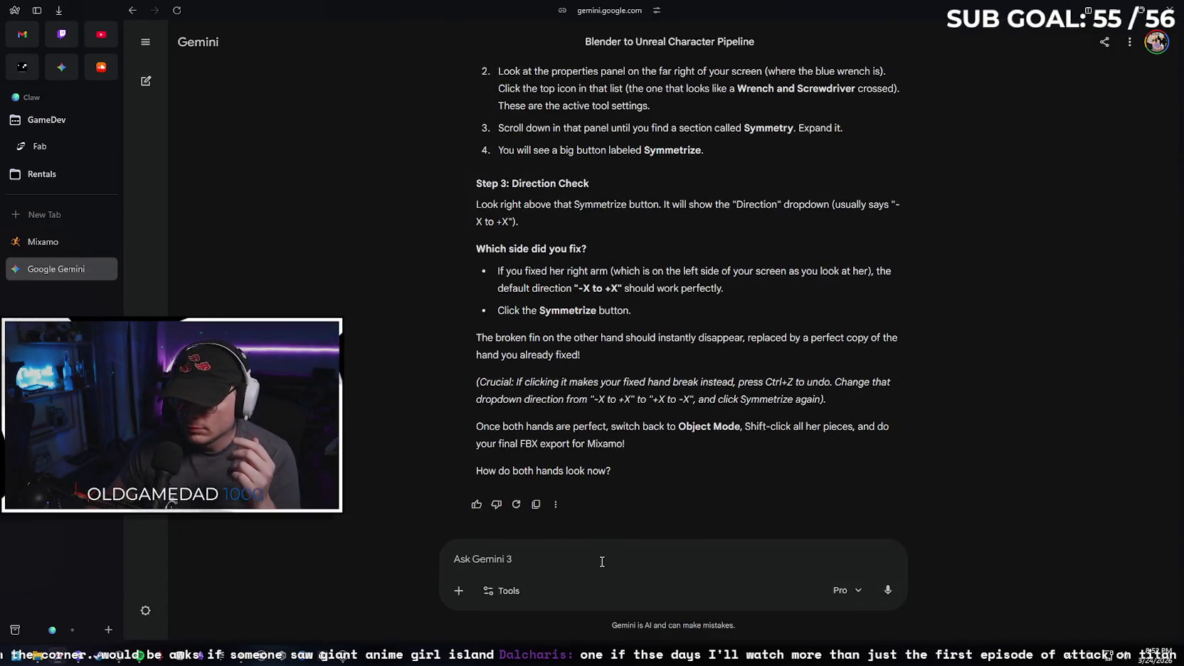
pyautogui.write('This')
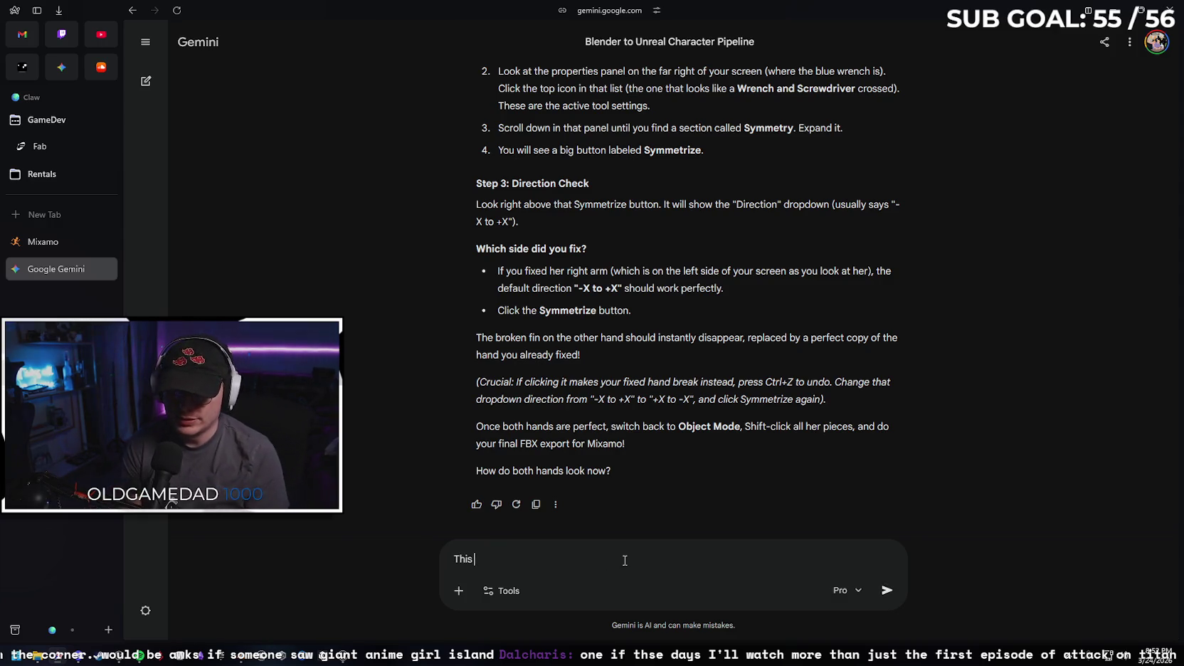
pyautogui.write(' one is kind of')
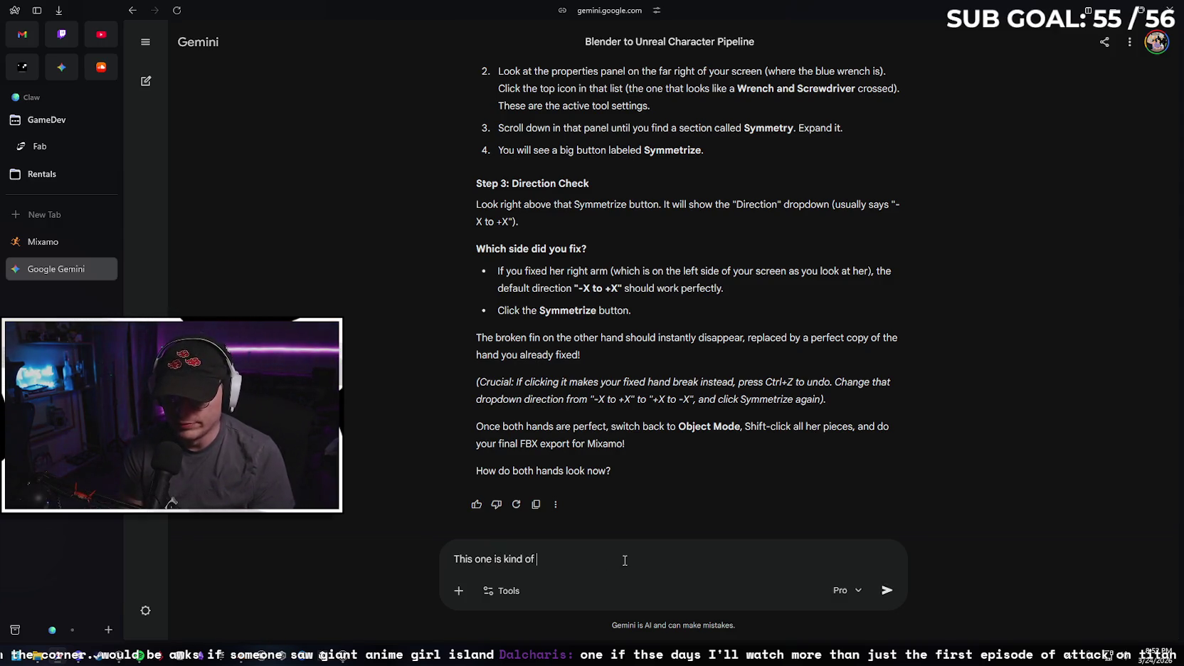
pyautogui.write('ele')
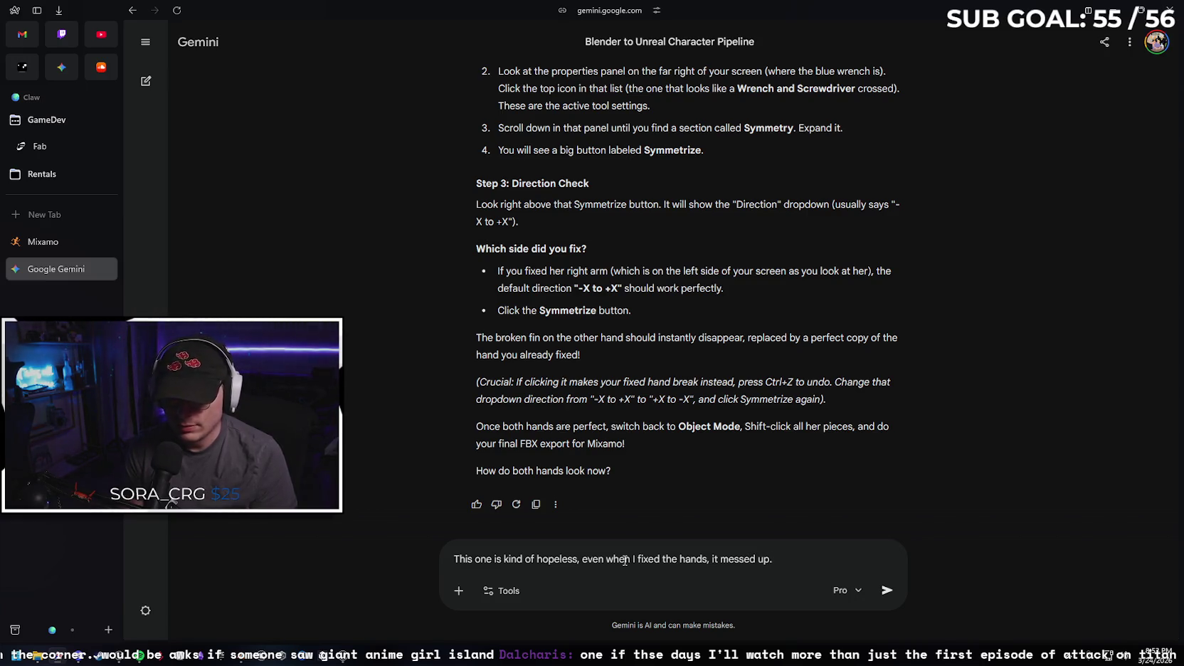
pyautogui.write('s use the previosu')
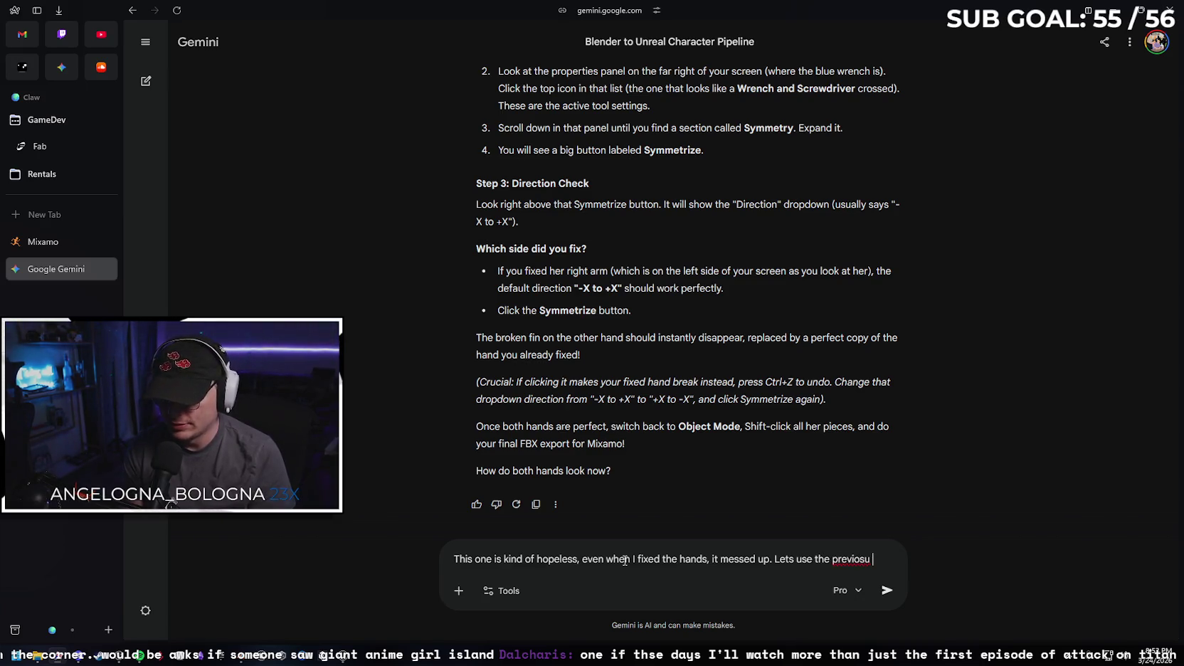
pyautogui.press('BackSpace')
pyautogui.press('BackSpace')
pyautogui.write('u')
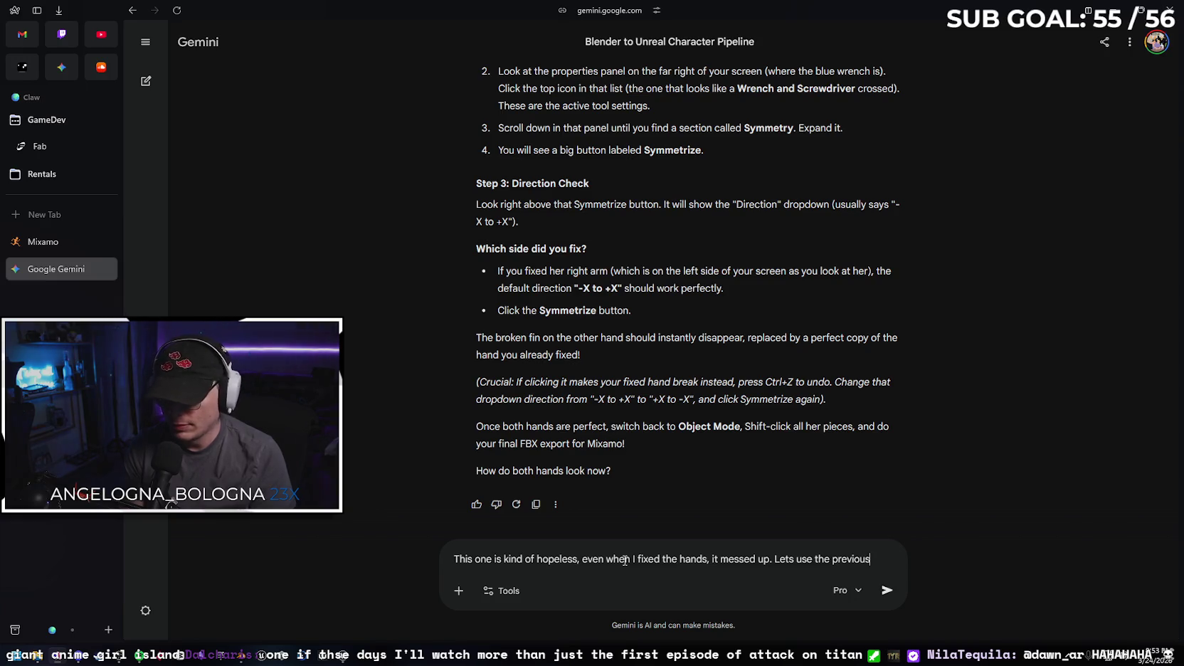
pyautogui.write('import met')
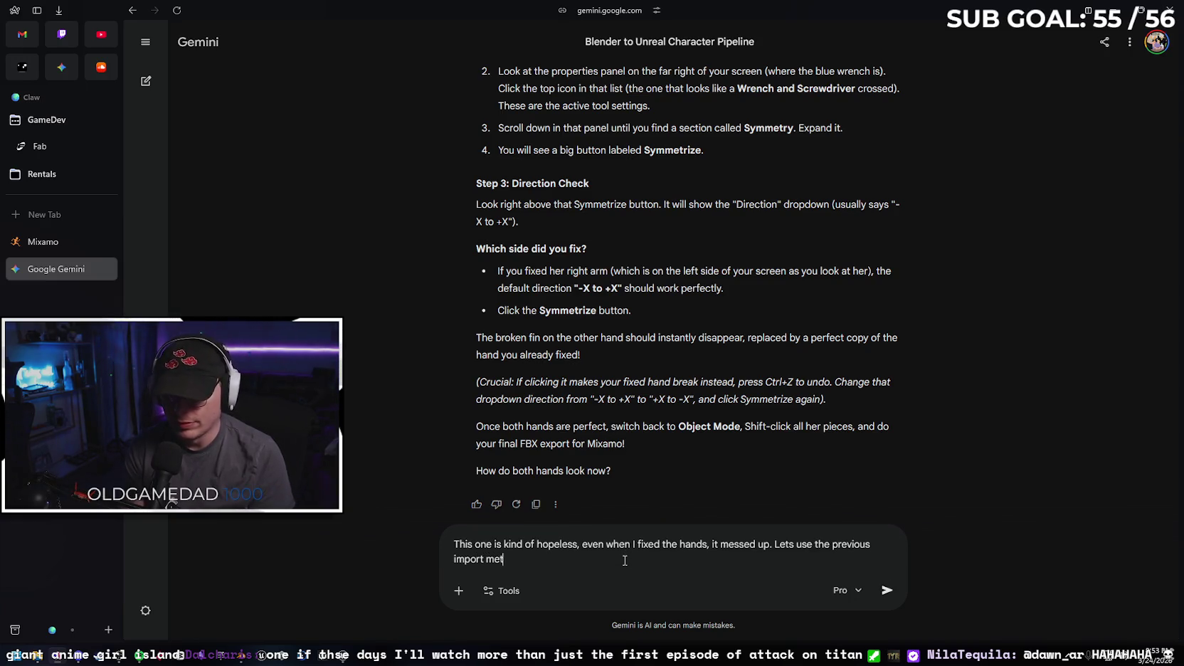
pyautogui.write('hod ah')
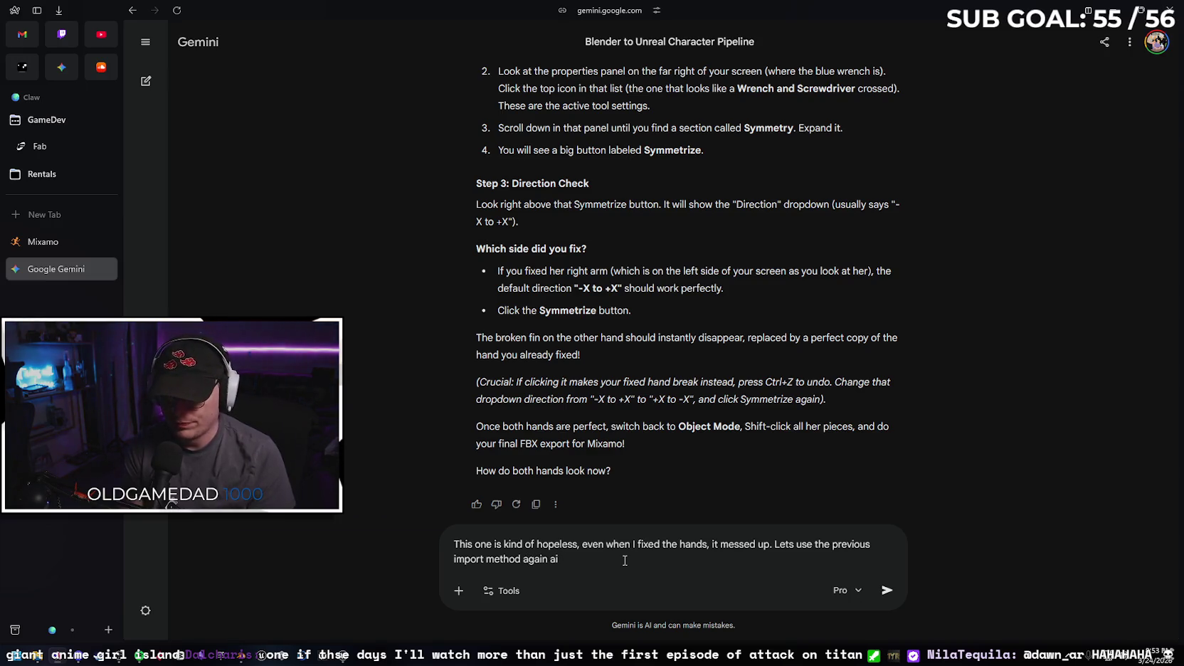
pyautogui.press('BackSpace')
pyautogui.write('nd ill try to salvage')
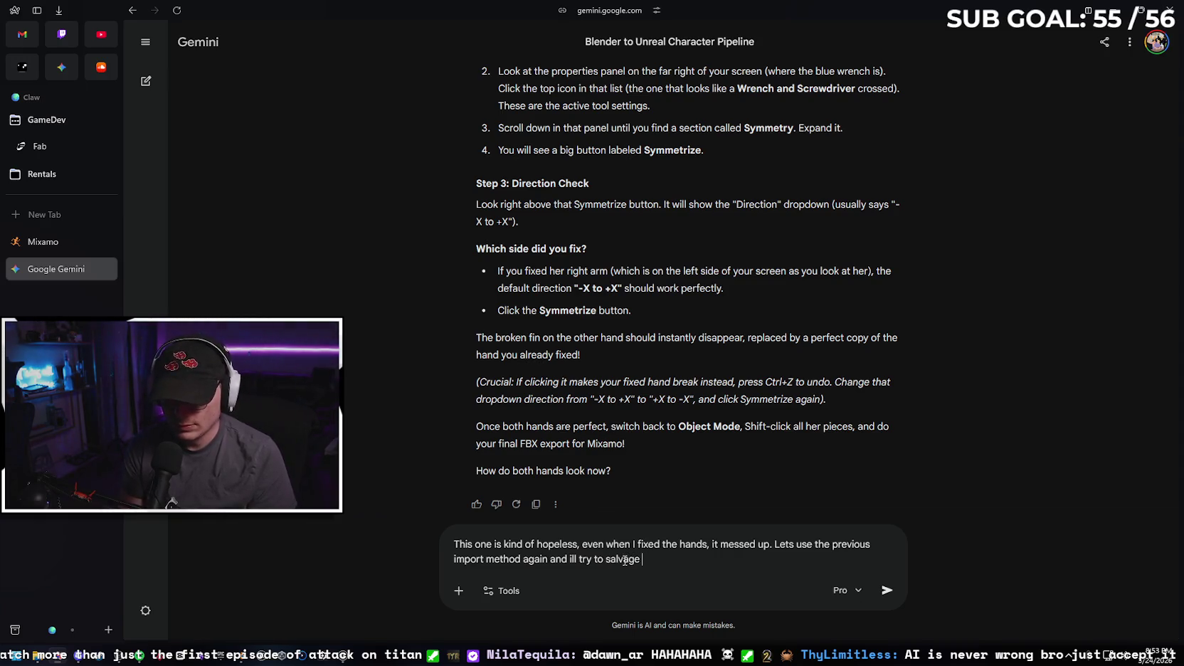
pyautogui.write('whatever anims come with it')
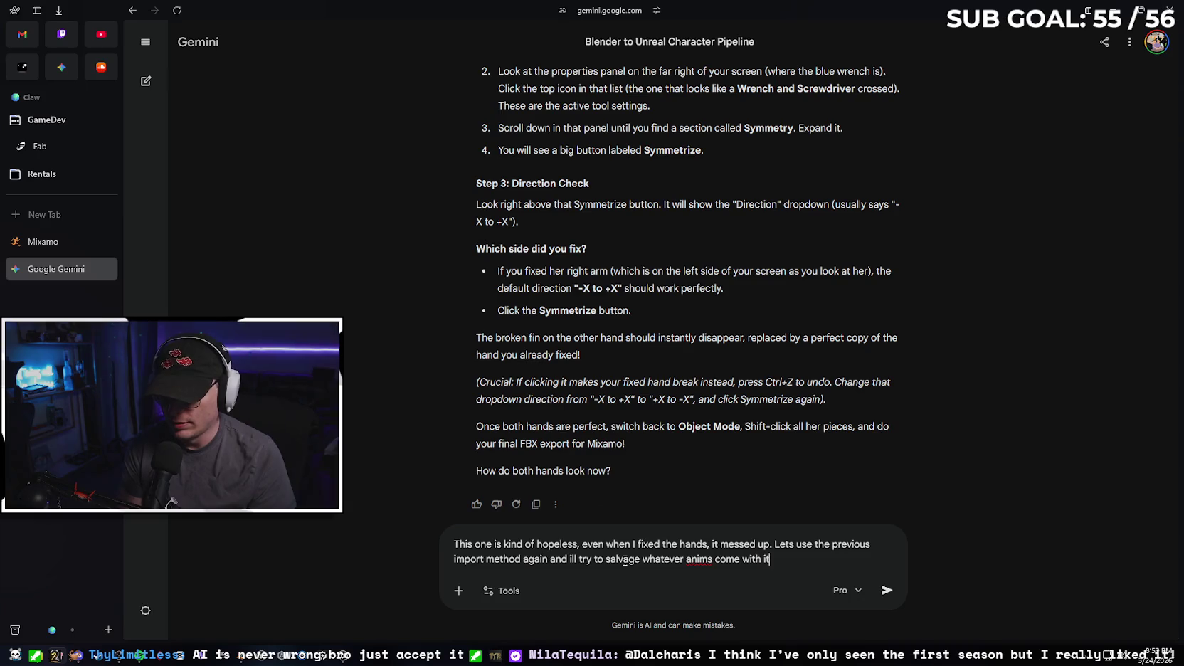
pyautogui.write('.')
pyautogui.hotkey('ctrl', 'v')
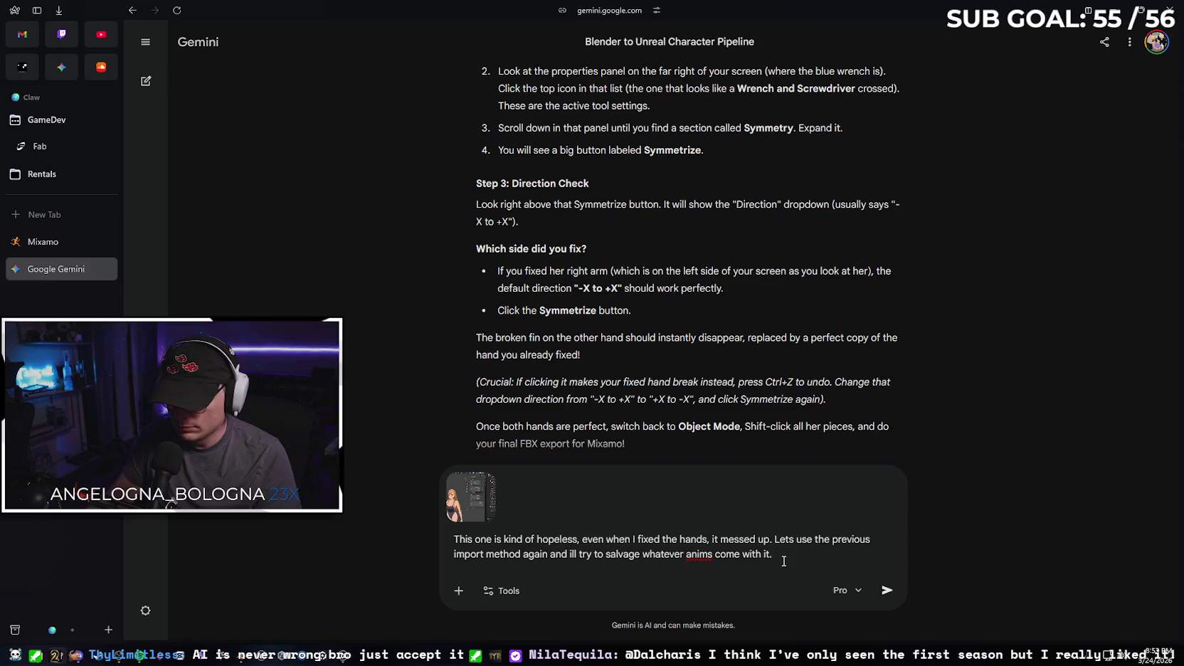
pyautogui.write('Remind me wha')
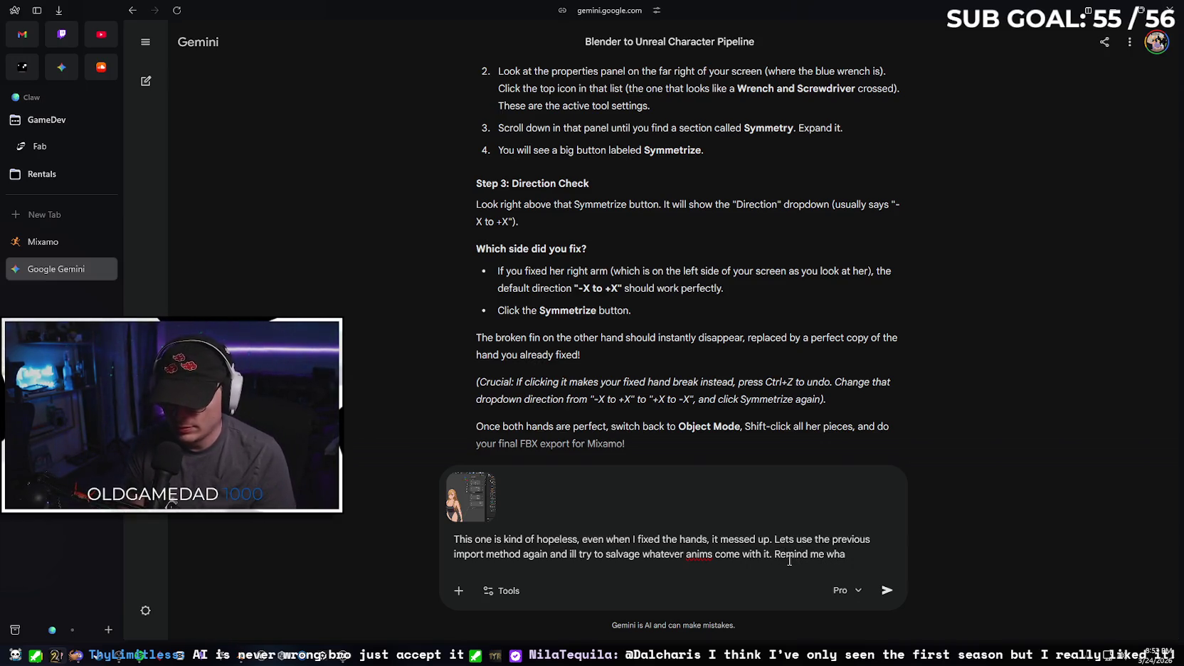
pyautogui.write('ct and do for export again')
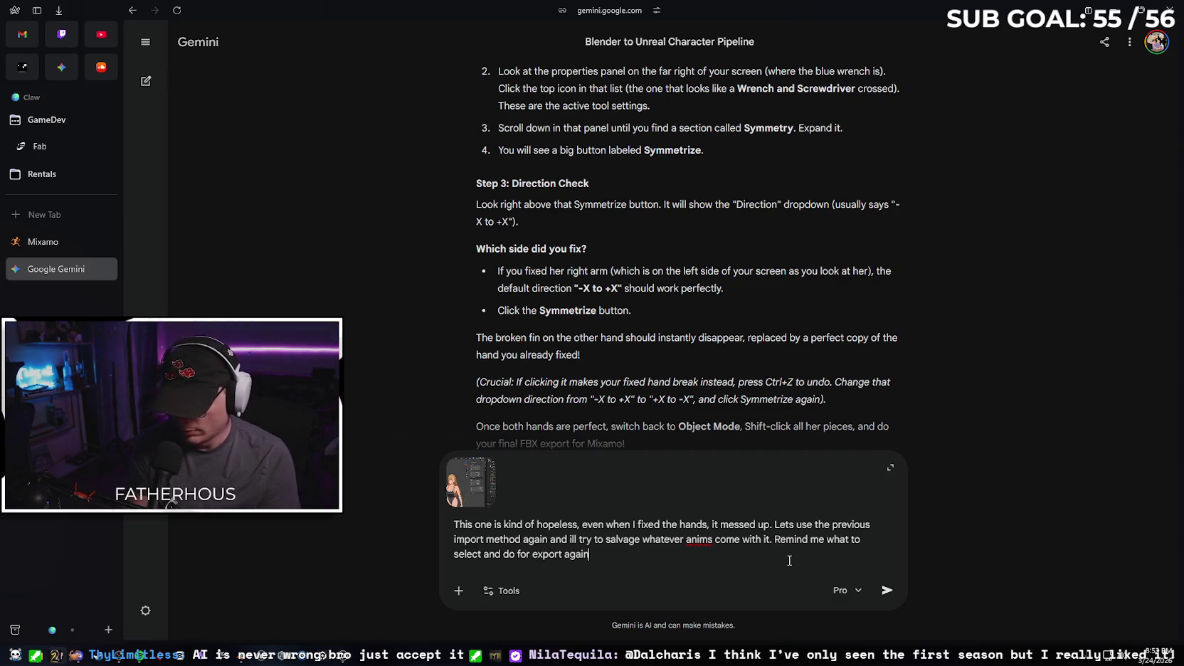
pyautogui.press('Return')
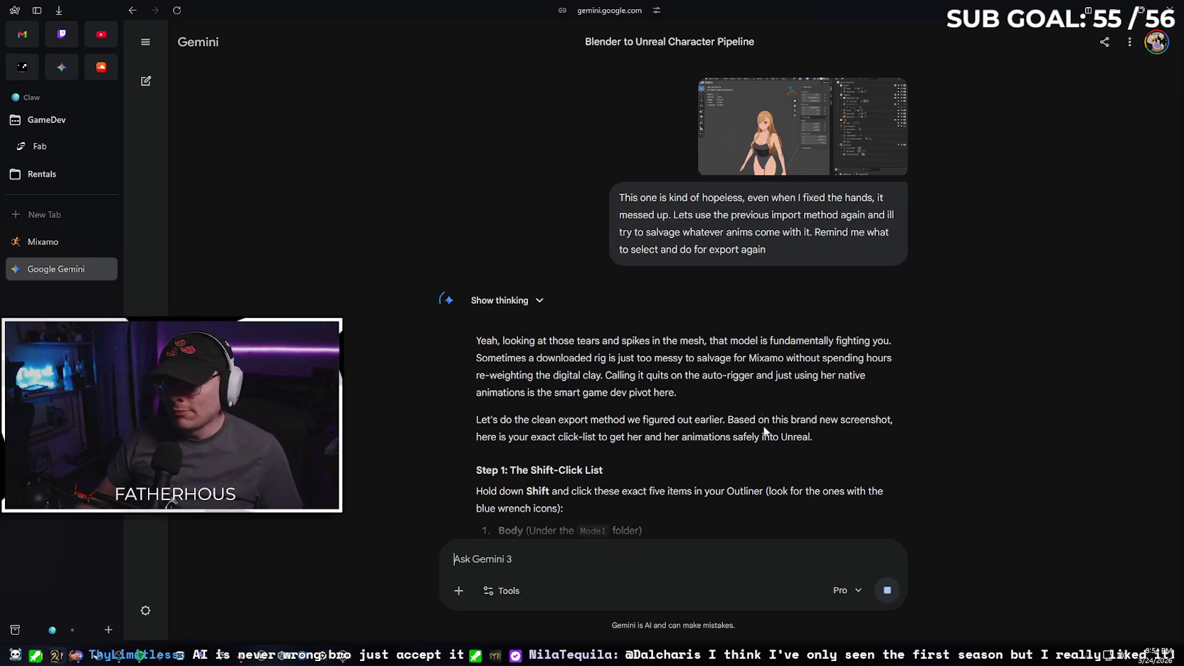
# - Read through Gemini's selection, FBX export and Unreal import checklist, then snap the browser right
pyautogui.scroll(-2, 767, 384)
pyautogui.scroll(-4, 726, 322)
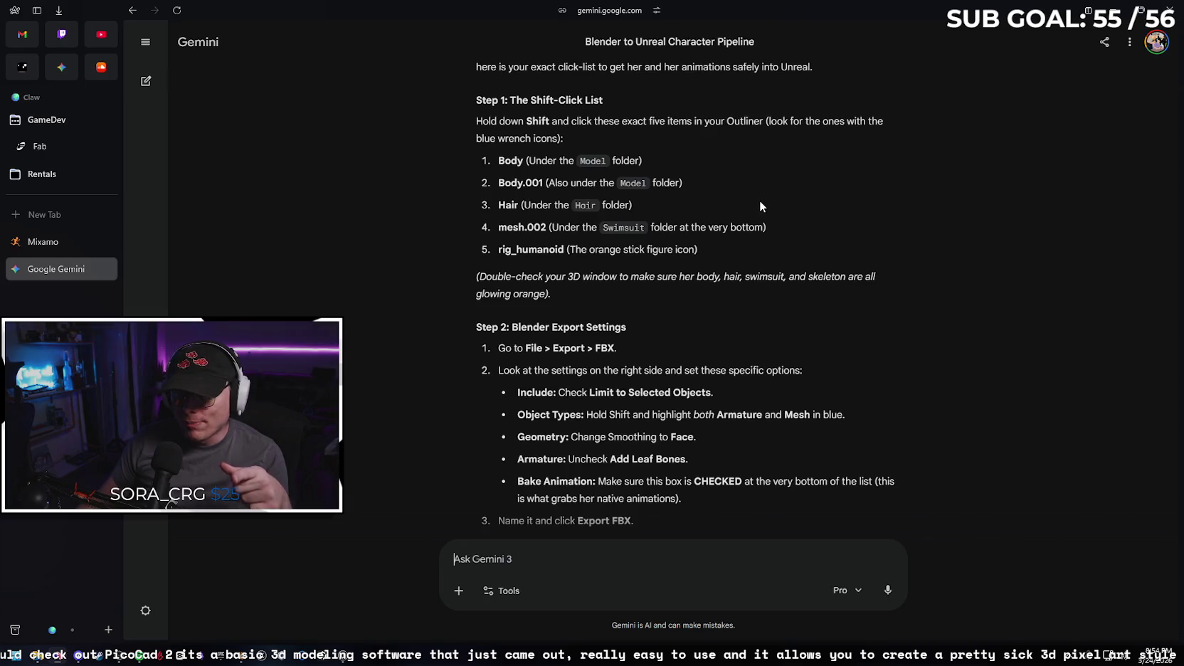
pyautogui.scroll(-1, 771, 205)
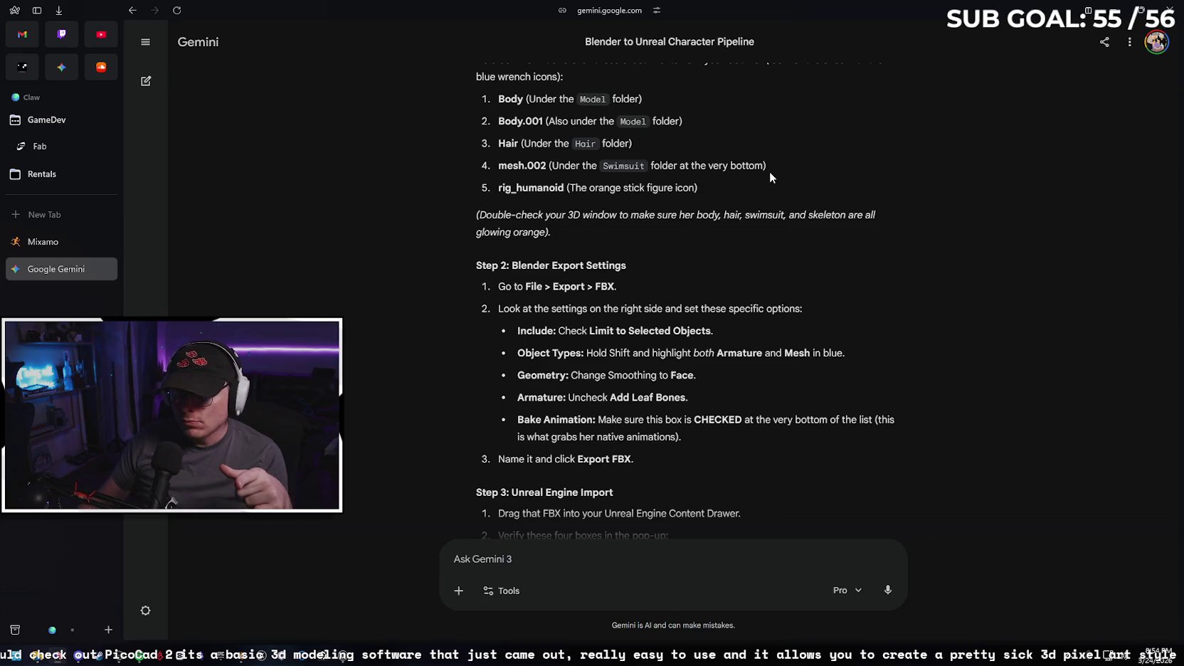
pyautogui.scroll(-1, 770, 174)
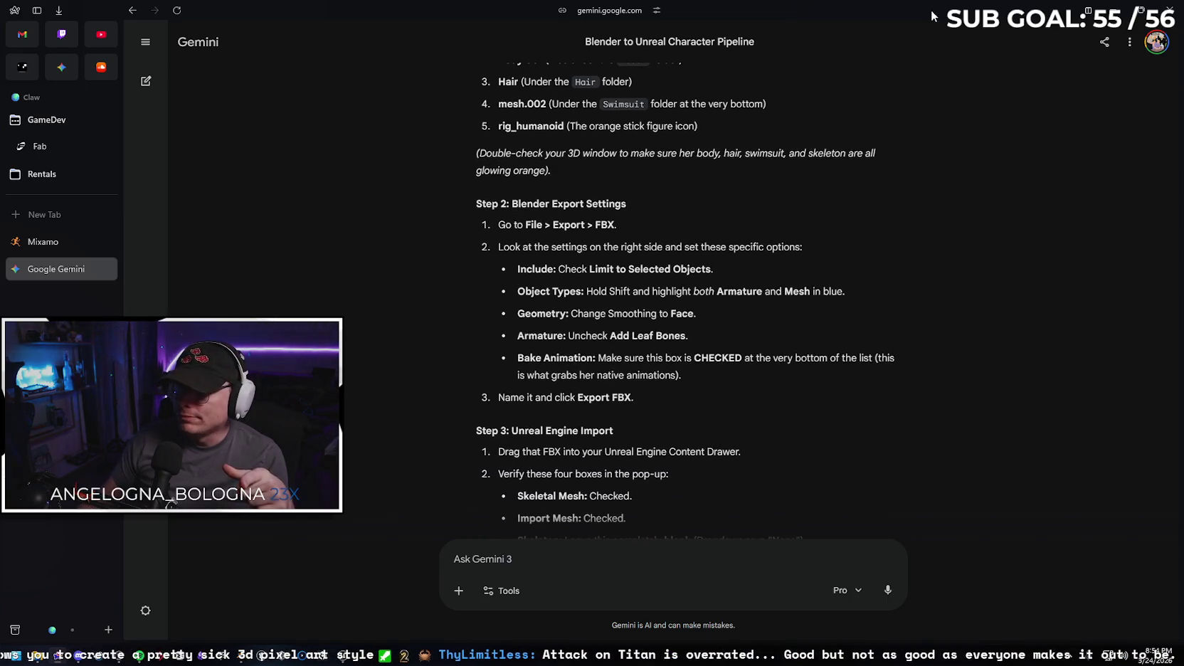
pyautogui.press('super+Down')
pyautogui.press('super+Right')
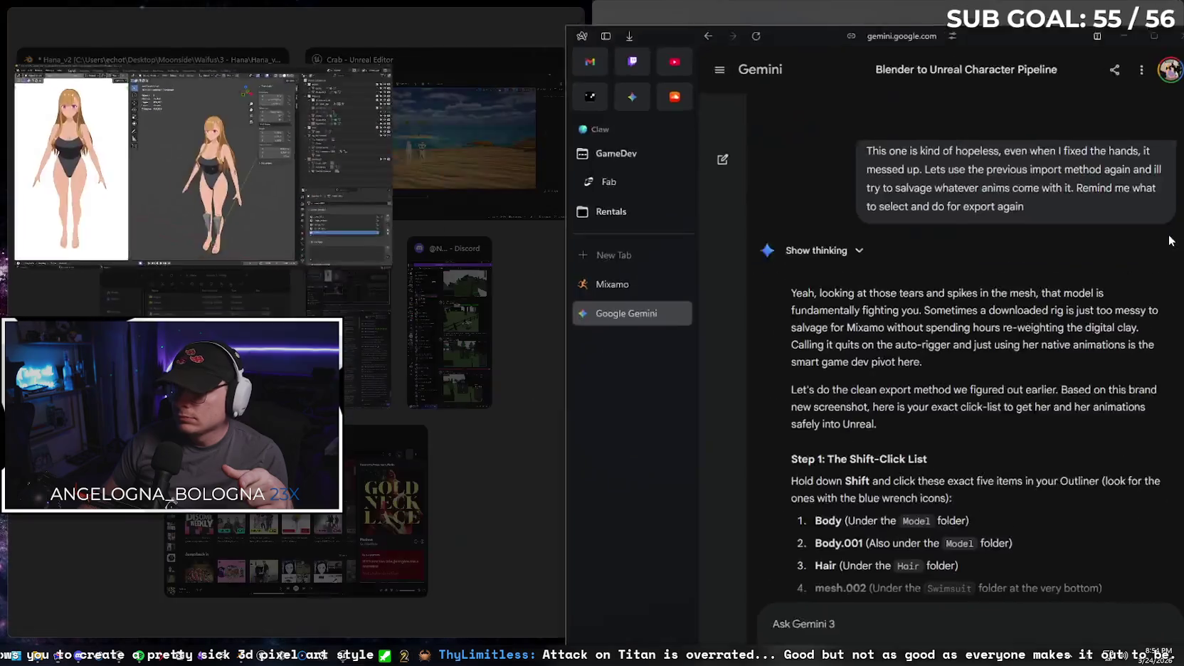
# - Dock Blender on the left, widen the Outliner, and select Body and Body.001
pyautogui.click(93, 135)
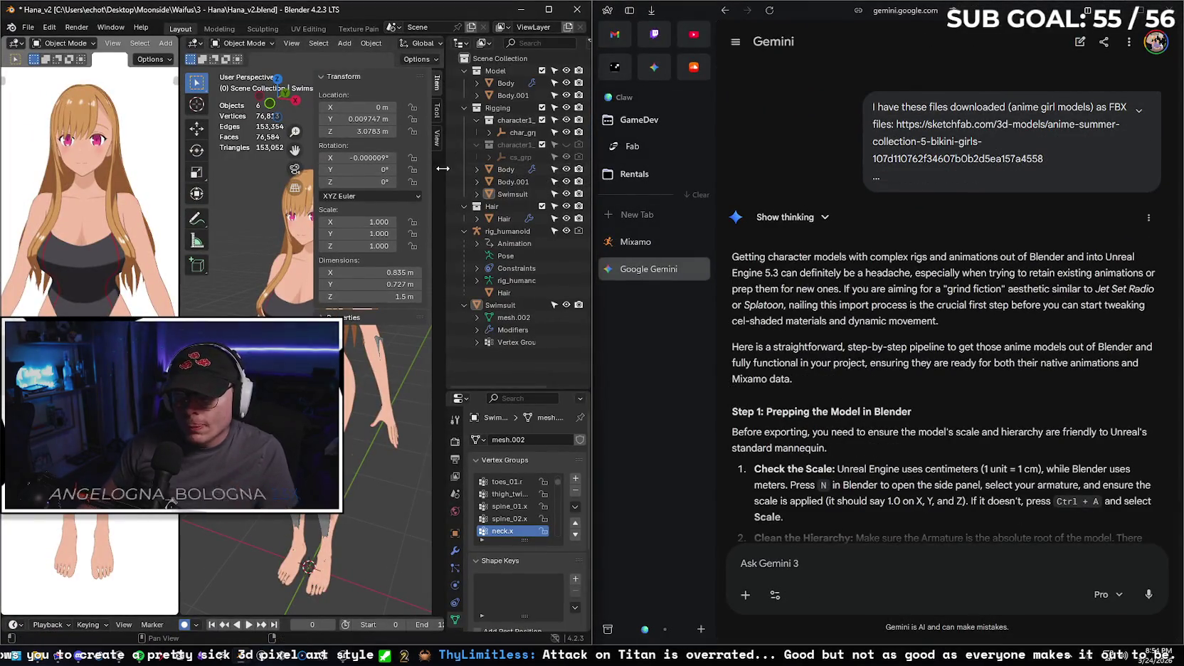
pyautogui.moveTo(448, 158); pyautogui.dragTo(387, 169)
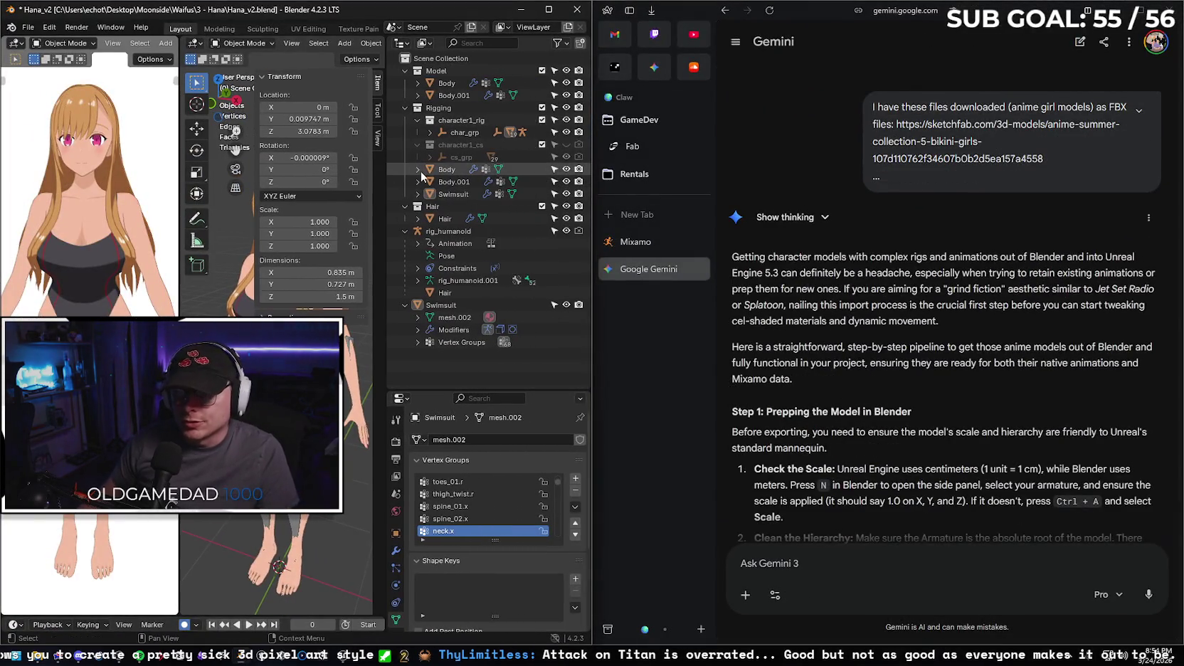
pyautogui.click(418, 83)
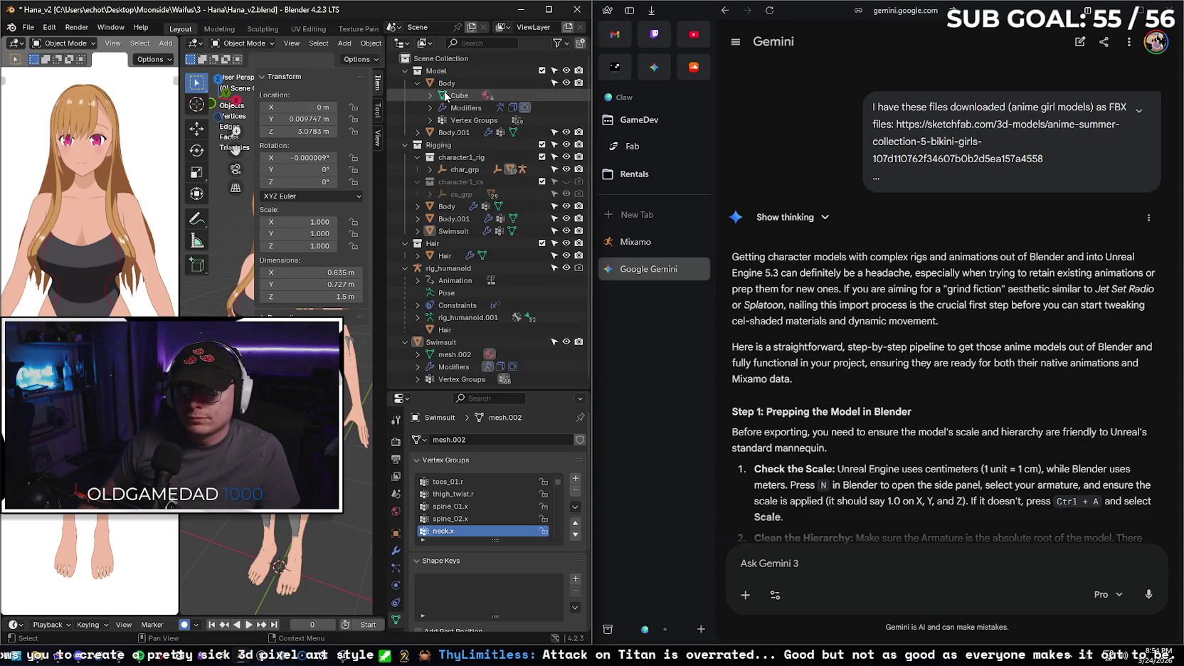
pyautogui.click(430, 95)
pyautogui.click(459, 95)
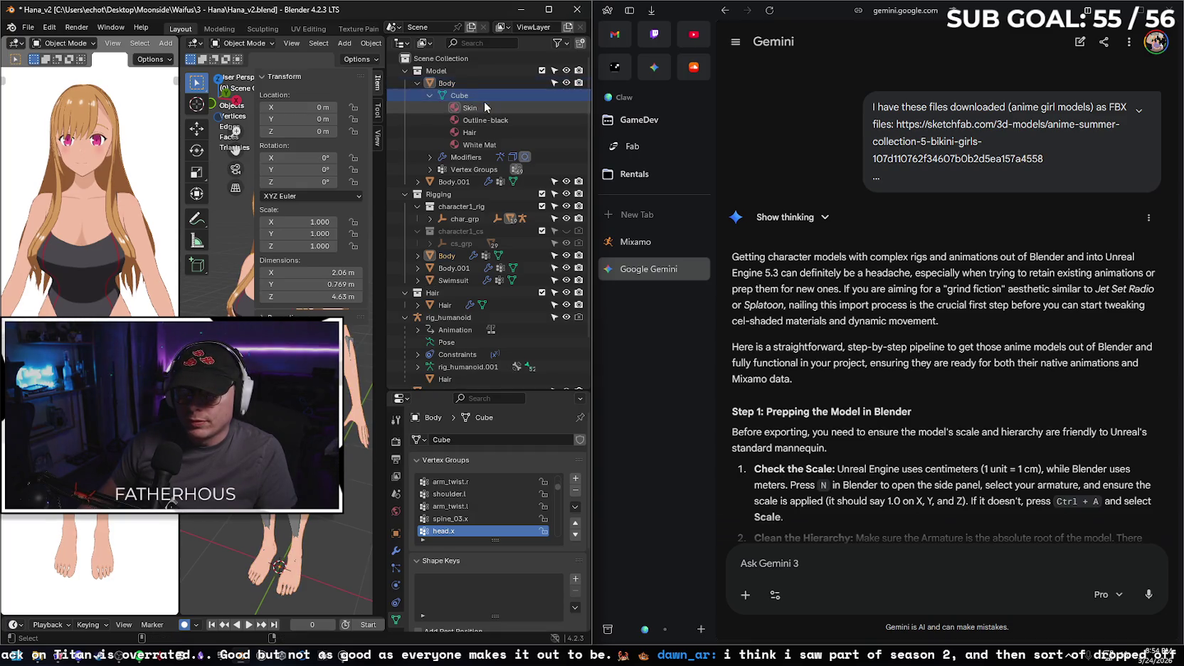
pyautogui.click(490, 132)
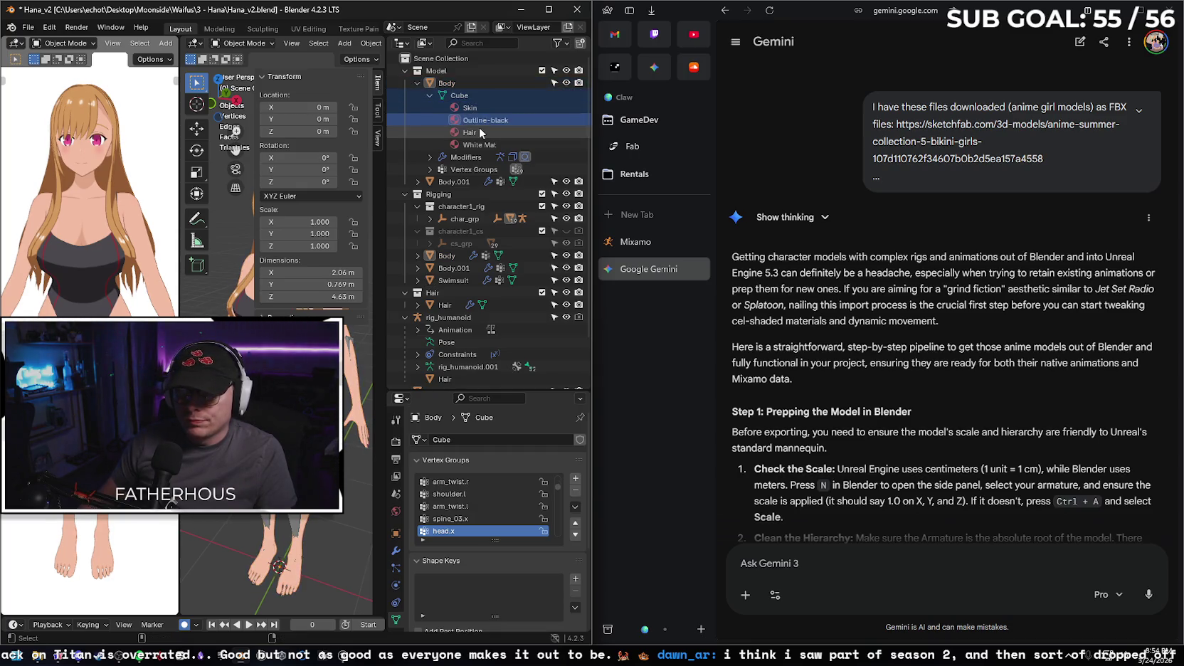
pyautogui.click(461, 182)
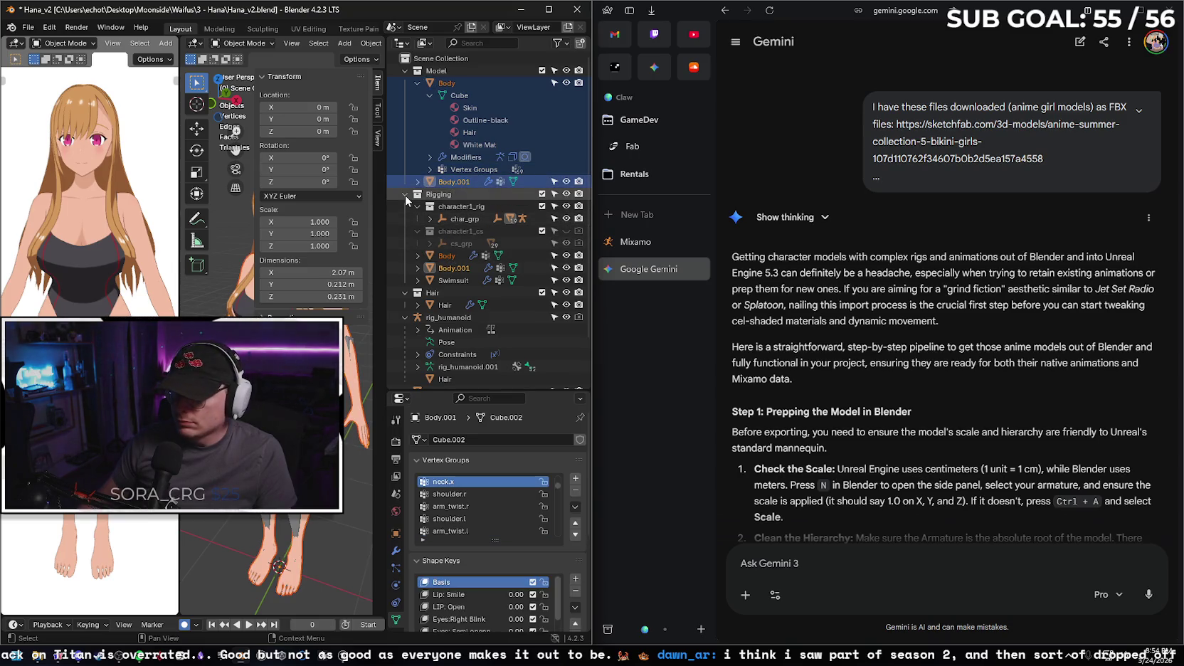
pyautogui.scroll(-6, 1046, 543)
pyautogui.scroll(-15, 1047, 543)
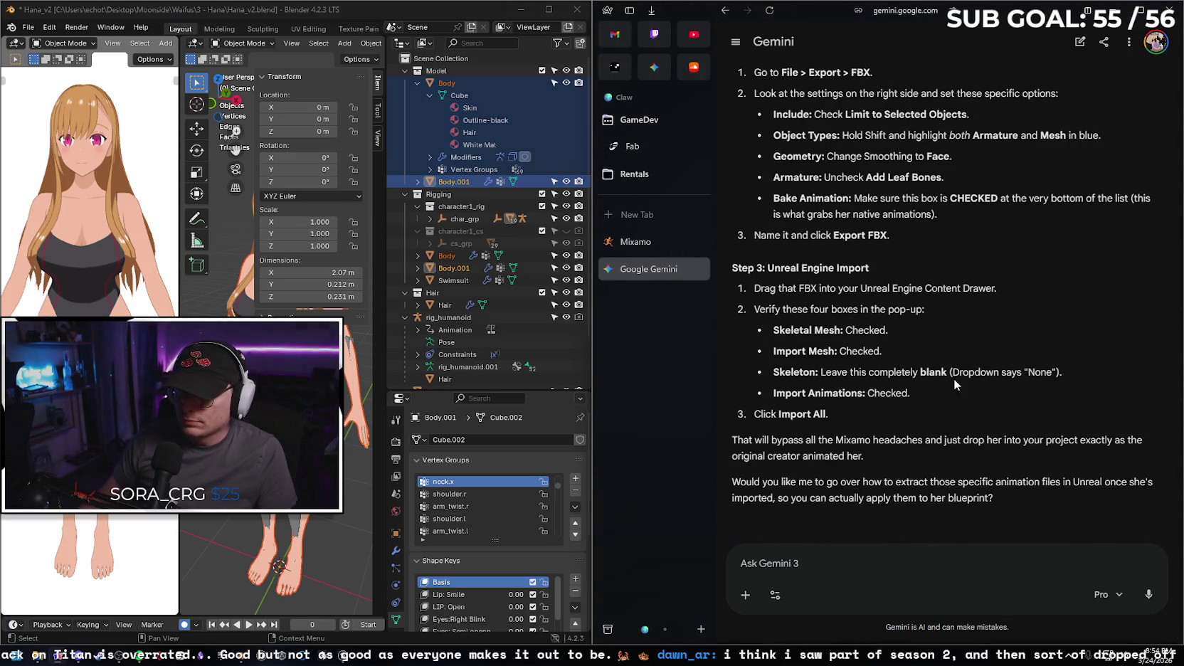
pyautogui.scroll(4, 952, 378)
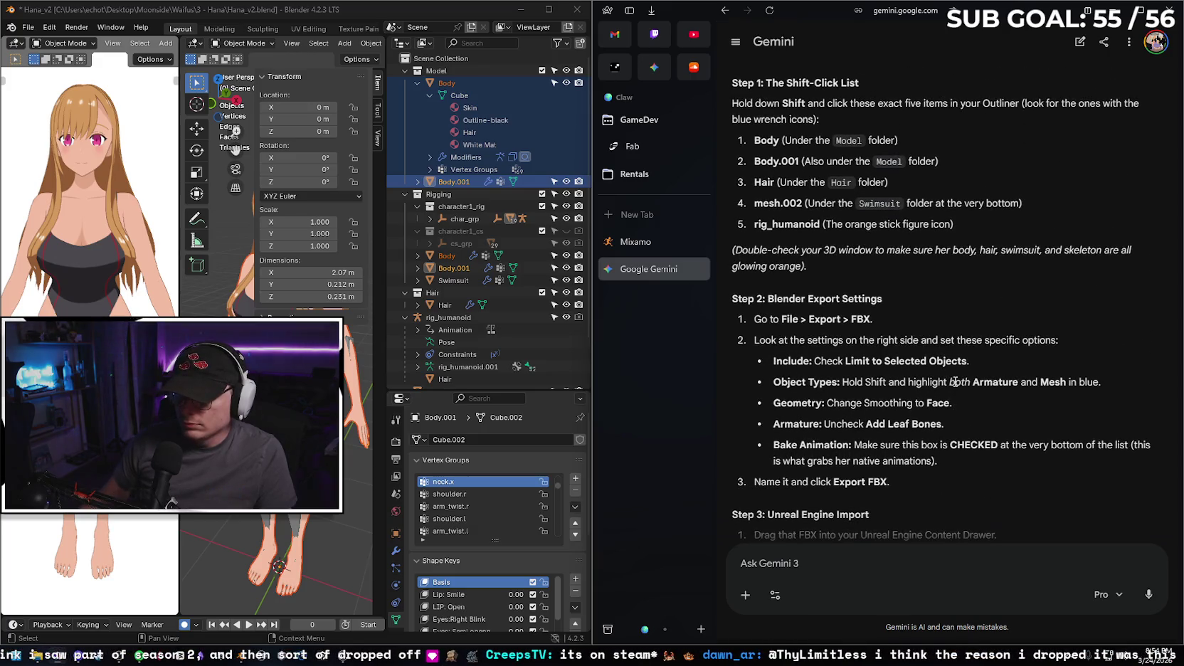
# - Add Hair, rig_humanoid and the Swimsuit mesh to the selection
pyautogui.click(405, 194)
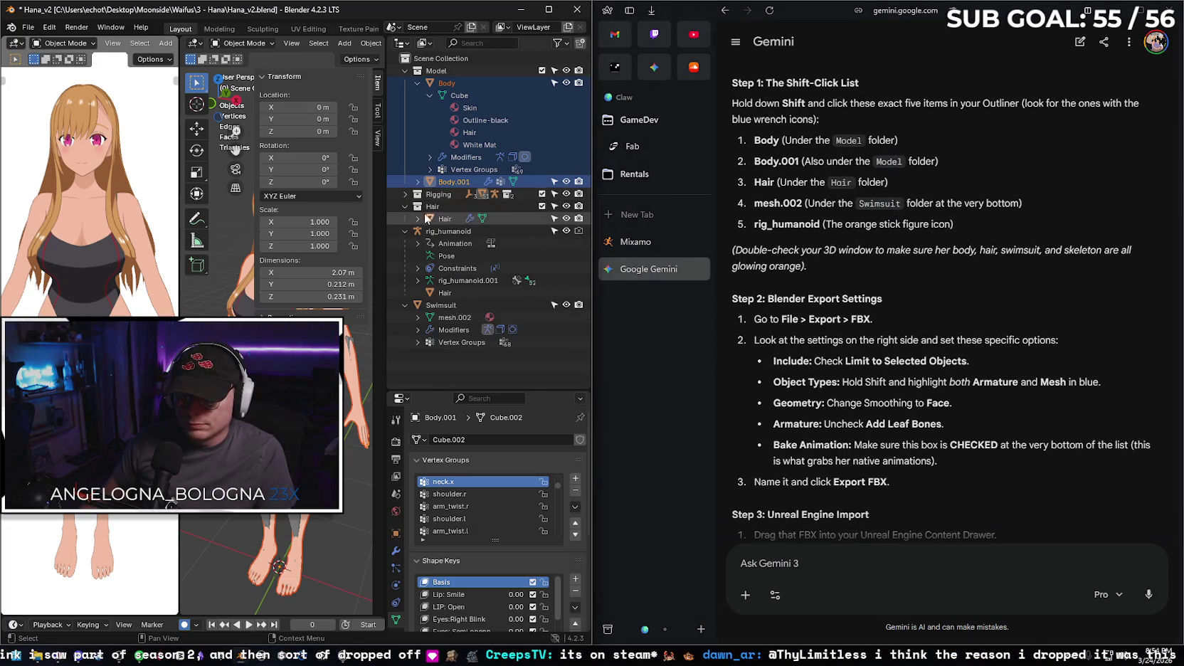
pyautogui.click(418, 218)
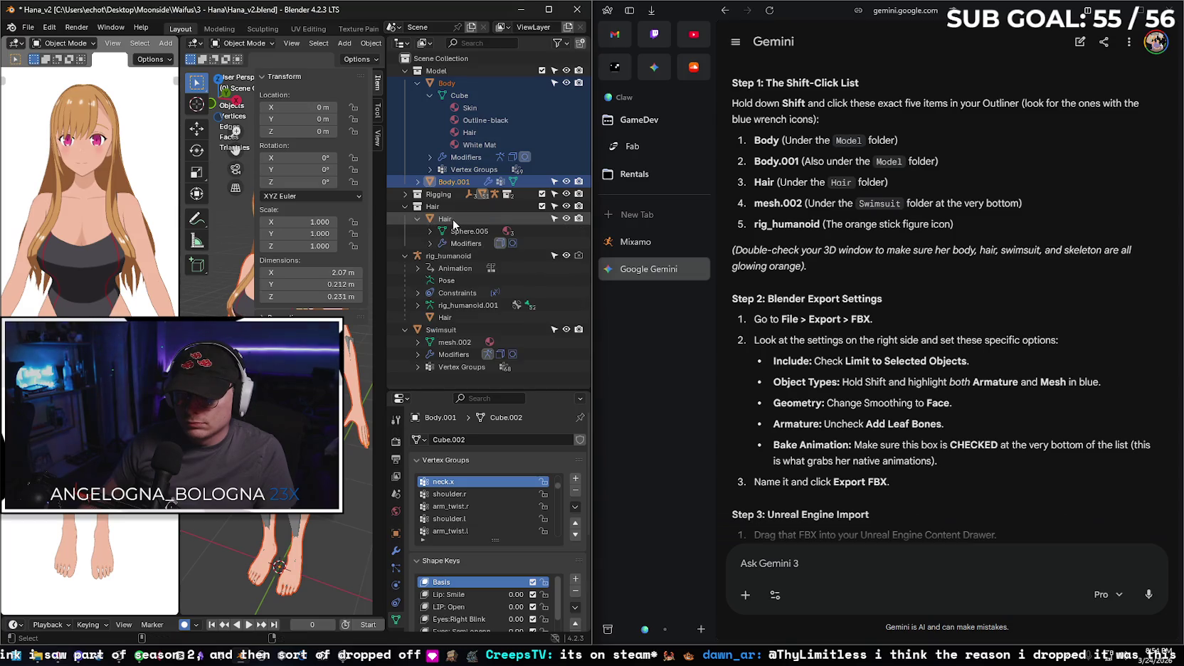
pyautogui.click(445, 218)
pyautogui.click(466, 230)
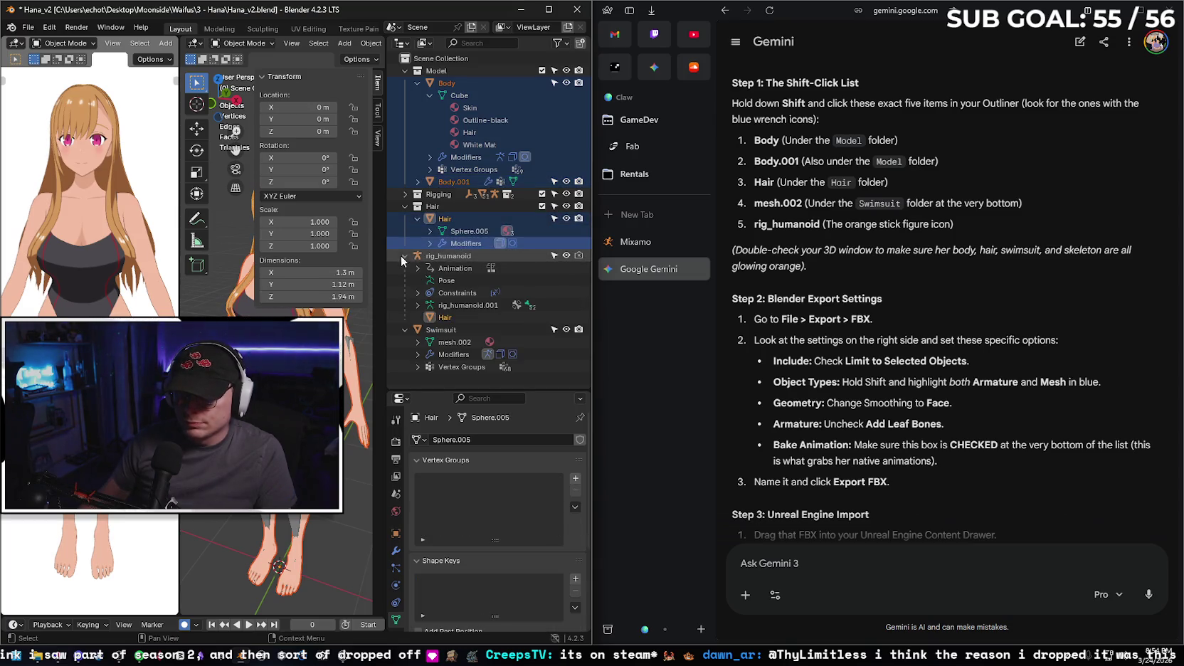
pyautogui.keyDown('shift'); pyautogui.click(452, 257); pyautogui.keyUp('shift')
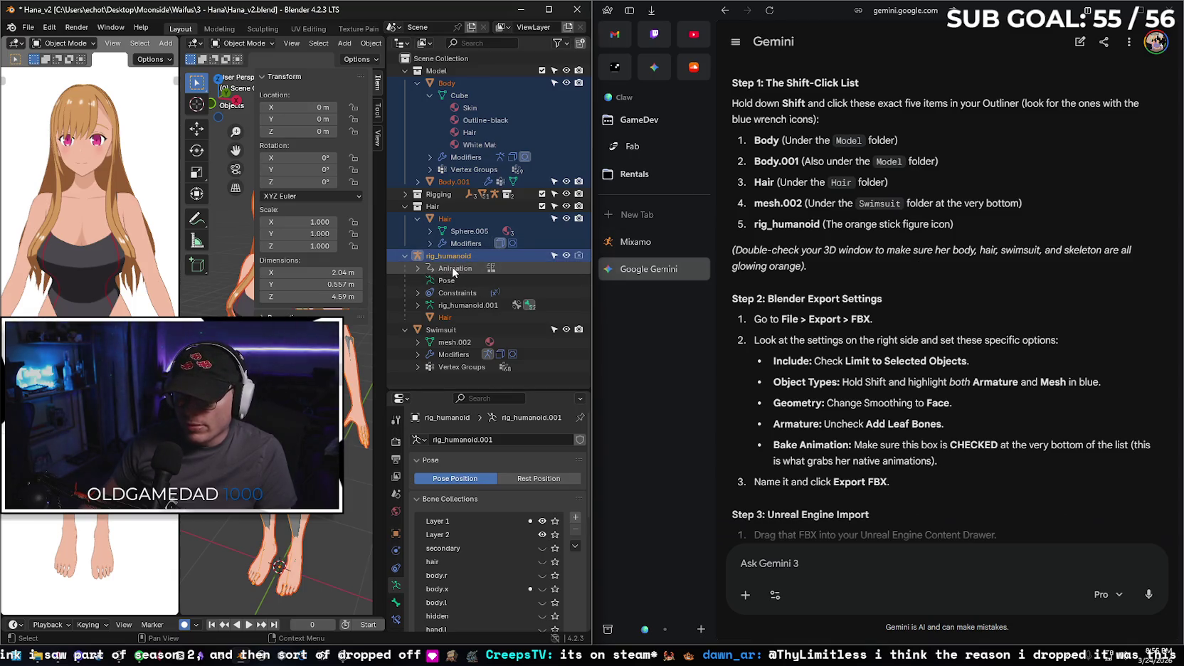
pyautogui.click(404, 256)
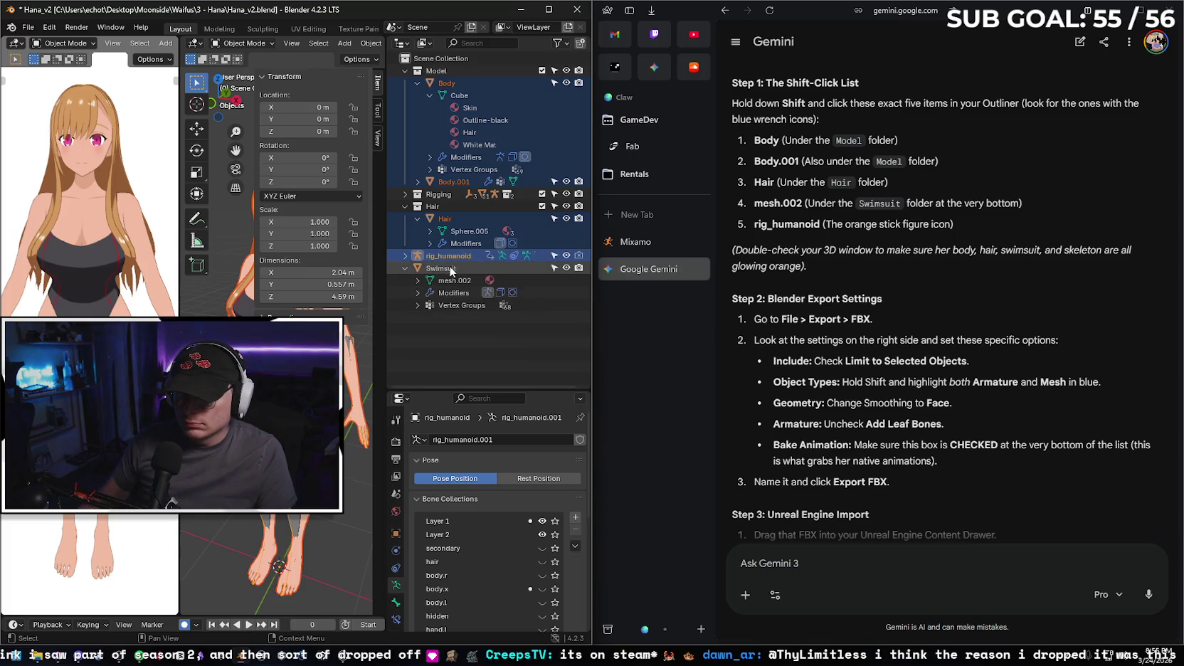
pyautogui.keyDown('shift'); pyautogui.click(442, 271); pyautogui.keyUp('shift')
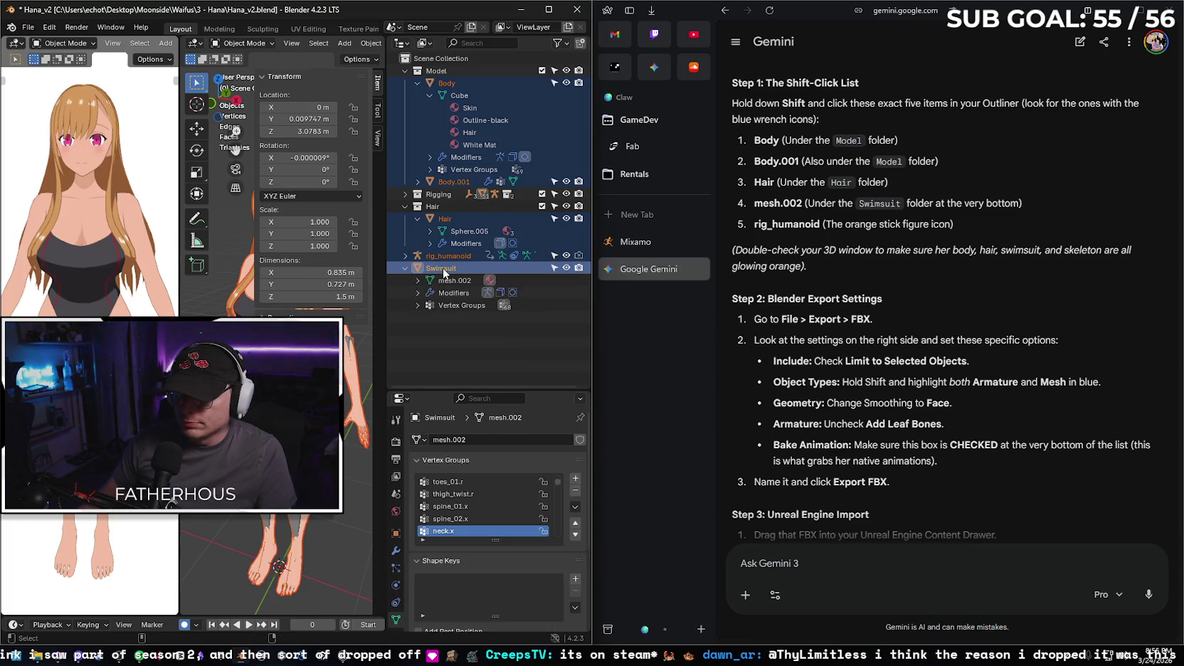
pyautogui.keyDown('shift'); pyautogui.click(444, 292); pyautogui.keyUp('shift')
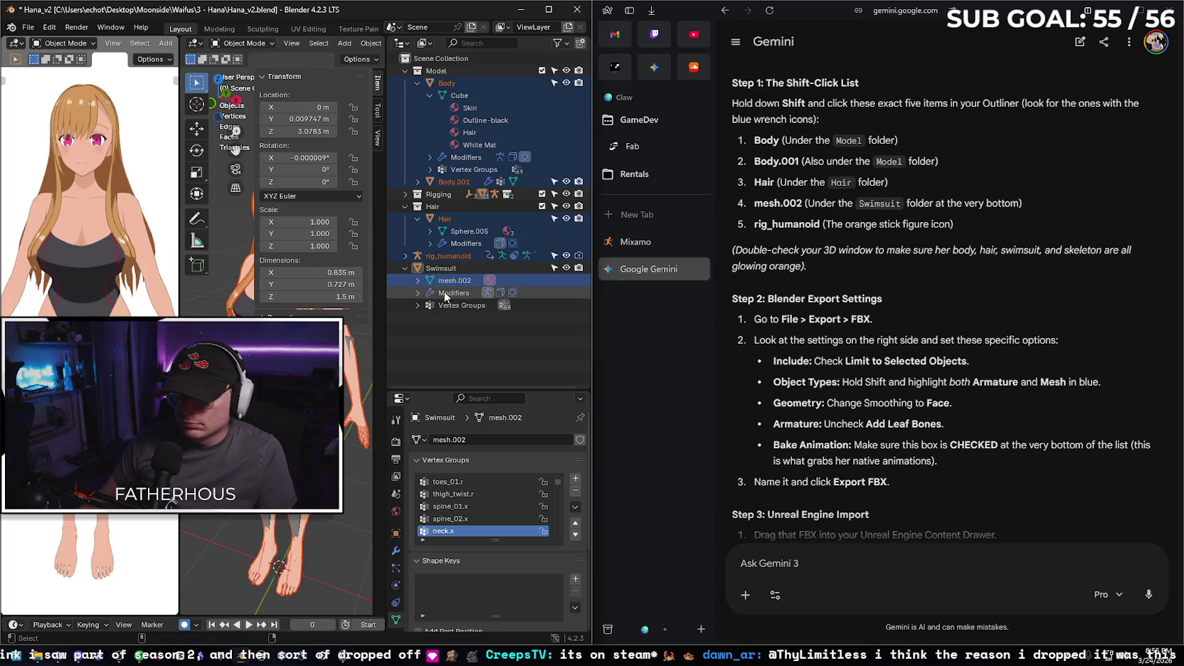
pyautogui.keyDown('shift'); pyautogui.click(449, 305); pyautogui.keyUp('shift')
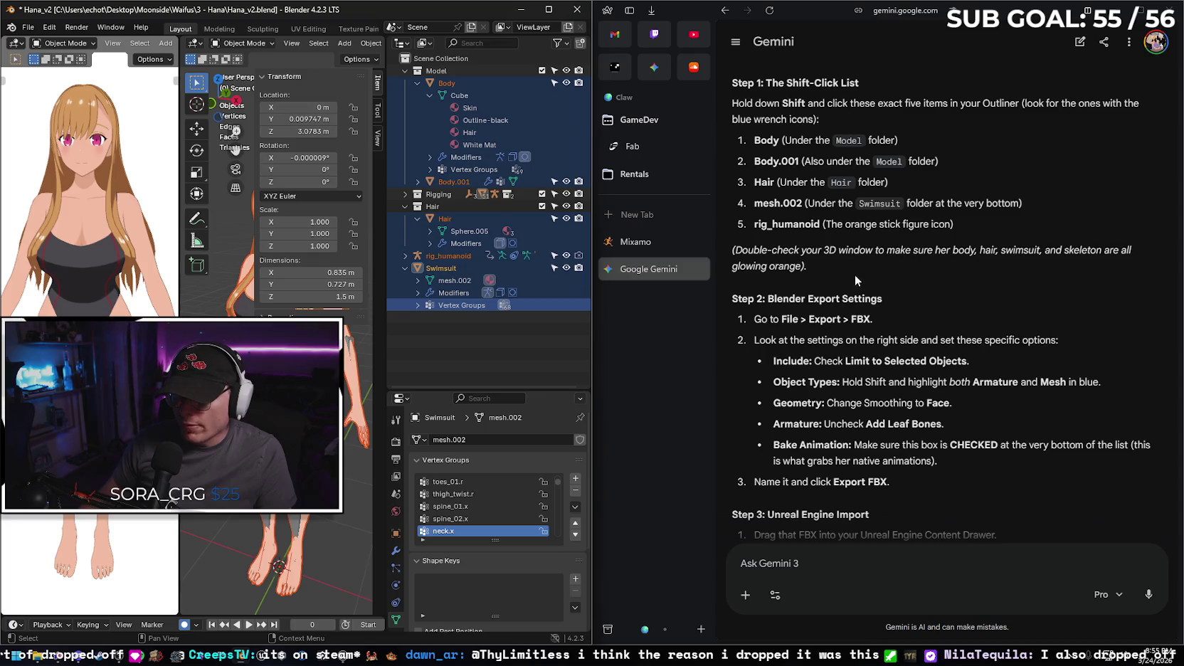
# - Make rig_humanoid active and expand its Animation data to the five NLA tracks
pyautogui.scroll(-3, 855, 274)
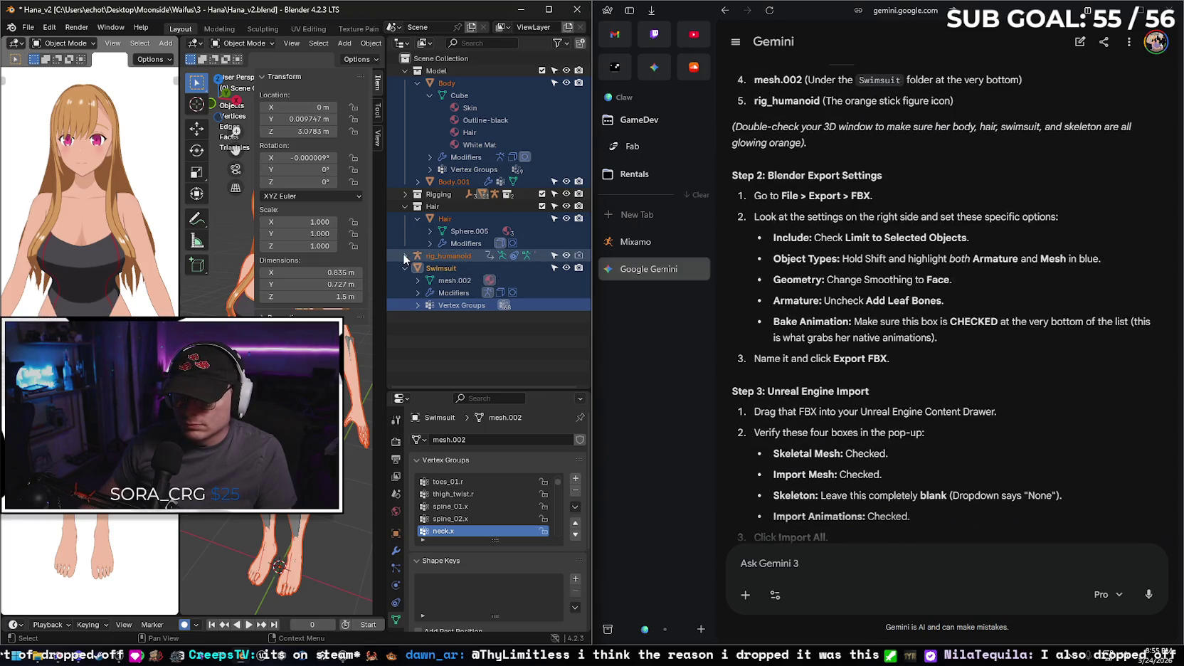
pyautogui.click(404, 257)
pyautogui.keyDown('ctrl'); pyautogui.click(455, 256); pyautogui.keyUp('ctrl')
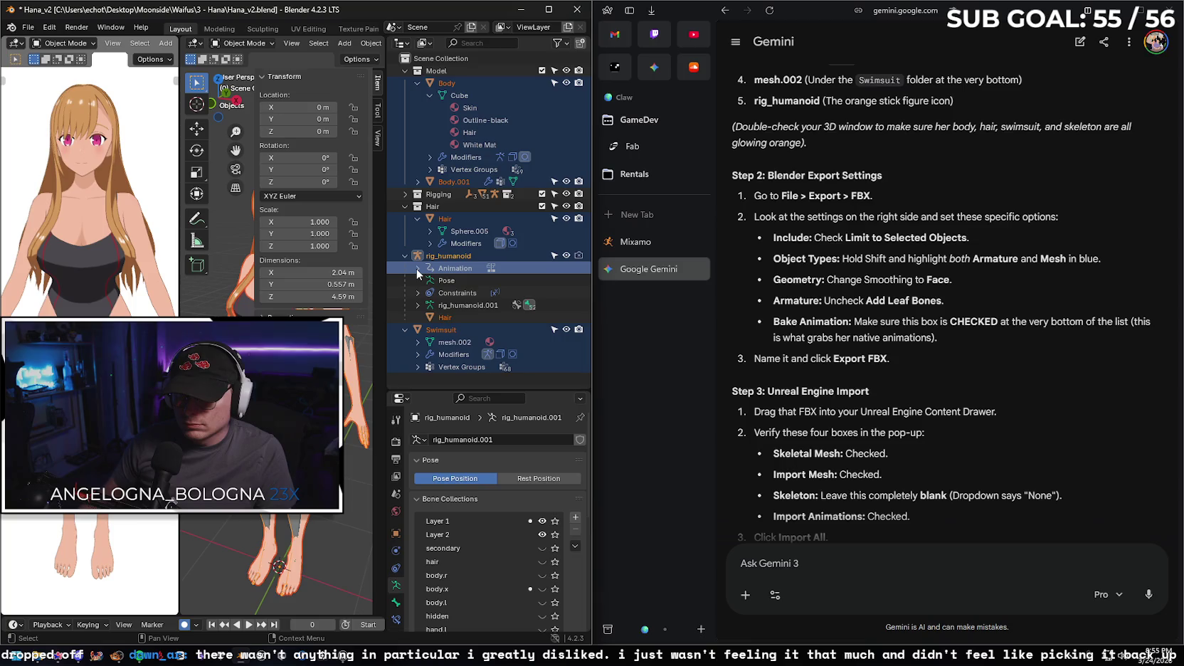
pyautogui.click(417, 268)
pyautogui.click(430, 280)
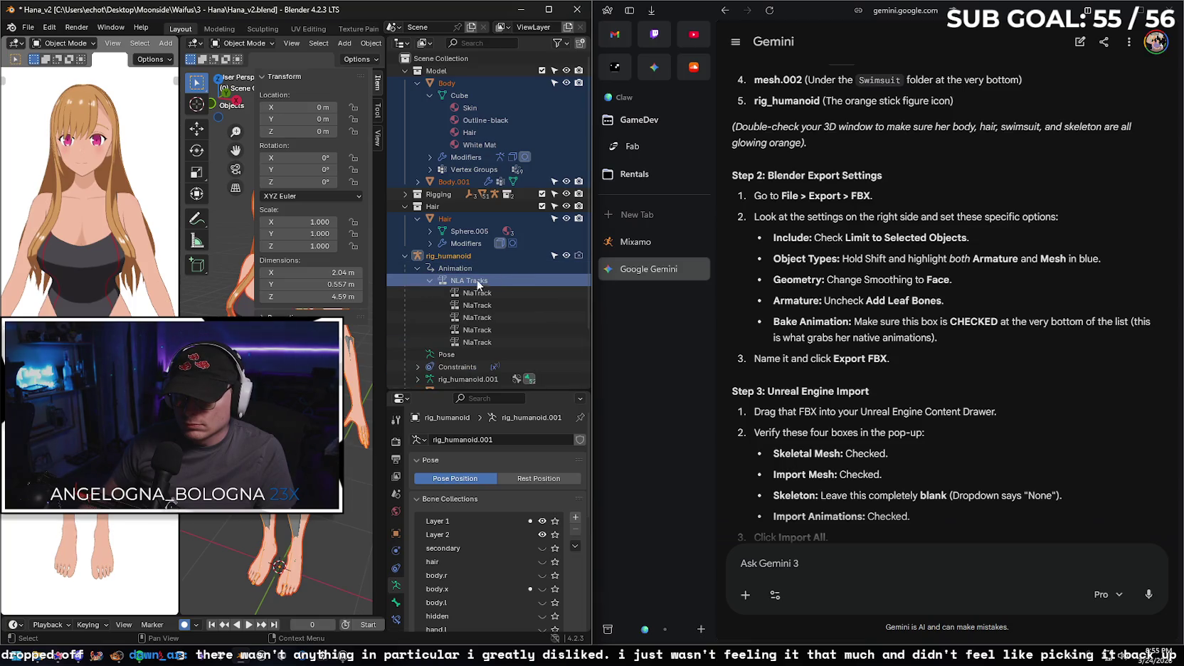
pyautogui.click(484, 341)
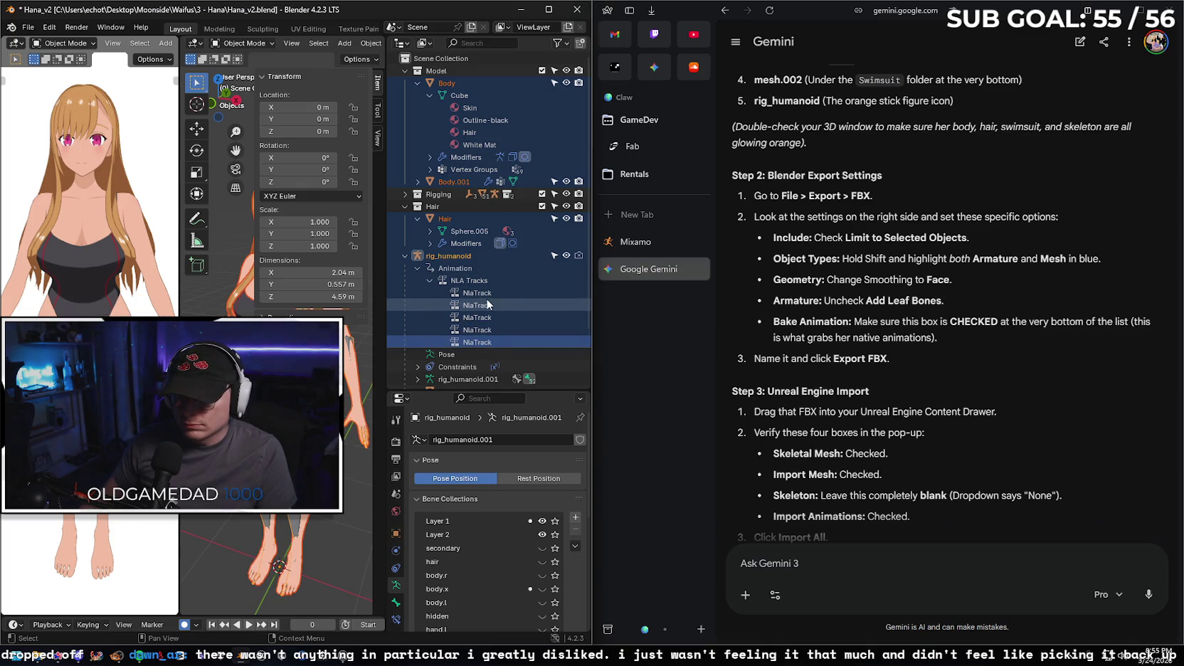
pyautogui.scroll(-2, 813, 327)
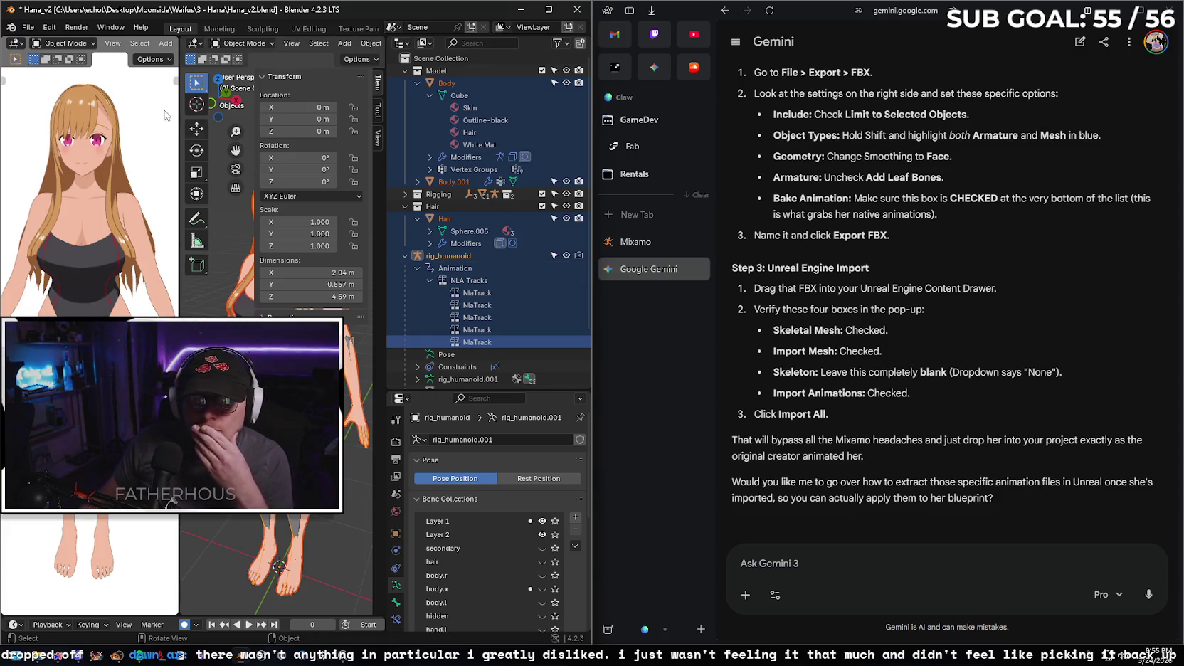
pyautogui.click(28, 27)
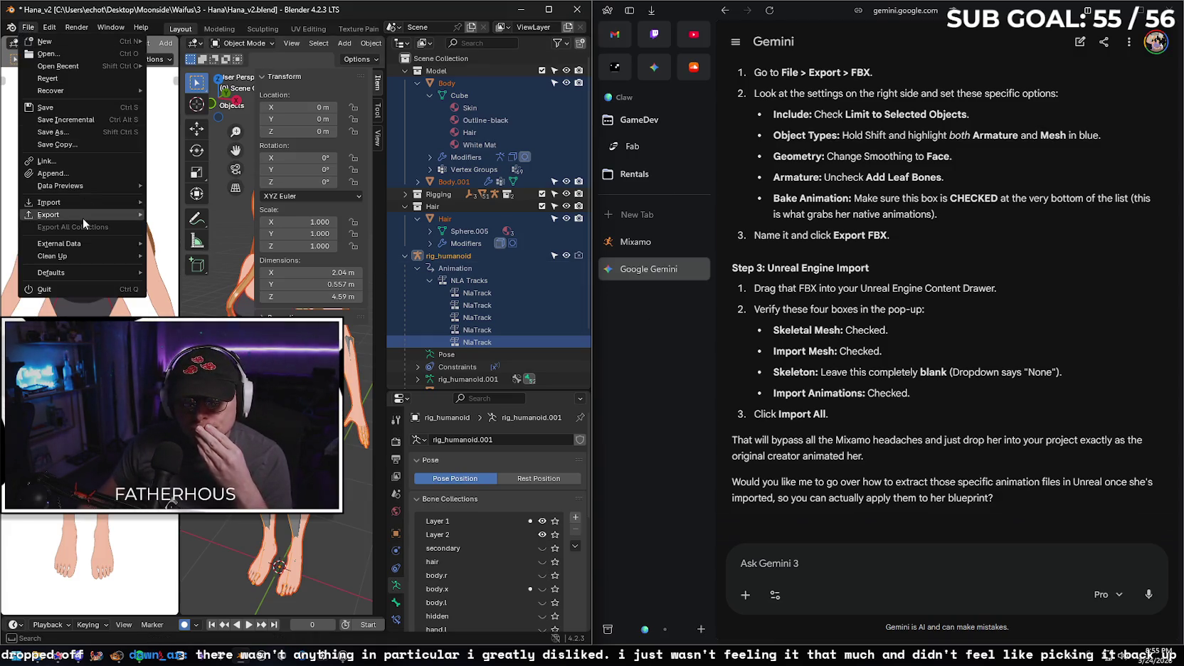
# - Start an FBX export from Blender and limit it to the selected objects
pyautogui.moveTo(83, 218)
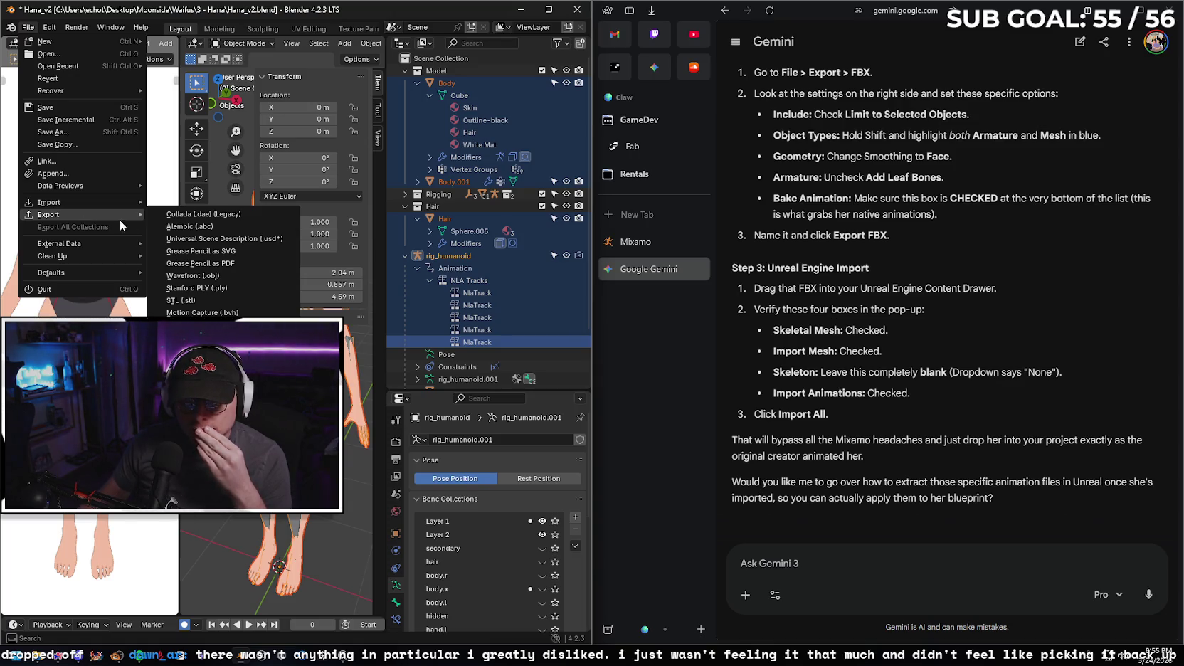
pyautogui.click(206, 324)
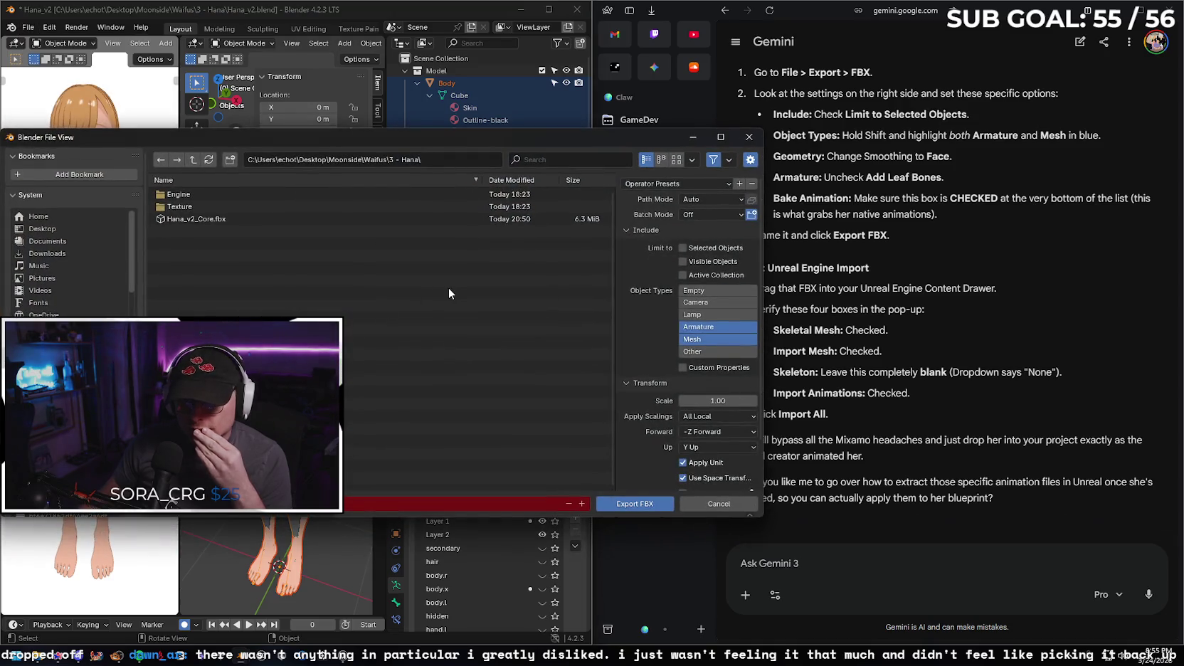
pyautogui.moveTo(561, 143)
pyautogui.mouseDown()
pyautogui.moveTo(530, 241)
pyautogui.moveTo(582, 411)
pyautogui.moveTo(525, 278)
pyautogui.moveTo(546, 132)
pyautogui.moveTo(564, 142)
pyautogui.mouseUp()
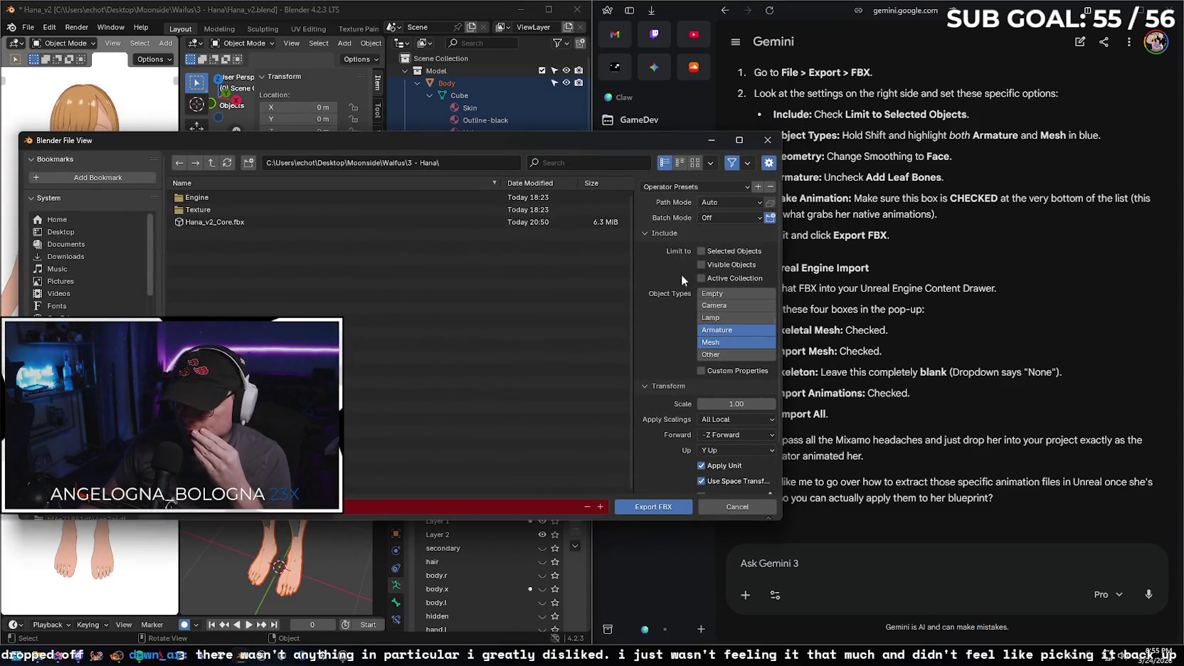
pyautogui.moveTo(536, 146)
pyautogui.mouseDown()
pyautogui.moveTo(437, 136)
pyautogui.moveTo(448, 141)
pyautogui.mouseUp()
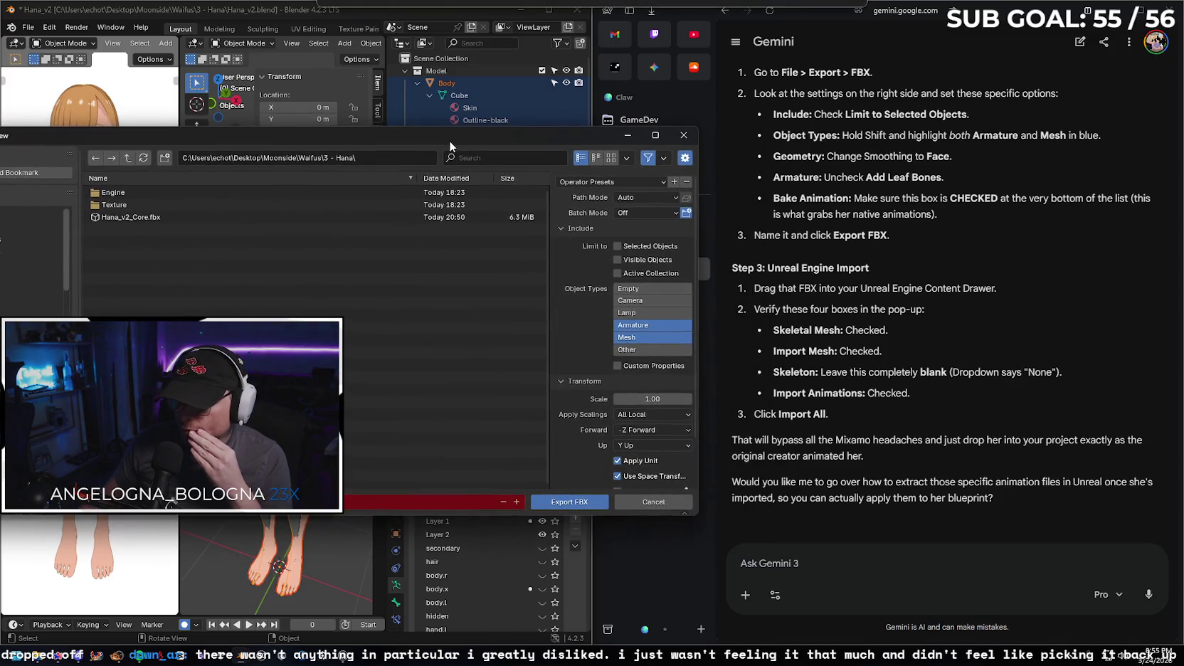
pyautogui.click(616, 247)
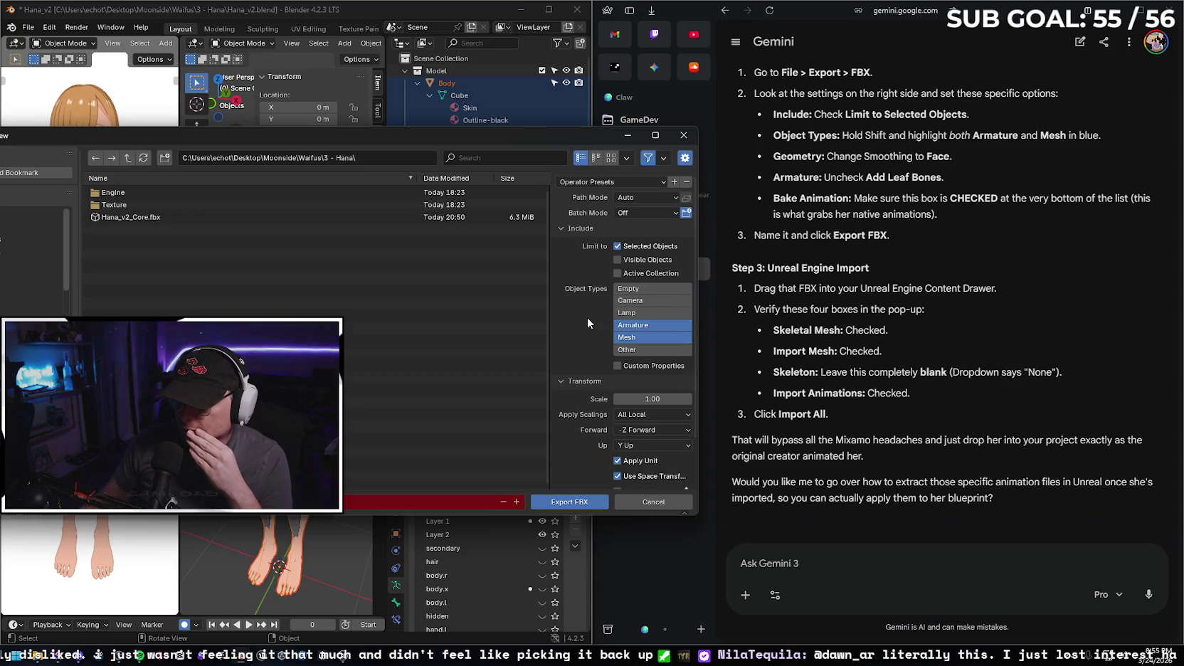
# - Check the Geometry, Armature and Animation settings, then export Hana's FBX to the Hana folder
pyautogui.scroll(-2, 587, 360)
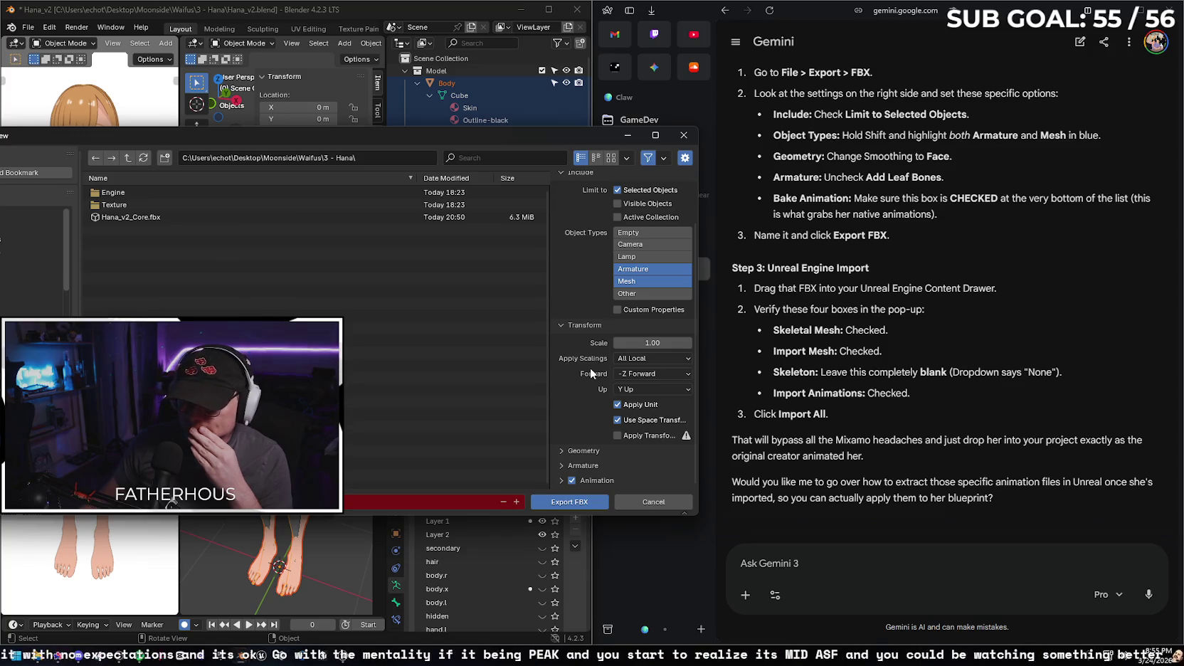
pyautogui.click(559, 449)
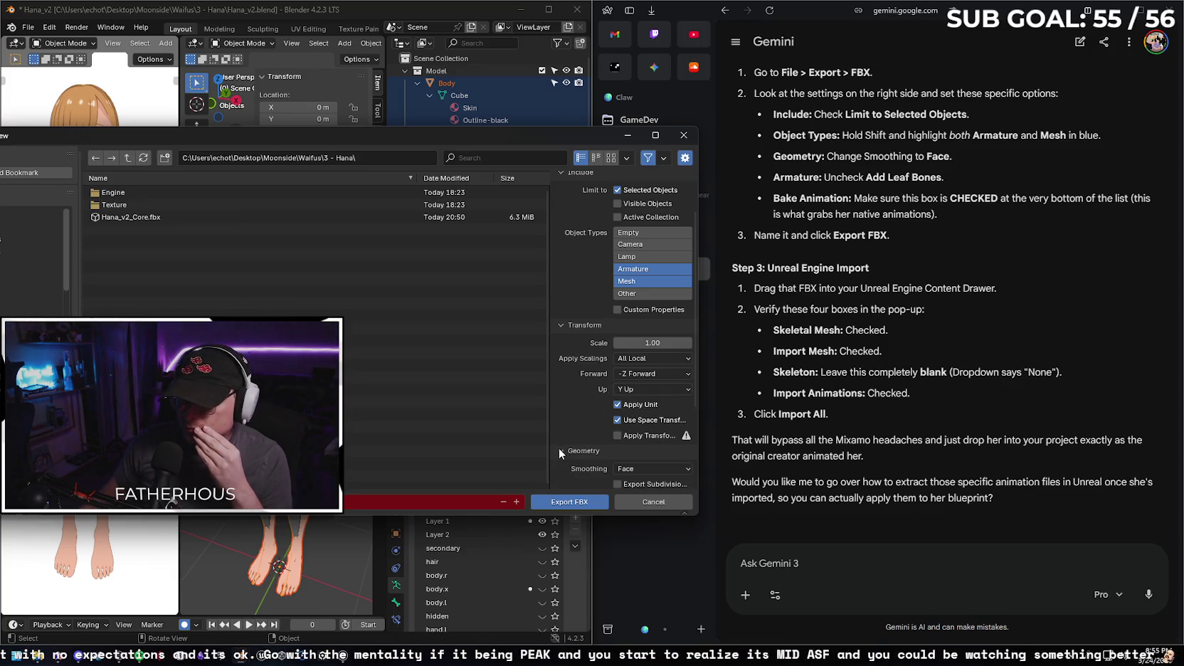
pyautogui.scroll(-4, 590, 442)
pyautogui.click(559, 464)
pyautogui.scroll(-4, 566, 427)
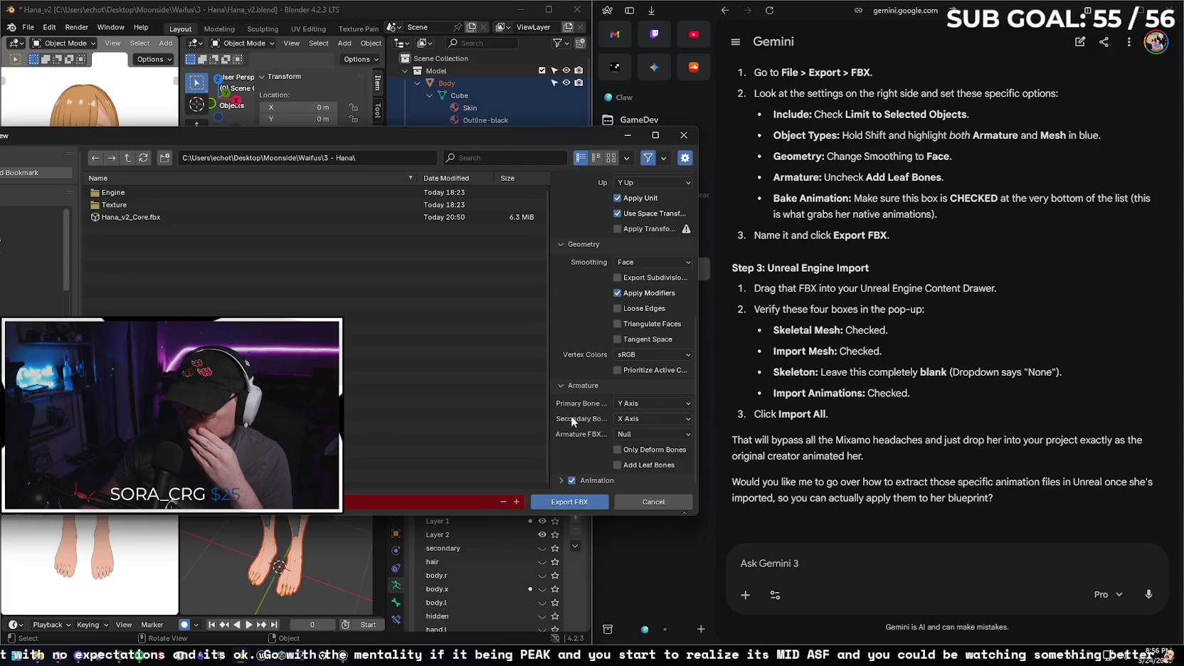
pyautogui.click(559, 480)
pyautogui.scroll(-3, 555, 370)
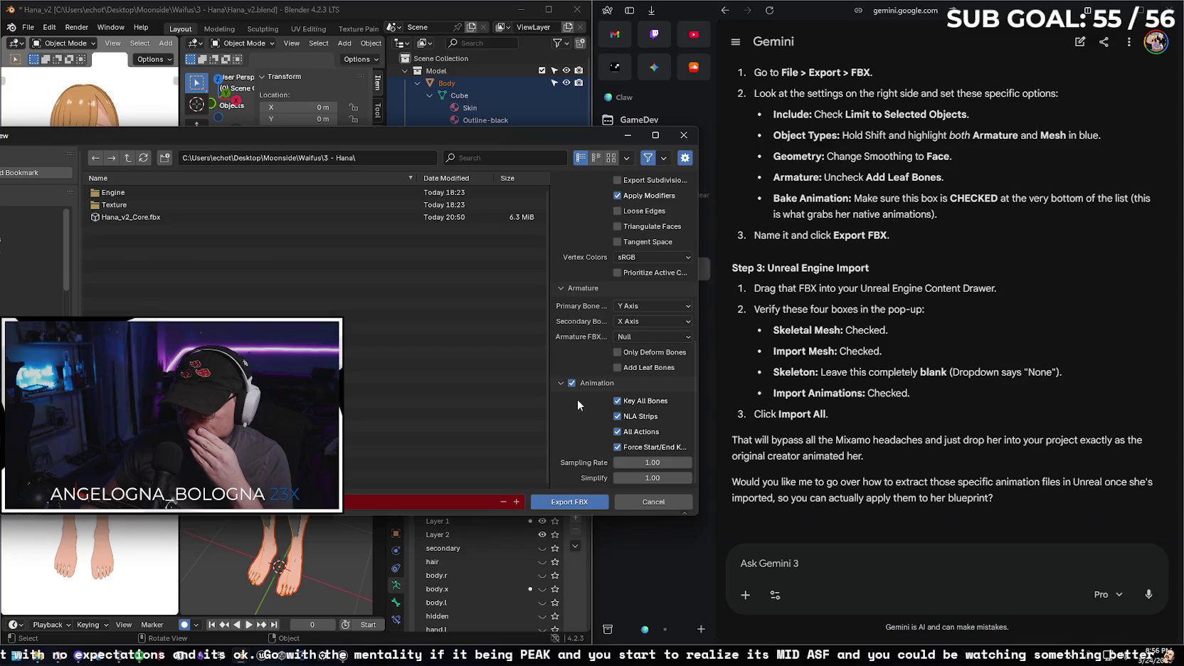
pyautogui.click(575, 506)
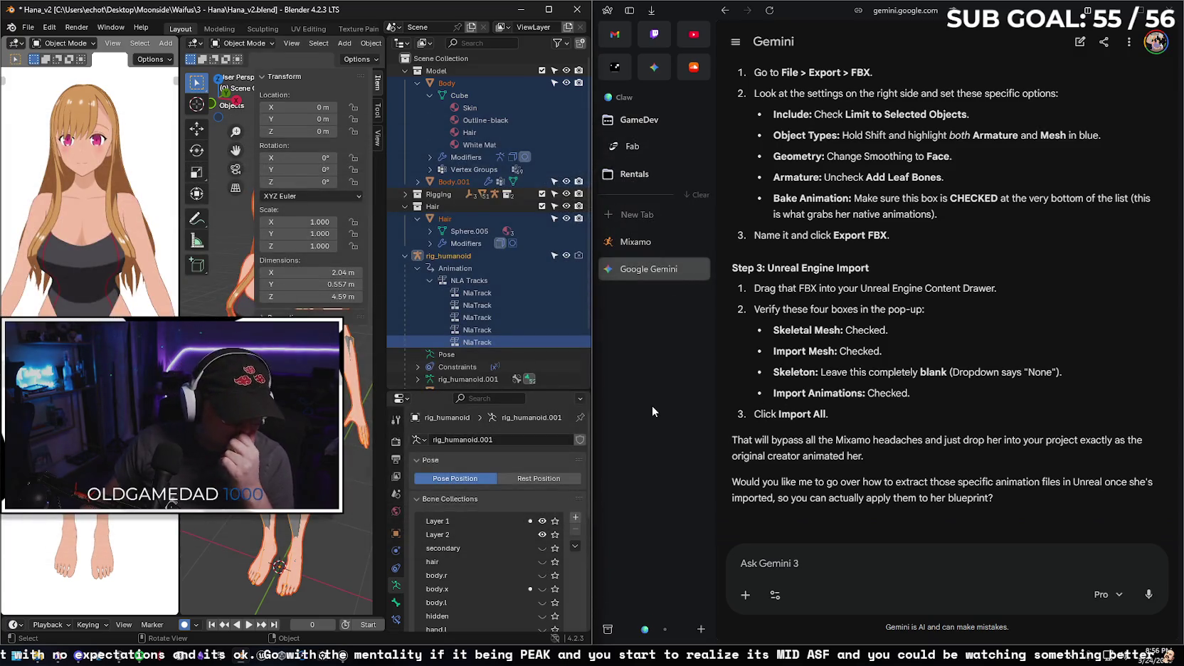
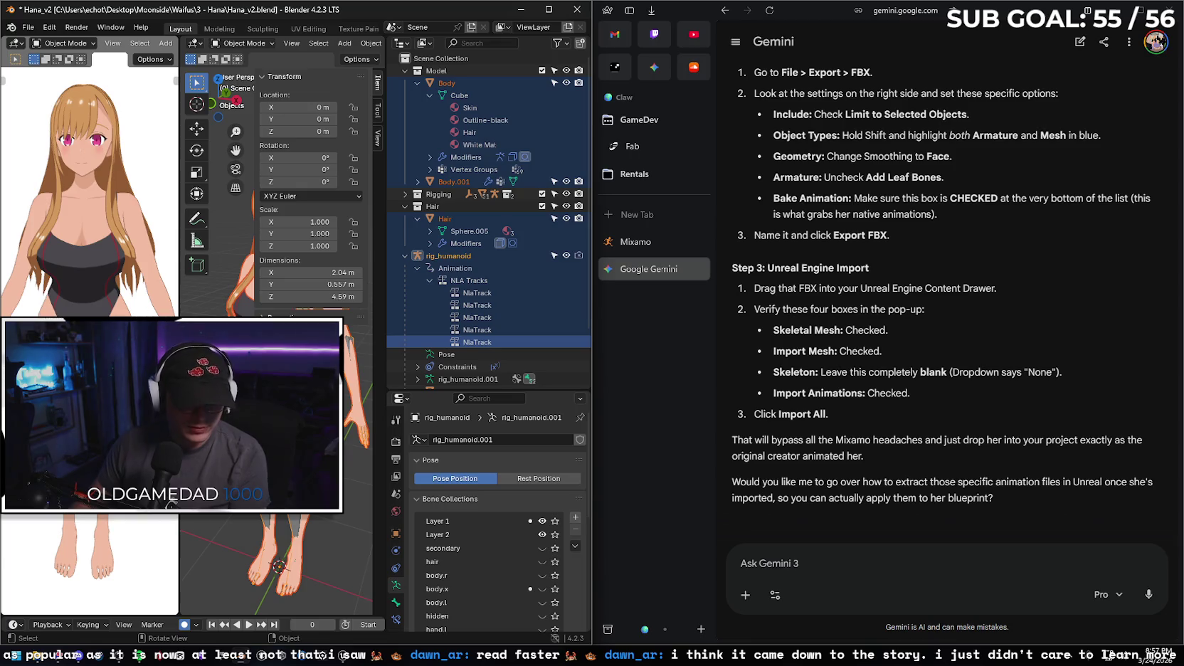
# - Import Hana_v2_Core.fbx into HanaNew with Import All and dismiss the FBX warnings log
pyautogui.click(345, 658)
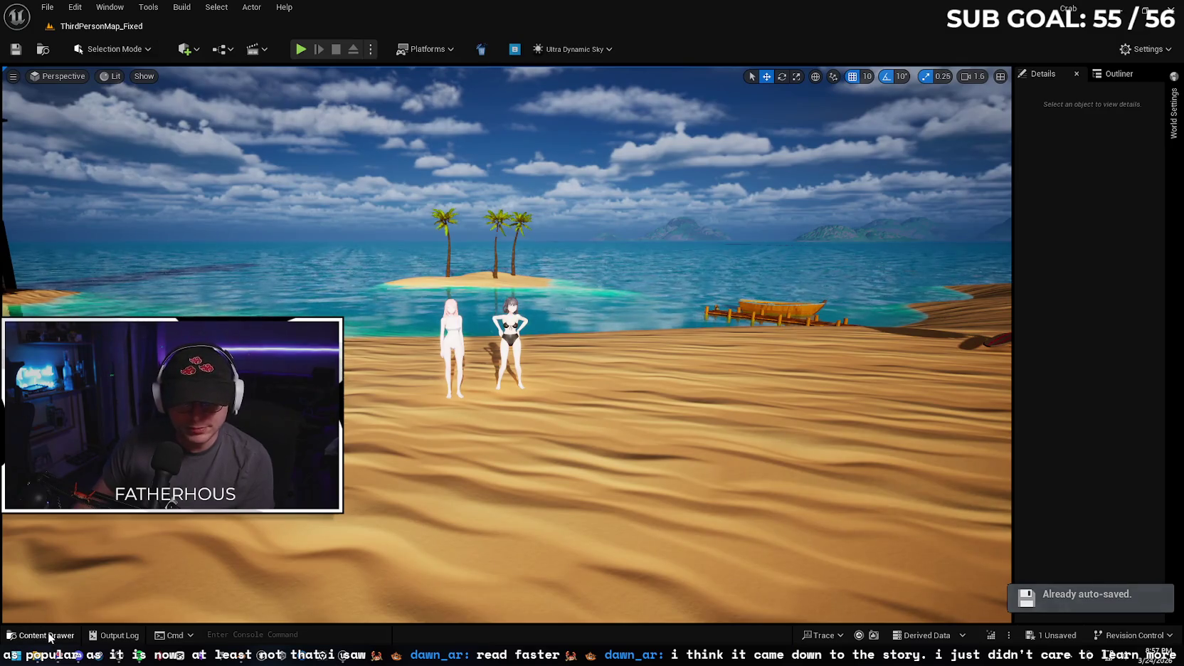
pyautogui.click(47, 635)
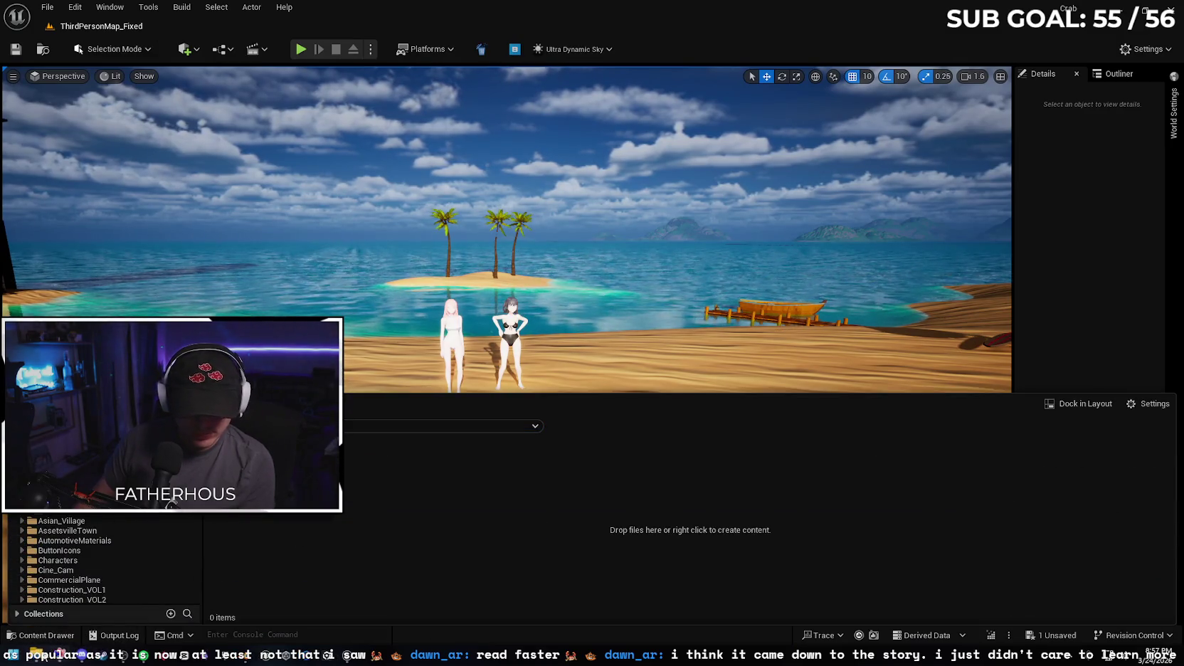
pyautogui.hotkey('alt', 'Tab')
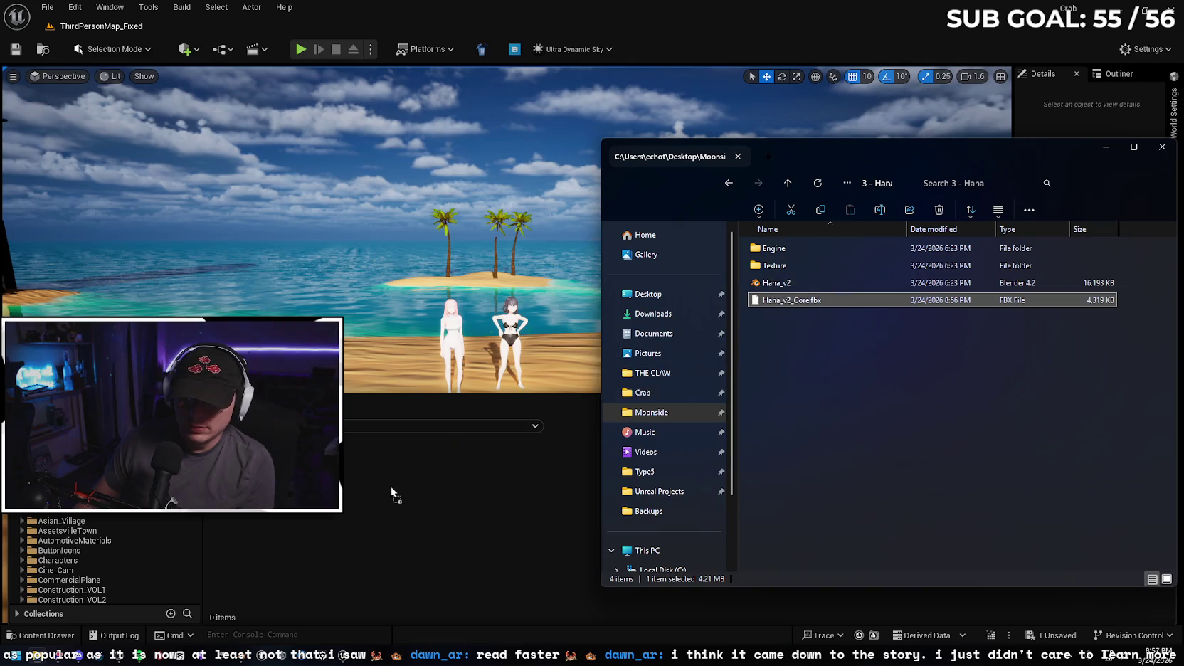
pyautogui.click(1114, 148)
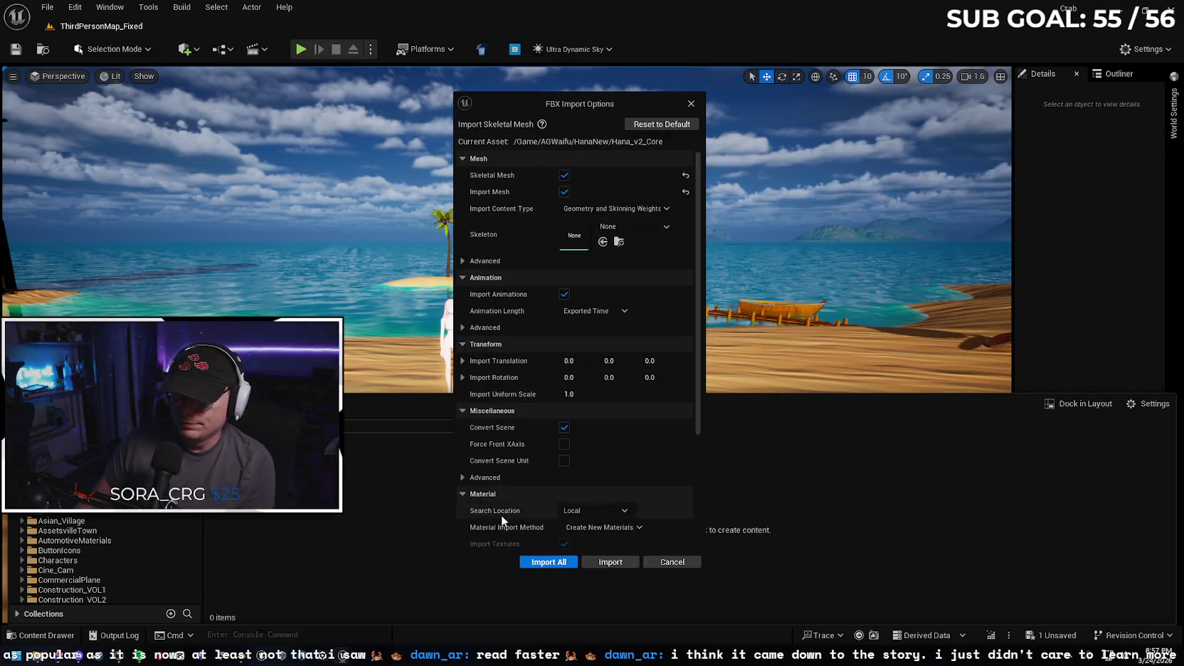
pyautogui.click(548, 561)
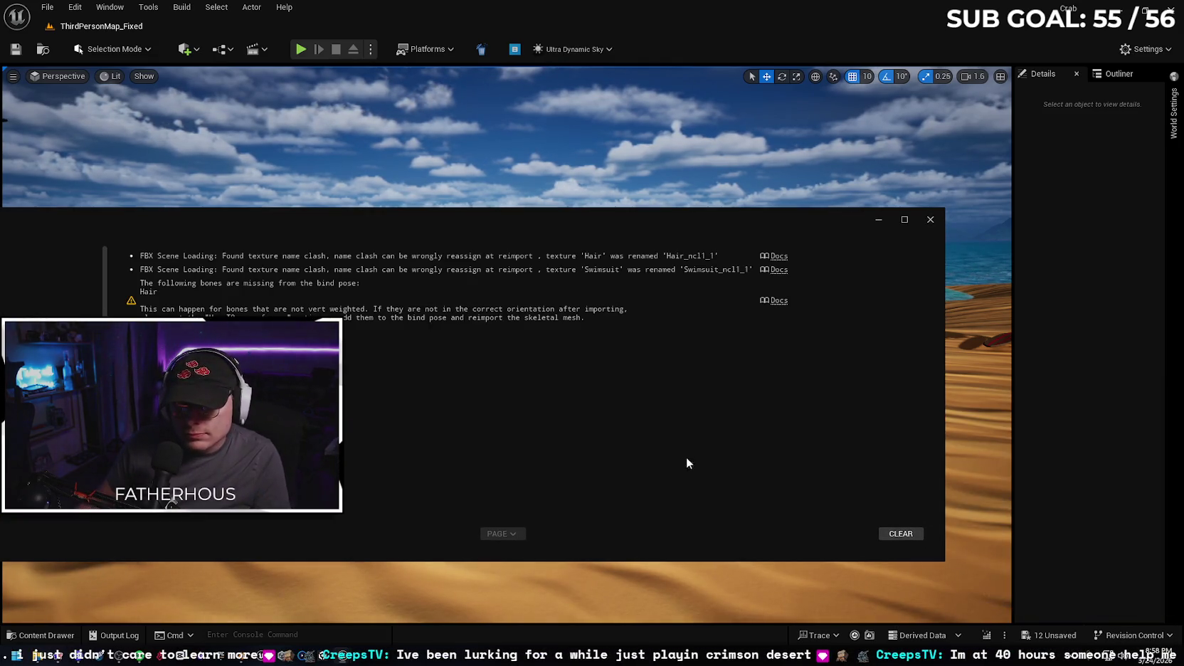
pyautogui.click(930, 219)
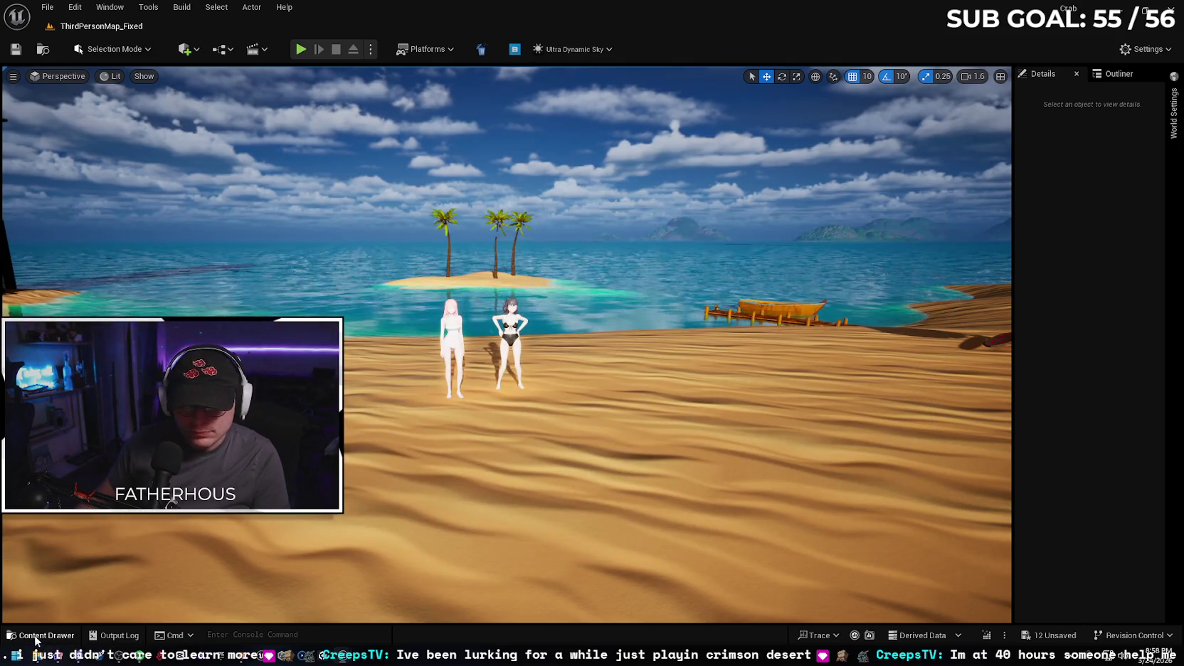
# - Place the Hana_v2_Core model on the beach beside the other two characters
pyautogui.hotkey('ctrl', 'space')
pyautogui.click(448, 574)
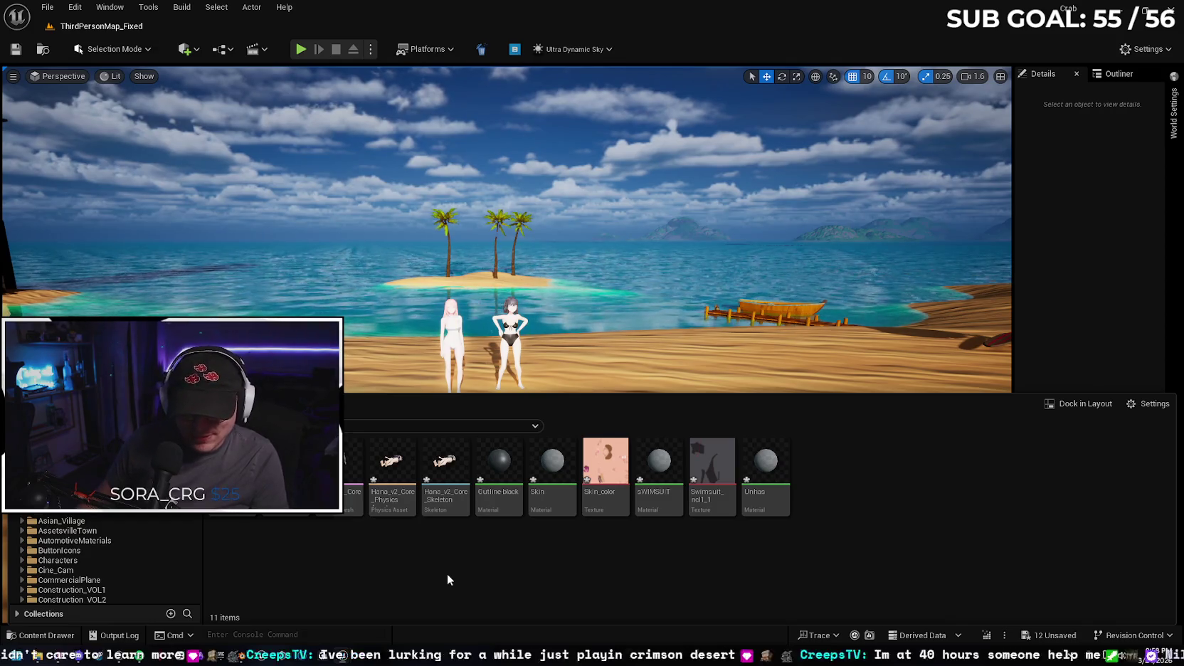
pyautogui.moveTo(347, 470)
pyautogui.mouseDown()
pyautogui.moveTo(369, 384)
pyautogui.moveTo(352, 394)
pyautogui.moveTo(403, 400)
pyautogui.mouseUp()
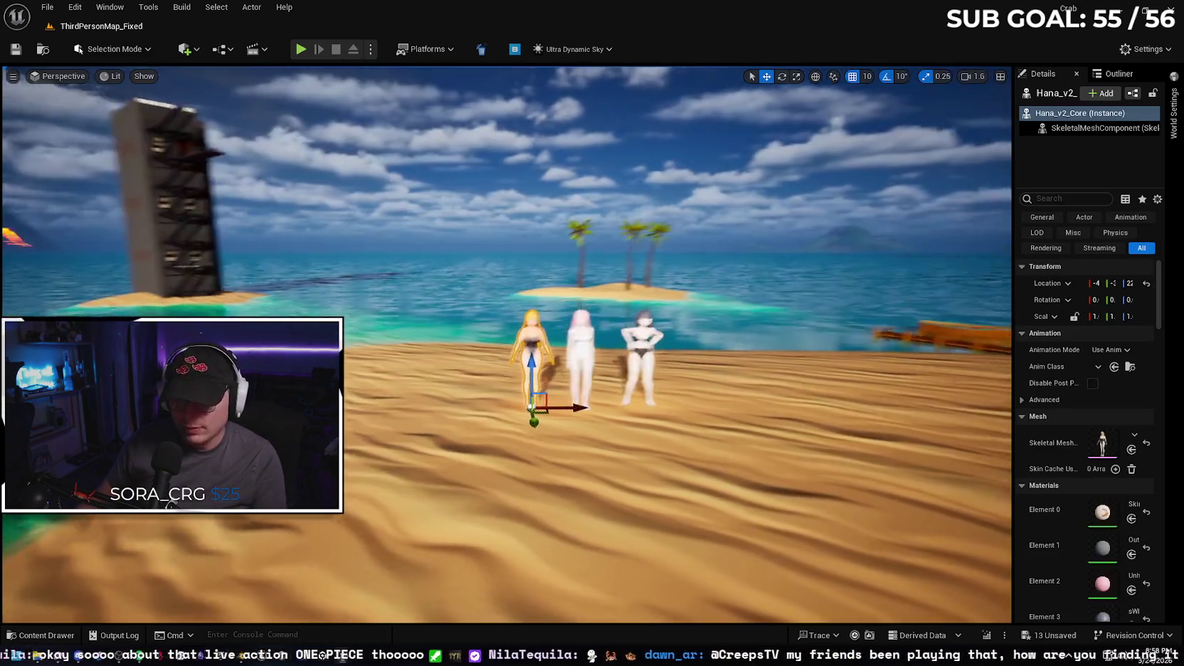
pyautogui.press('f')
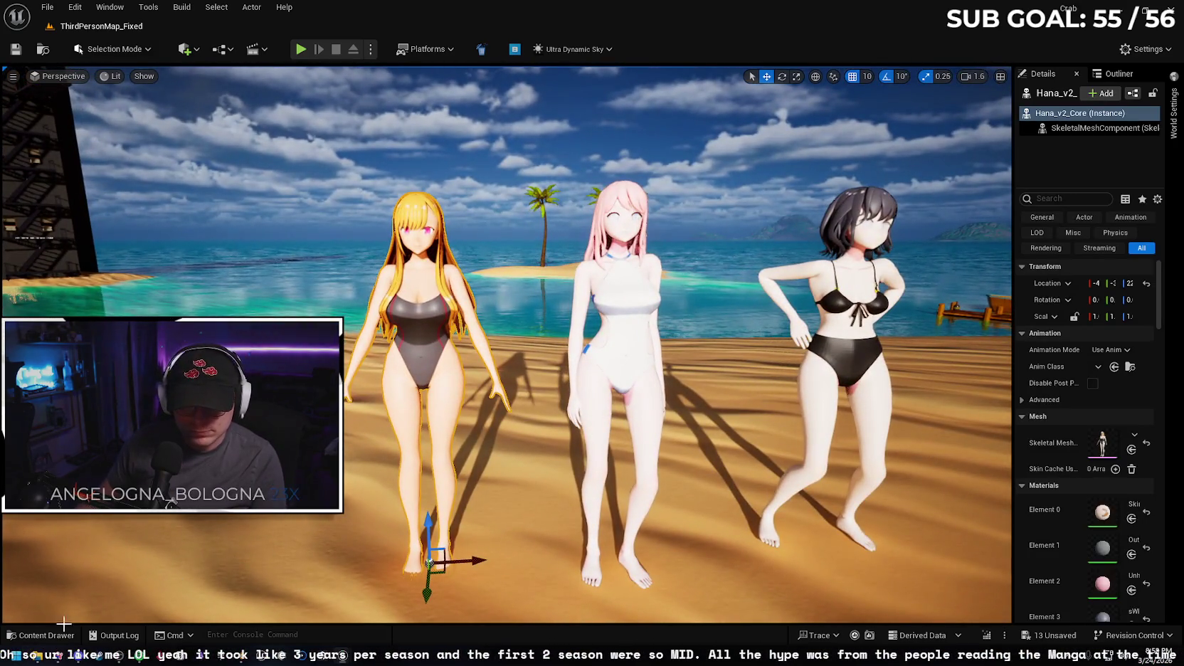
pyautogui.click(44, 637)
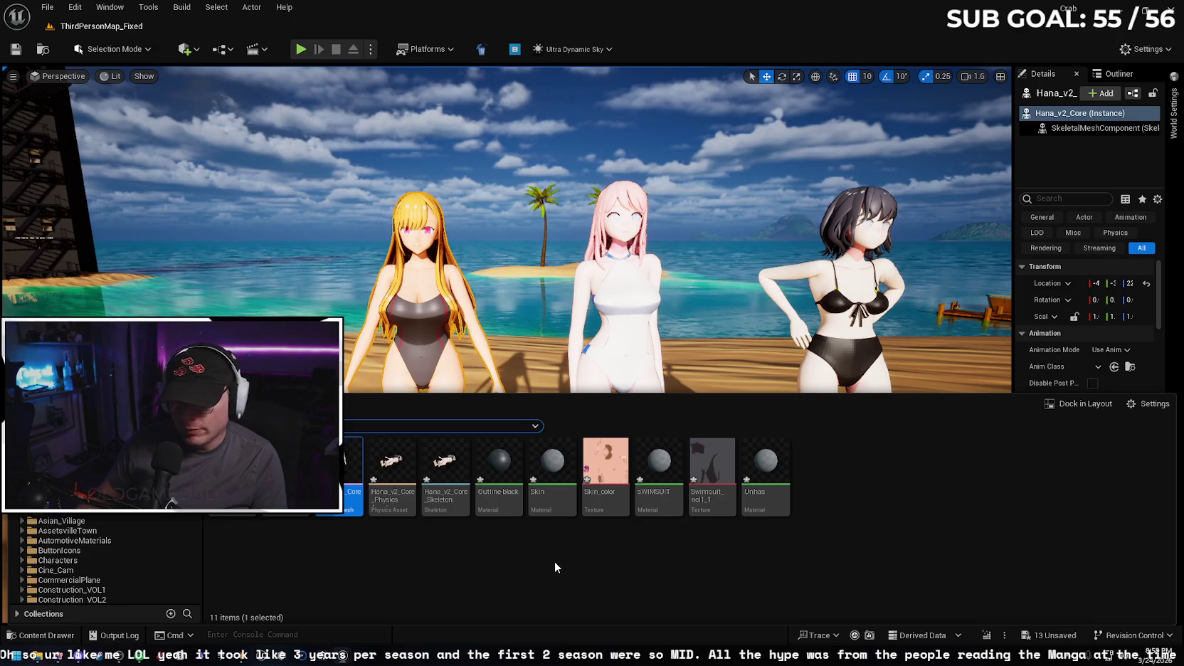
pyautogui.click(20, 637)
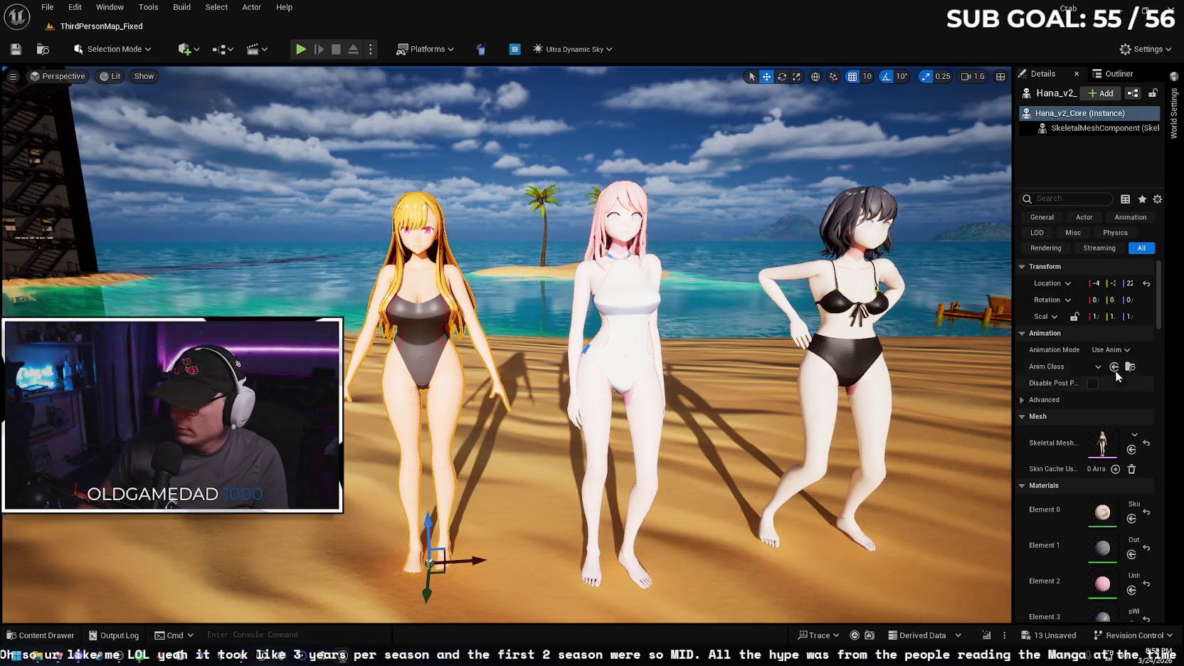
# - Set Hana's Animation Mode to Use Animation Asset, leaving the animation unchosen
pyautogui.click(1110, 349)
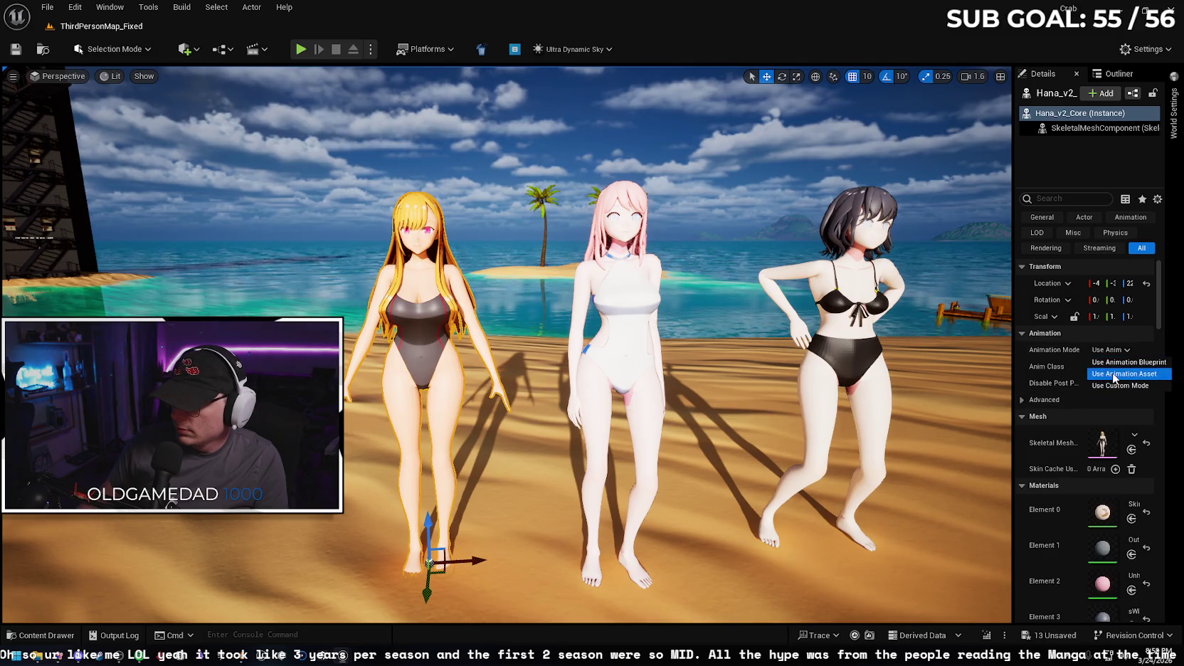
pyautogui.click(1114, 374)
pyautogui.click(1103, 377)
pyautogui.click(909, 422)
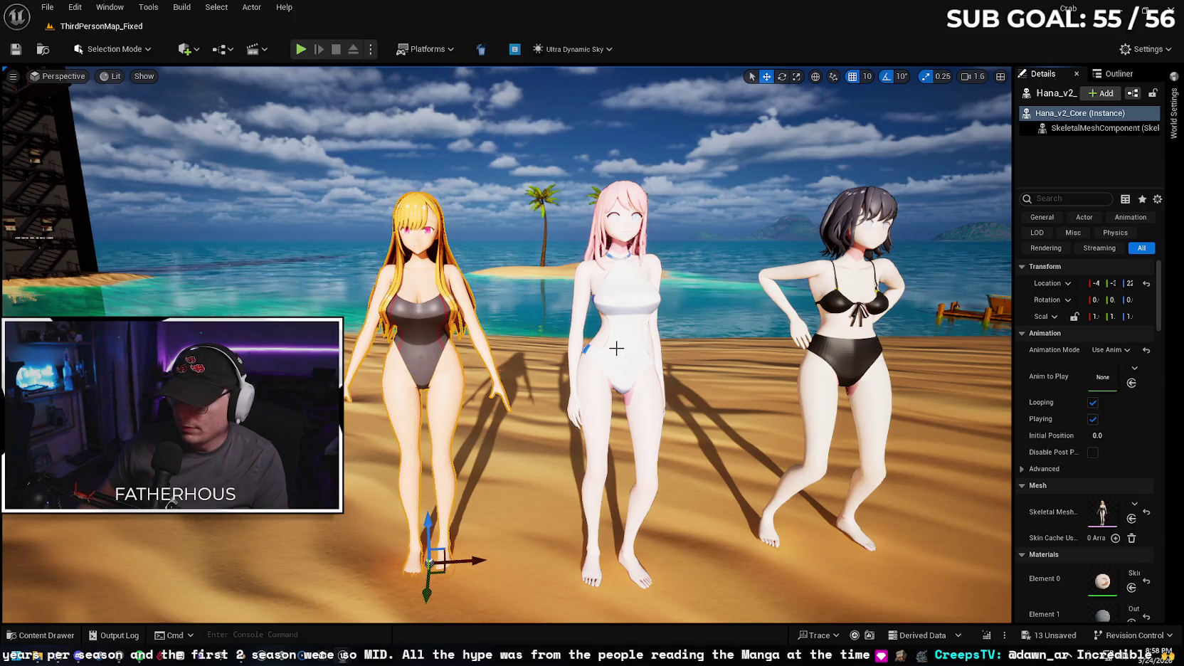
# - Select the pink-haired Idle actor and locate its Idle_Anim asset in the browser
pyautogui.click(616, 348)
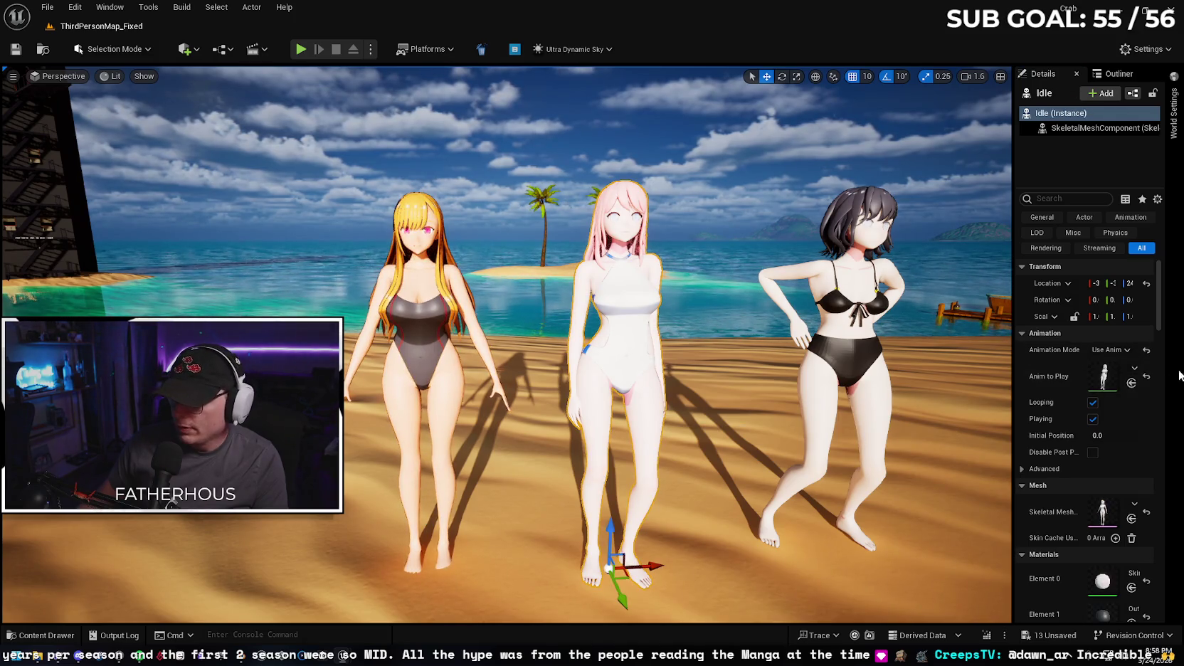
pyautogui.click(44, 634)
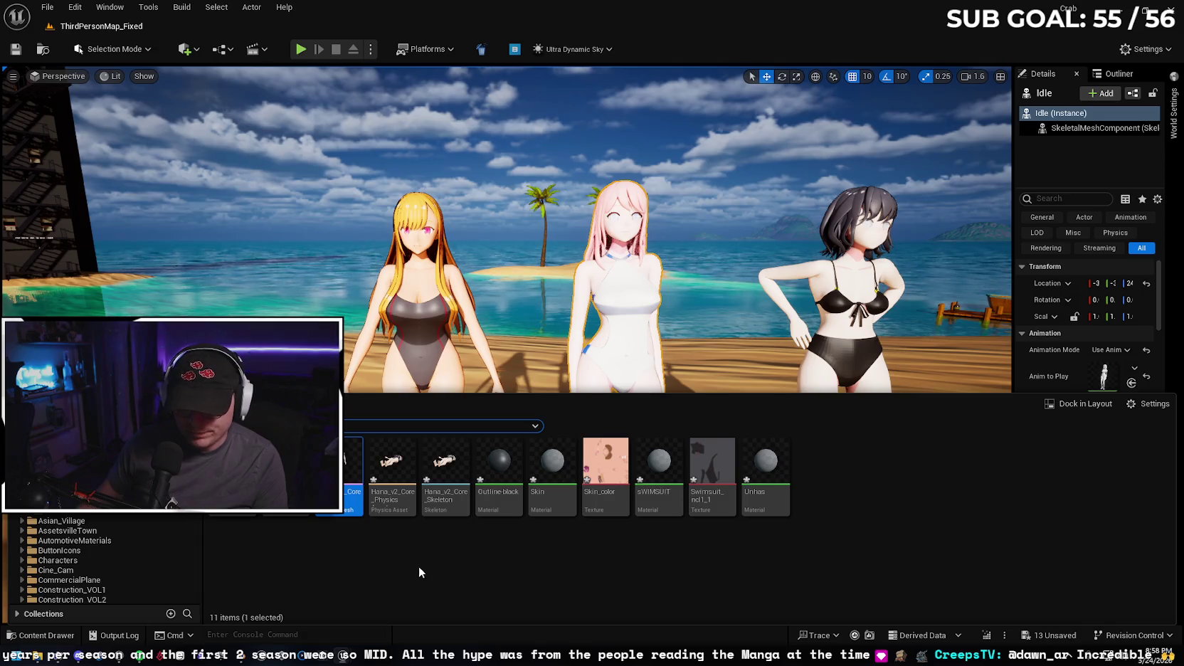
pyautogui.hotkey('ctrl', 'space')
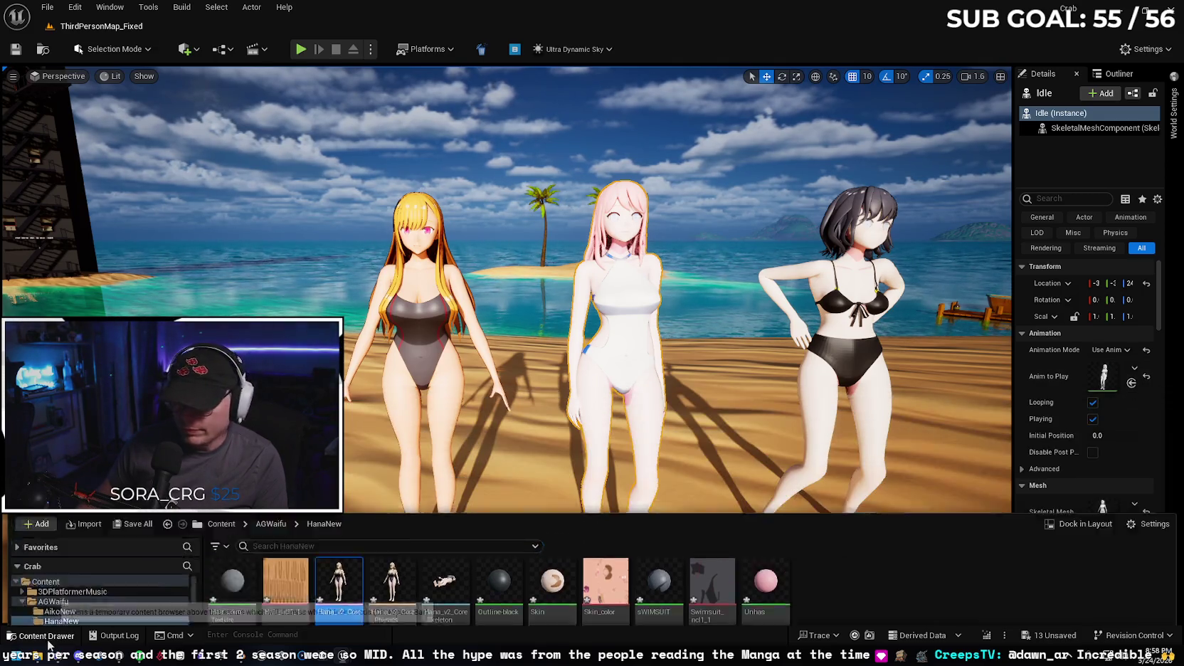
pyautogui.moveTo(1014, 373); pyautogui.dragTo(914, 373)
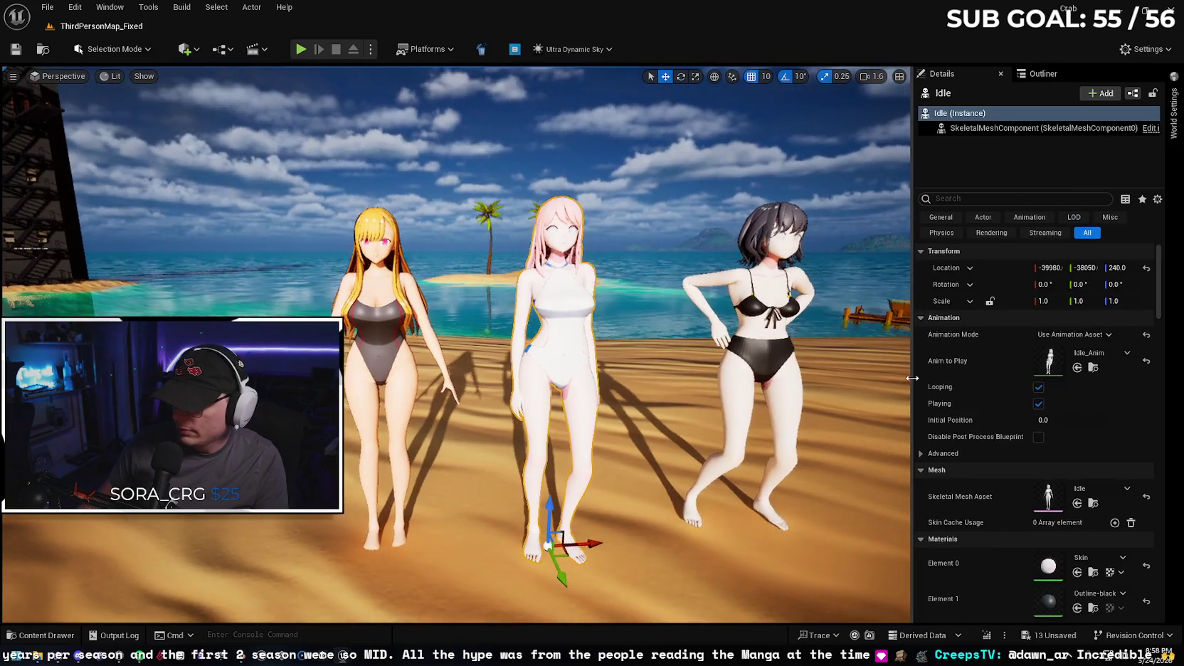
pyautogui.click(1094, 368)
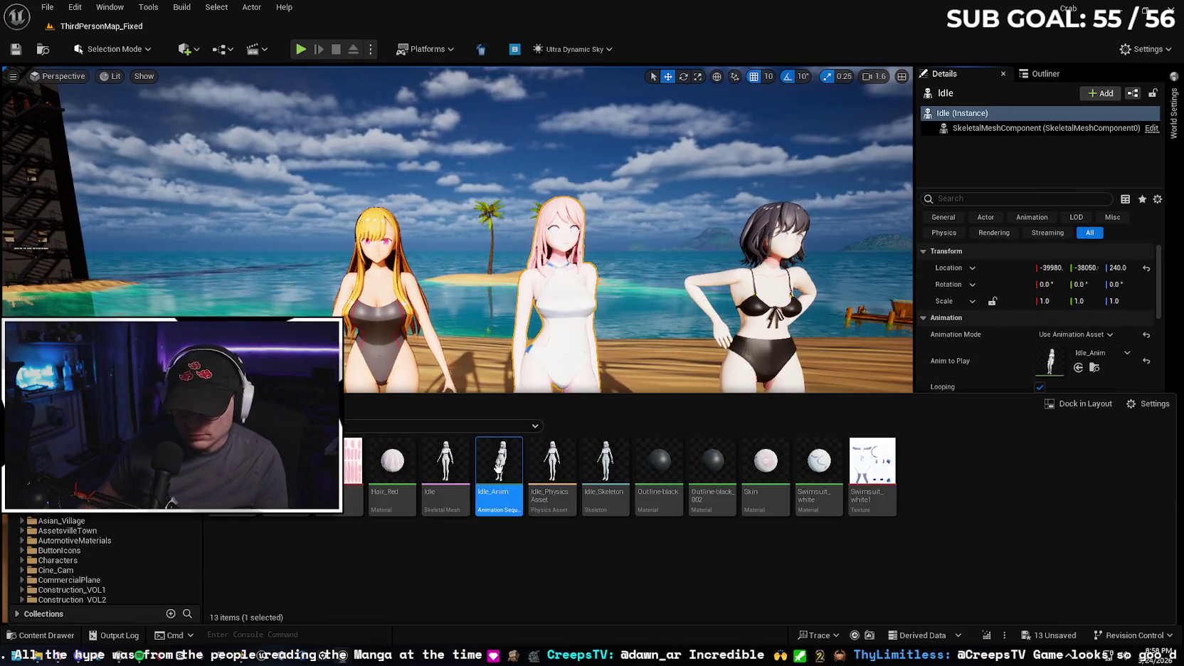
# - Start Duplicate and Retarget on Idle_Anim, then cancel with no IK retargeter available
pyautogui.rightClick(499, 470)
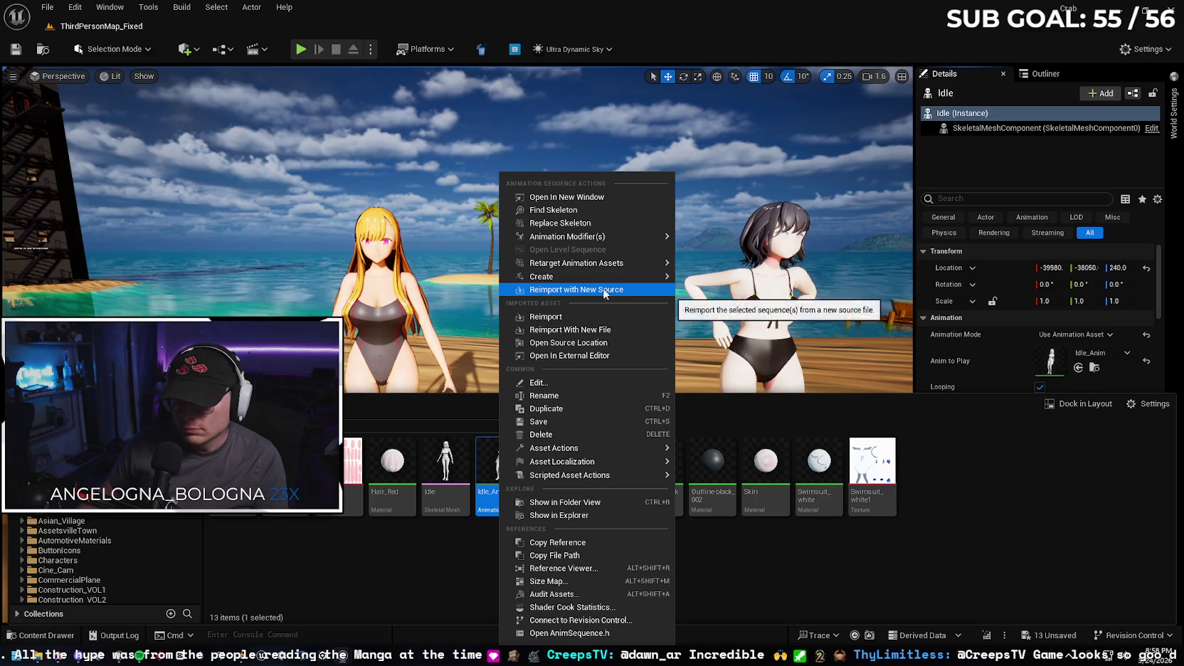
pyautogui.click(746, 283)
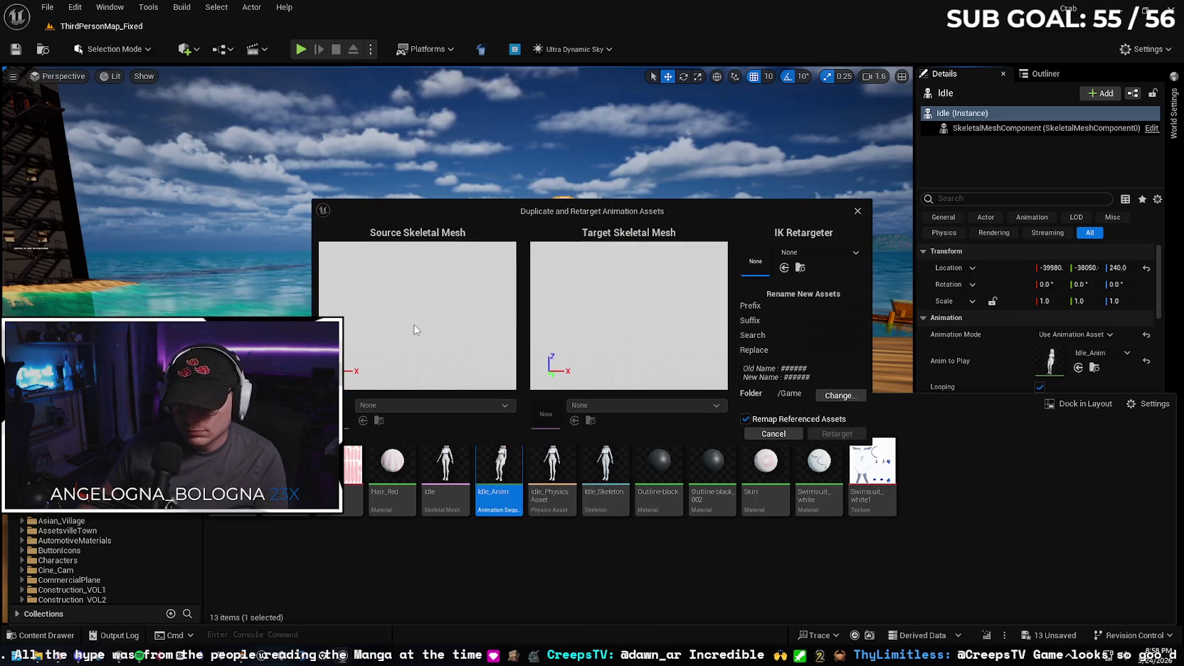
pyautogui.moveTo(640, 214)
pyautogui.mouseDown()
pyautogui.moveTo(674, 202)
pyautogui.moveTo(688, 172)
pyautogui.mouseUp()
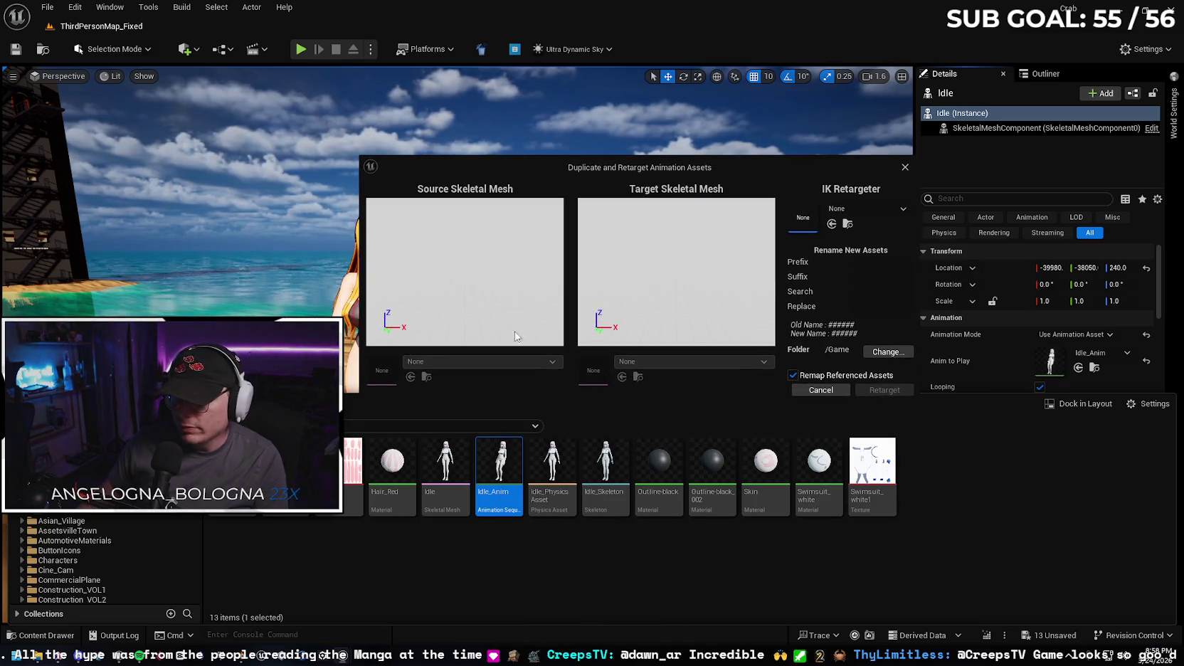
pyautogui.click(796, 377)
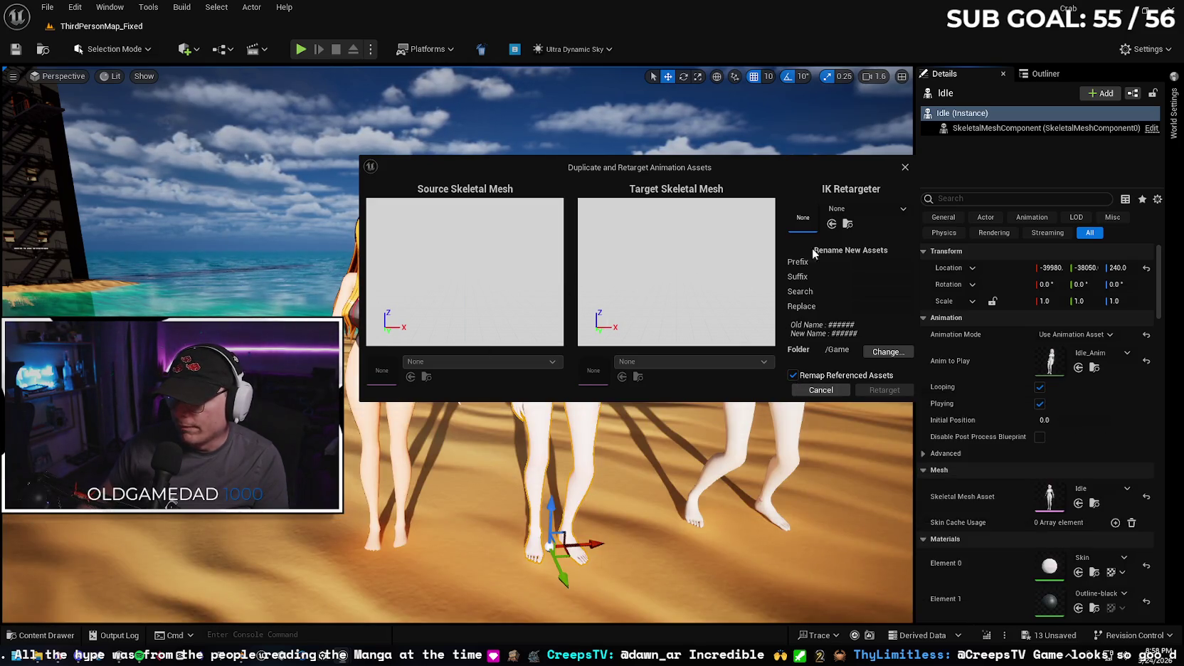
pyautogui.click(864, 209)
pyautogui.click(865, 208)
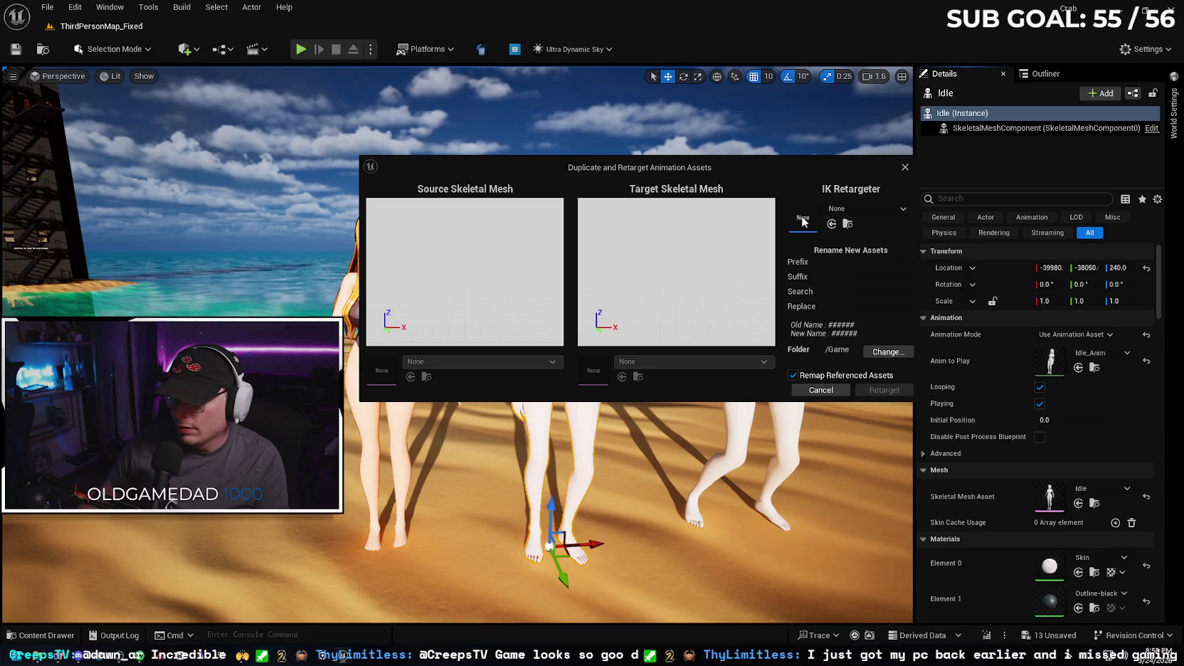
pyautogui.click(903, 169)
# - Return to the HanaNew folder and bring up Hana_v2_Core's Skeleton options
pyautogui.click(47, 634)
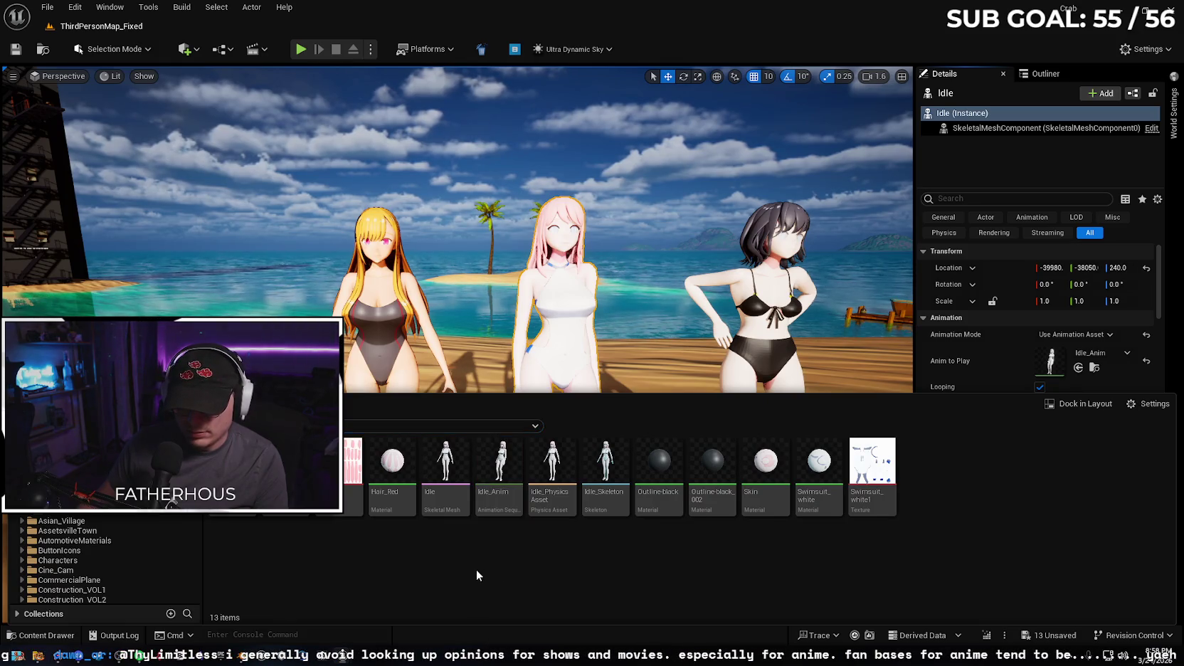
pyautogui.hotkey('alt', 'Left')
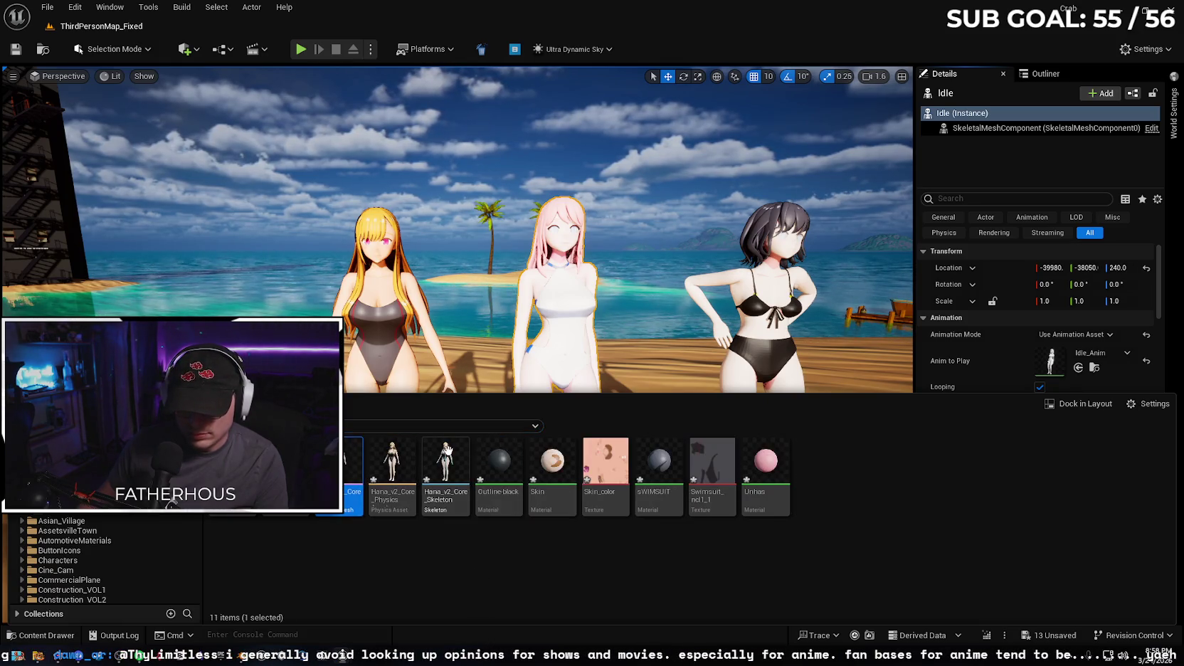
pyautogui.rightClick(347, 458)
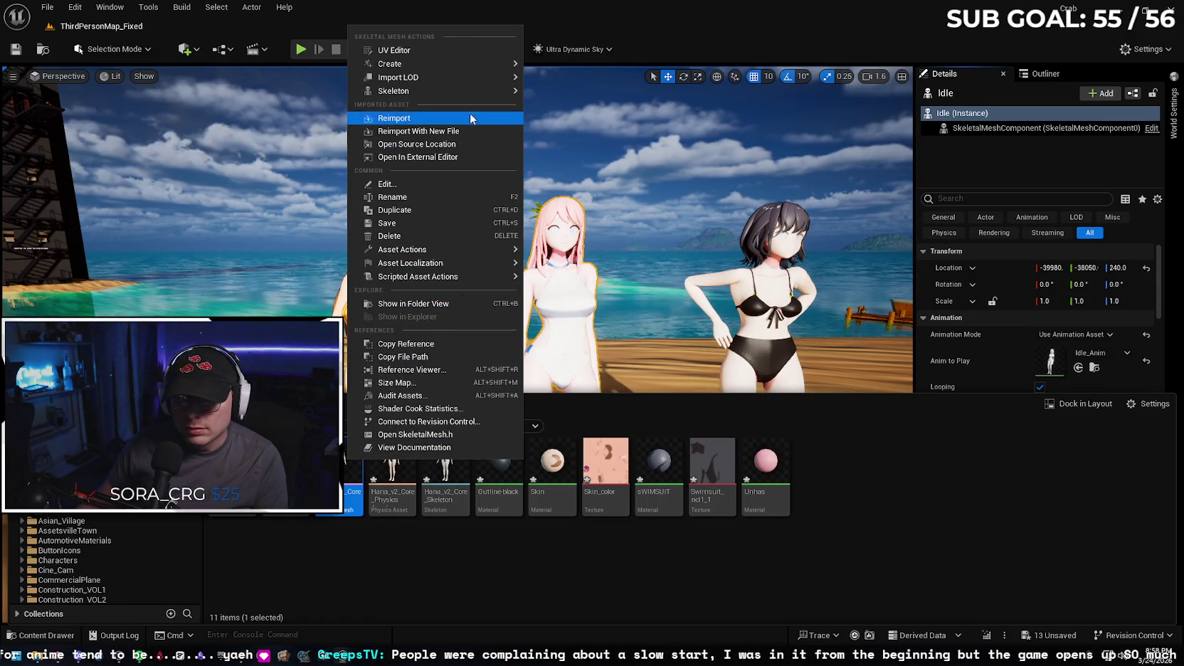
pyautogui.moveTo(474, 89)
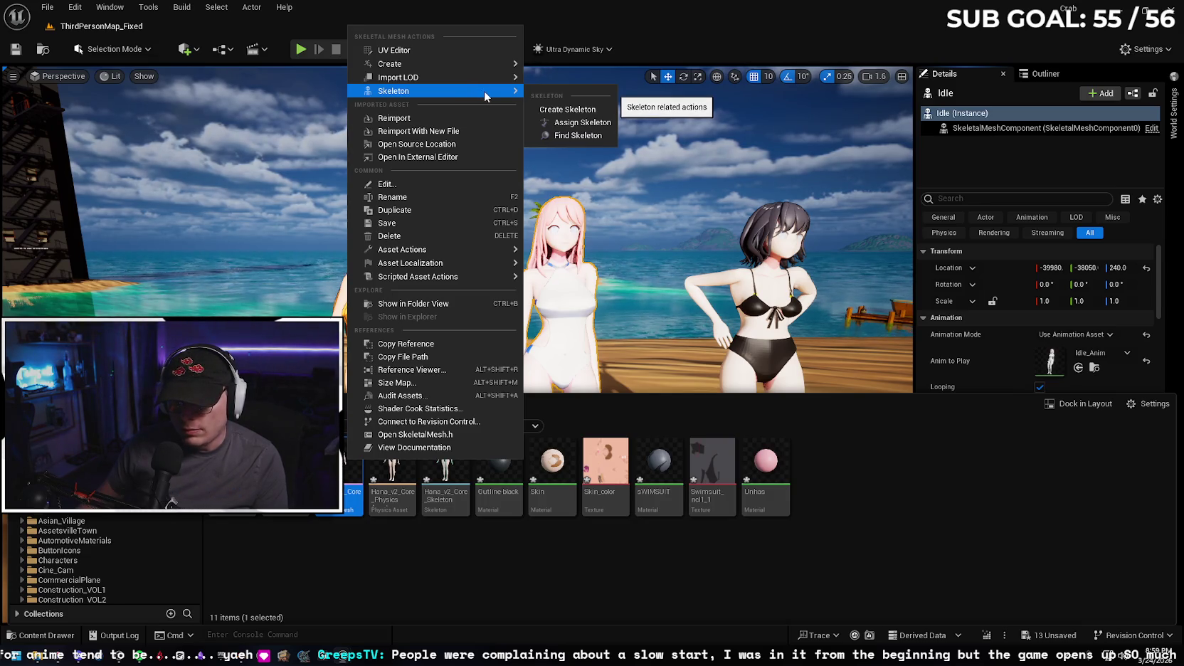
pyautogui.hotkey('alt', 'Tab')
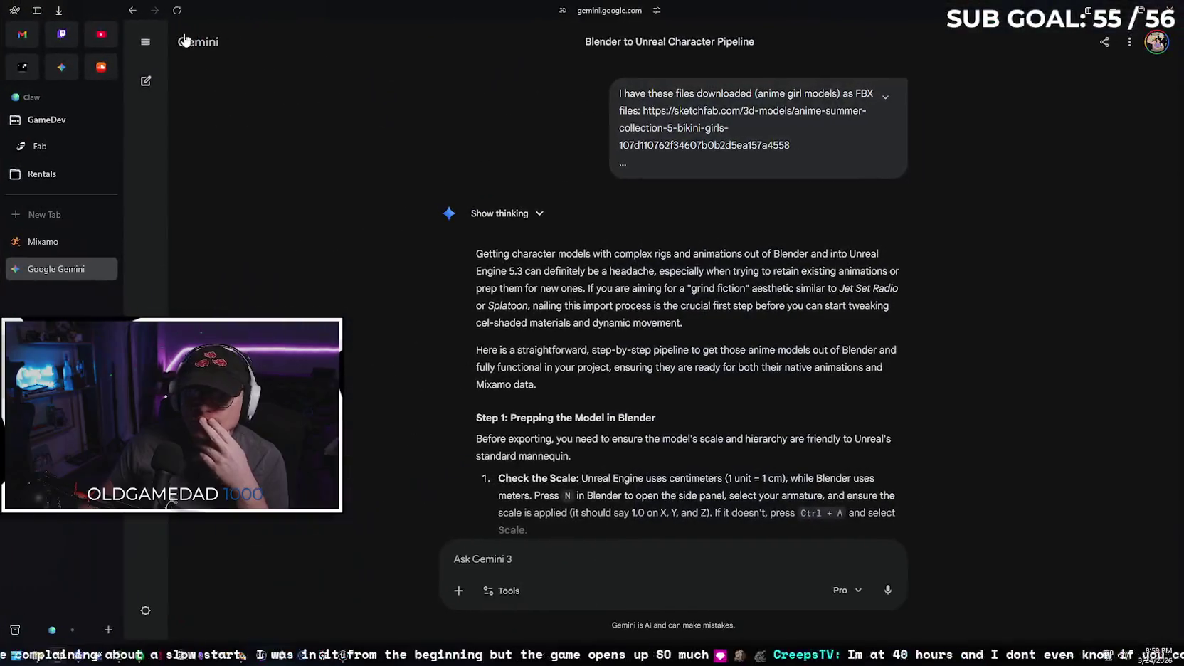
# - Search YouTube for 'retarget animation ue5' using the suggested query
pyautogui.click(101, 36)
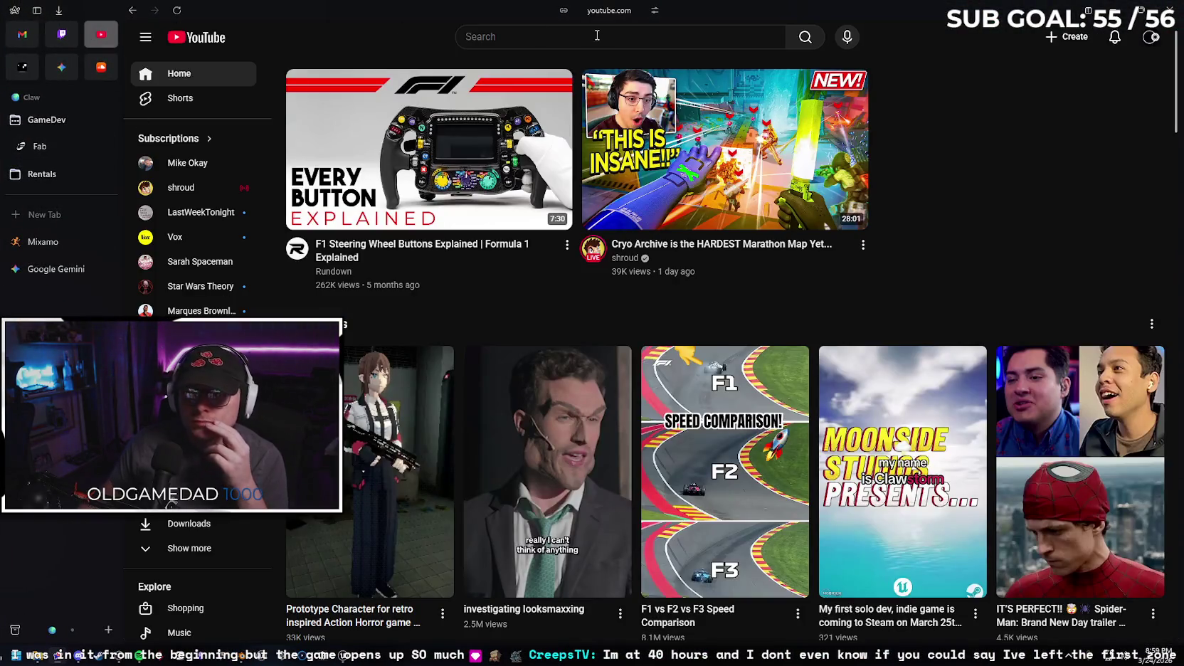
pyautogui.click(597, 35)
pyautogui.write('retart')
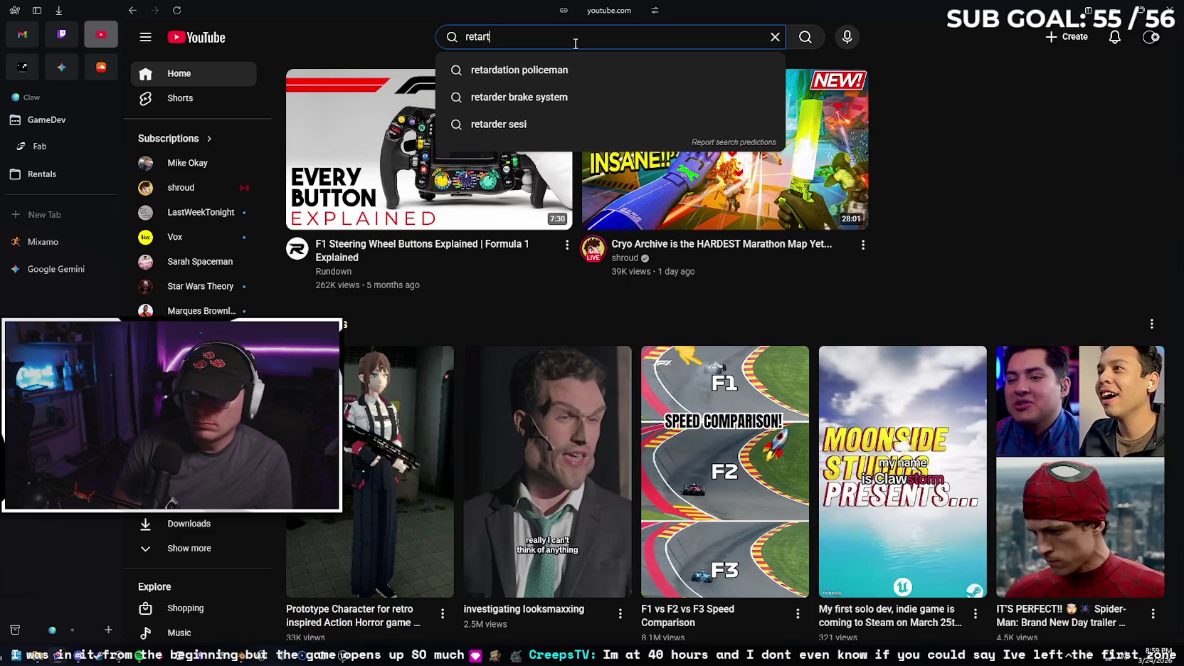
pyautogui.press('BackSpace')
pyautogui.write('get ui')
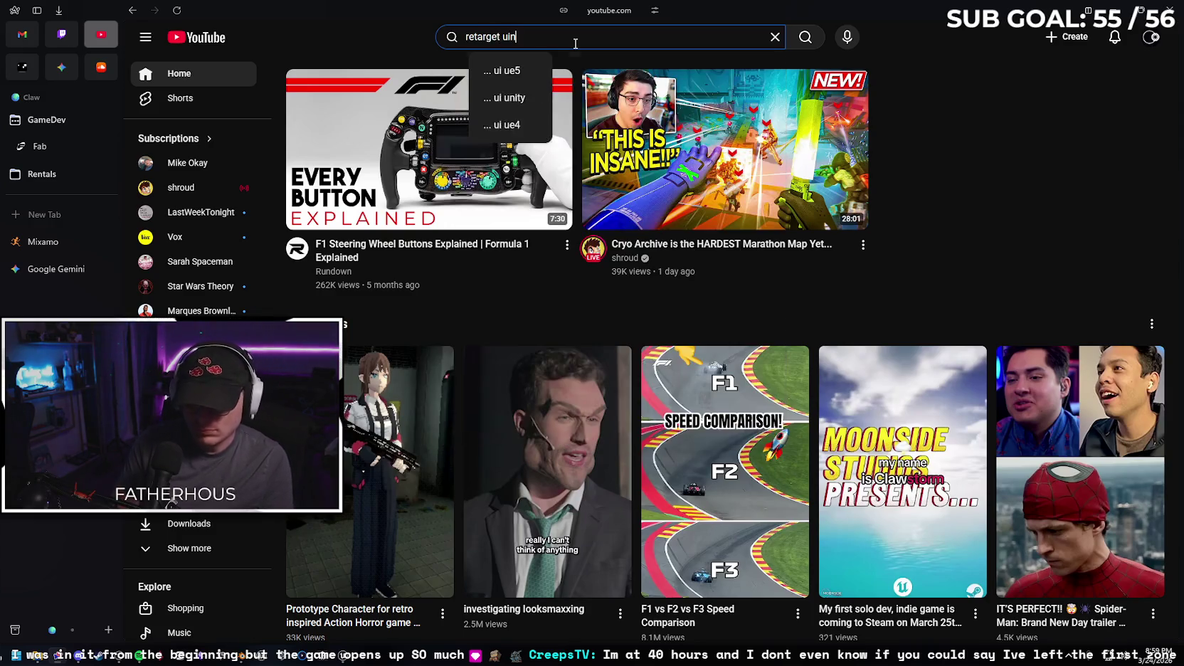
pyautogui.press('BackSpace')
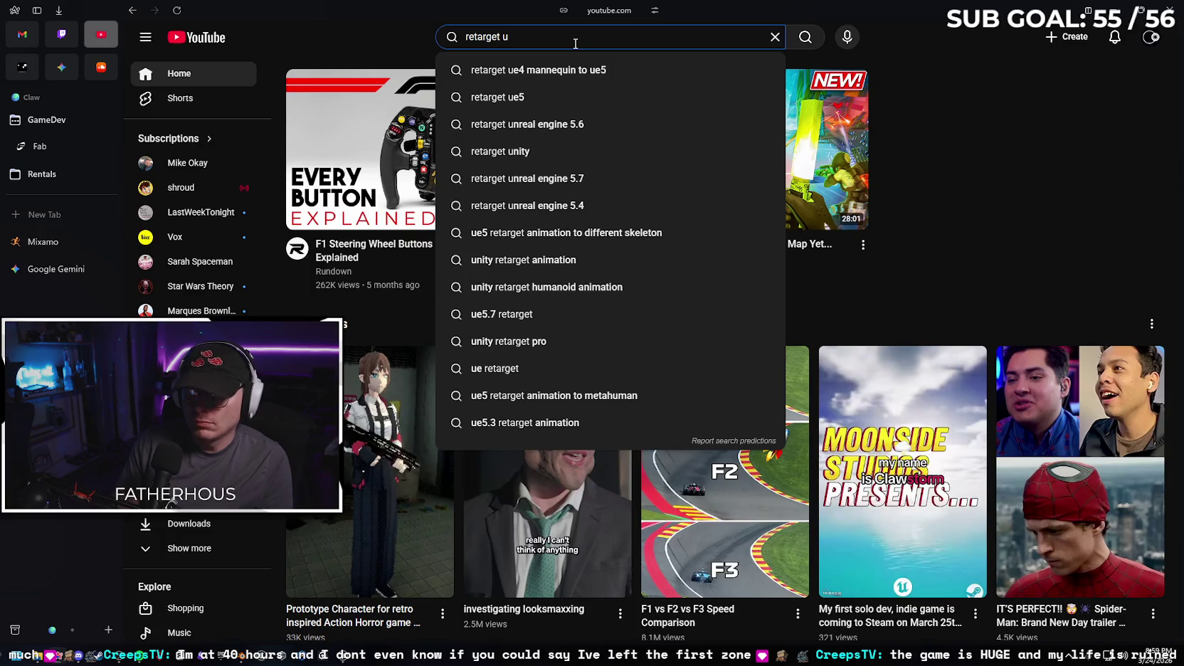
pyautogui.press('BackSpace')
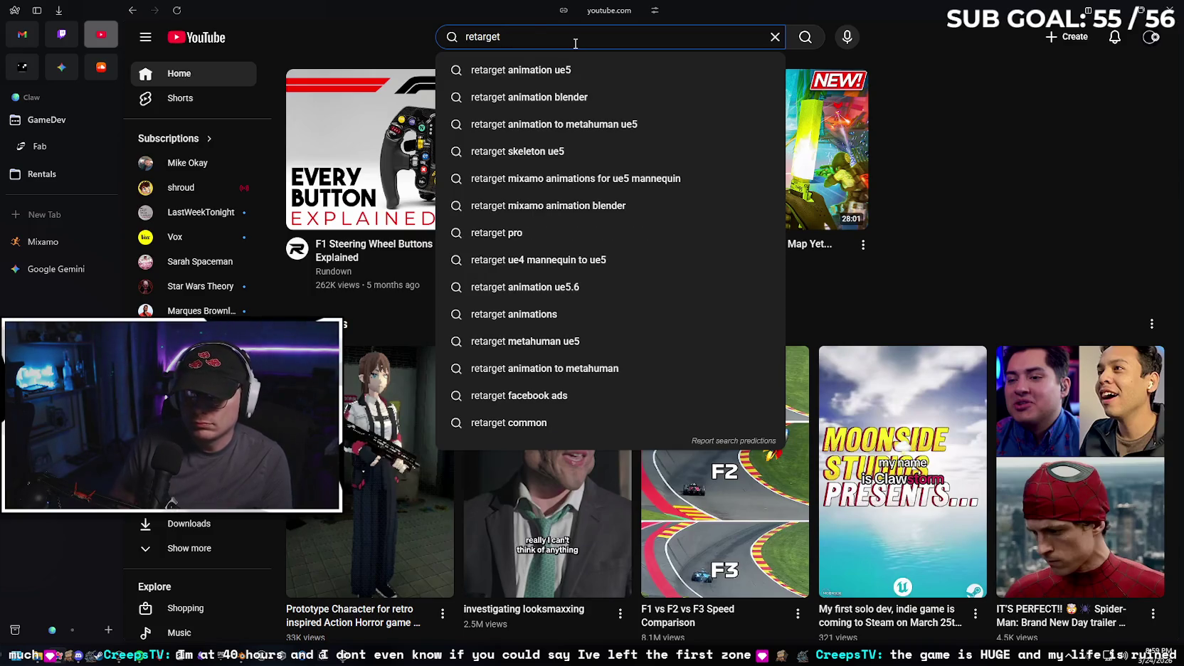
pyautogui.press('Down')
pyautogui.press('Return')
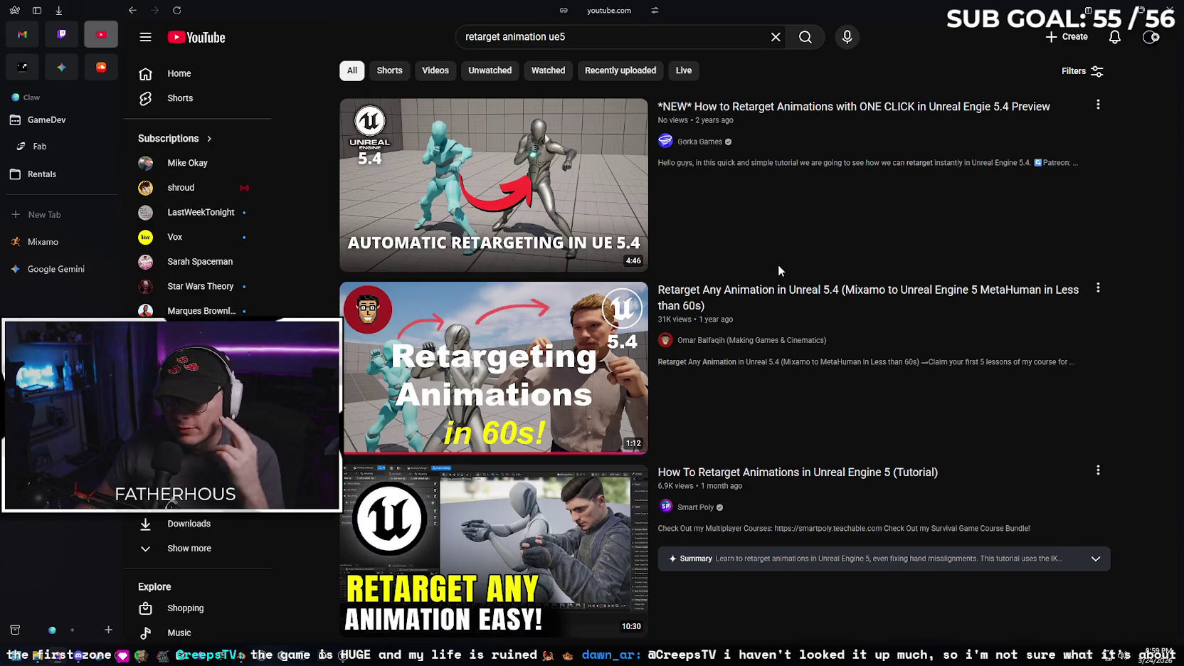
# - Open the one-click Unreal Engine 5.4 retargeting tutorial from the results
pyautogui.moveTo(884, 178)
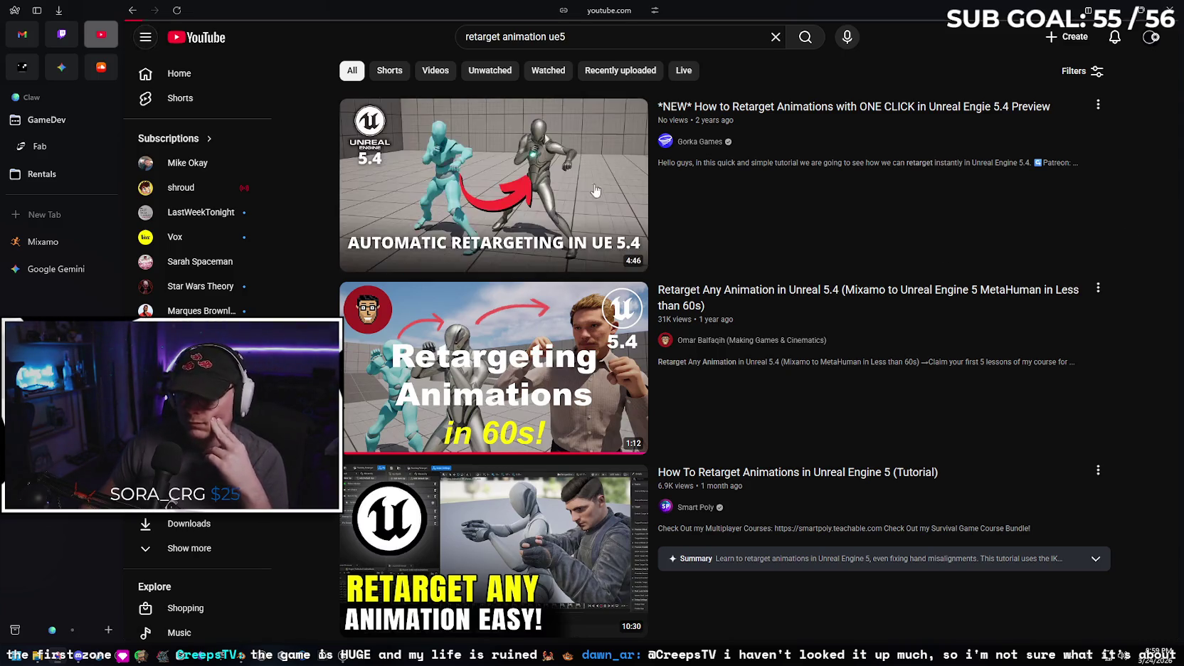
pyautogui.click(456, 447)
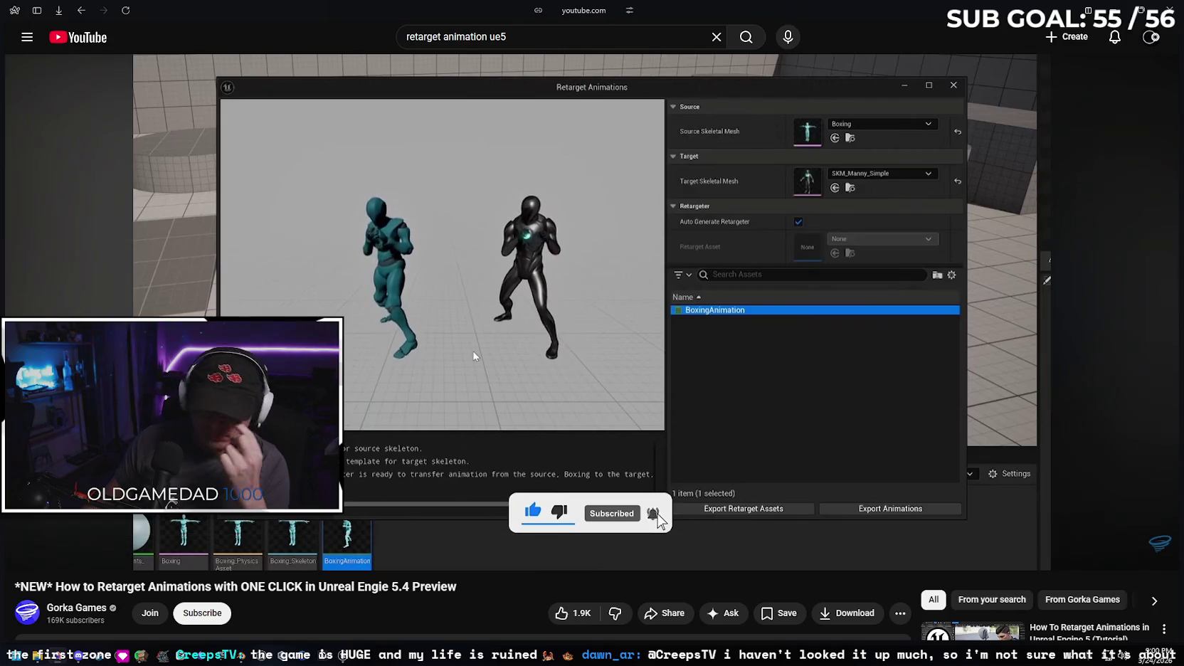
pyautogui.click(532, 39)
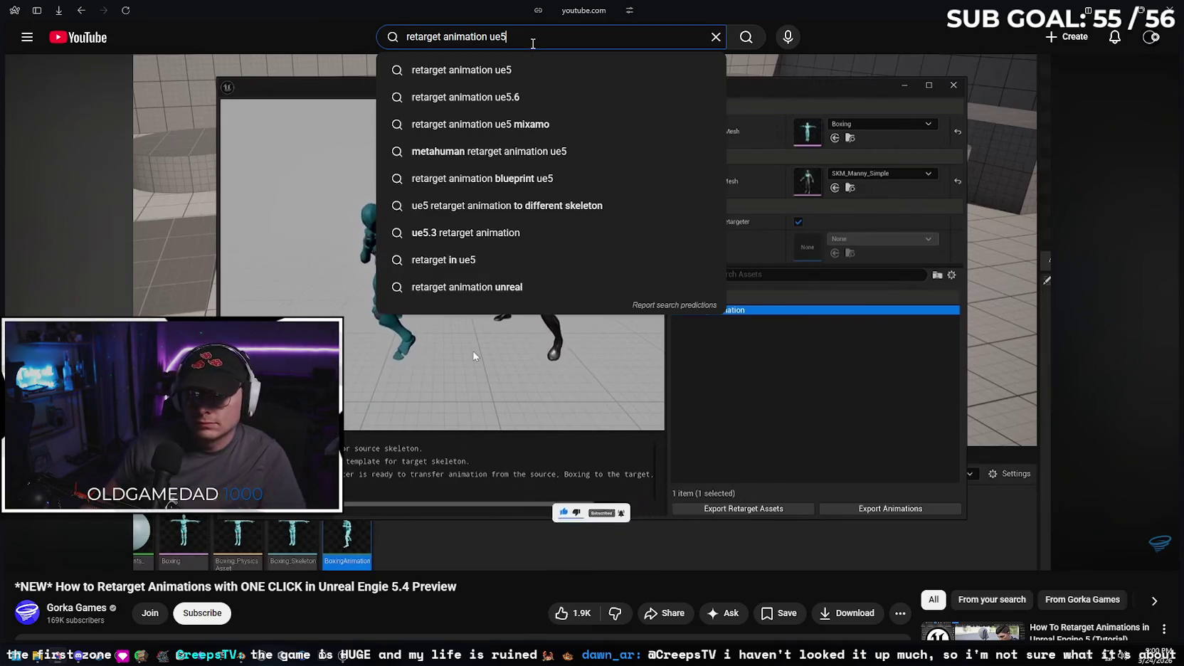
# - Search for 'retarget animation ue5 5.3' and scroll through the results
pyautogui.write(' 5.3')
pyautogui.press('Return')
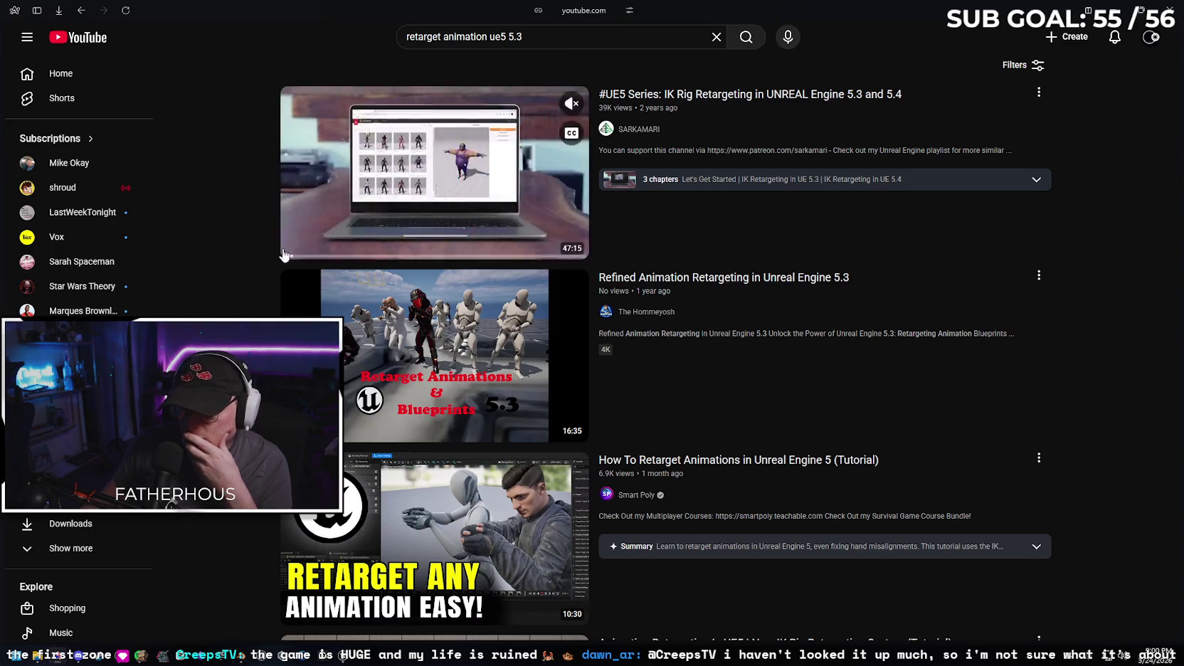
pyautogui.scroll(-1, 255, 259)
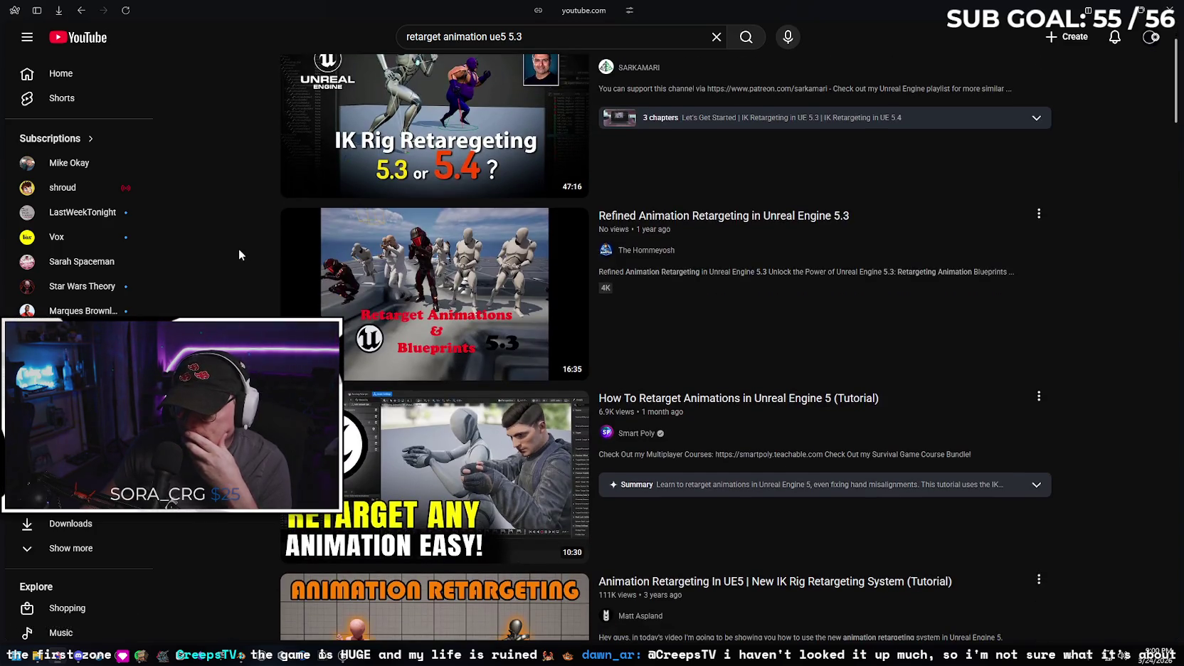
pyautogui.scroll(-4, 237, 250)
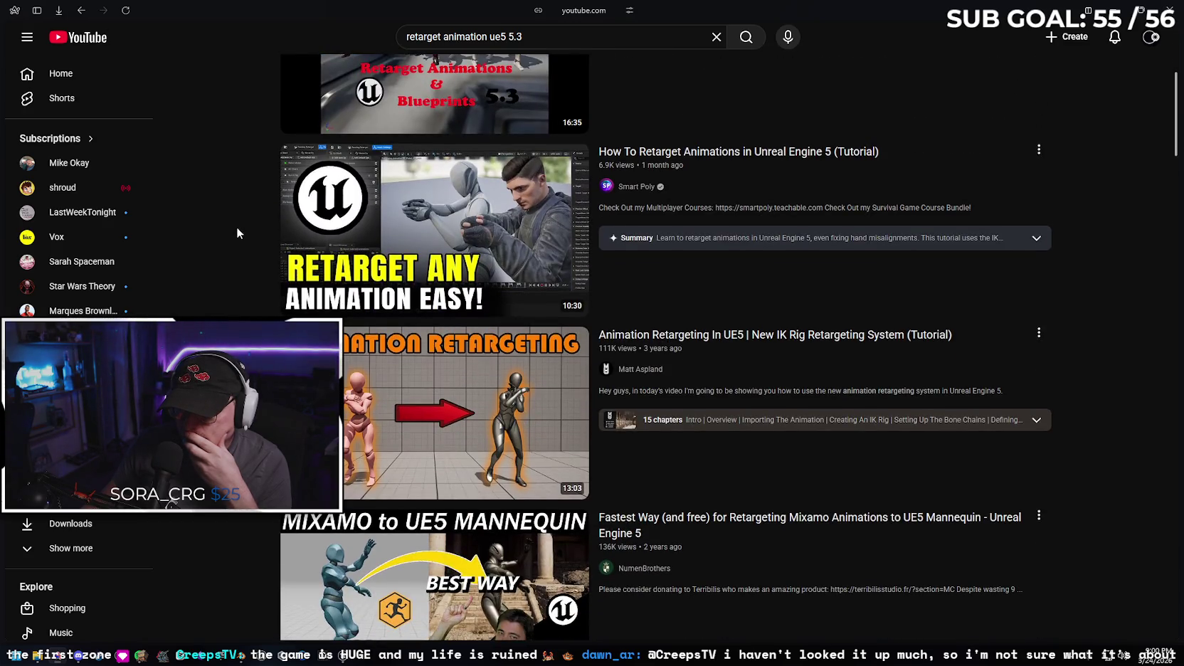
pyautogui.scroll(-1, 236, 227)
pyautogui.scroll(-1, 235, 224)
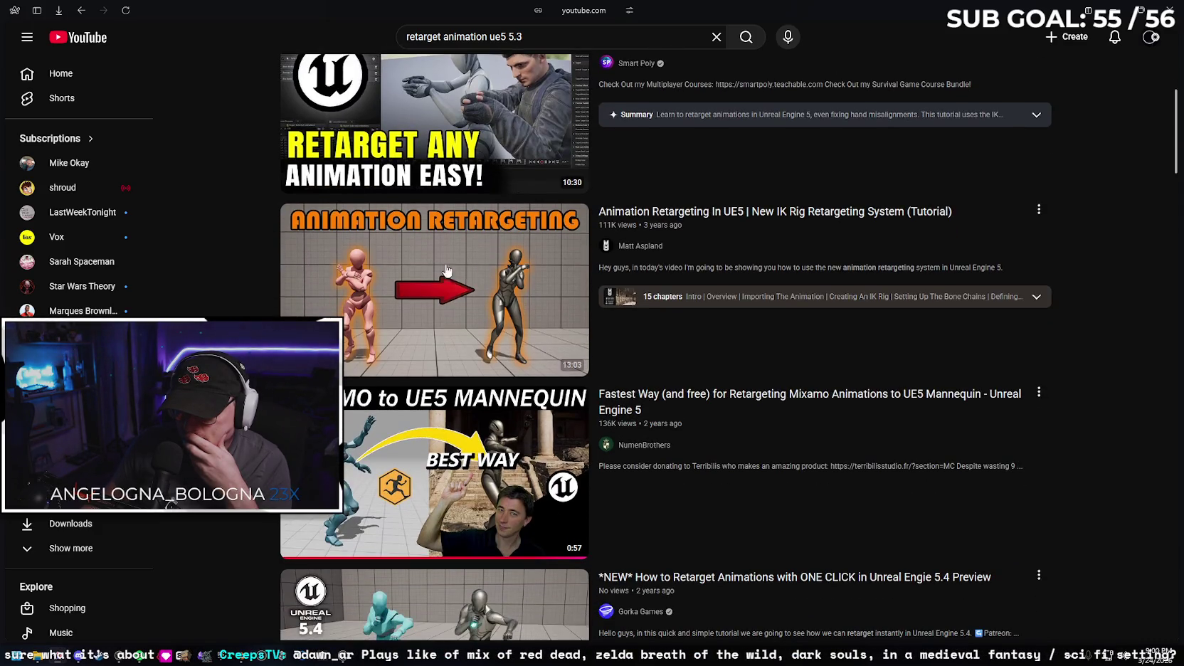
pyautogui.moveTo(445, 269)
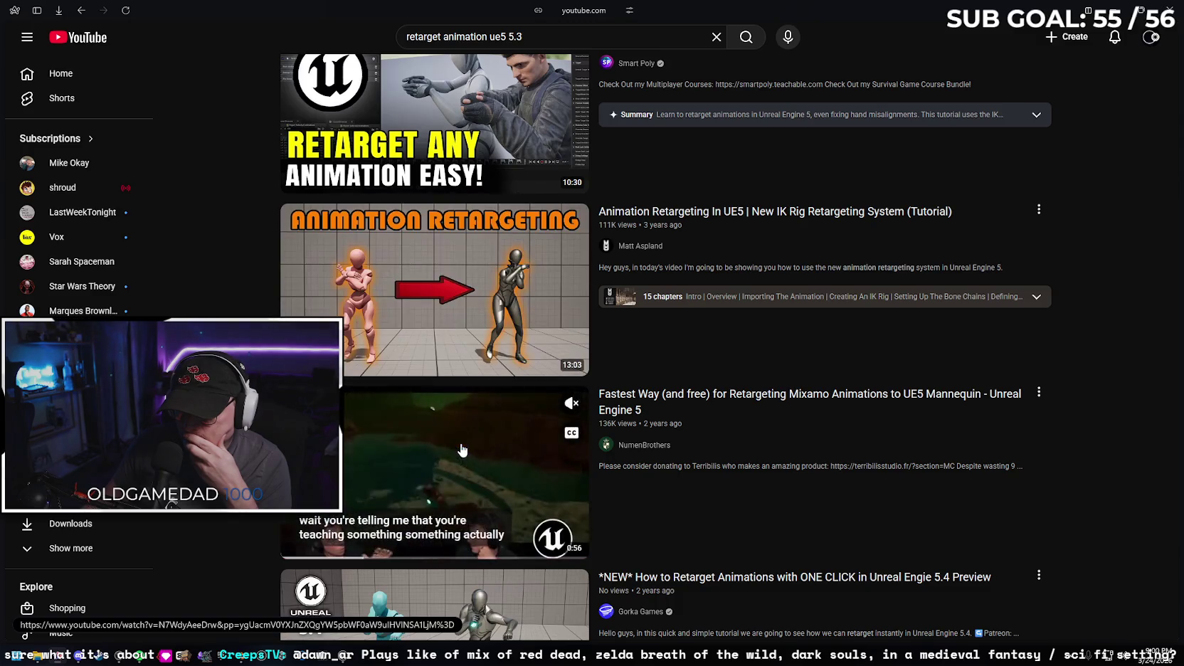
# - Skim the Mixamo to UE5 Mannequin retargeting video through to the converter part
pyautogui.click(460, 444)
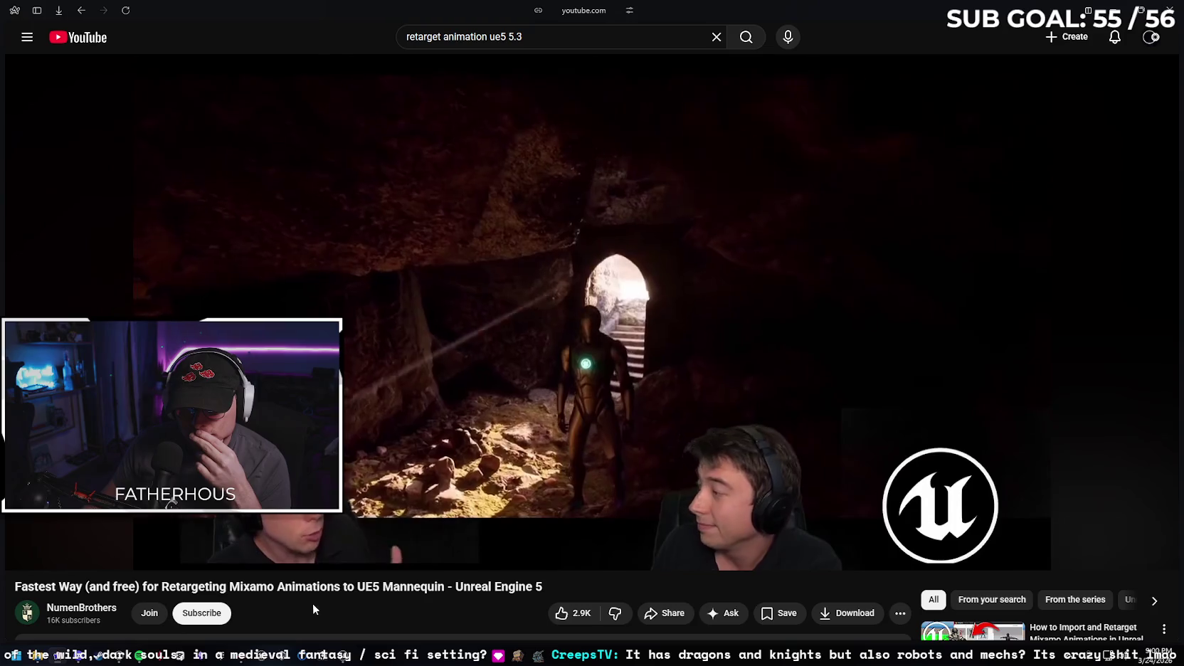
pyautogui.click(294, 534)
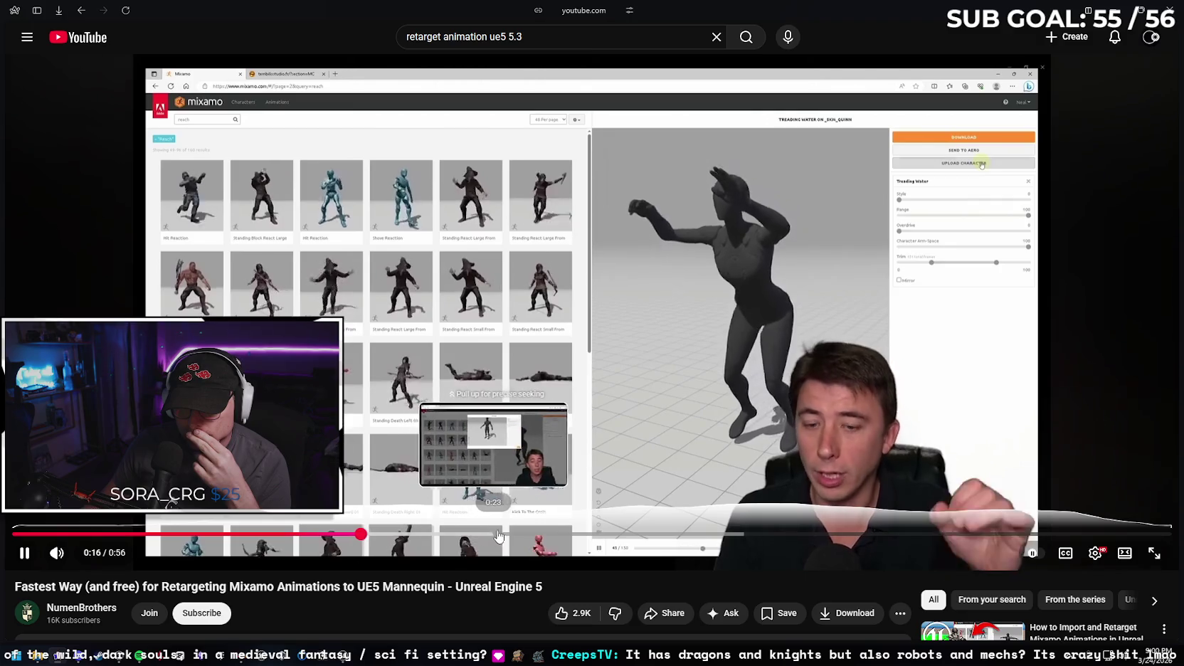
pyautogui.click(498, 534)
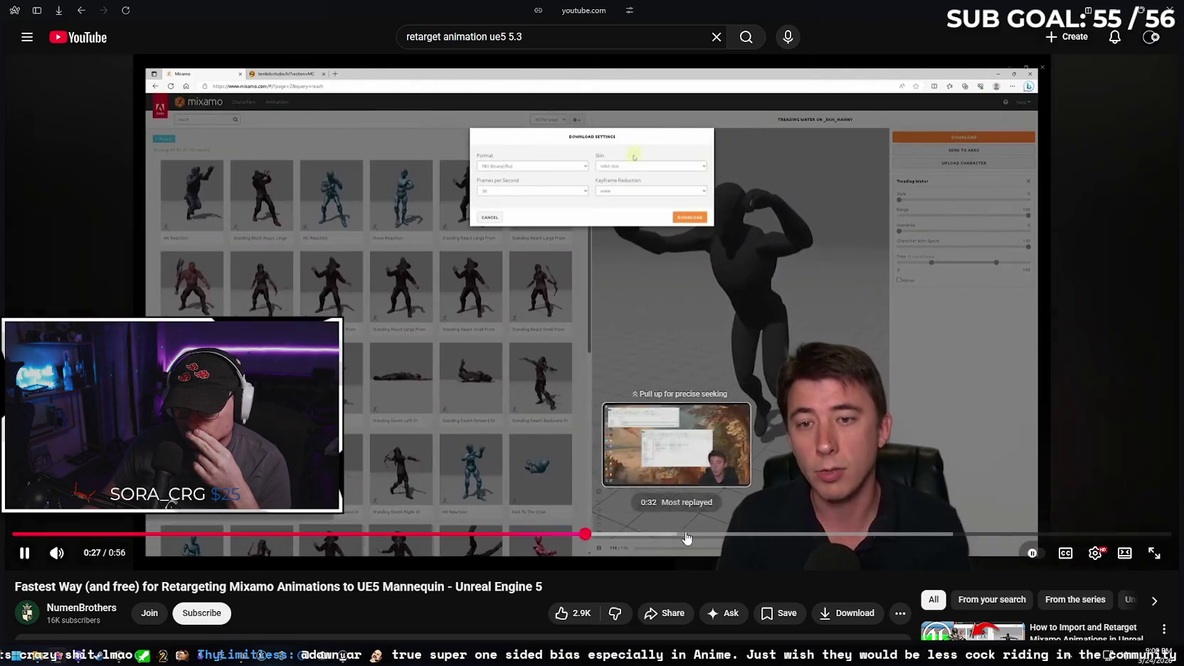
pyautogui.click(740, 535)
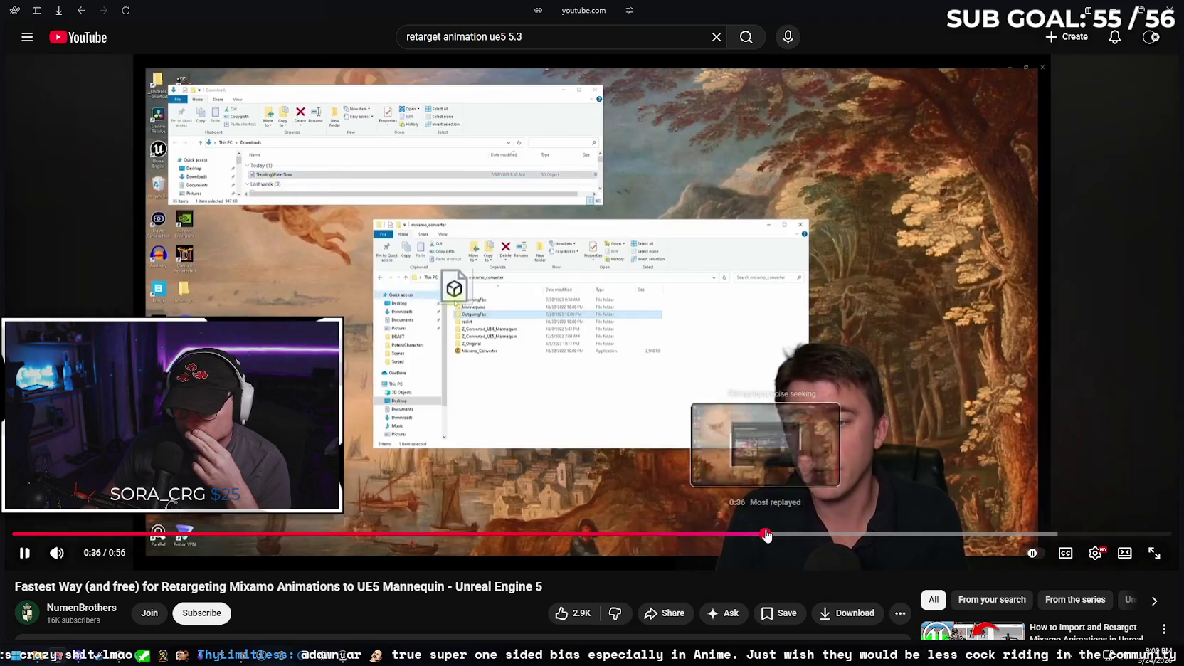
pyautogui.click(834, 535)
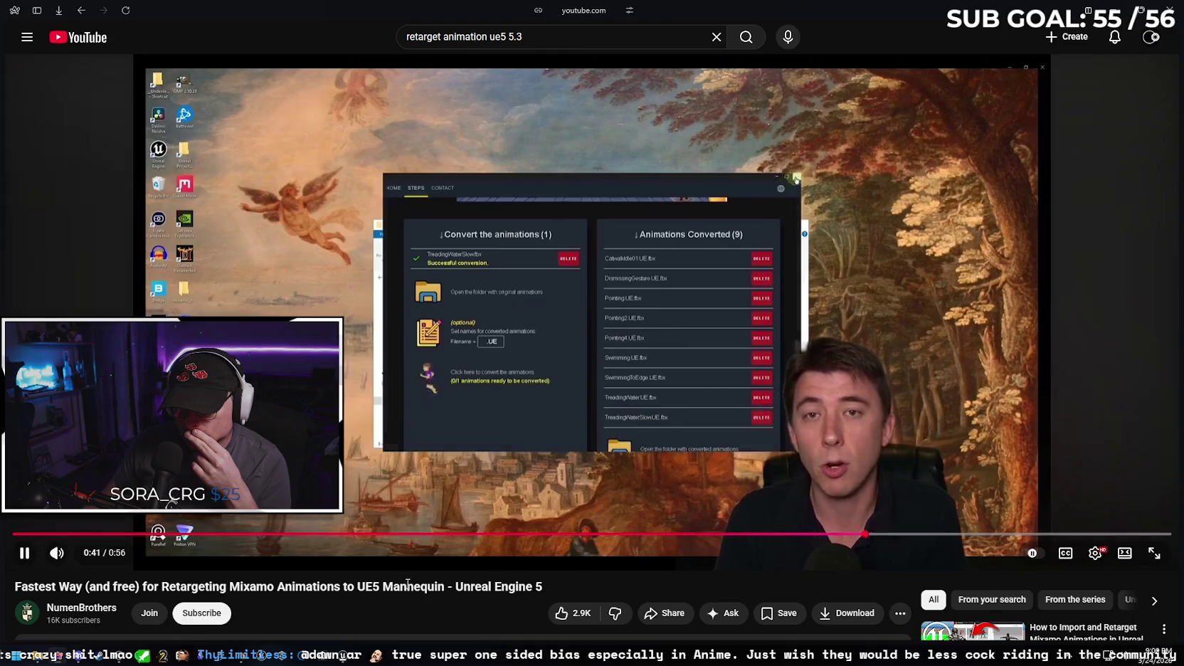
# - Watch the New IK Rig Retargeting System tutorial from 1:20, then return to Unreal
pyautogui.hotkey('alt', 'Left')
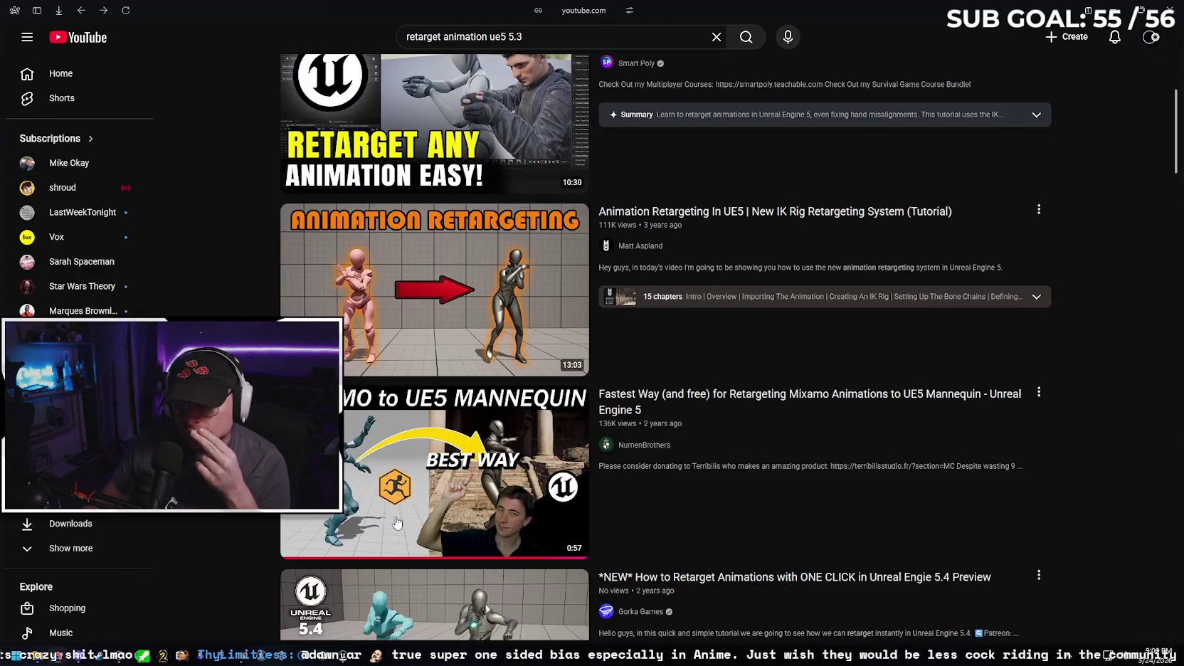
pyautogui.click(446, 299)
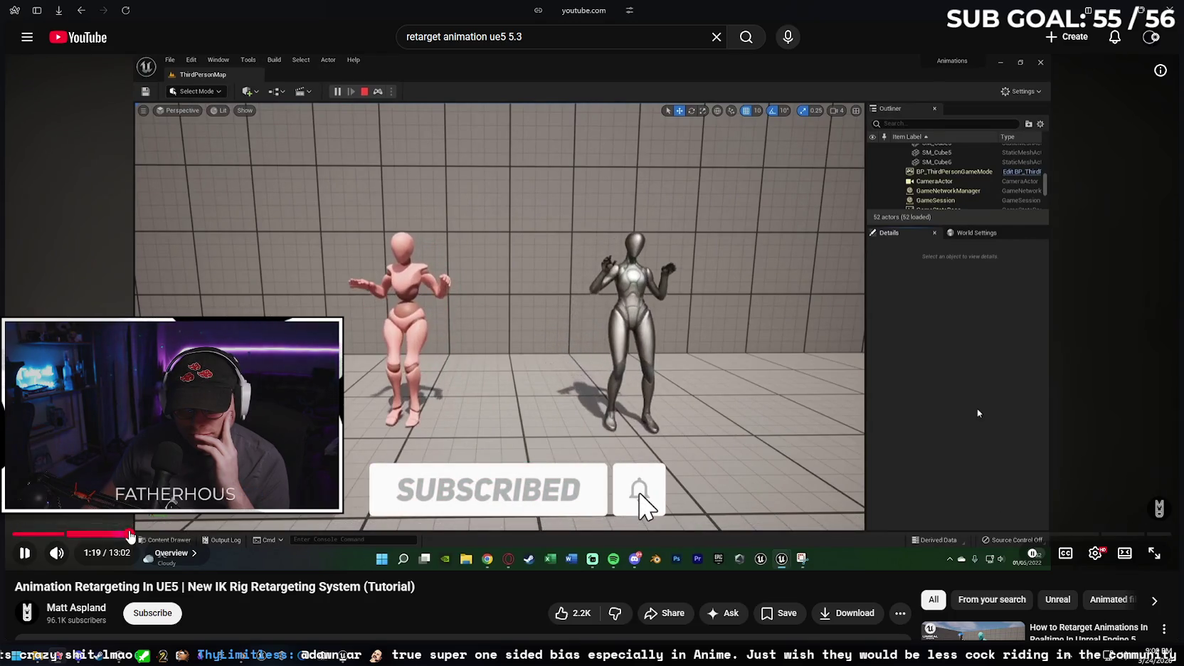
pyautogui.click(130, 535)
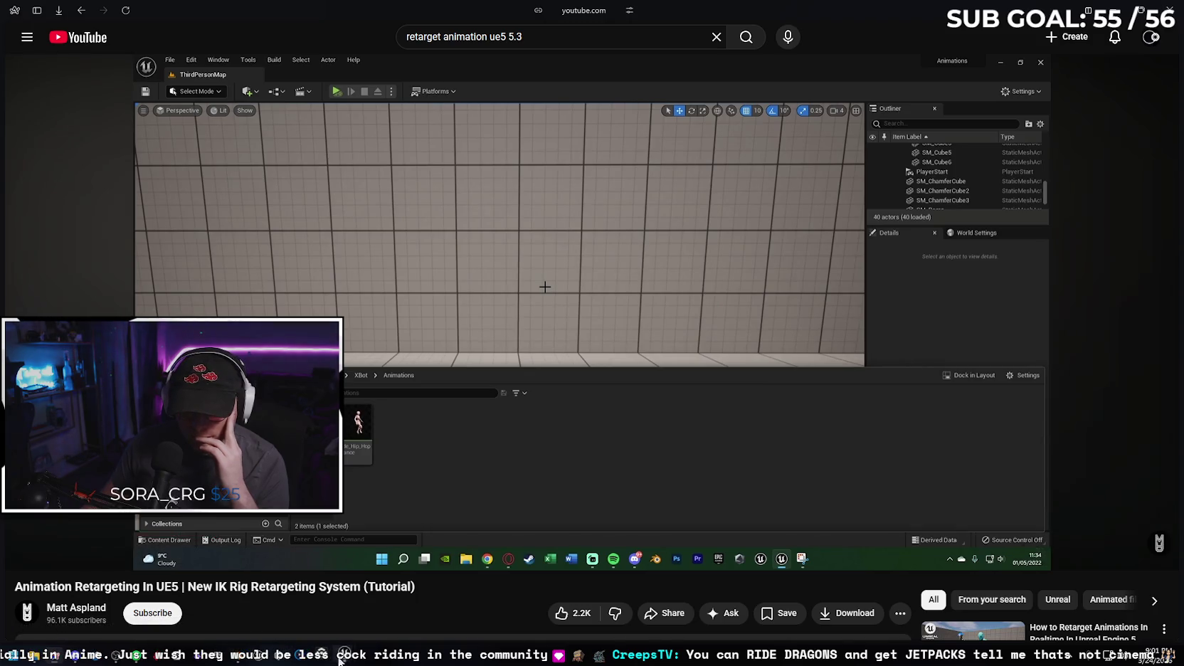
pyautogui.click(278, 597)
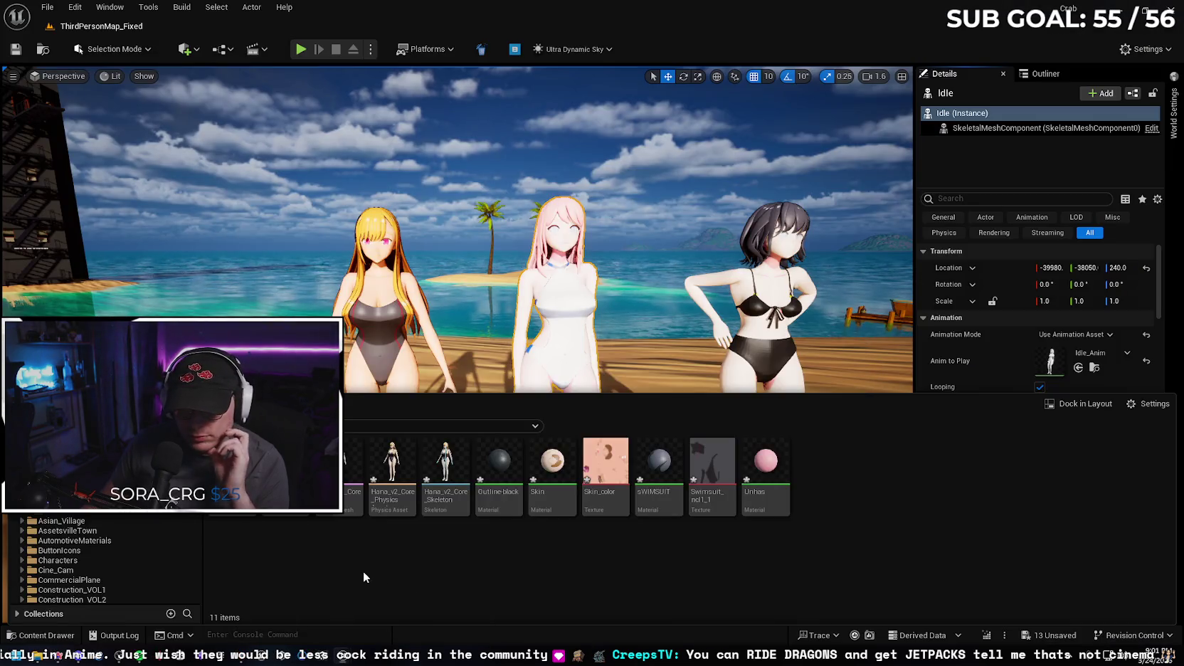
# - Create an IK Rig asset named NewIKRig and open it for editing
pyautogui.rightClick(363, 571)
pyautogui.moveTo(455, 302)
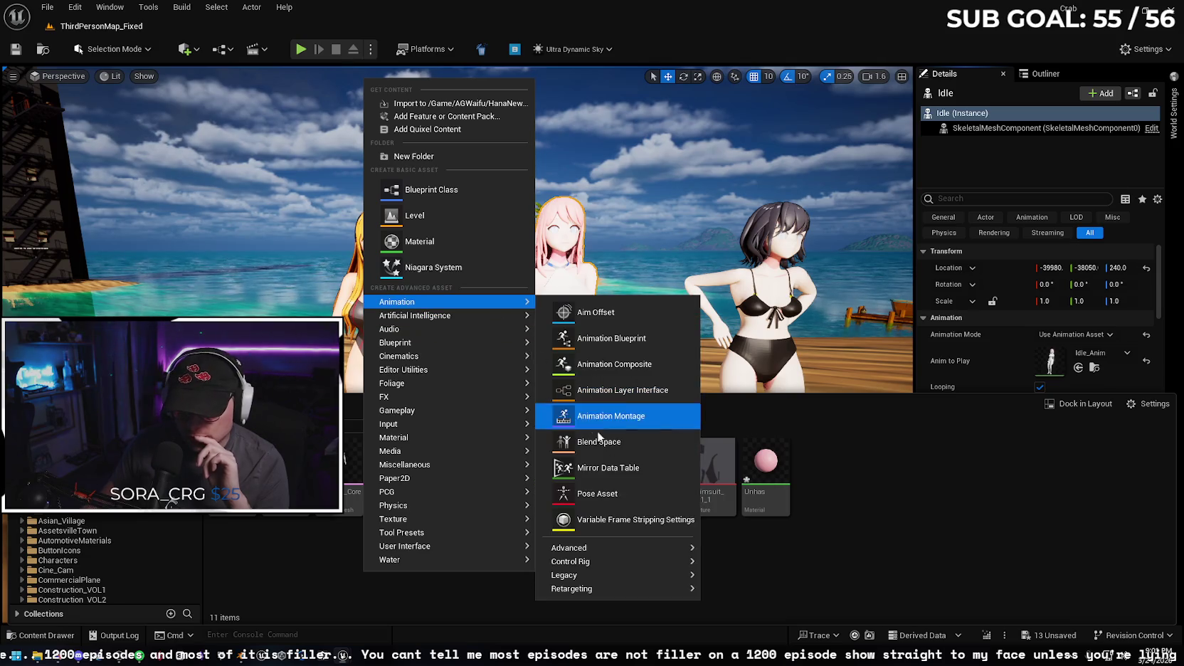
pyautogui.moveTo(636, 552)
pyautogui.moveTo(644, 584)
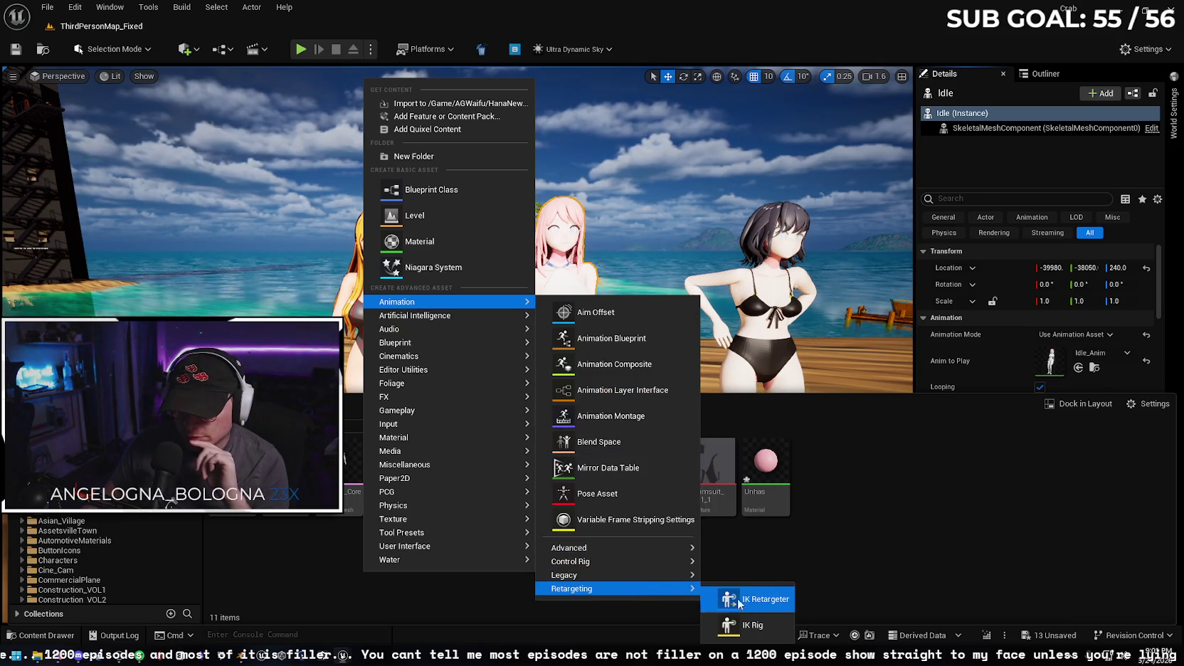
pyautogui.click(753, 625)
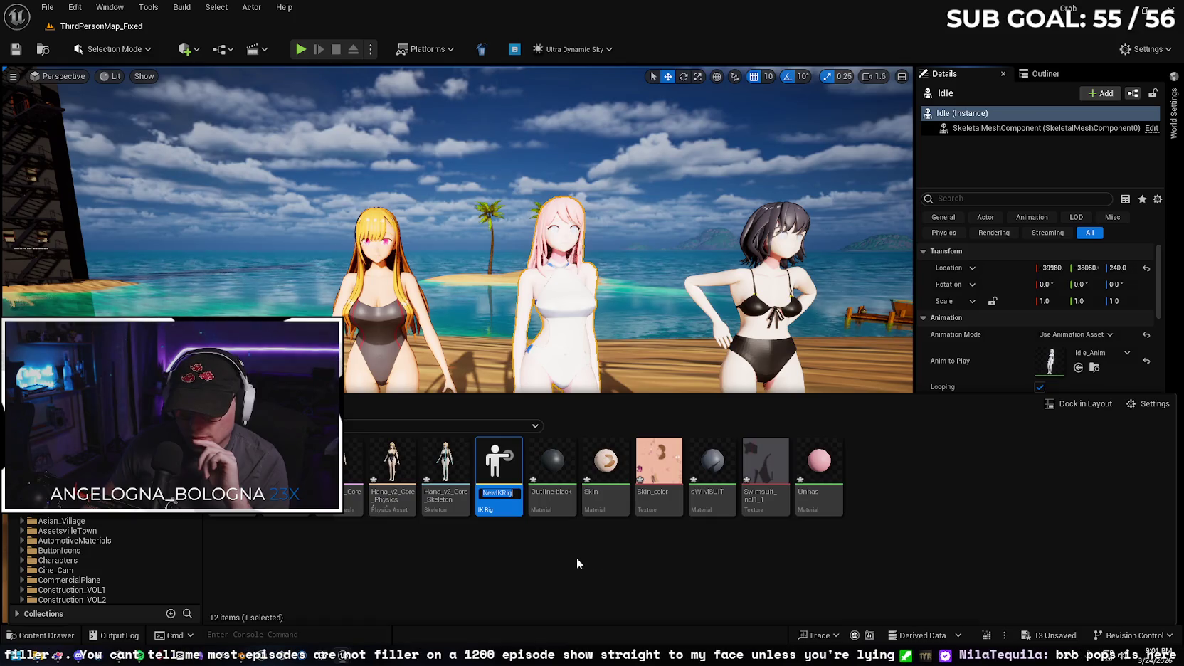
pyautogui.press('Return')
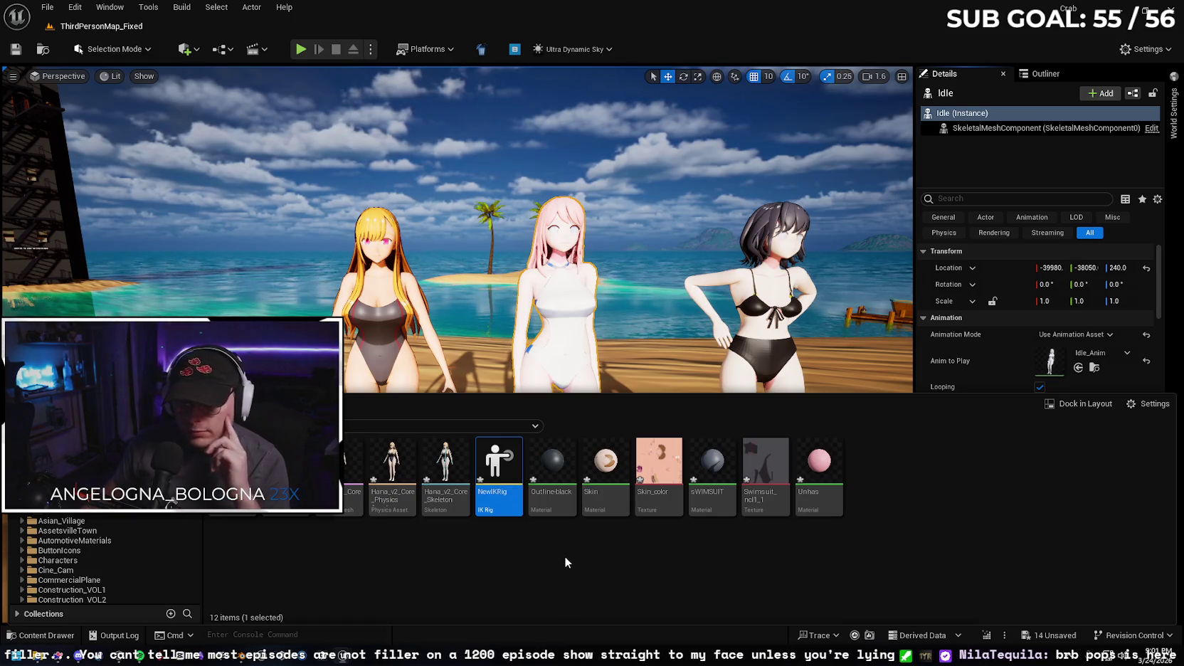
pyautogui.doubleClick(492, 501)
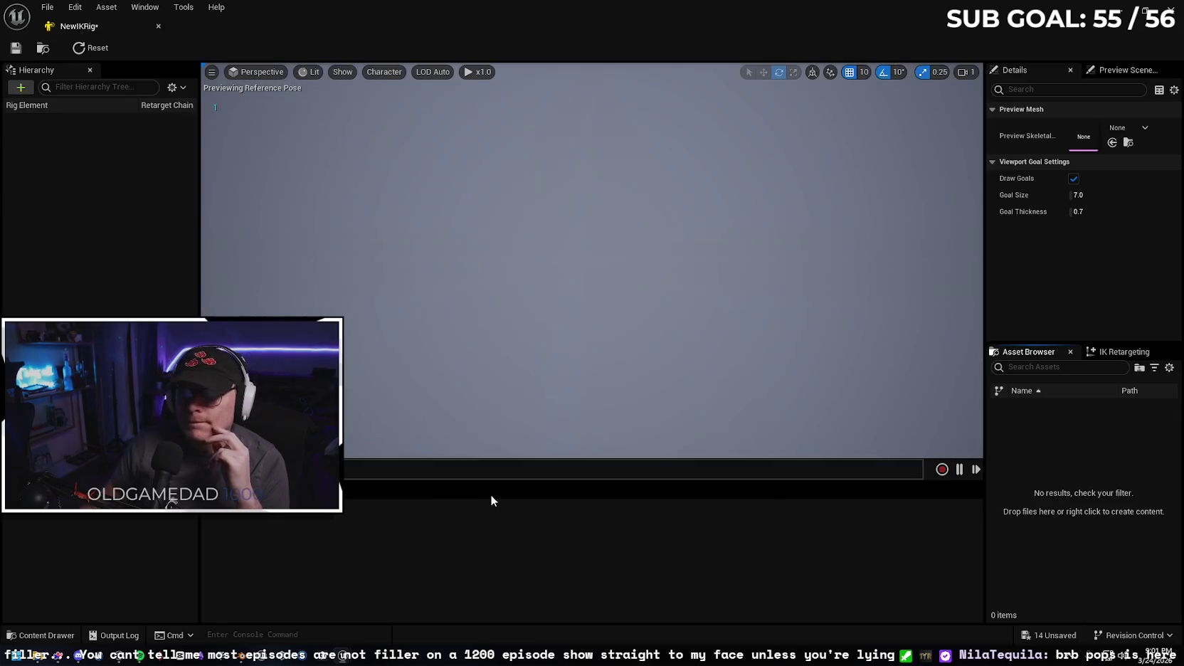
# - Set NewIKRig's preview mesh to Hana_v2_Core, save it, and close the editor
pyautogui.click(1119, 130)
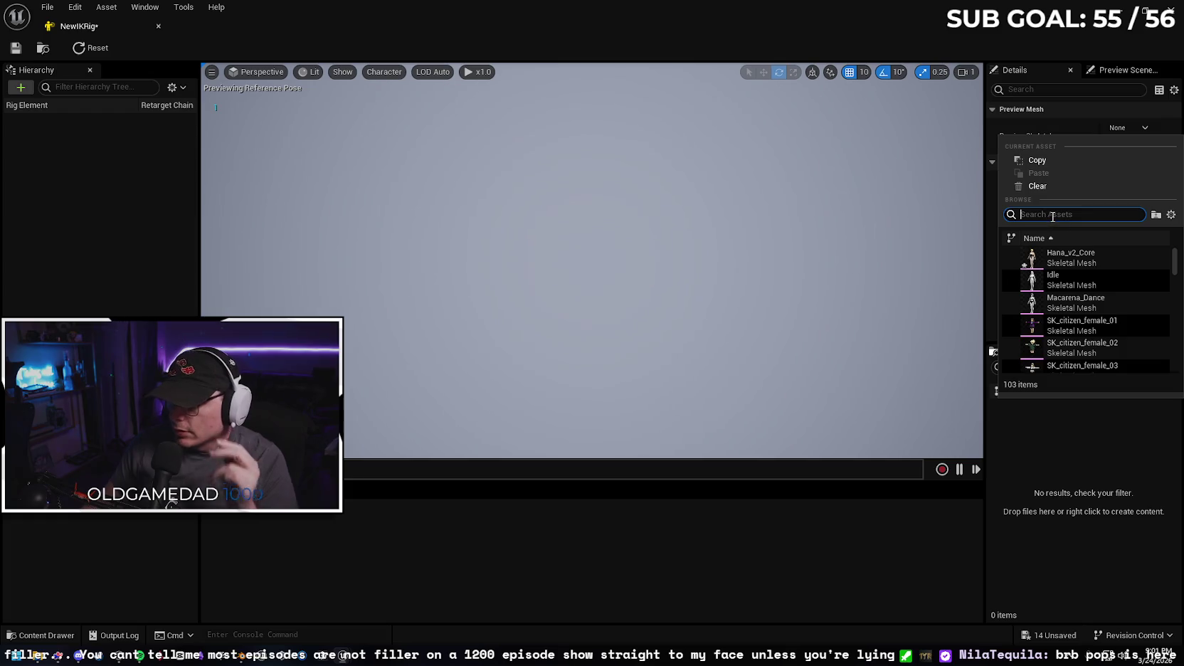
pyautogui.write('Hana')
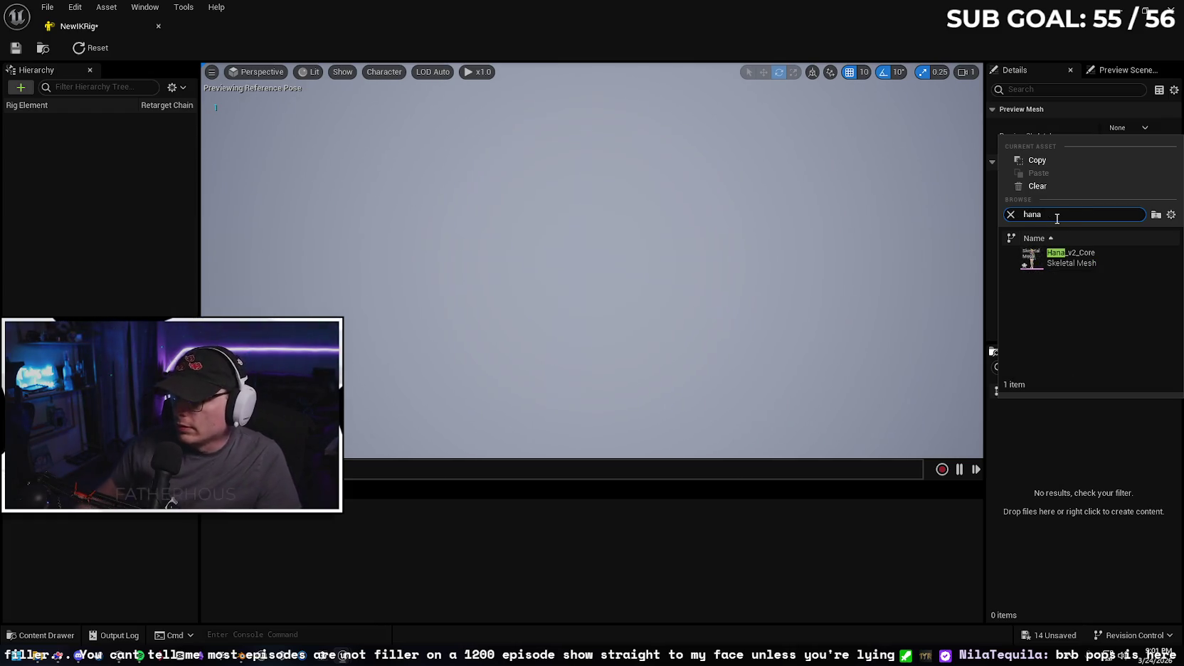
pyautogui.click(1121, 254)
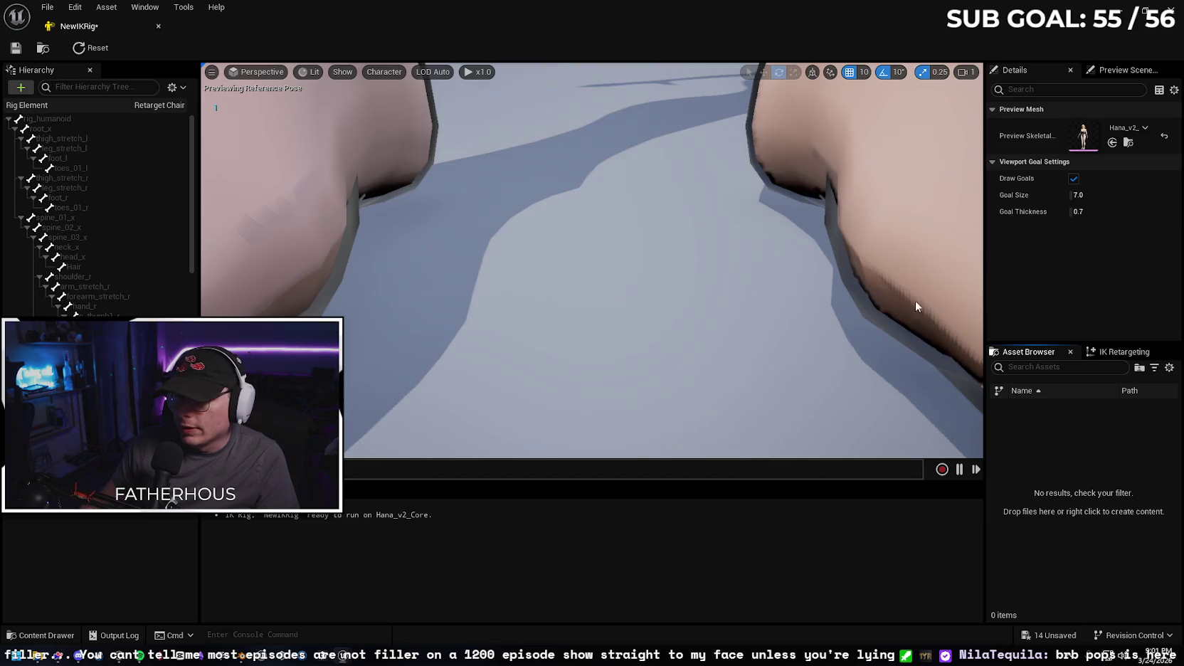
pyautogui.scroll(-5, 646, 187)
pyautogui.scroll(2, 643, 243)
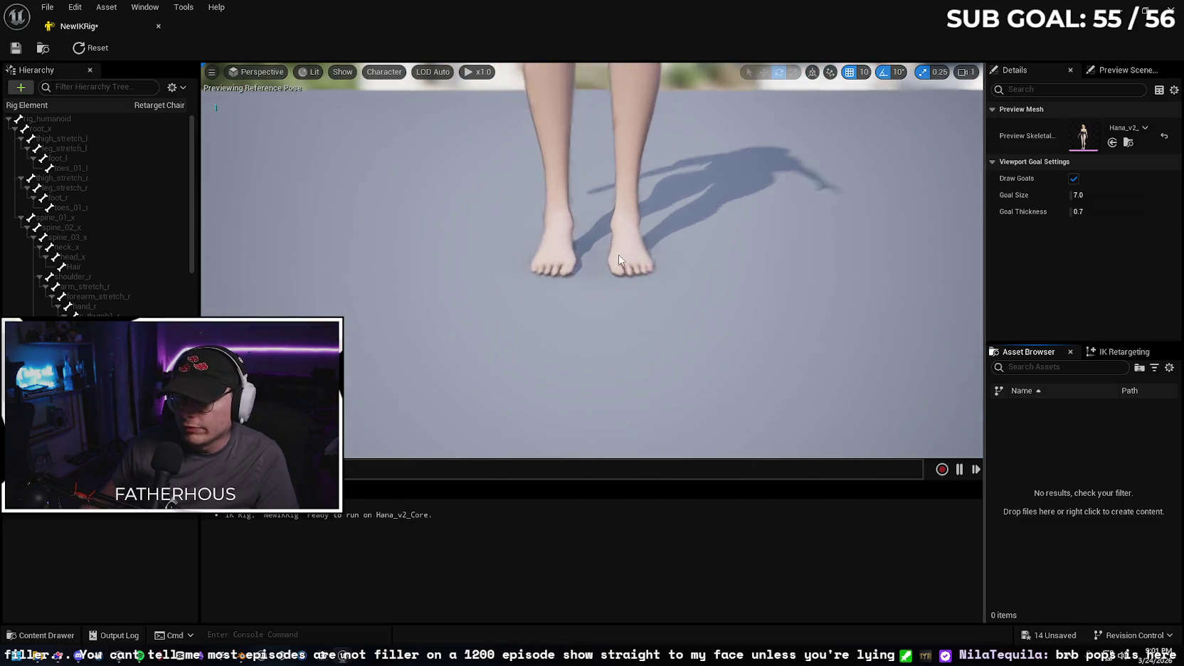
pyautogui.scroll(3, 619, 260)
pyautogui.scroll(-6, 602, 267)
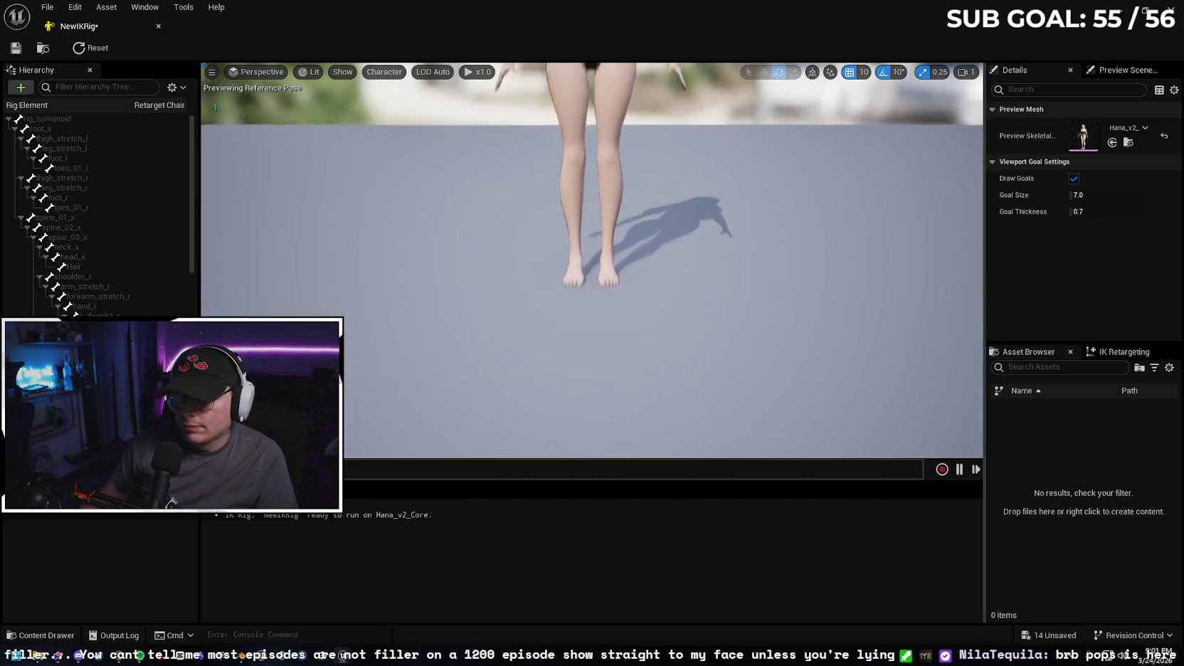
pyautogui.scroll(-5, 715, 258)
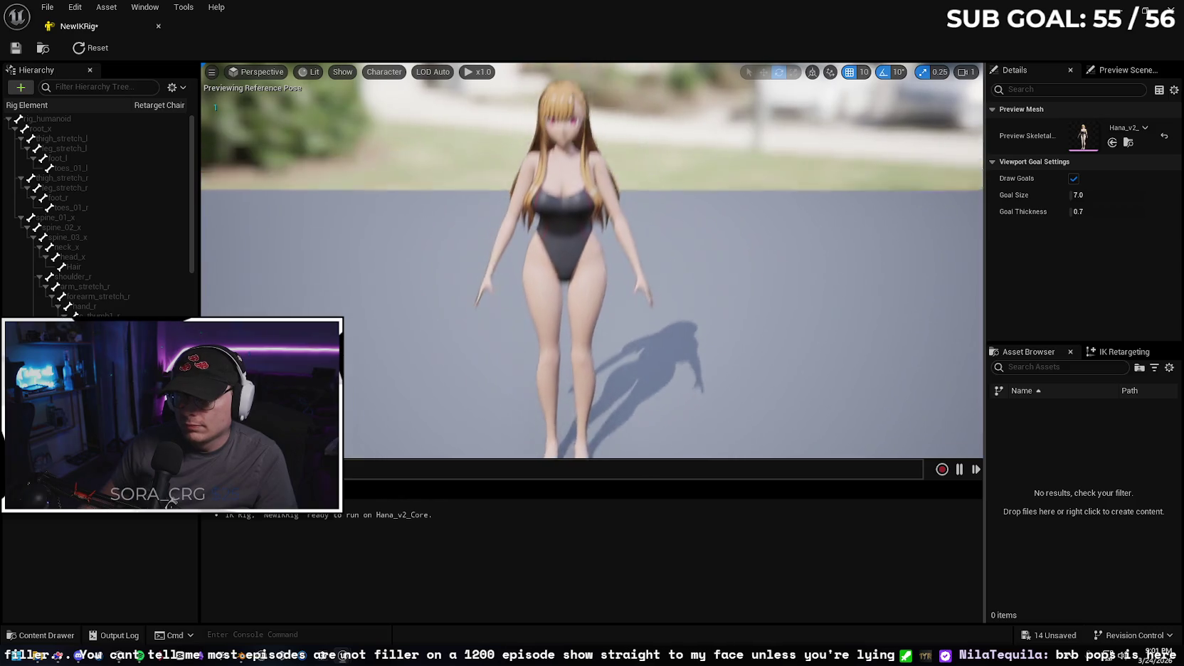
pyautogui.click(16, 44)
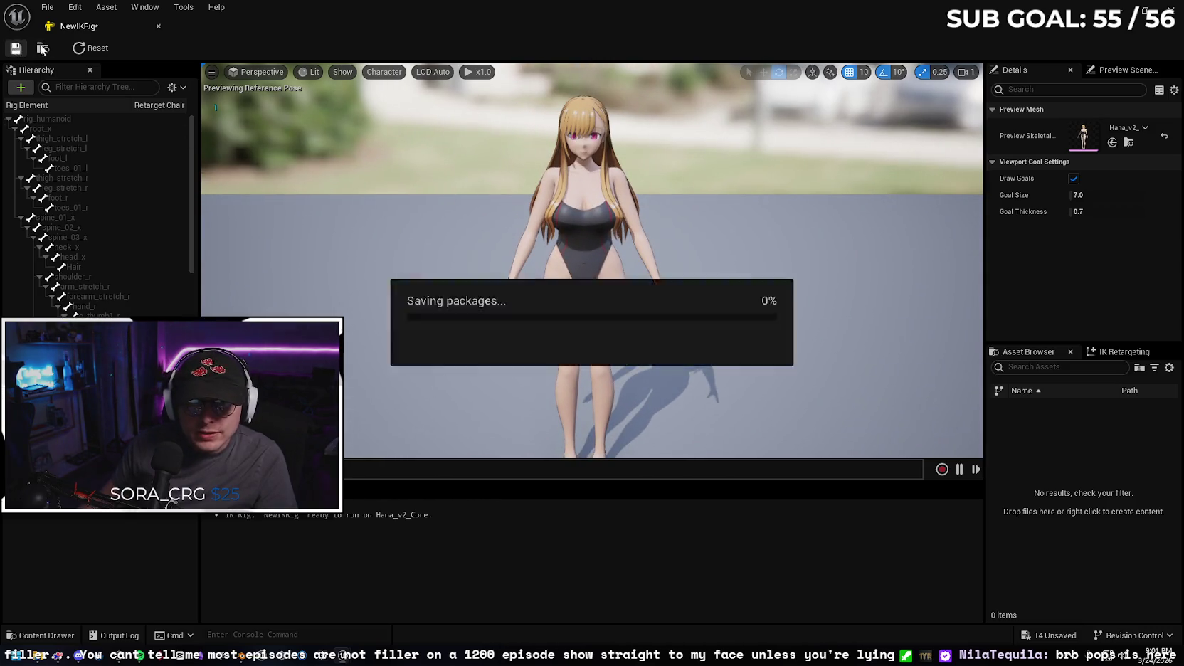
pyautogui.click(160, 25)
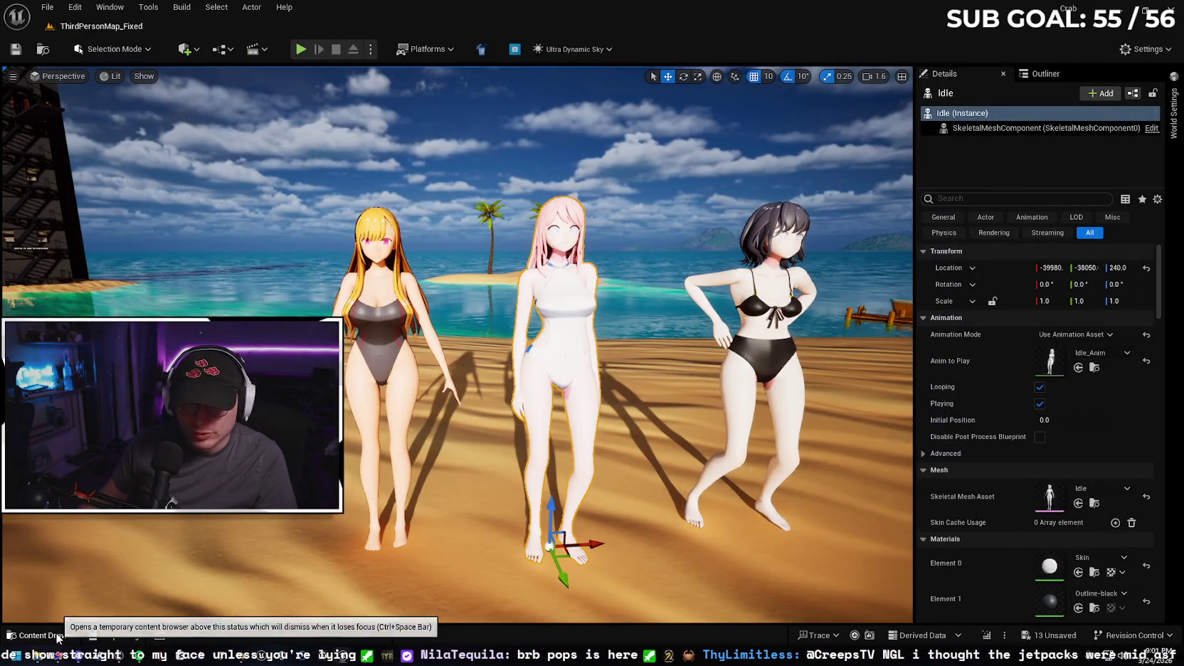
# - Watch the 'Animation Retargeting In UE5' tutorial, then return to the NewIKRig editor
pyautogui.click(56, 635)
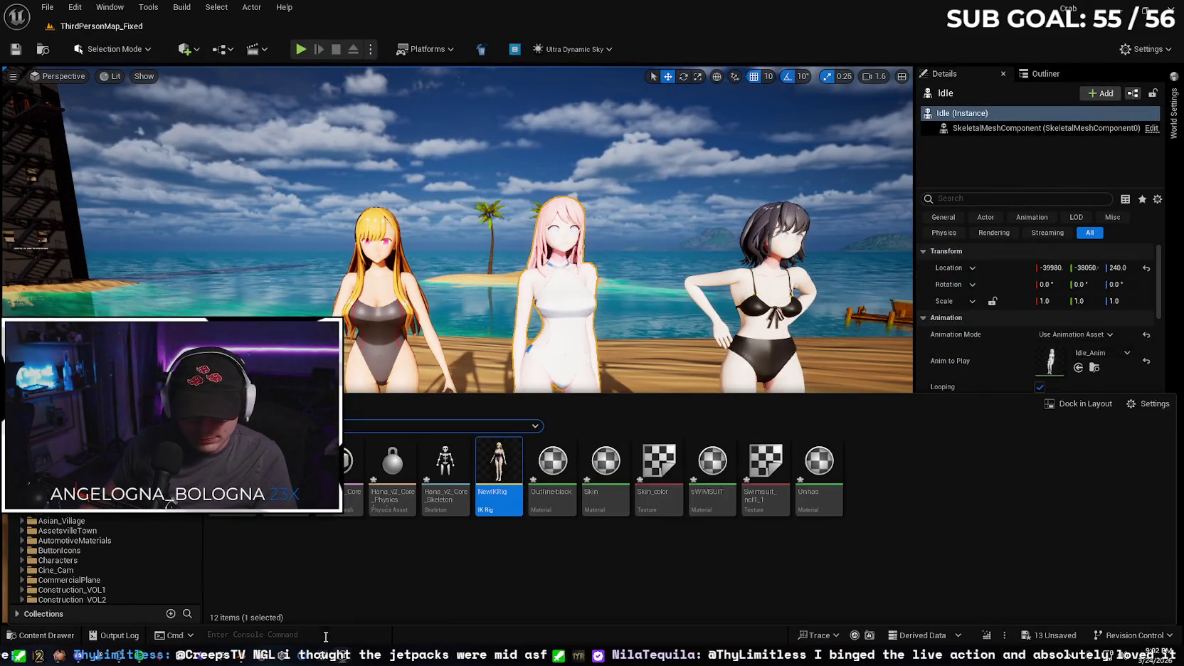
pyautogui.hotkey('alt', 'Tab')
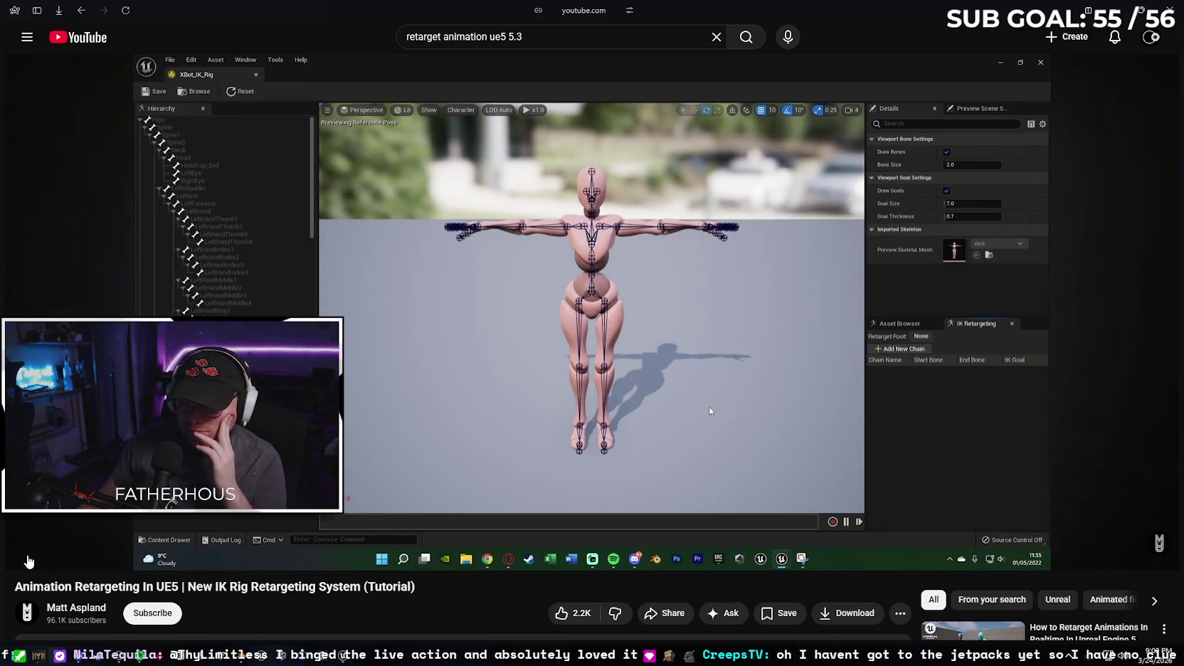
pyautogui.moveTo(25, 562)
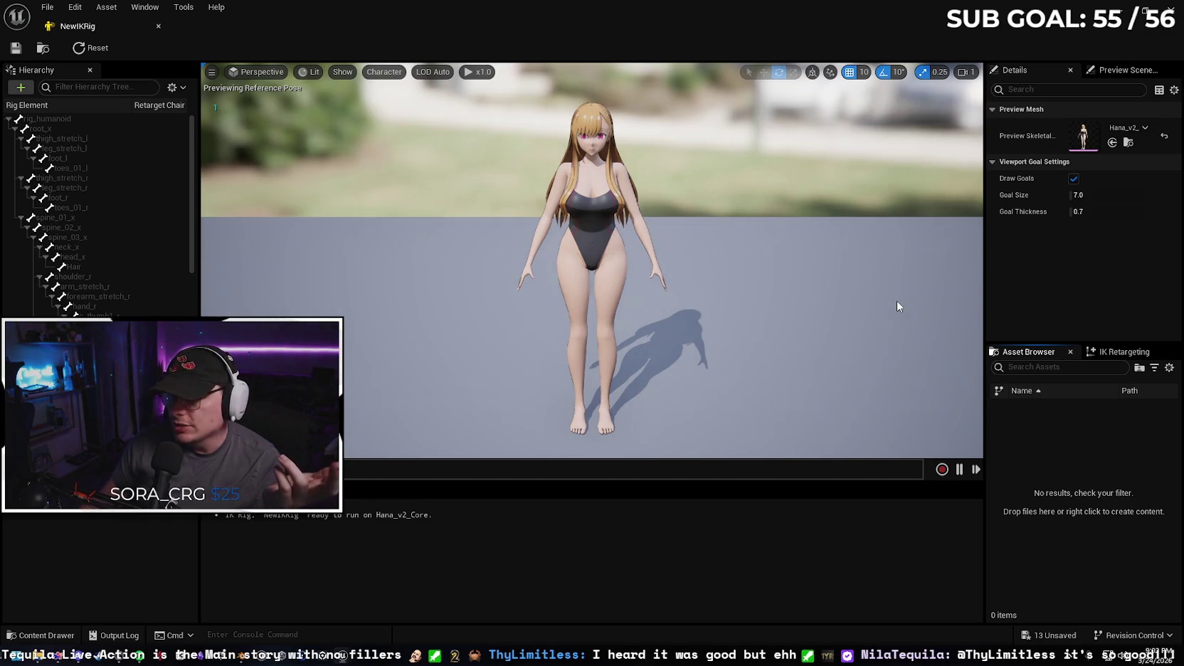
# - Save all 13 unsaved assets via Save Selected and close the NewIKRig tab
pyautogui.click(1052, 635)
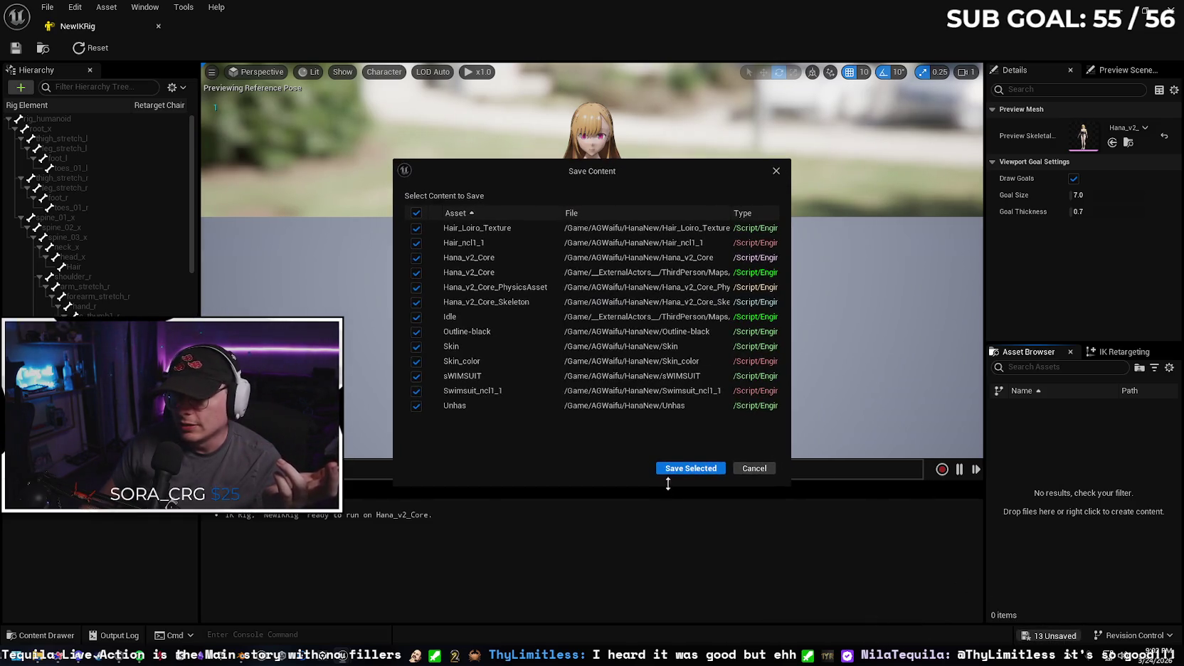
pyautogui.click(688, 468)
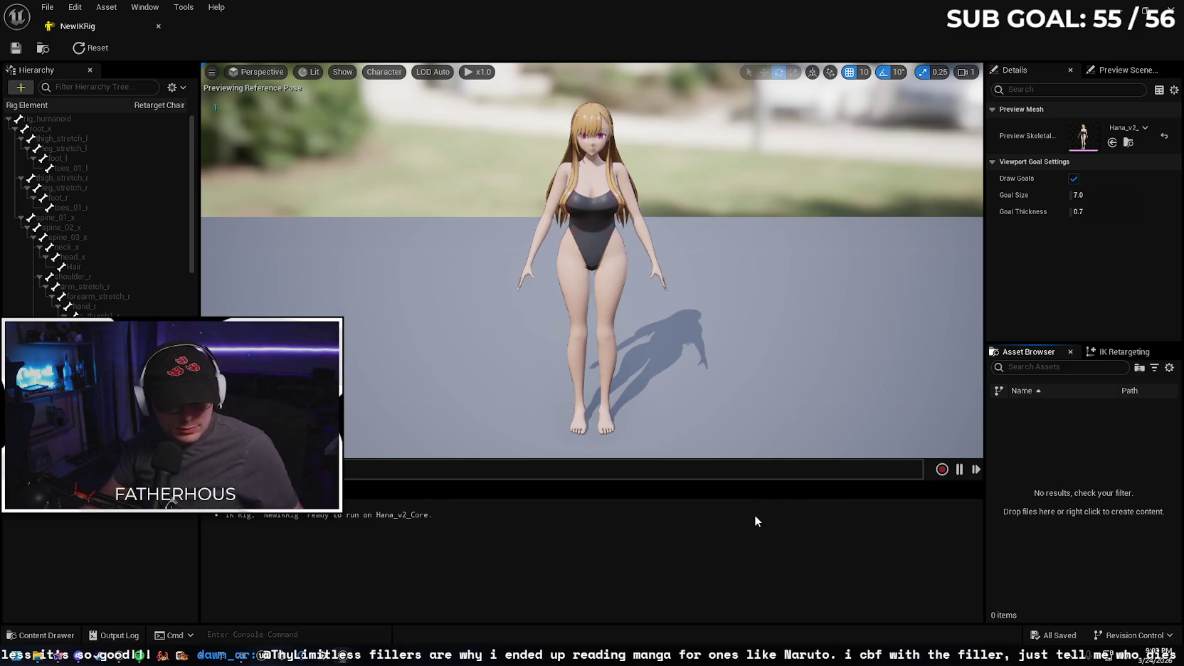
pyautogui.click(158, 27)
pyautogui.click(40, 638)
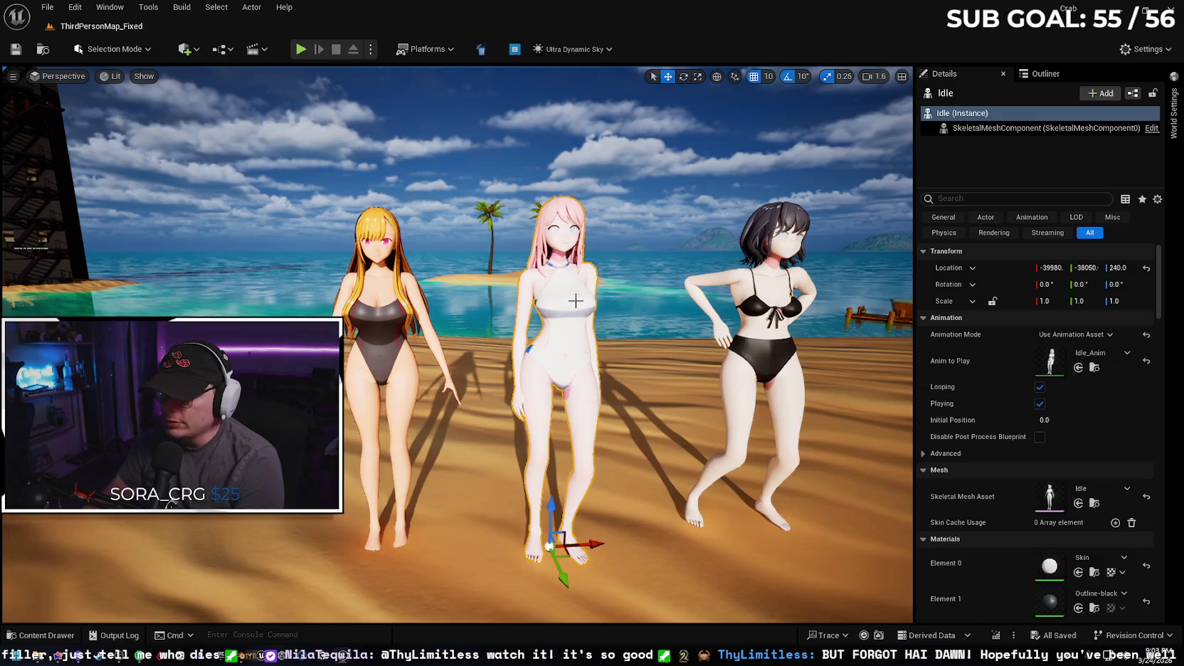
# - Try Duplicate and Retarget on Idle_Anim, find no IK retargeter, and close the dialog
pyautogui.click(1094, 367)
pyautogui.click(515, 557)
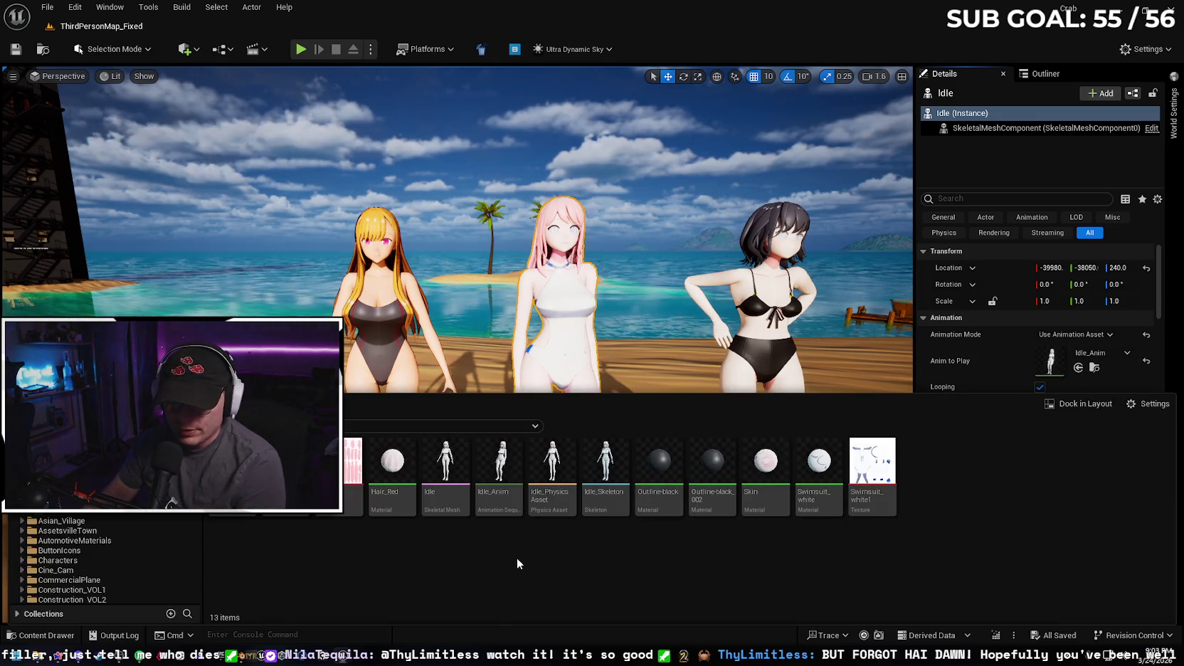
pyautogui.moveTo(502, 462)
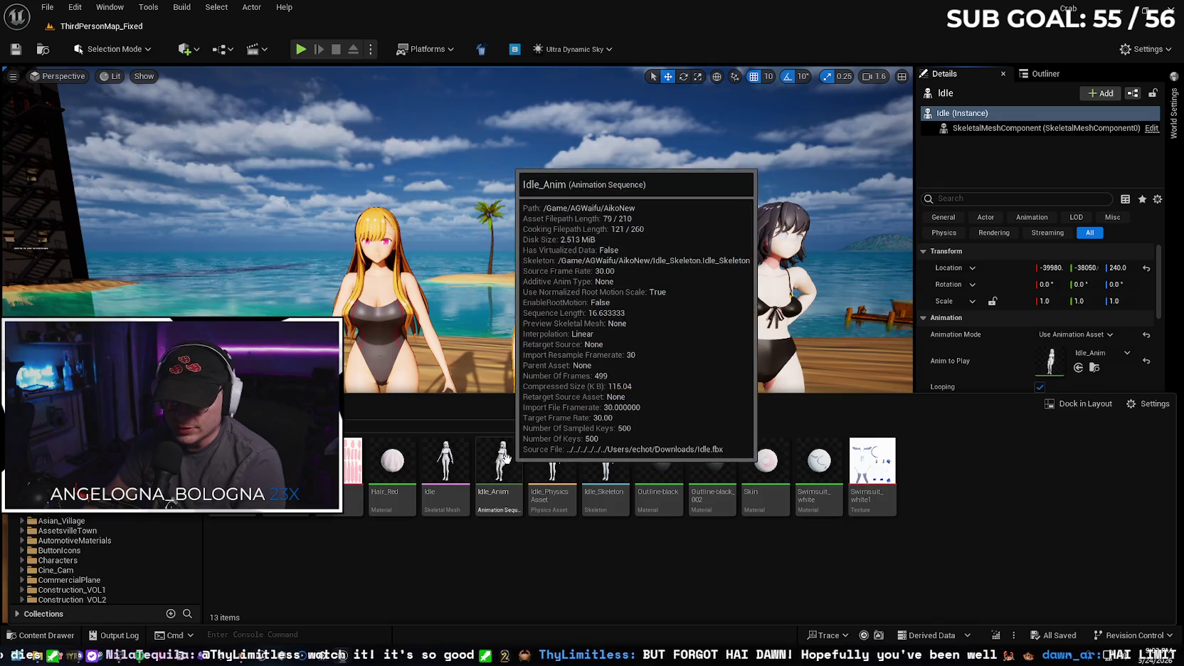
pyautogui.rightClick(504, 457)
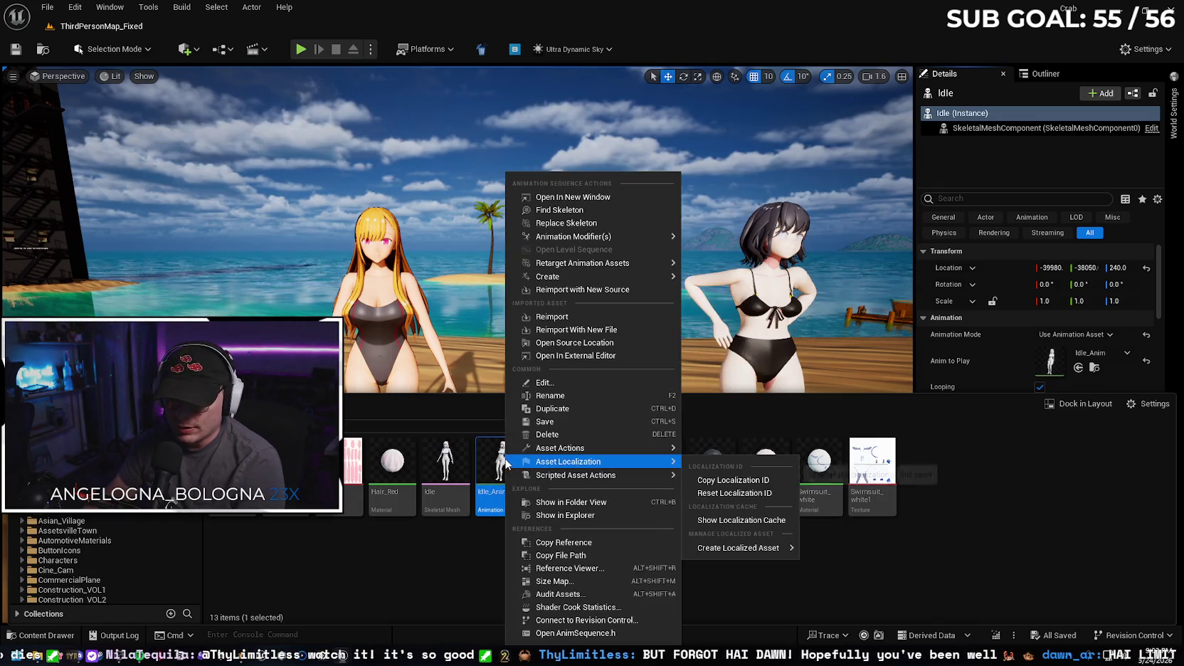
pyautogui.moveTo(608, 264)
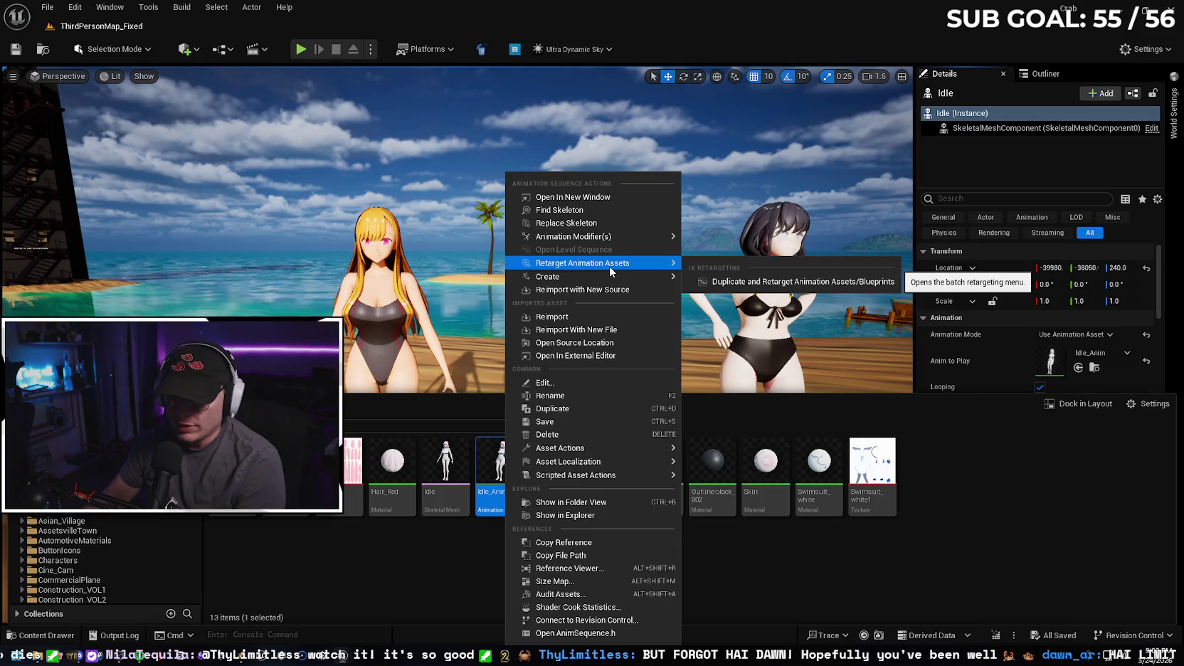
pyautogui.click(736, 285)
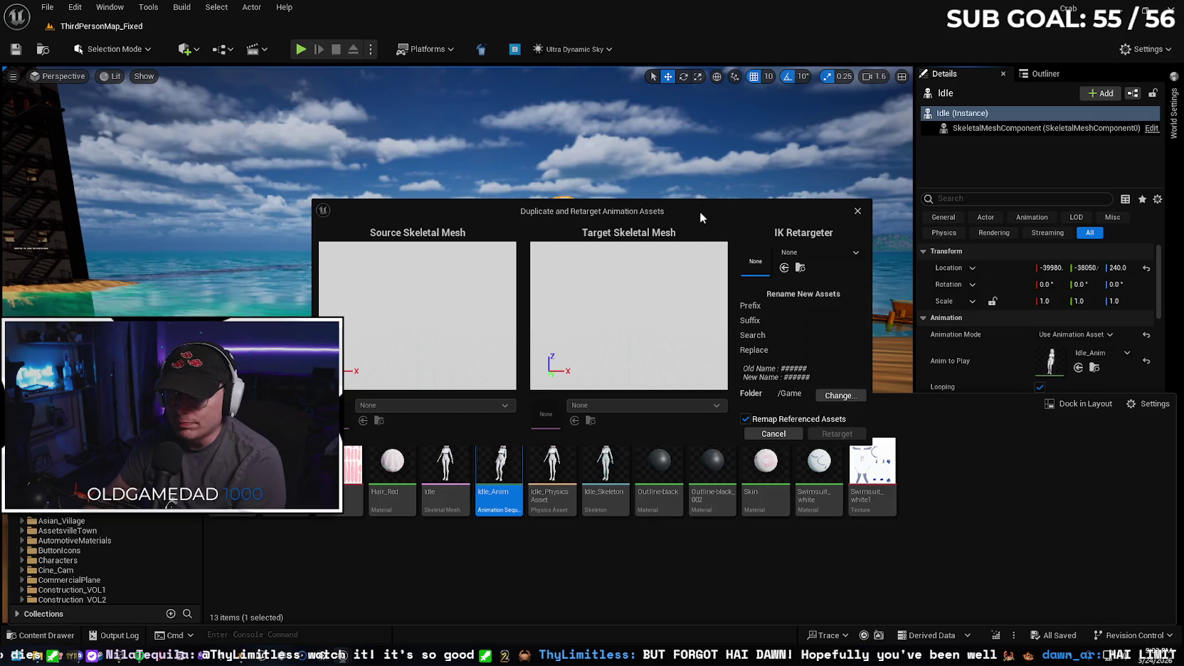
pyautogui.moveTo(700, 211); pyautogui.dragTo(691, 169)
pyautogui.click(799, 206)
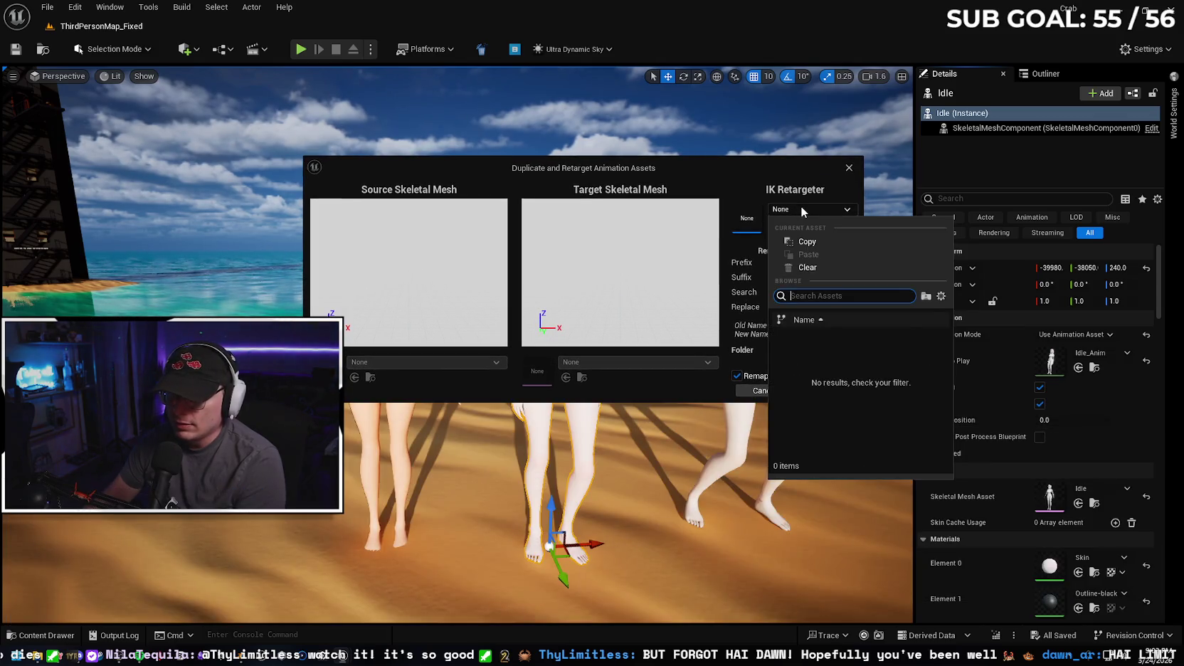
pyautogui.click(800, 206)
pyautogui.click(849, 168)
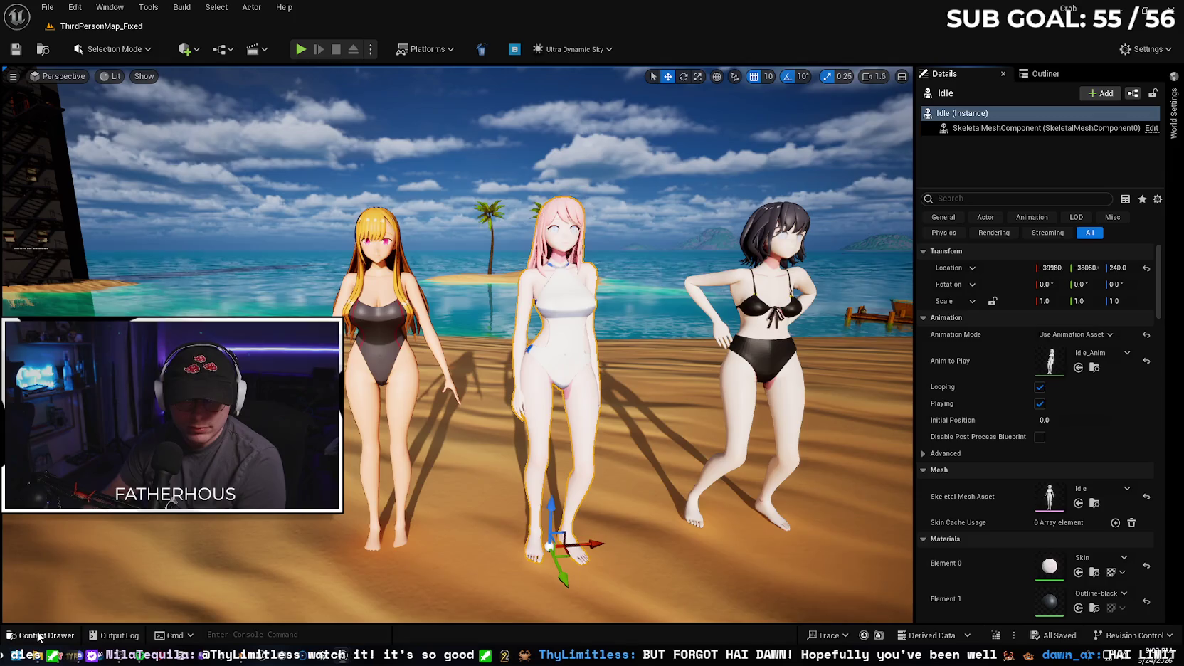
pyautogui.click(43, 634)
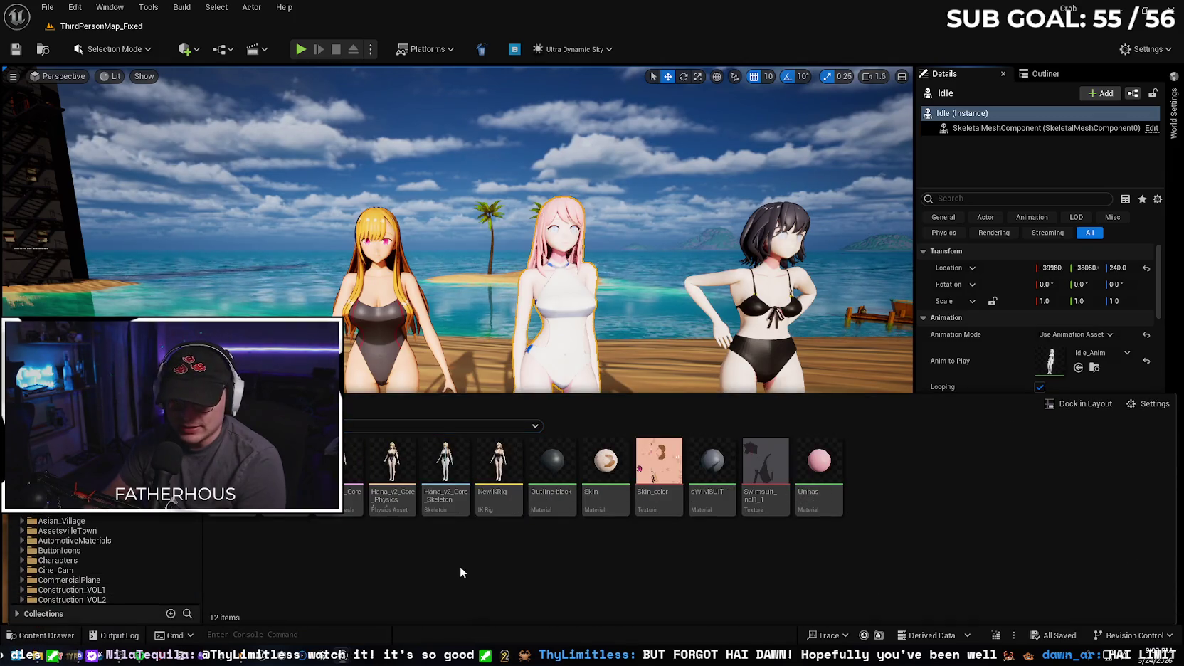
# - Create an IK Retargeter asset named NewIKRetargeter and open it
pyautogui.rightClick(461, 572)
pyautogui.moveTo(559, 297)
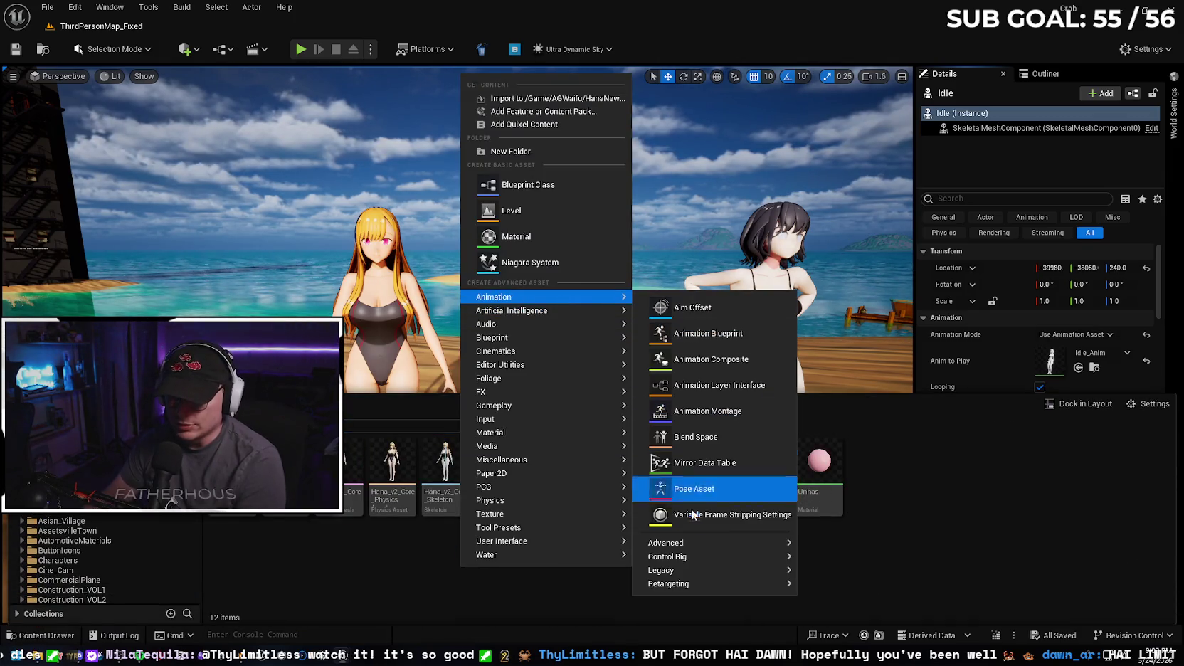
pyautogui.moveTo(683, 583)
pyautogui.click(841, 594)
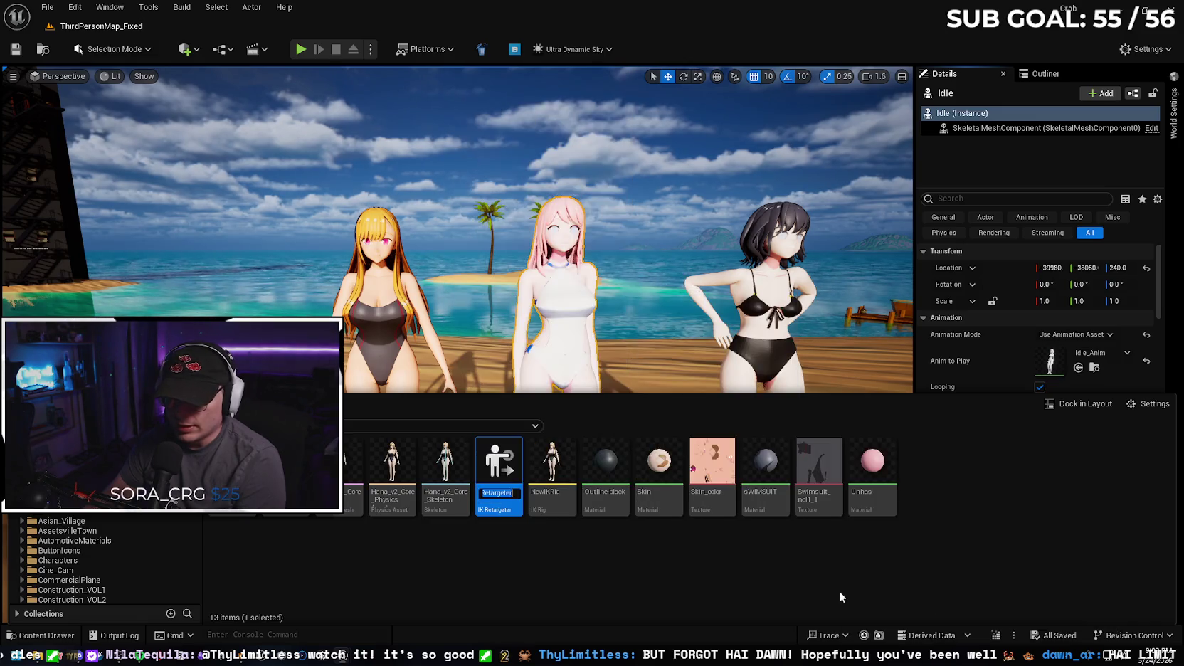
pyautogui.press('Return')
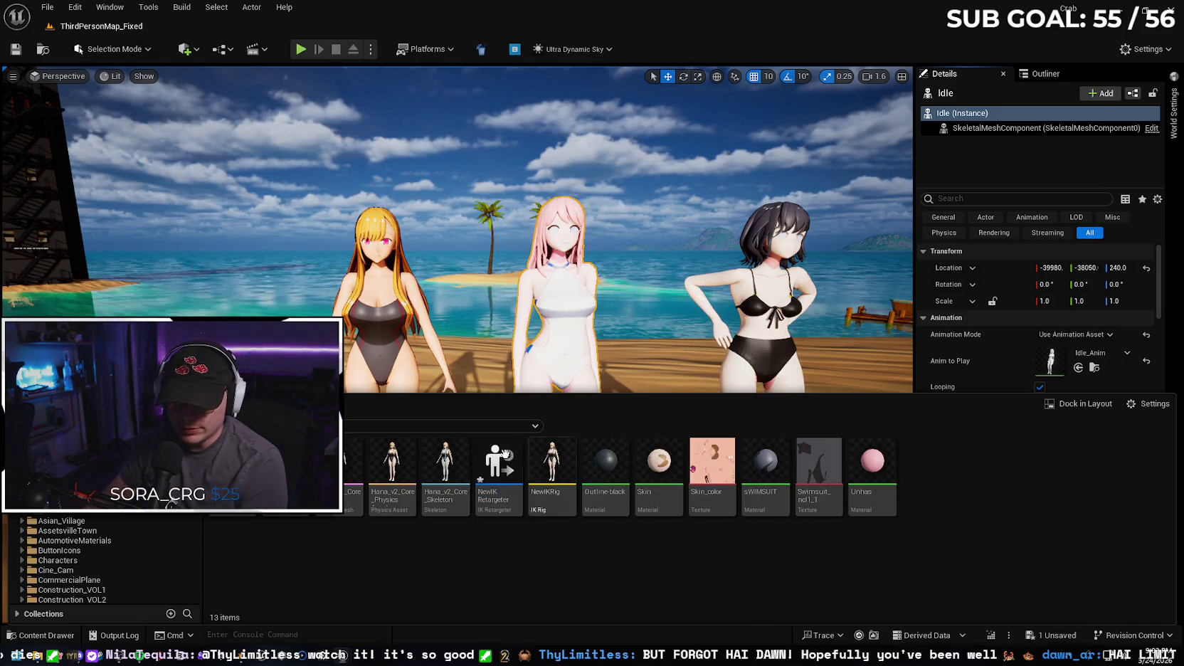
pyautogui.doubleClick(496, 456)
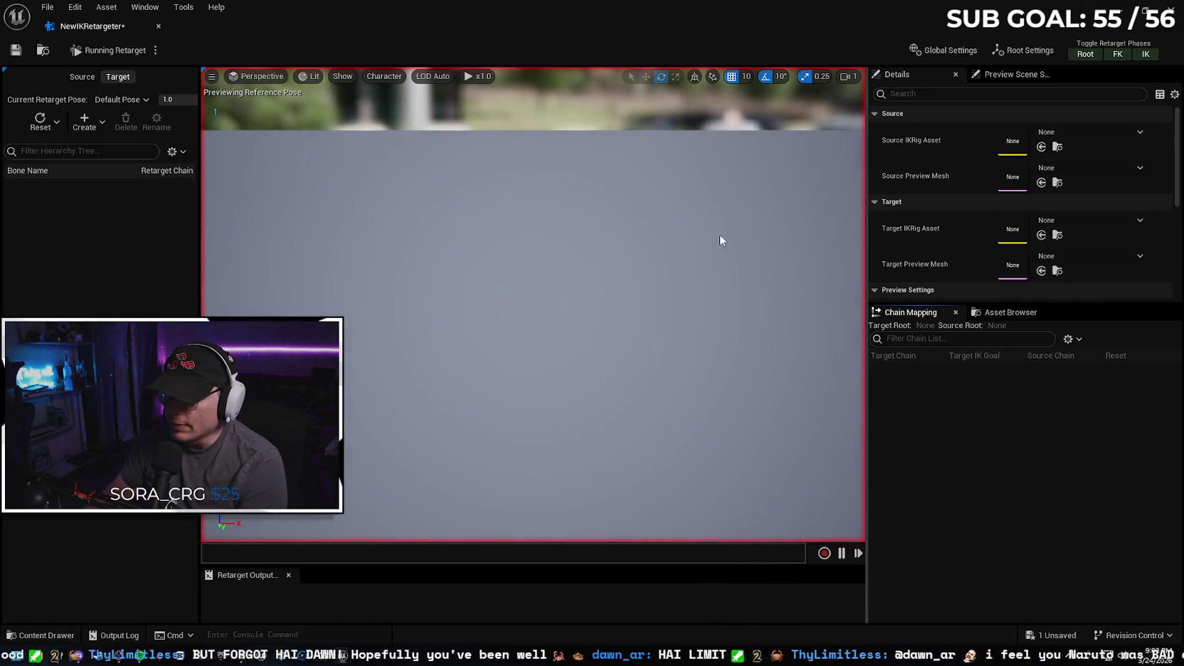
# - Set NewIKRig as the source rig, leave the target unset, and save the retargeter
pyautogui.click(1060, 132)
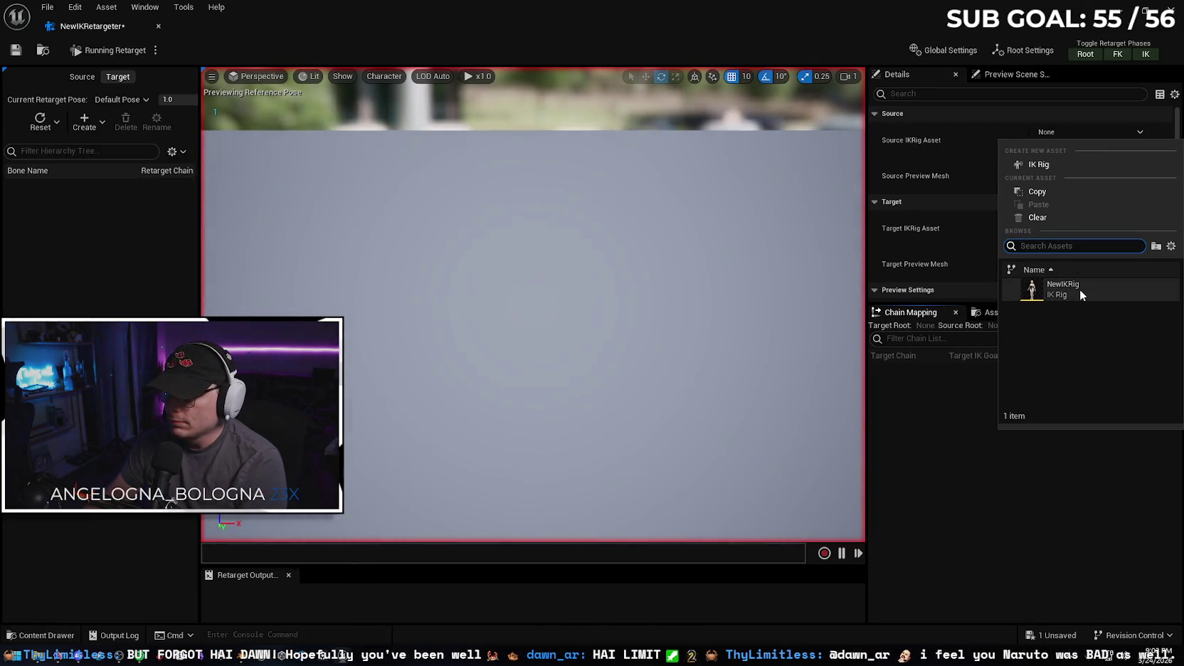
pyautogui.click(1079, 289)
pyautogui.scroll(-4, 633, 186)
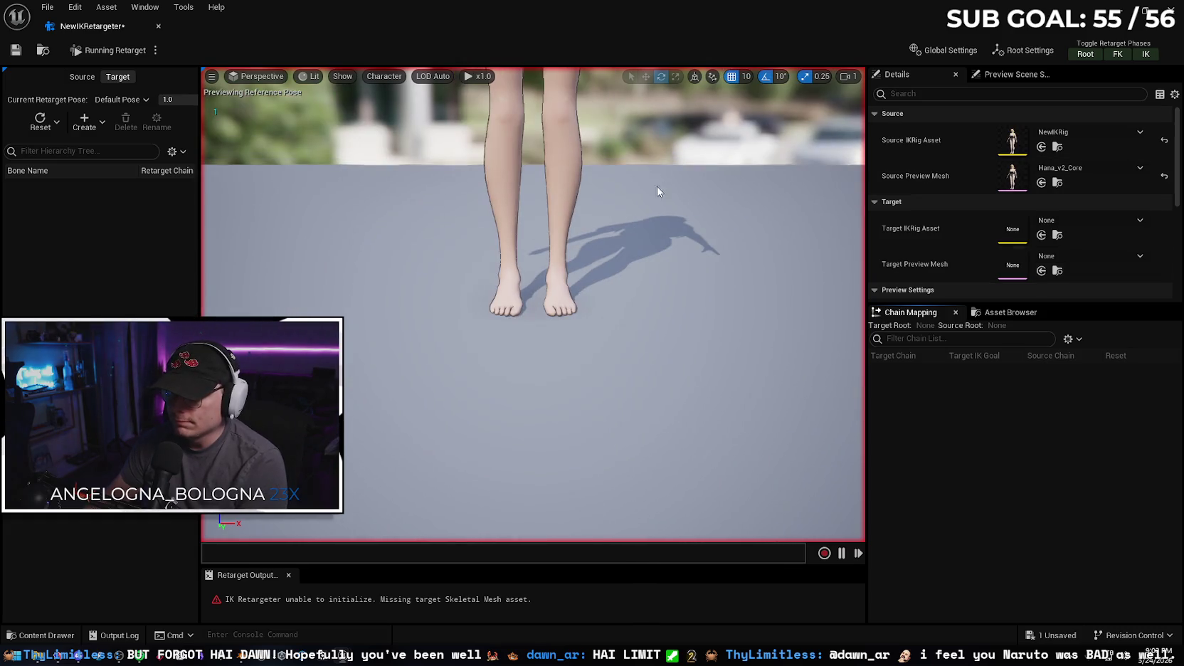
pyautogui.click(1091, 222)
pyautogui.click(1090, 221)
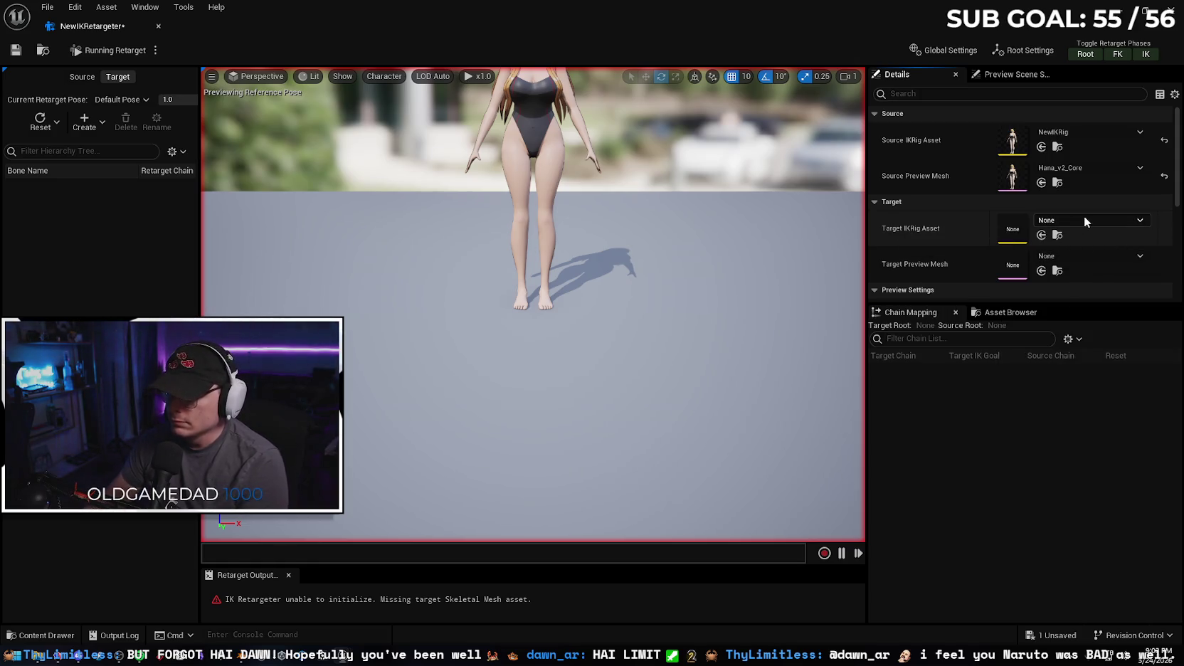
pyautogui.press('f')
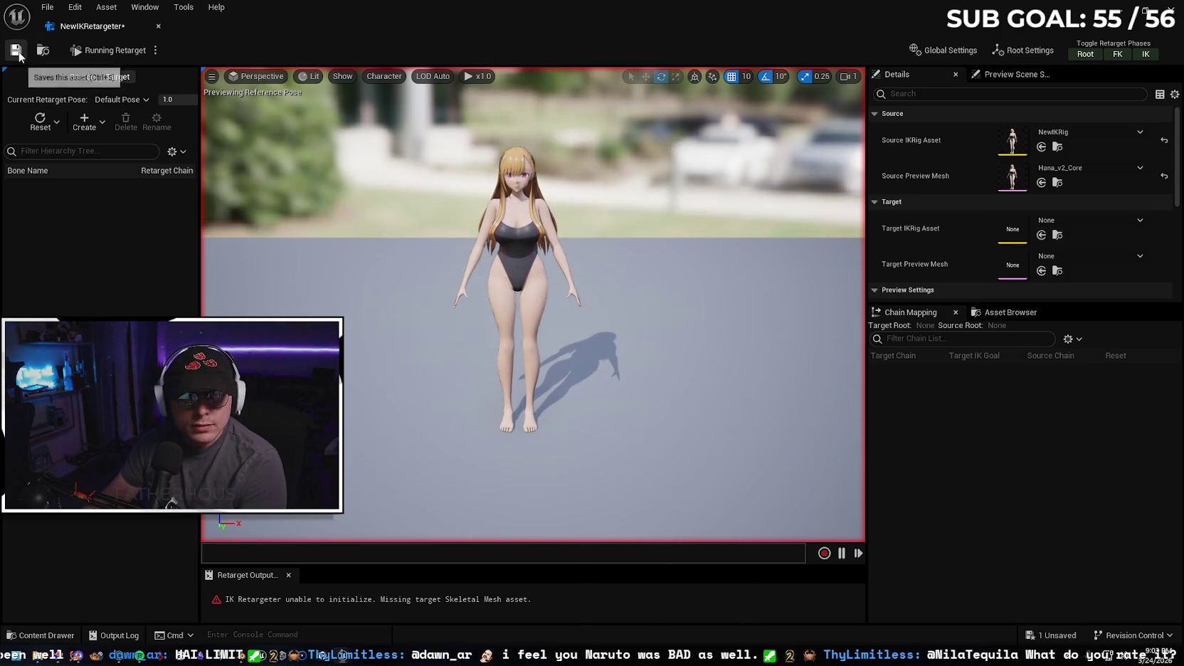
pyautogui.click(95, 51)
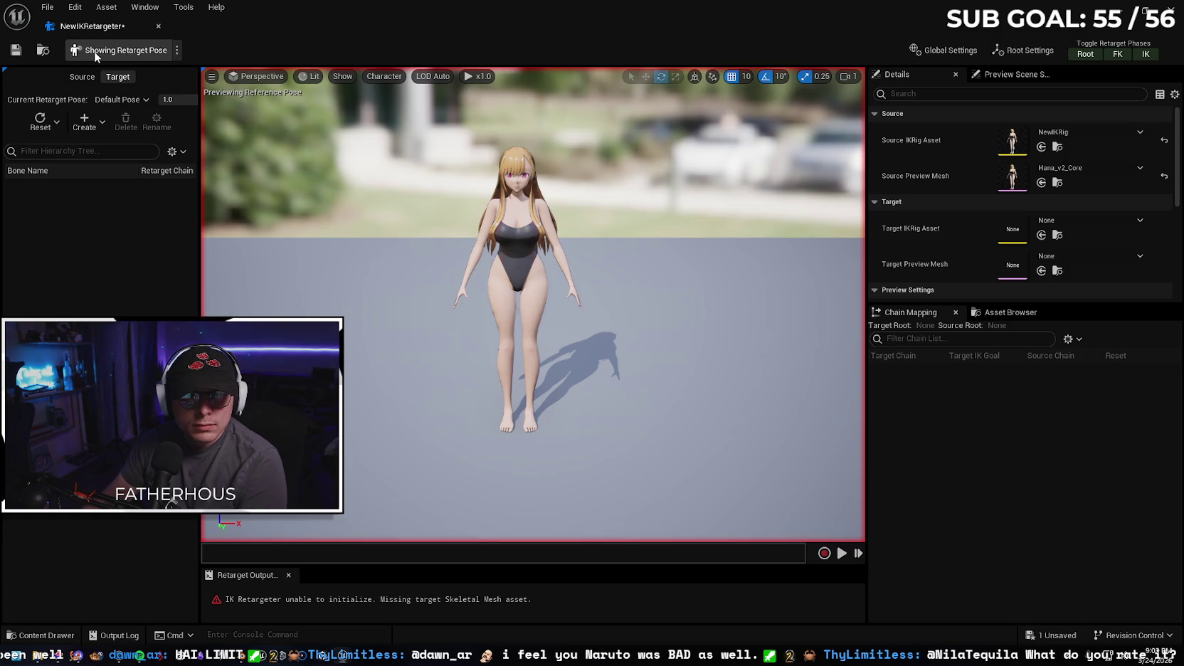
pyautogui.click(106, 50)
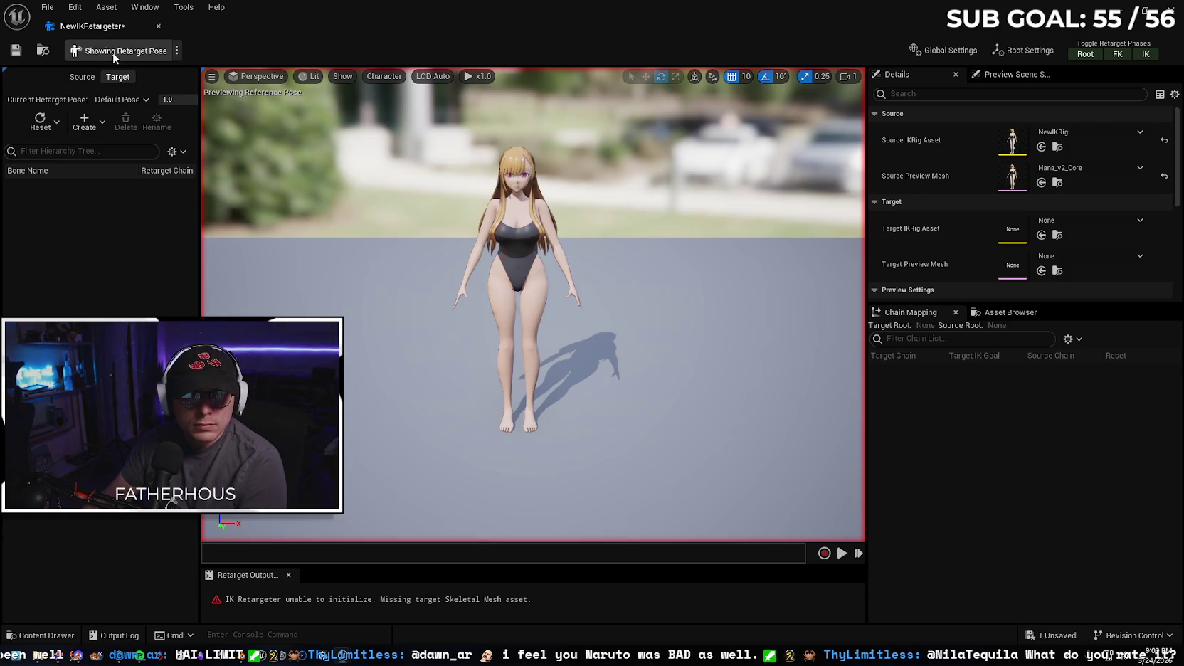
pyautogui.click(16, 50)
pyautogui.click(41, 634)
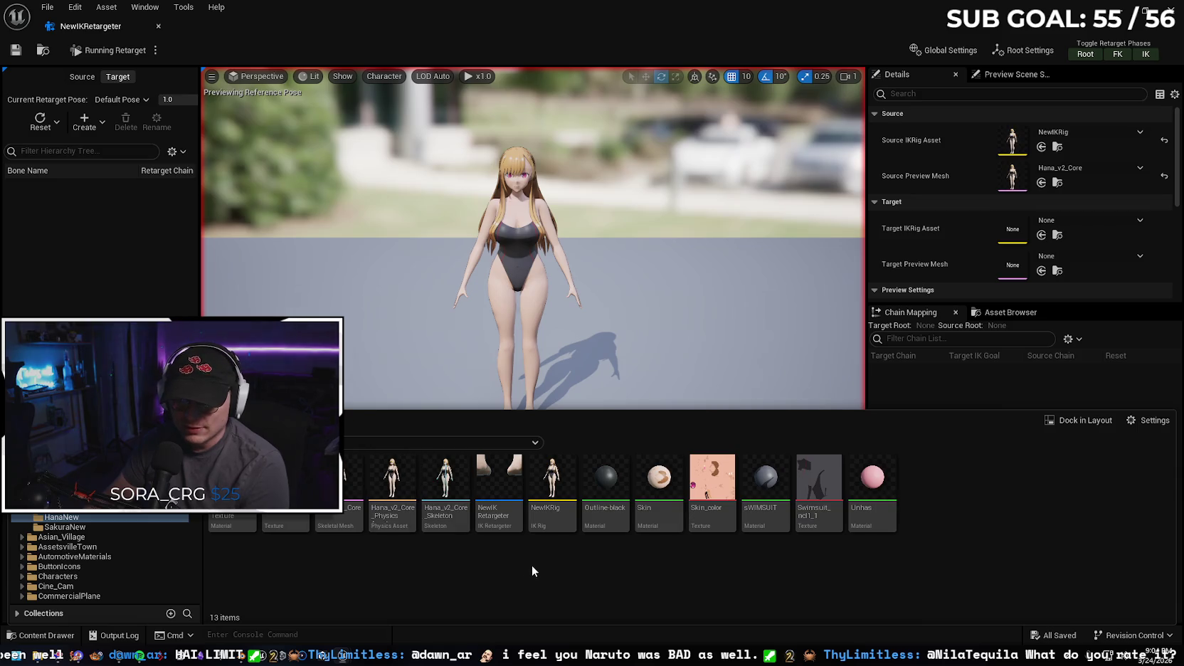
# - Try Duplicate and Retarget on Idle_Anim with NewIKRetargeter, then close it with no target mesh set
pyautogui.doubleClick(350, 477)
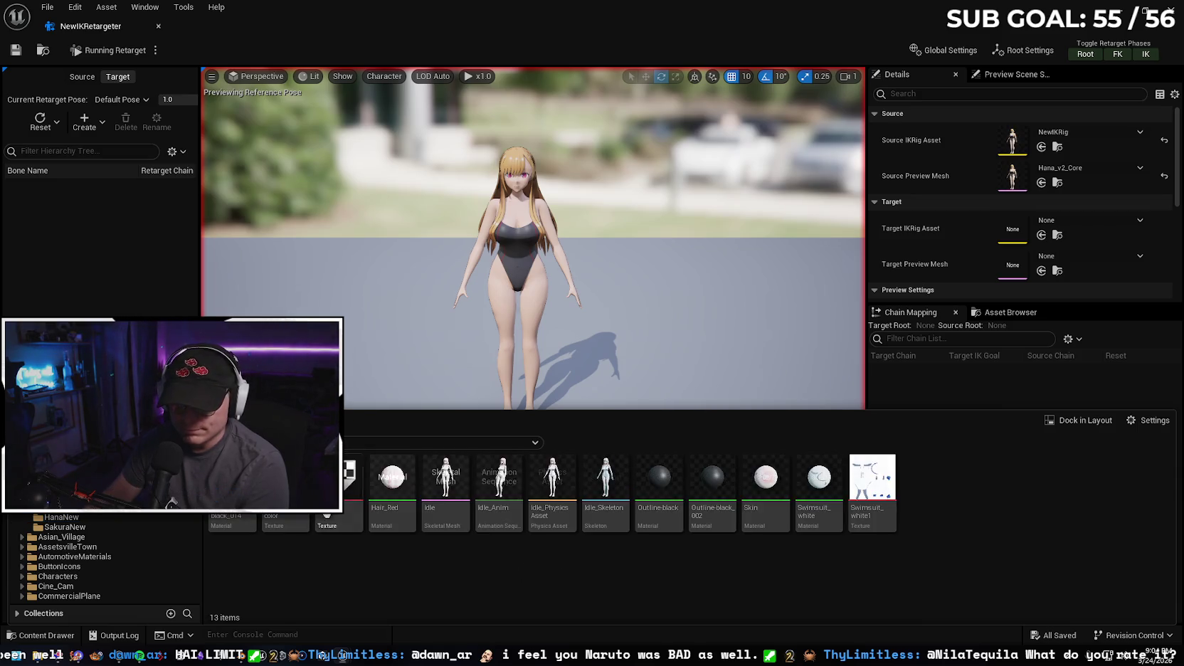
pyautogui.rightClick(500, 466)
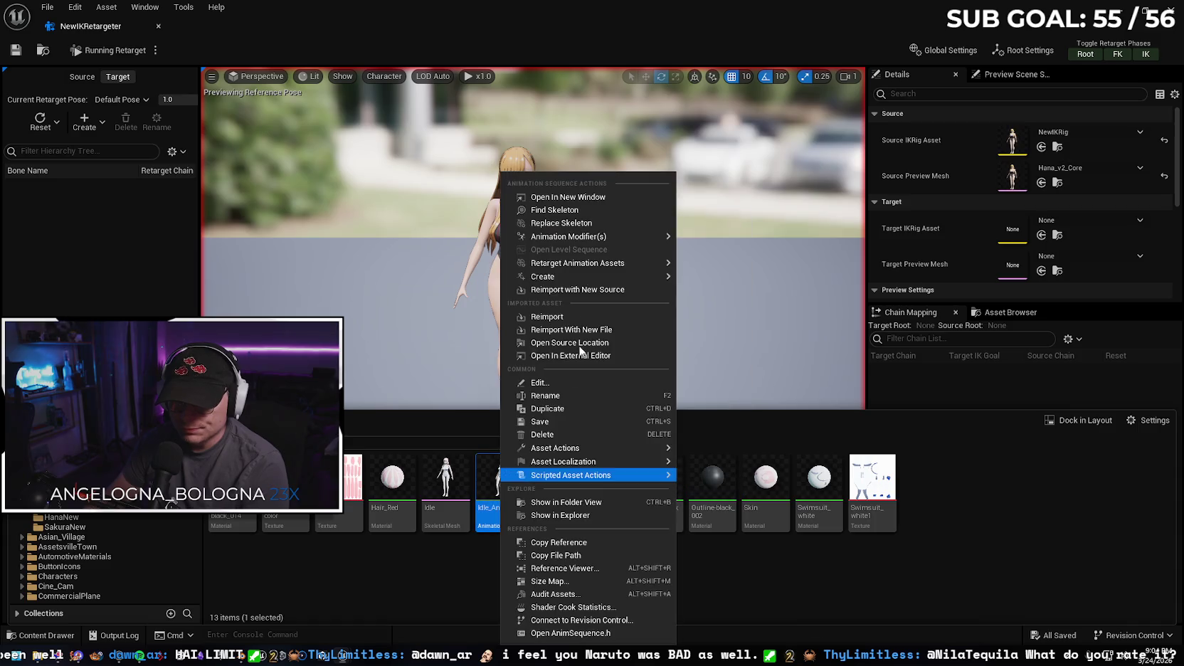
pyautogui.moveTo(602, 263)
pyautogui.click(758, 282)
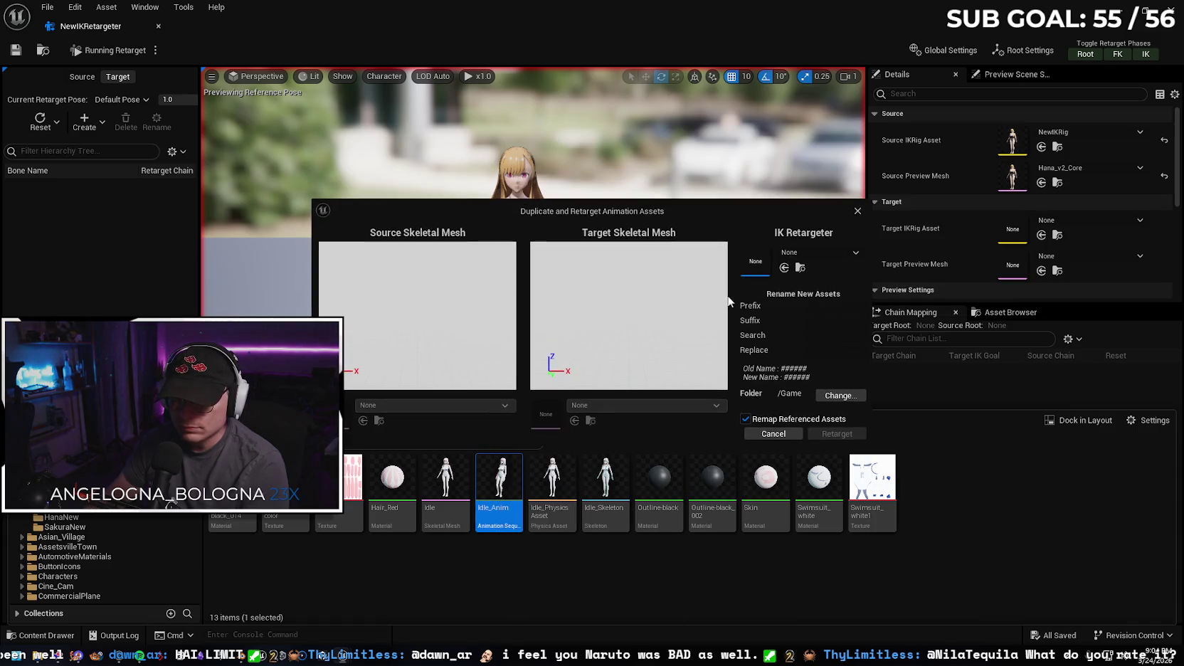
pyautogui.click(817, 251)
pyautogui.click(892, 385)
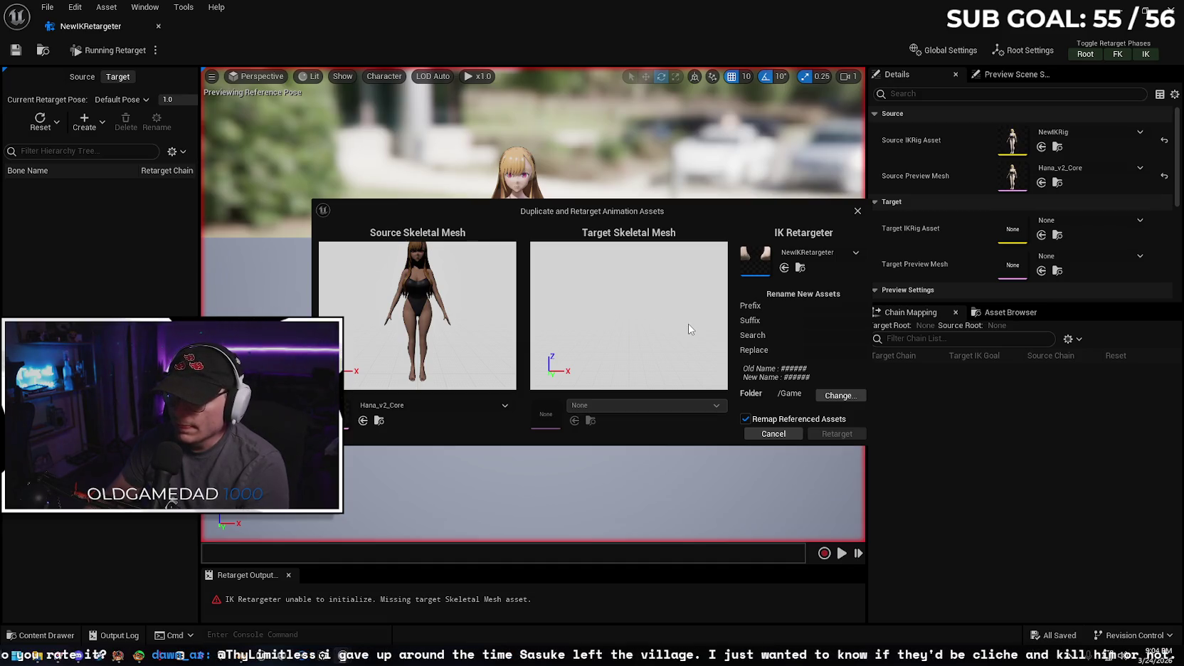
pyautogui.click(857, 211)
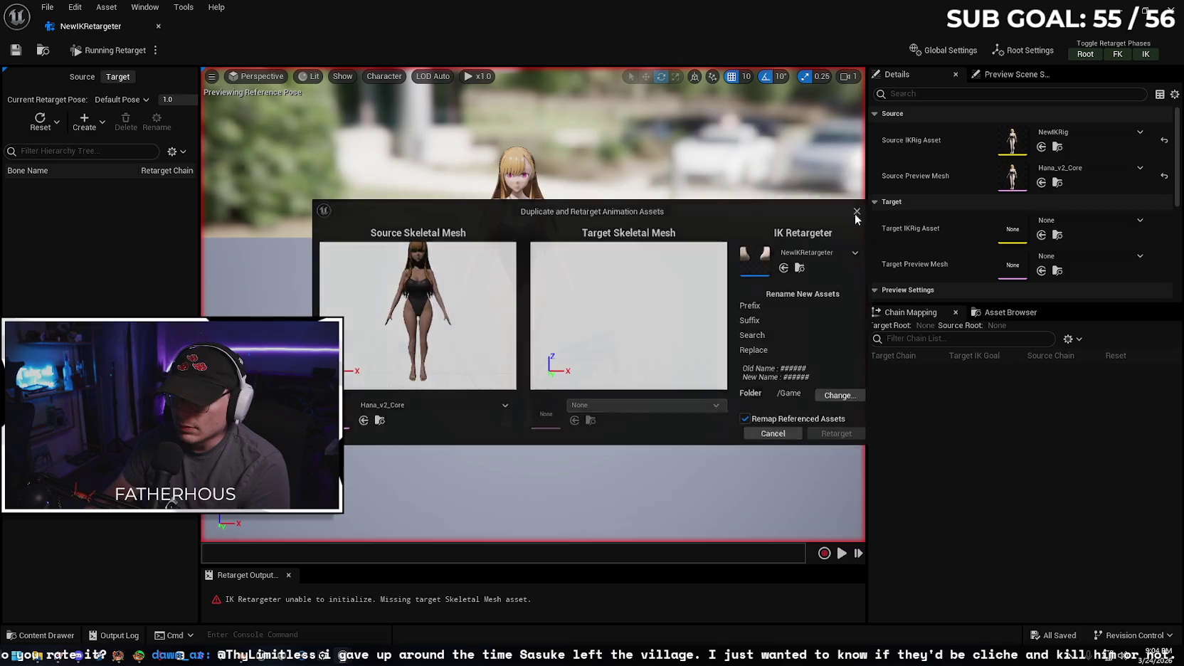
pyautogui.click(63, 637)
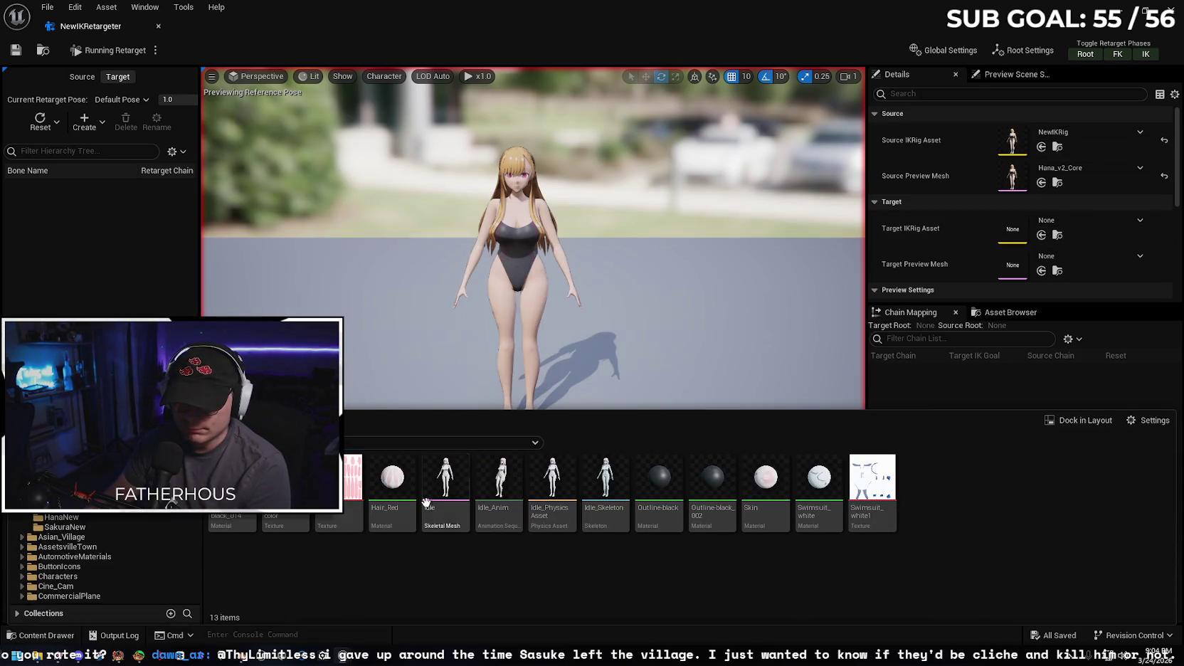
# - Create a new IK Rig asset in the Idle model's folder
pyautogui.rightClick(599, 578)
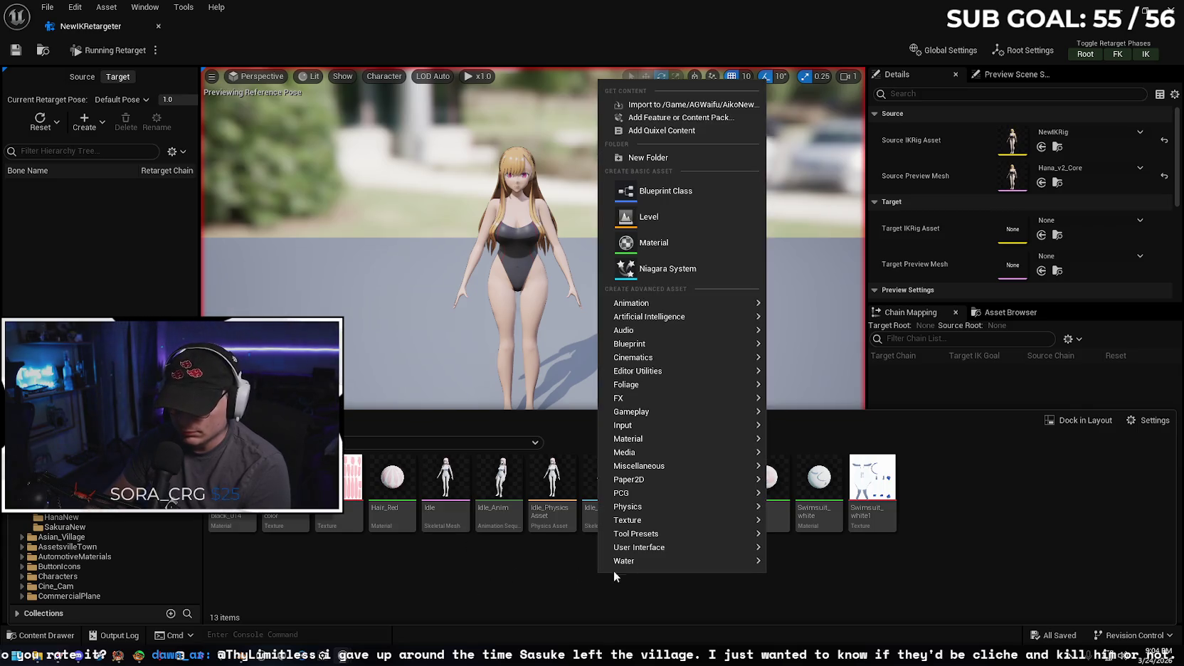
pyautogui.moveTo(675, 316)
pyautogui.moveTo(711, 303)
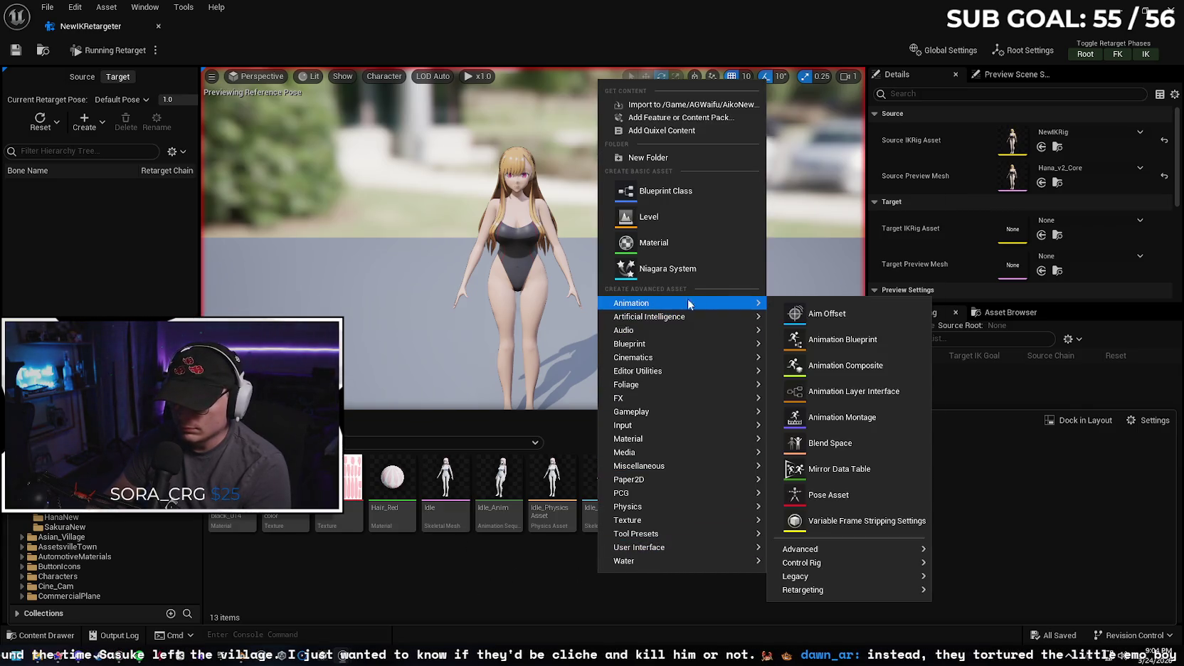
pyautogui.moveTo(854, 578)
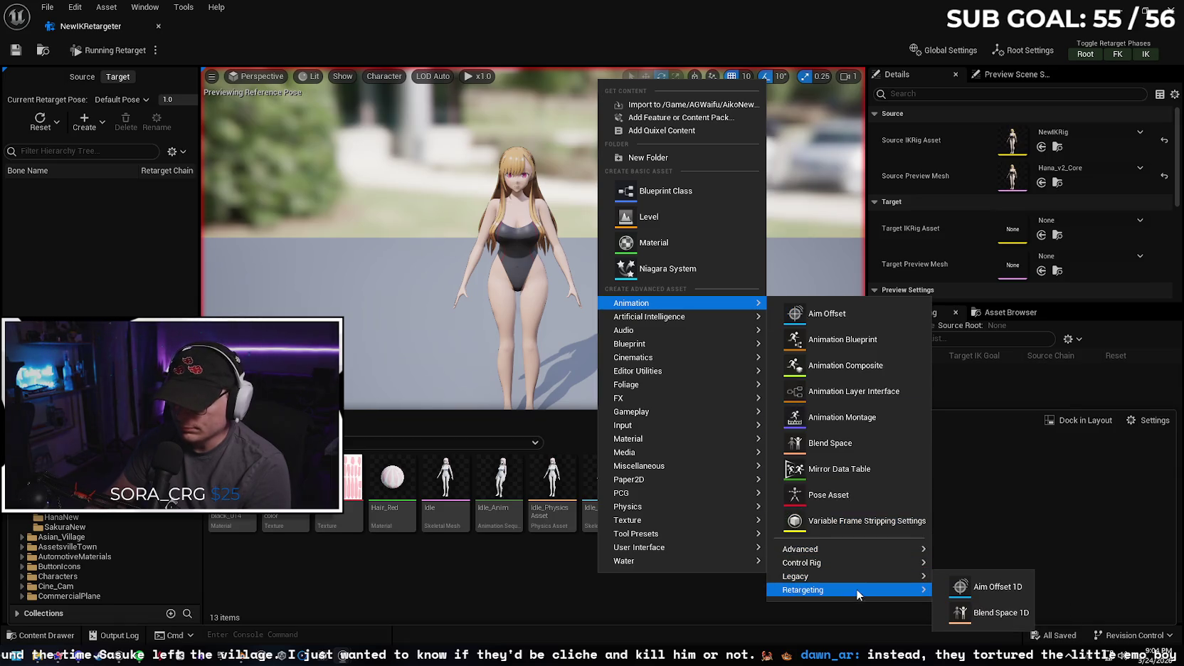
pyautogui.click(972, 626)
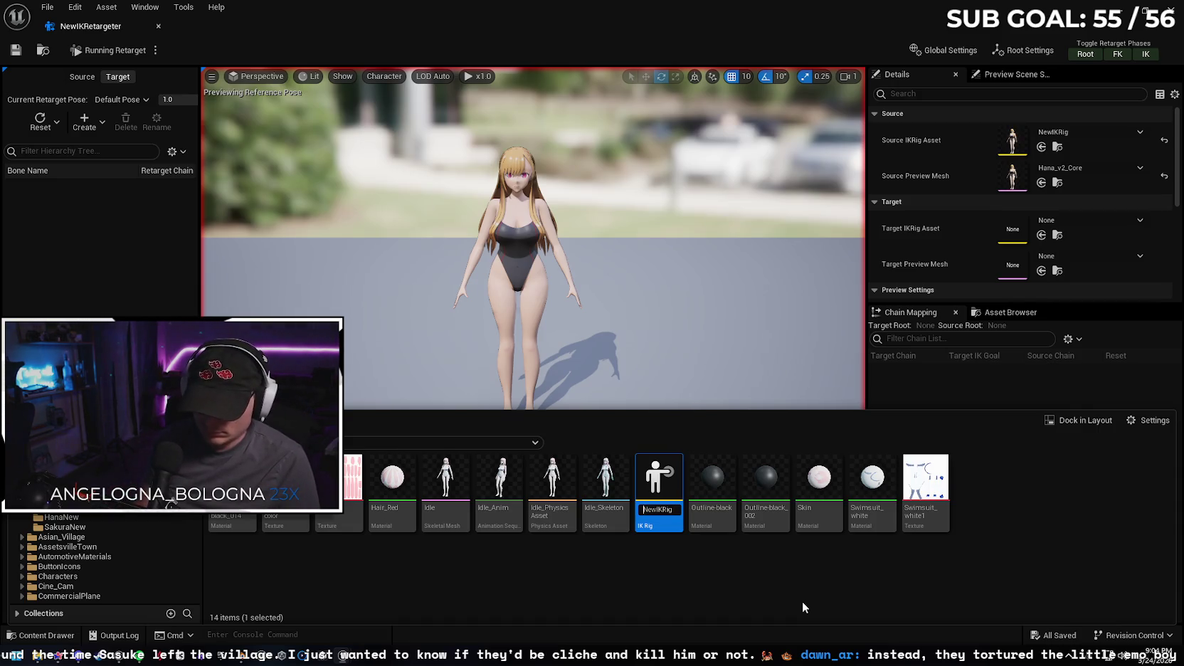
# - Rename the new rig to AikoIKRig and open it in the IK Rig editor
pyautogui.press('Right')
pyautogui.press('BackSpace')
pyautogui.press('BackSpace')
pyautogui.press('BackSpace')
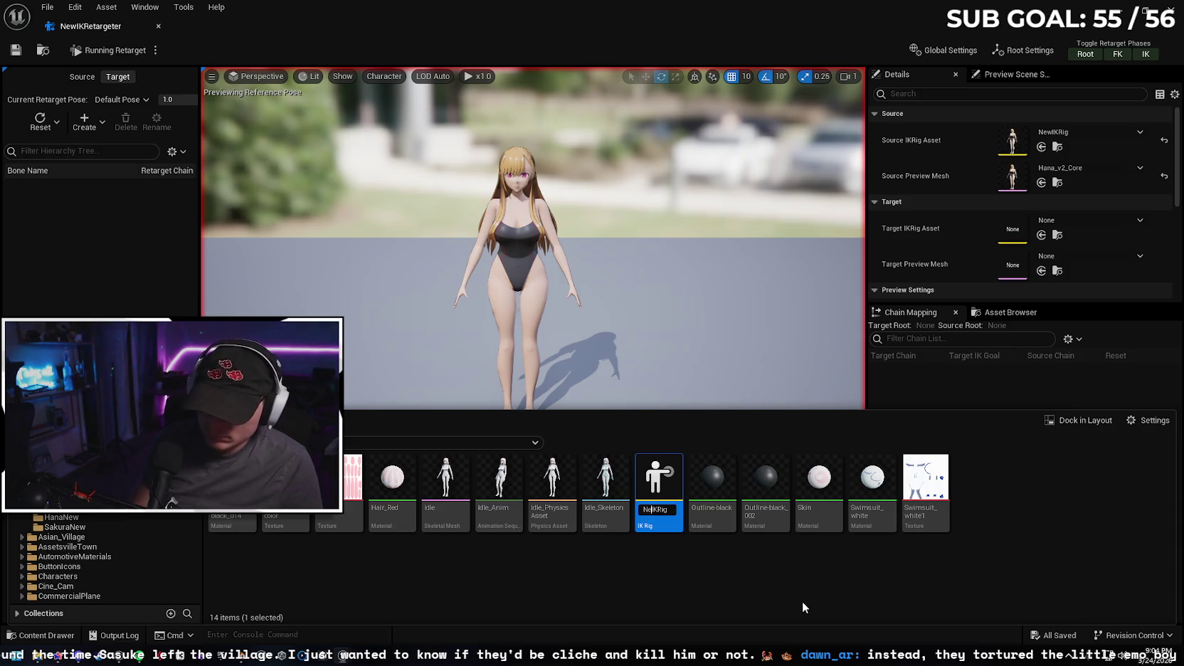
pyautogui.write('Zik')
pyautogui.press('BackSpace')
pyautogui.press('BackSpace')
pyautogui.press('BackSpace')
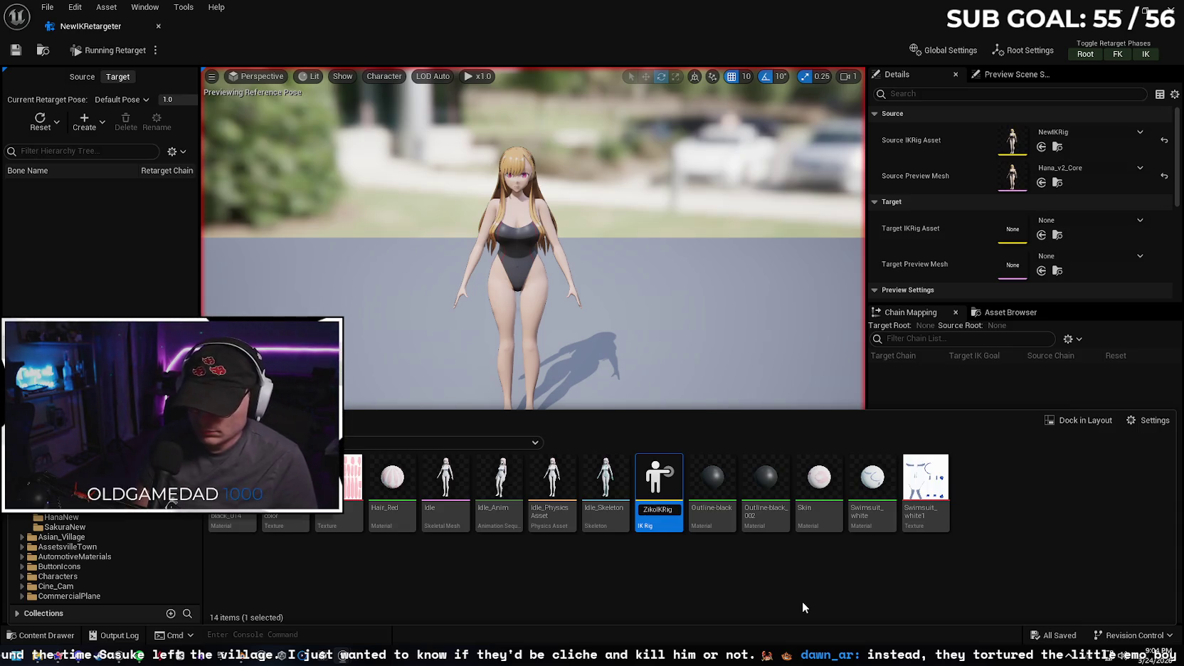
pyautogui.write('A')
pyautogui.write('iko')
pyautogui.press('Return')
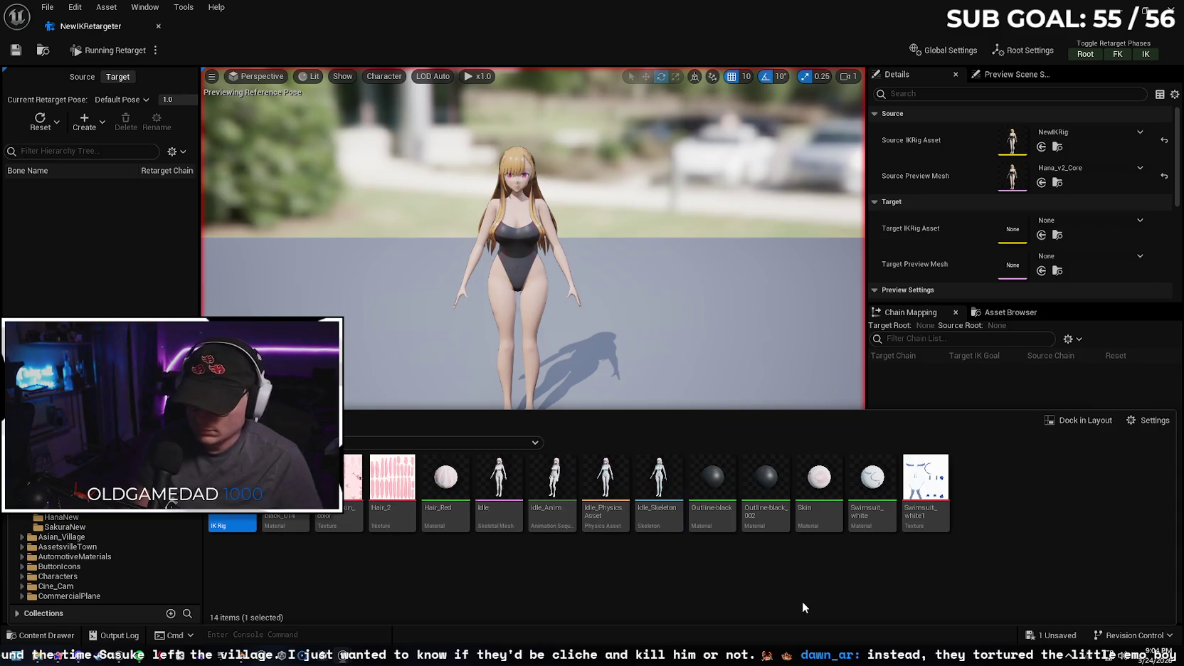
pyautogui.doubleClick(224, 519)
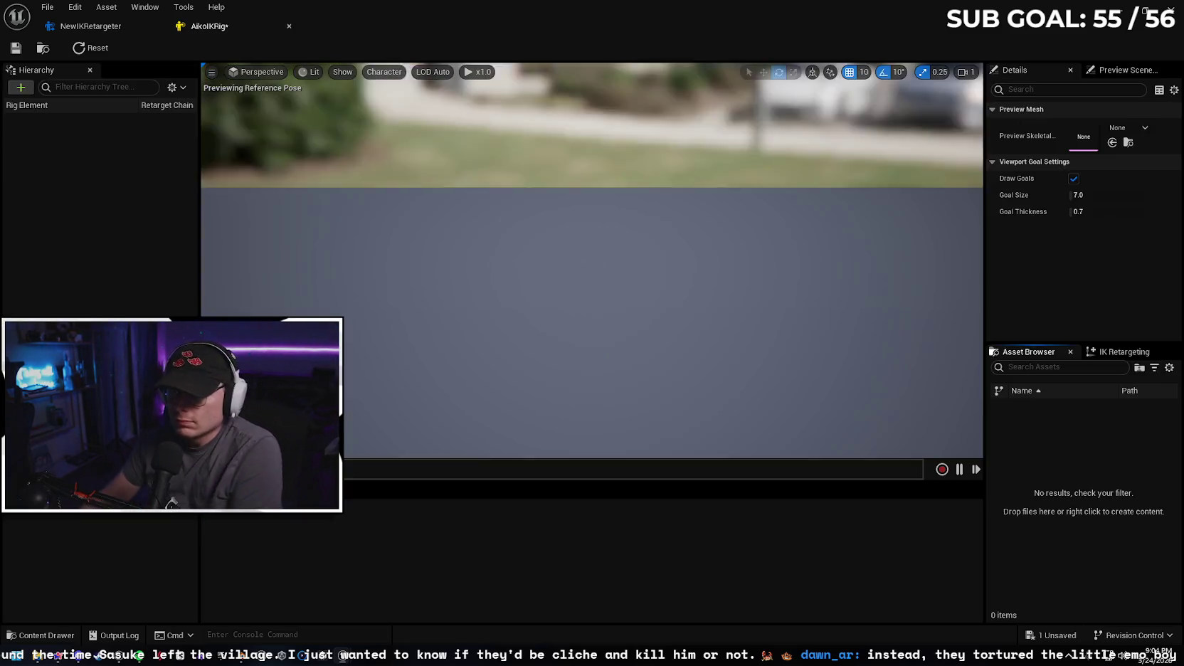
# - Set Idle as AikoIKRig's preview skeletal mesh and frame the character in the viewport
pyautogui.click(1129, 128)
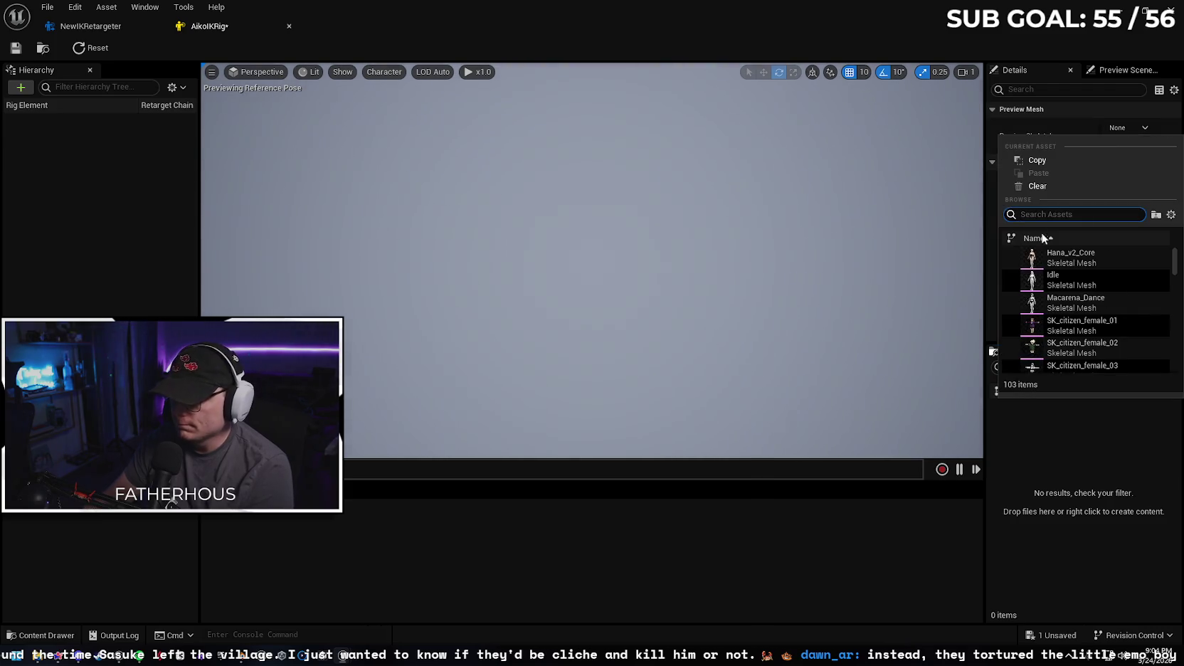
pyautogui.scroll(-2, 1101, 282)
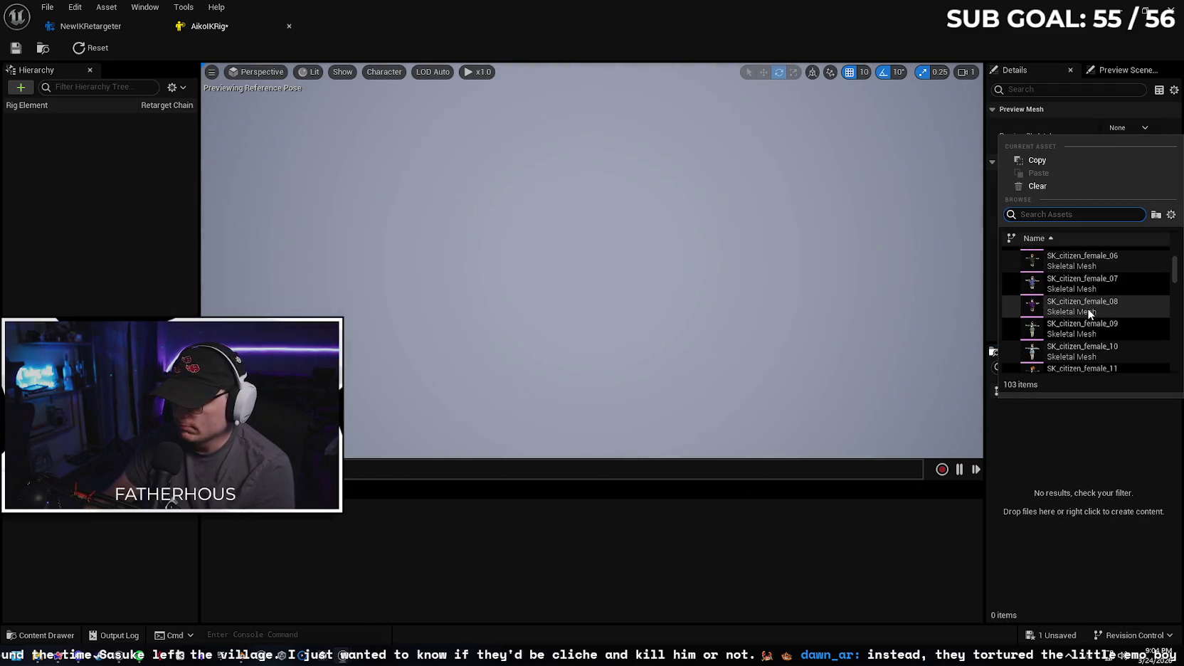
pyautogui.write('aiko')
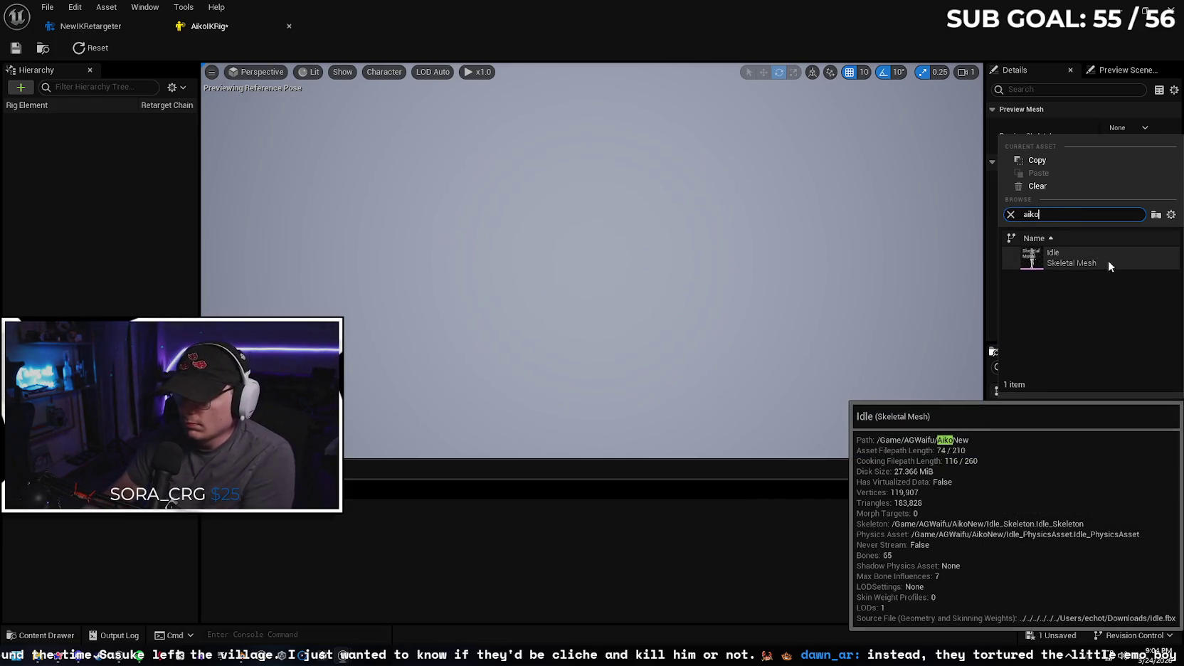
pyautogui.click(1108, 260)
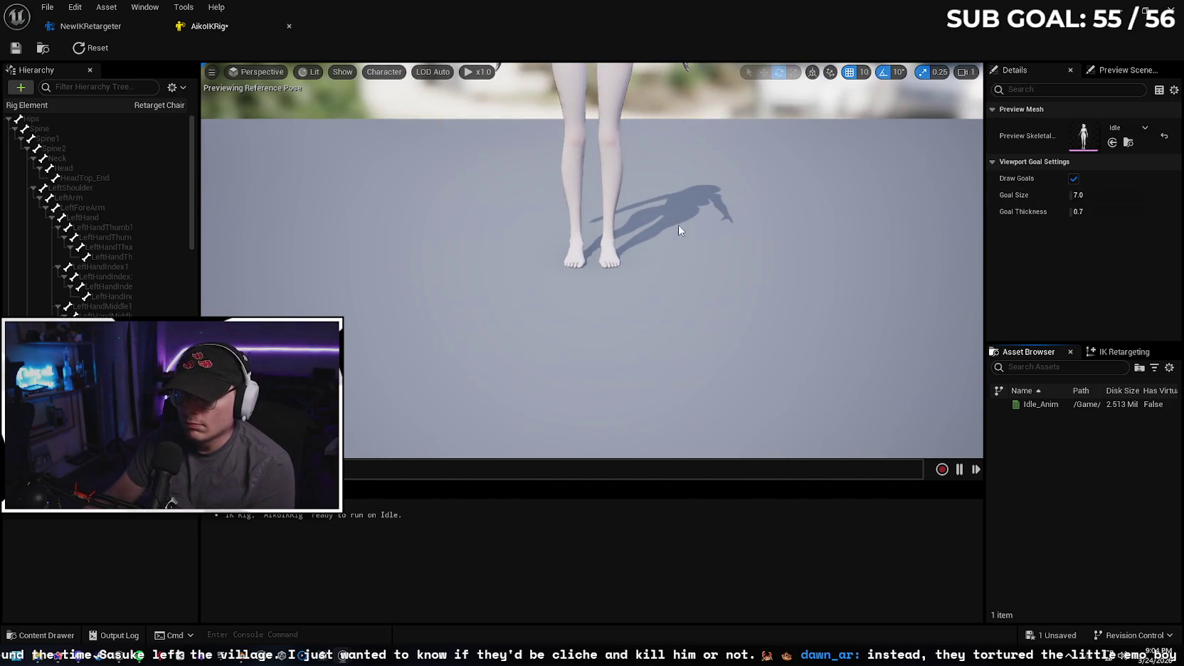
pyautogui.press('f')
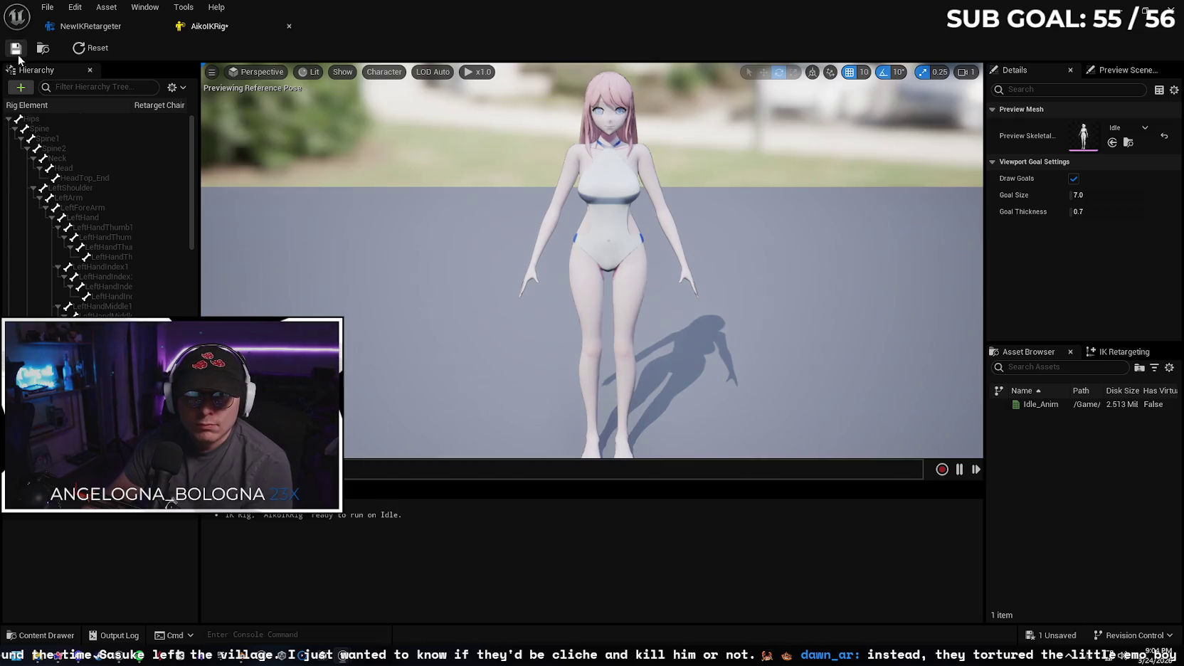
pyautogui.click(90, 26)
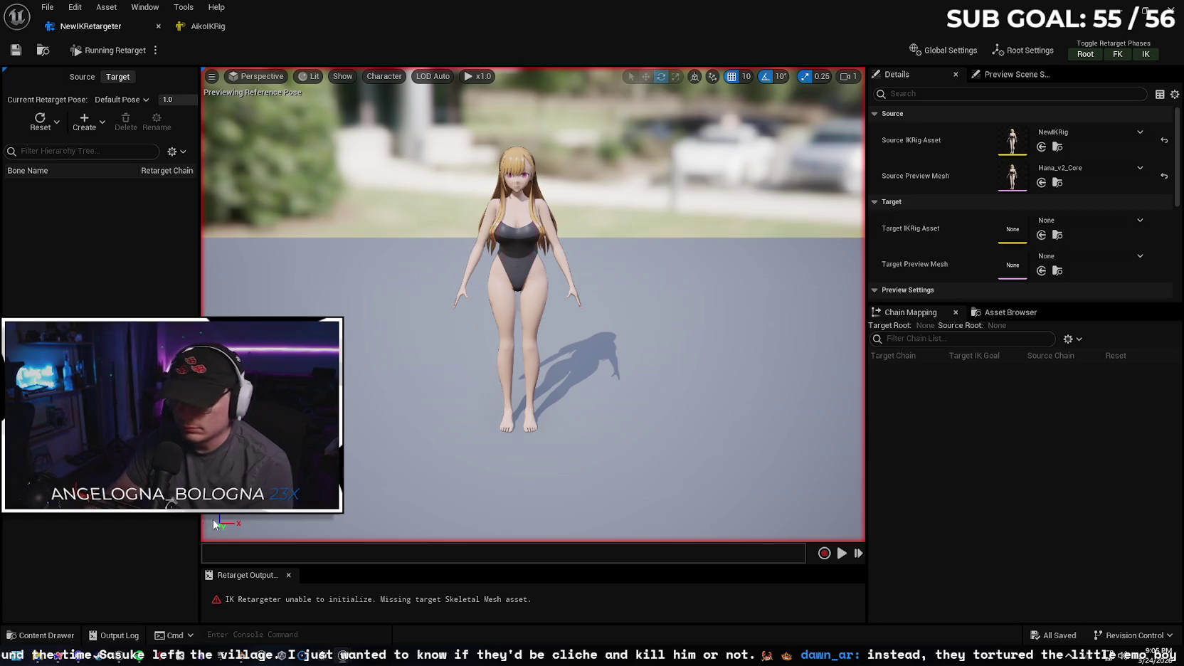
# - Close the NewIKRetargeter and IK Rig editors and reopen the Content Drawer
pyautogui.click(158, 27)
pyautogui.click(161, 26)
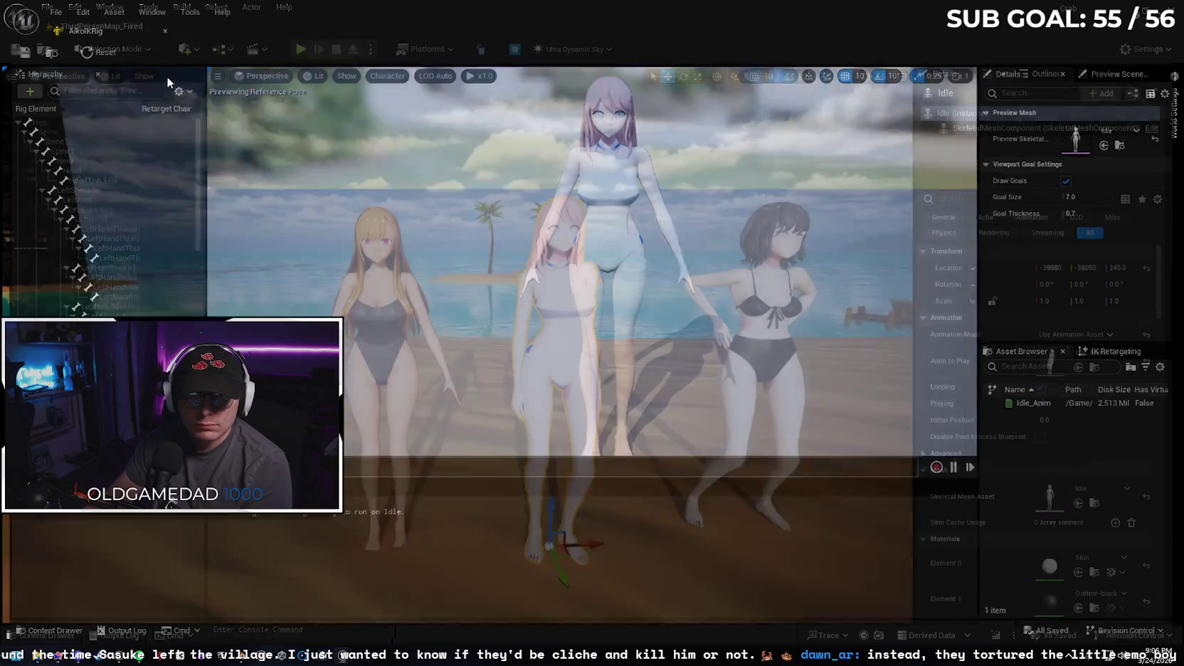
pyautogui.click(42, 635)
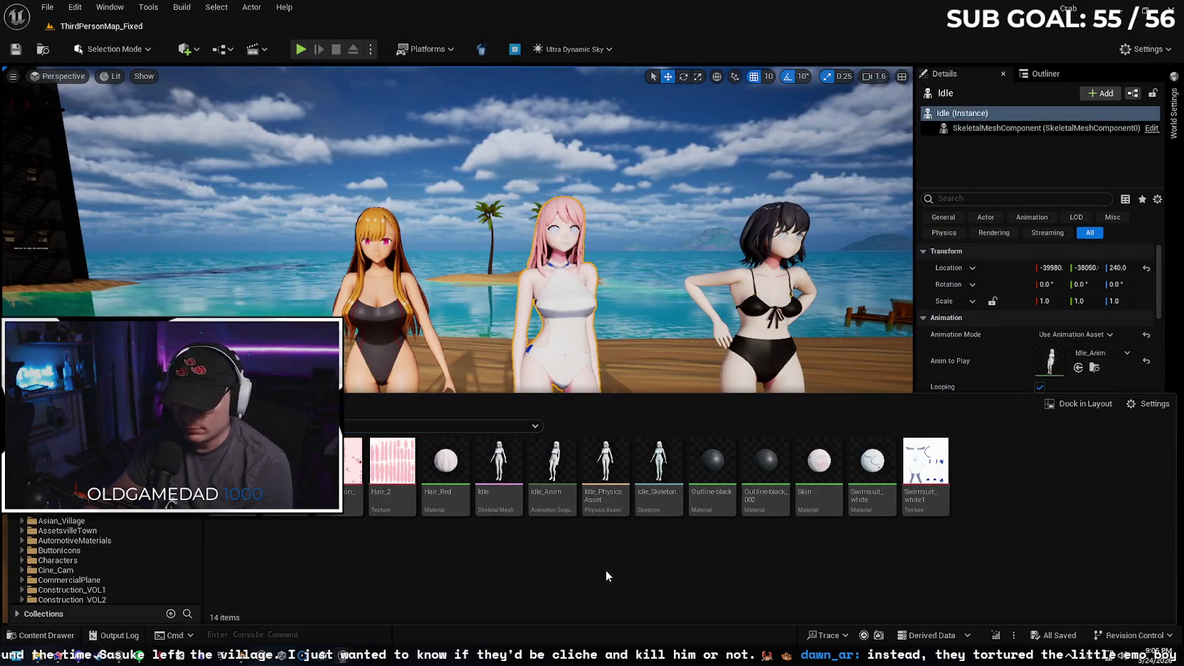
pyautogui.rightClick(501, 456)
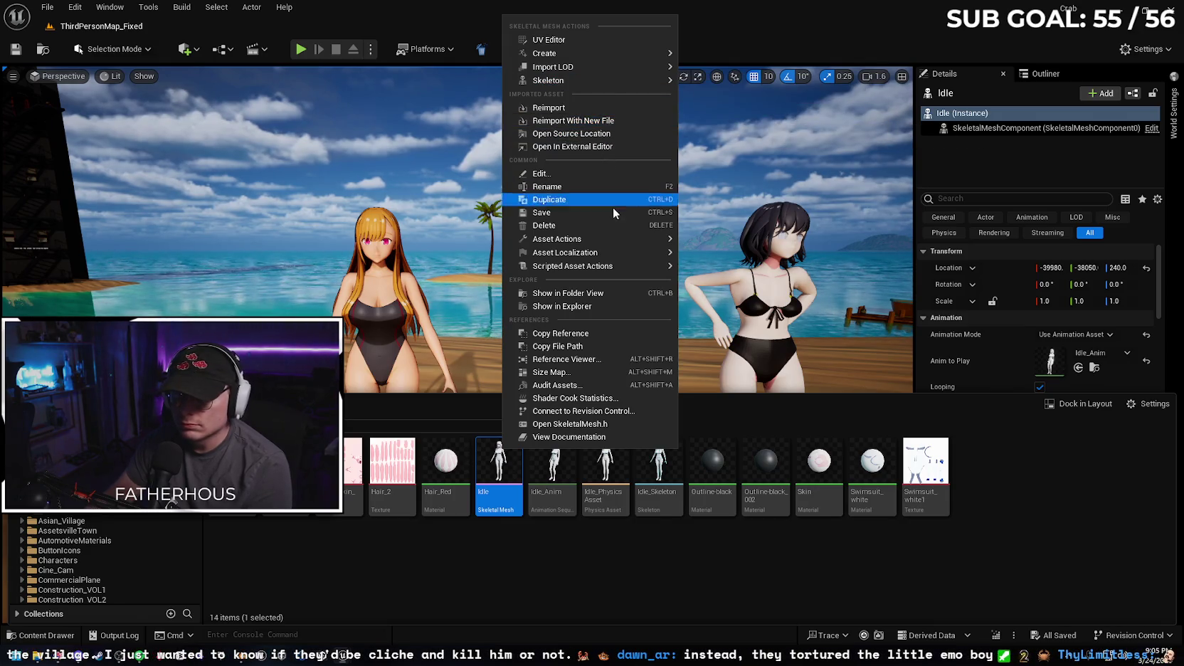
pyautogui.click(567, 610)
# - Start Duplicate and Retarget on Idle_Anim with NewIKRetargeter, then cancel without retargeting
pyautogui.rightClick(559, 462)
pyautogui.moveTo(668, 267)
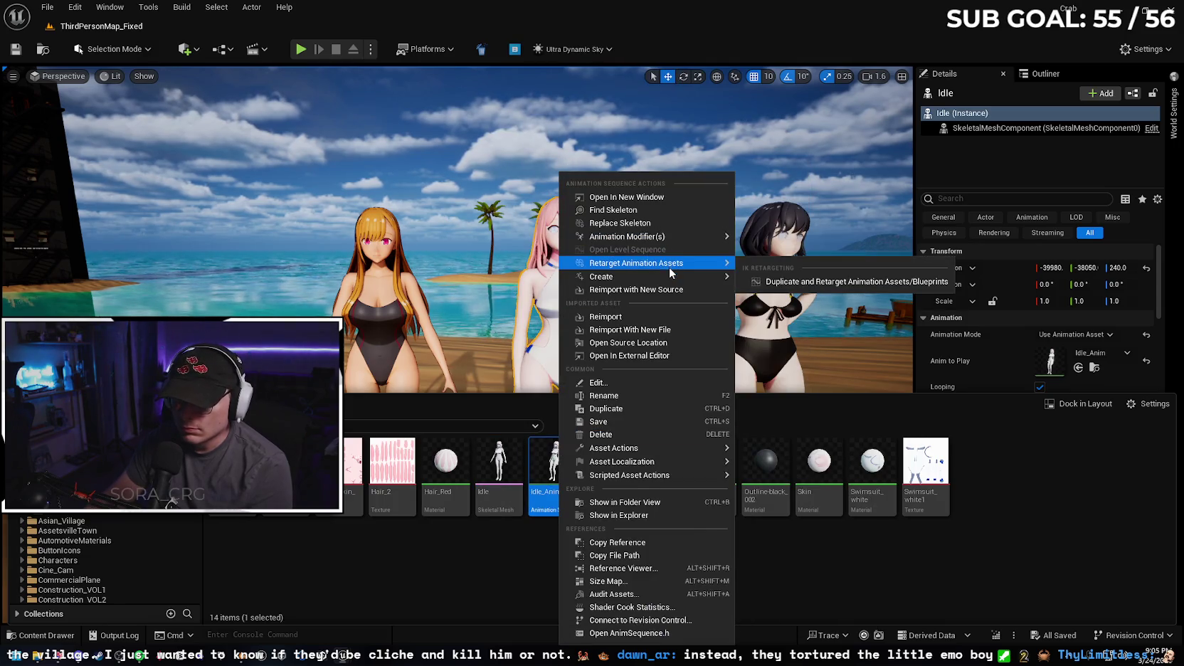
pyautogui.click(847, 282)
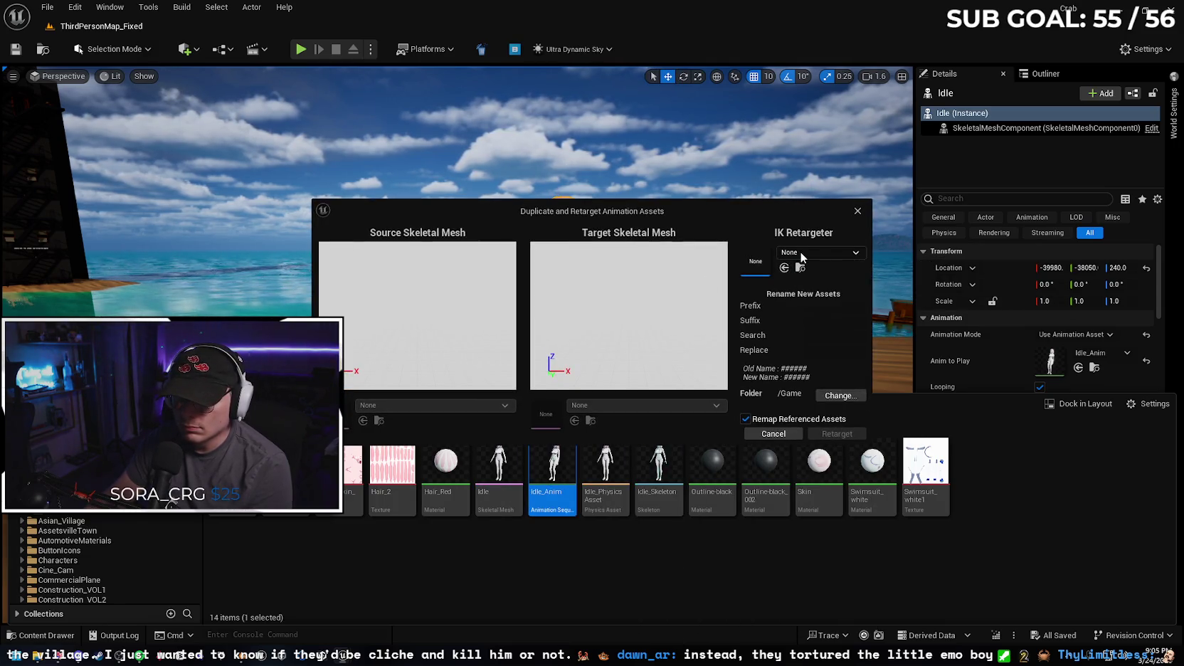
pyautogui.click(799, 252)
pyautogui.click(818, 380)
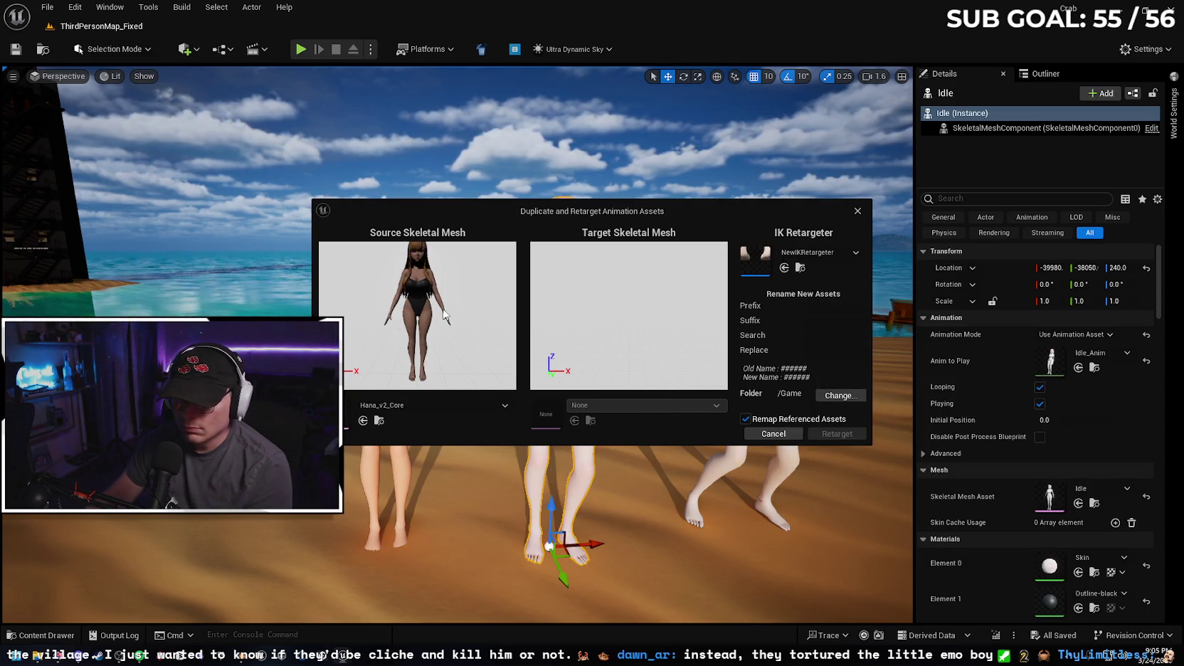
pyautogui.click(506, 405)
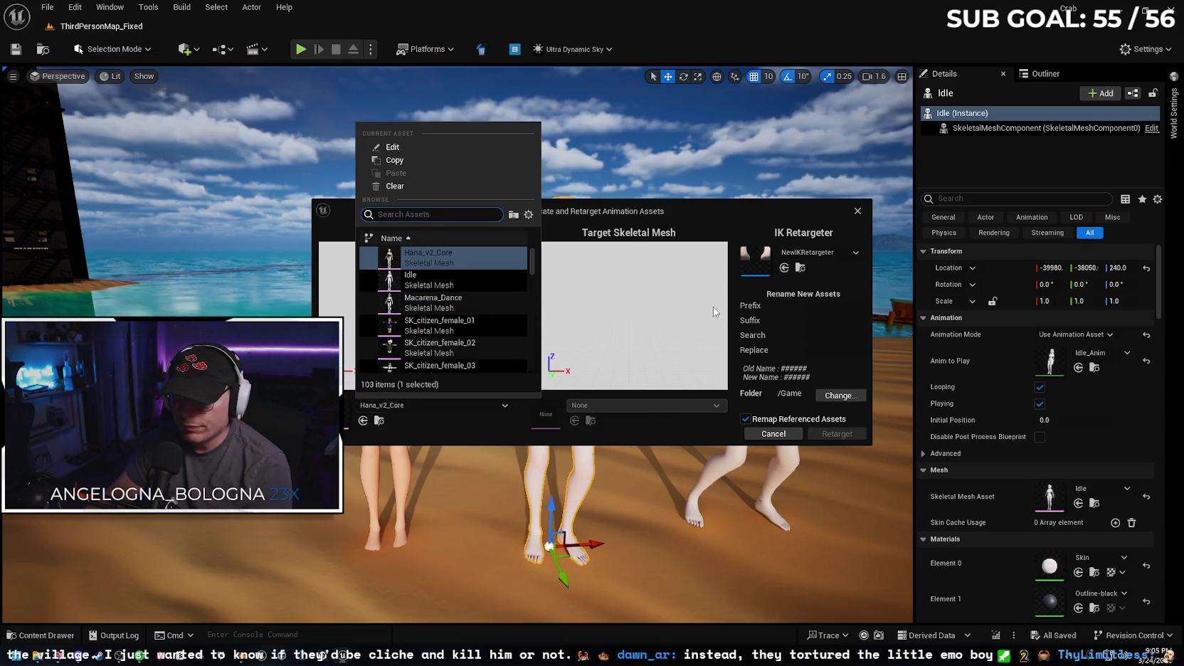
pyautogui.click(856, 212)
# - Go to the HanaNew folder and open the NewIK Retargeter asset
pyautogui.click(44, 635)
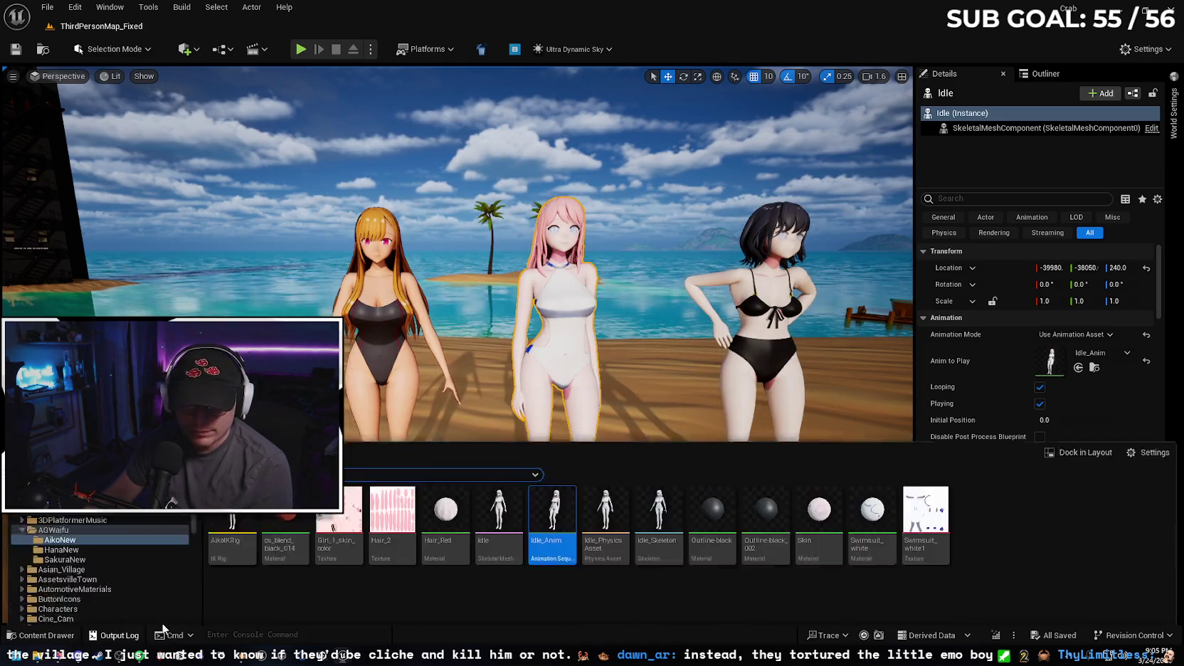
pyautogui.hotkey('alt', 'Left')
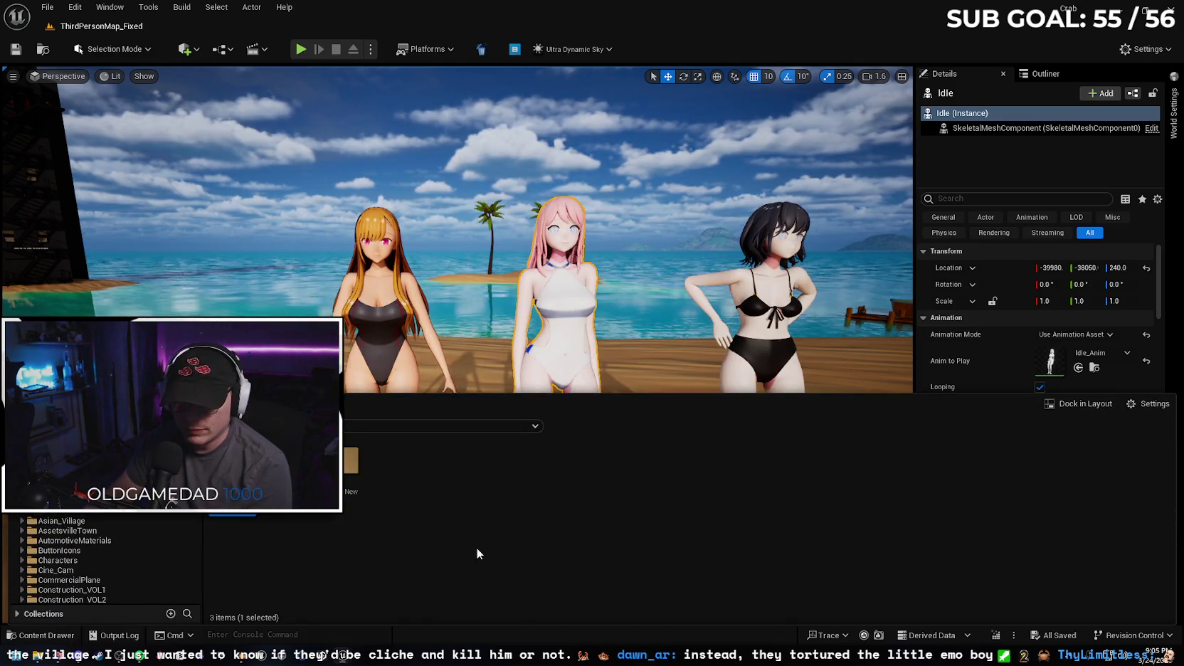
pyautogui.hotkey('alt', 'Right')
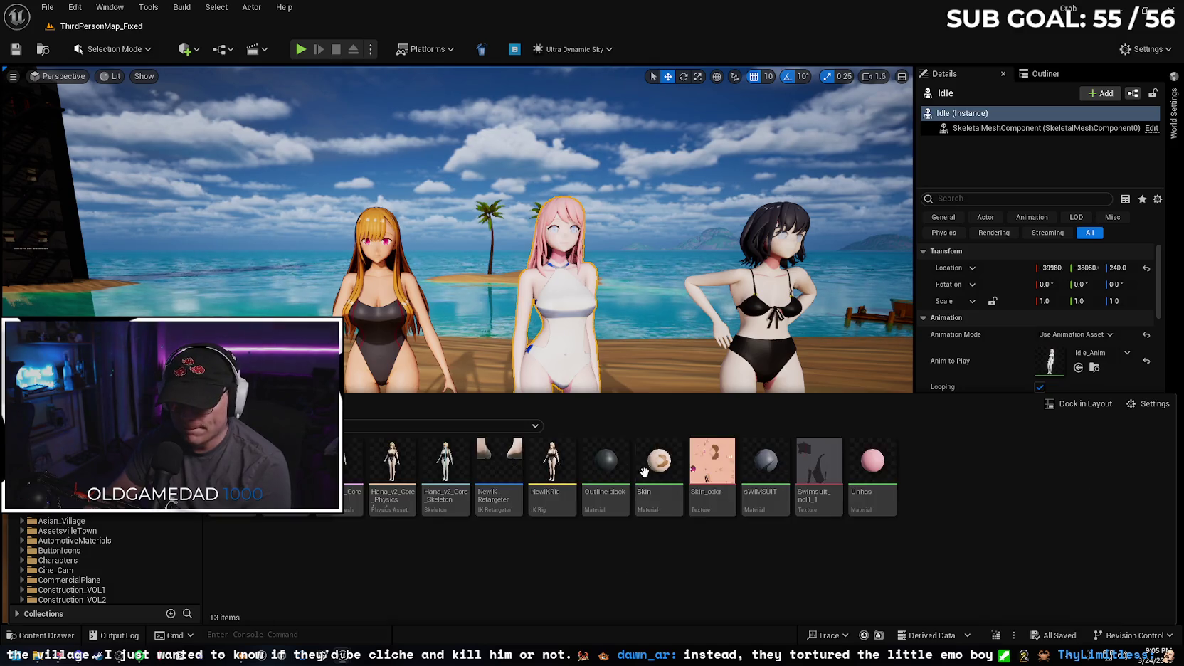
pyautogui.doubleClick(499, 463)
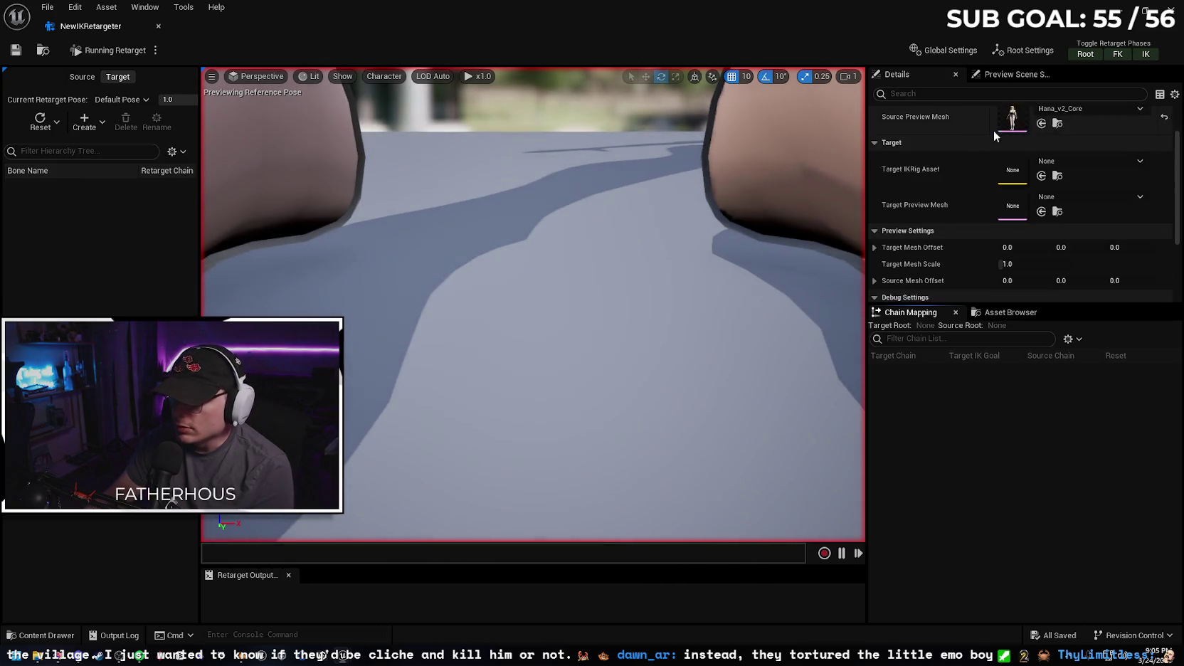
# - Set NewIKRetargeter's source IK rig to AikoIKRig and its target to NewIKRig
pyautogui.click(1093, 133)
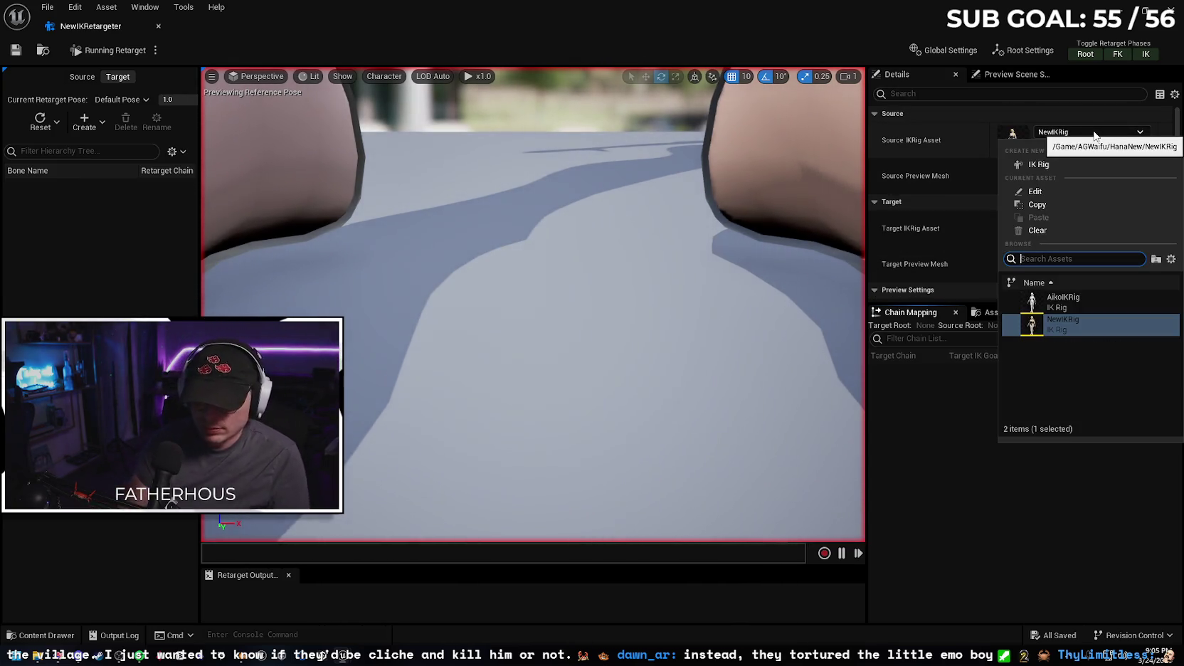
pyautogui.click(1080, 304)
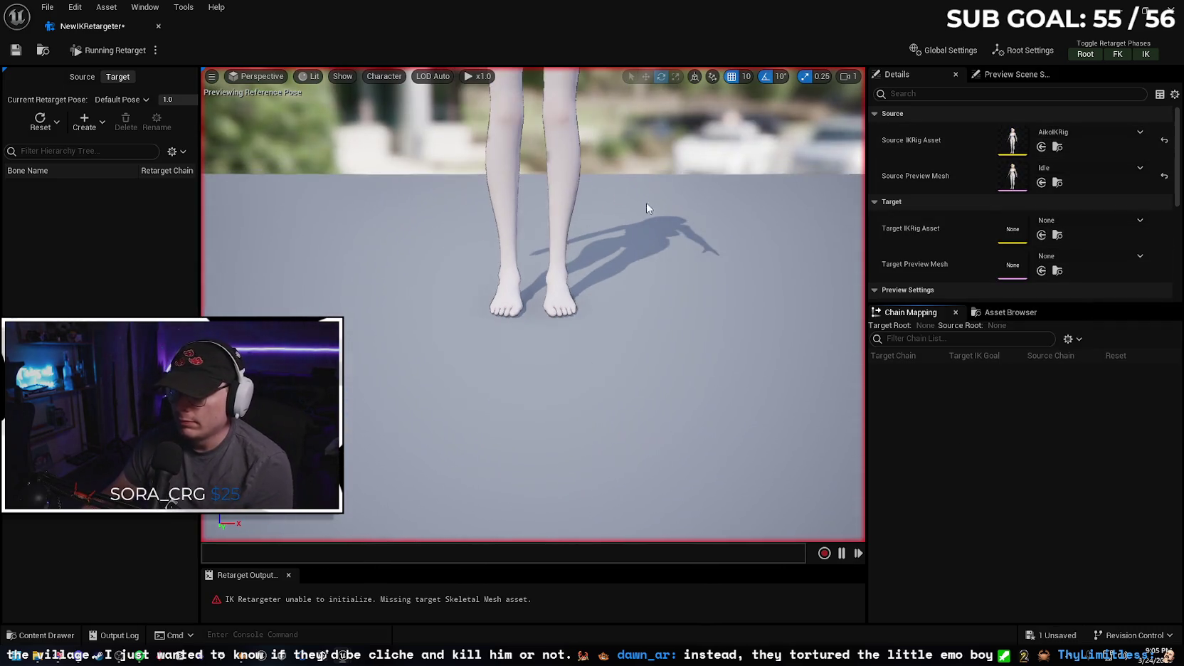
pyautogui.click(1068, 222)
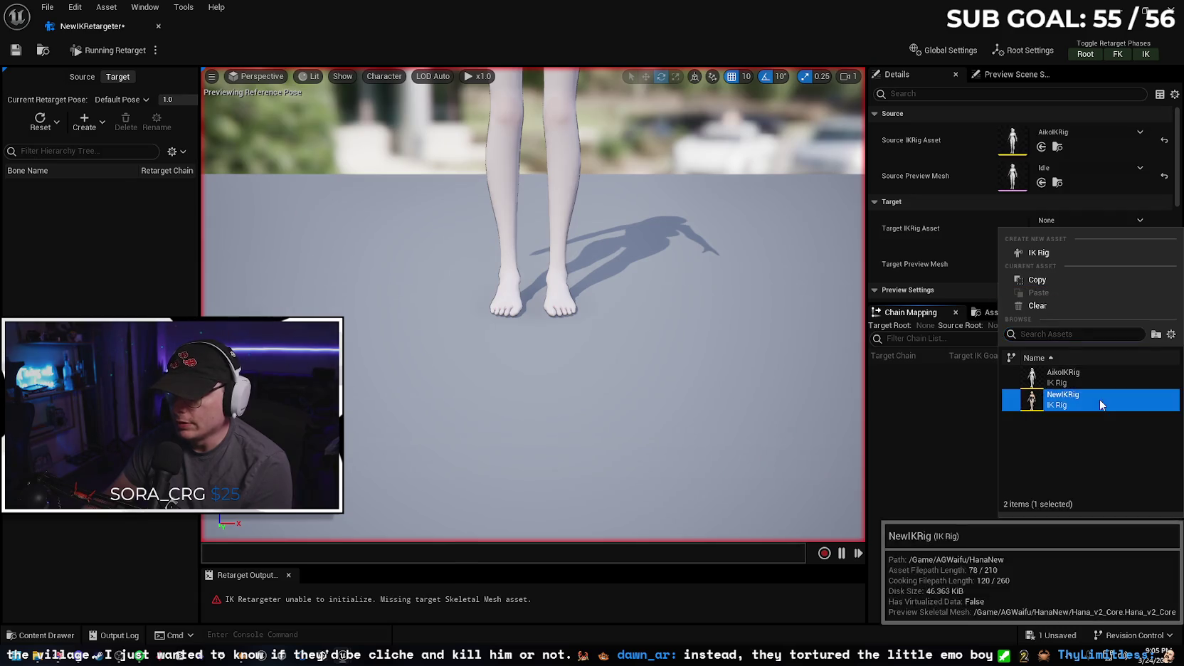
pyautogui.click(1098, 400)
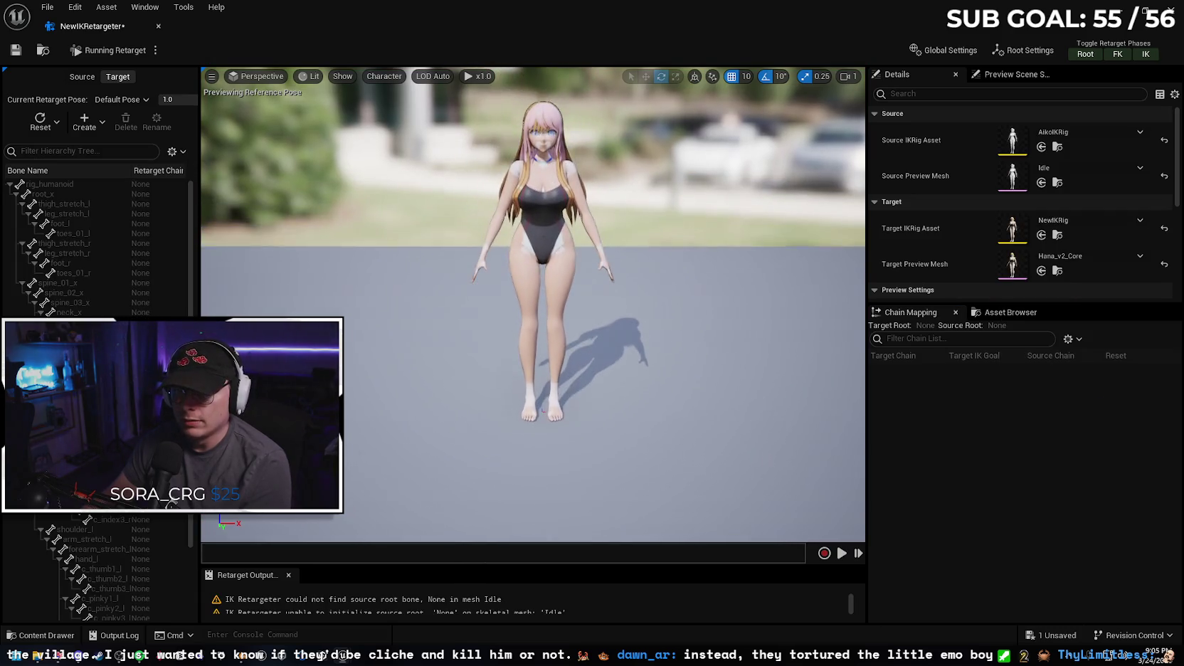
pyautogui.scroll(2, 648, 213)
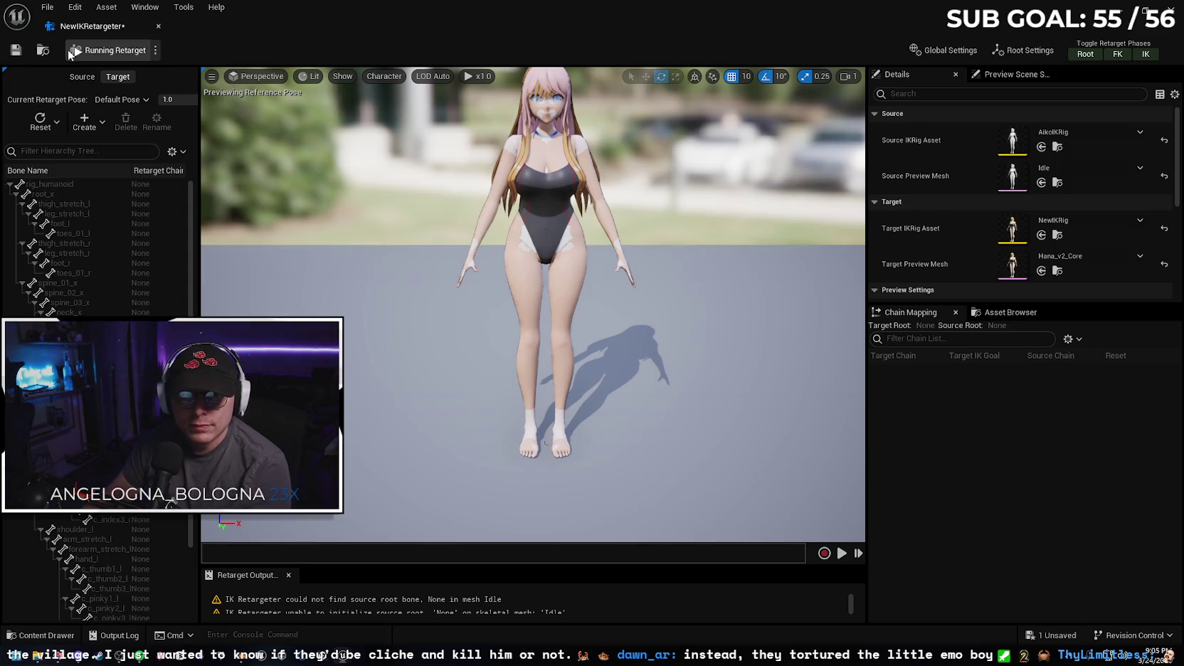
# - Save the NewIKRetargeter, close its editor, and reopen the Content Drawer
pyautogui.click(16, 50)
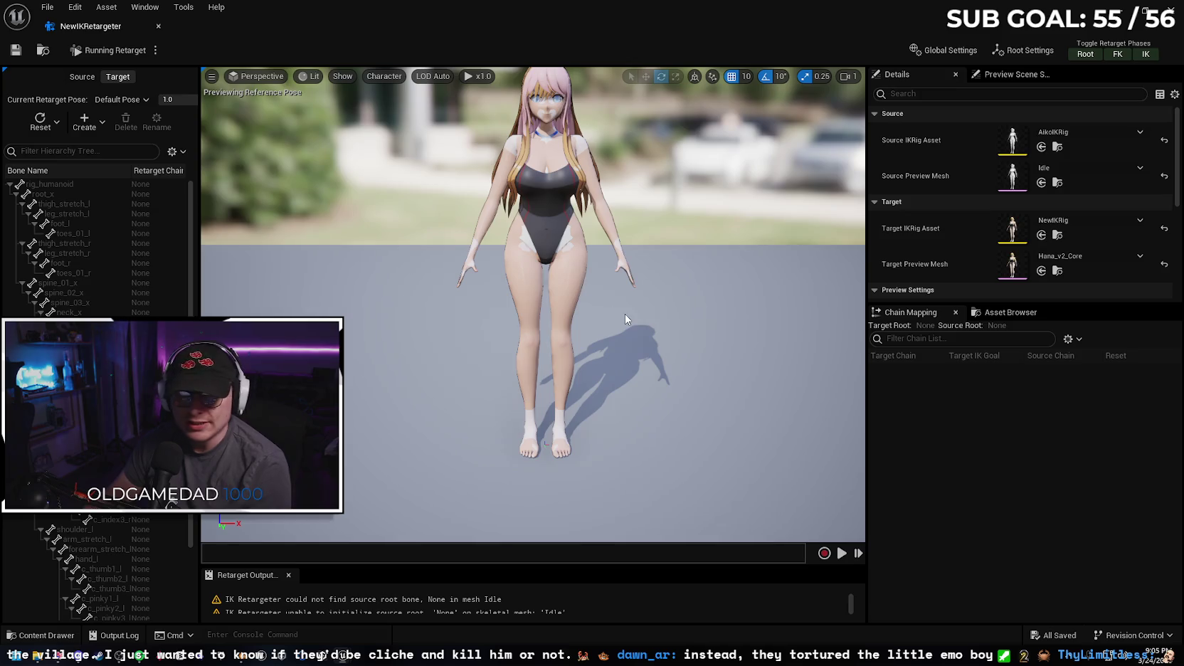
pyautogui.click(158, 27)
pyautogui.hotkey('ctrl', 'space')
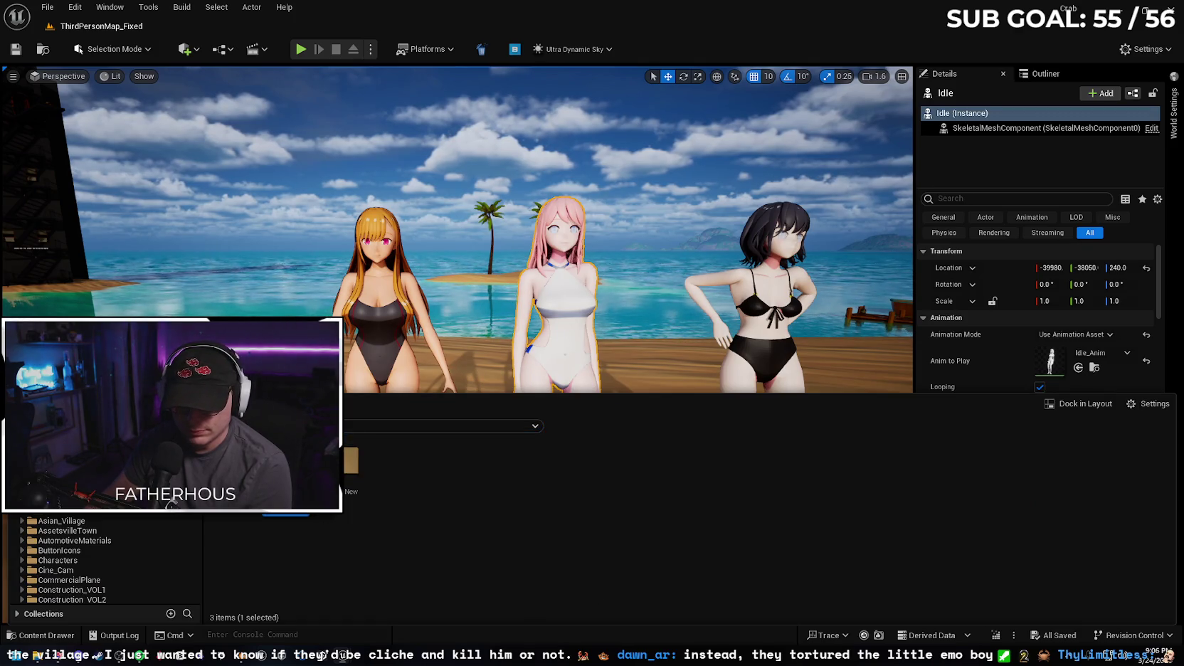
# - Duplicate and retarget Idle_Anim onto Hana_v2_Core using NewIKRetargeter
pyautogui.doubleClick(350, 470)
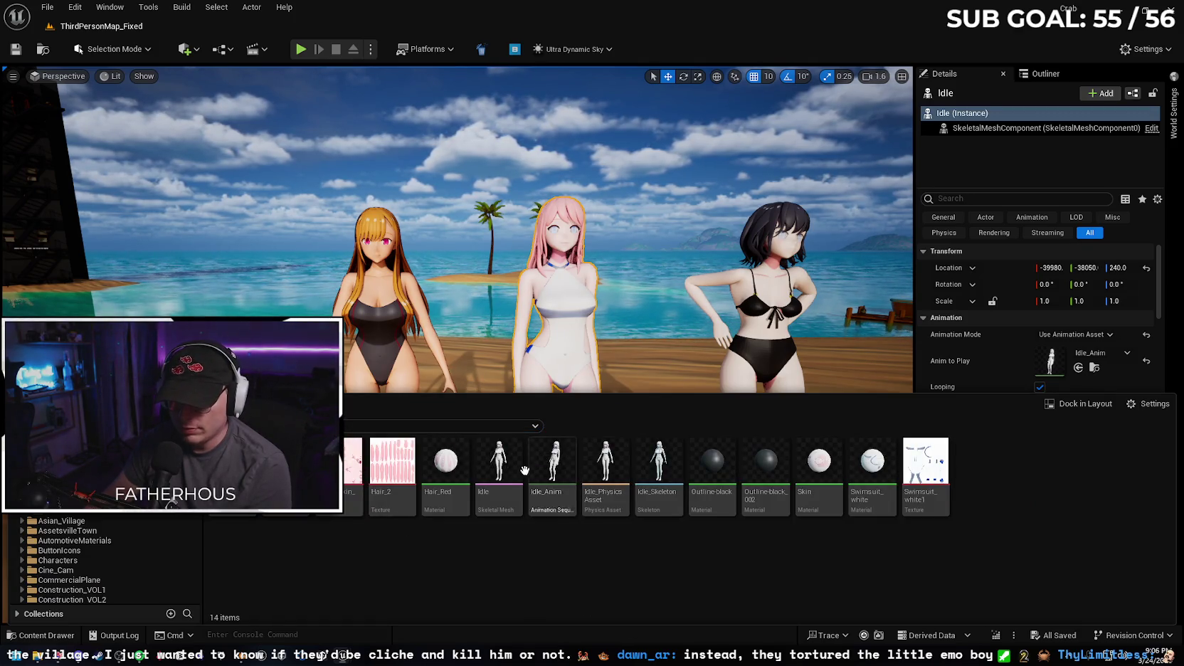
pyautogui.rightClick(545, 466)
pyautogui.moveTo(676, 263)
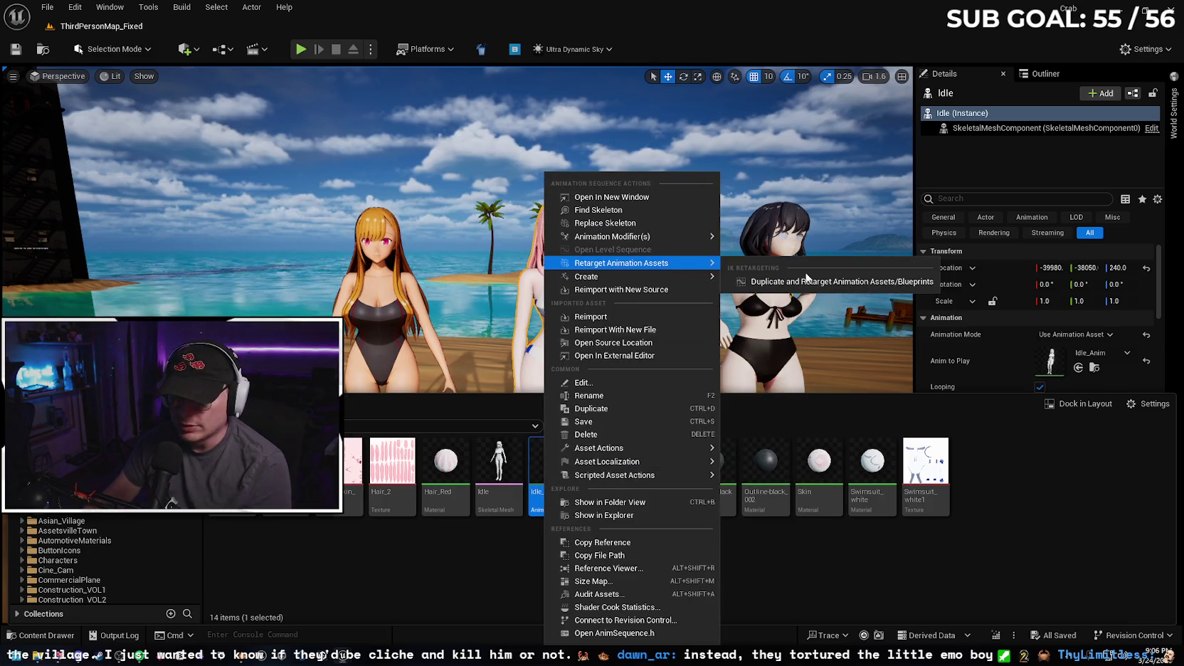
pyautogui.click(806, 280)
pyautogui.click(818, 254)
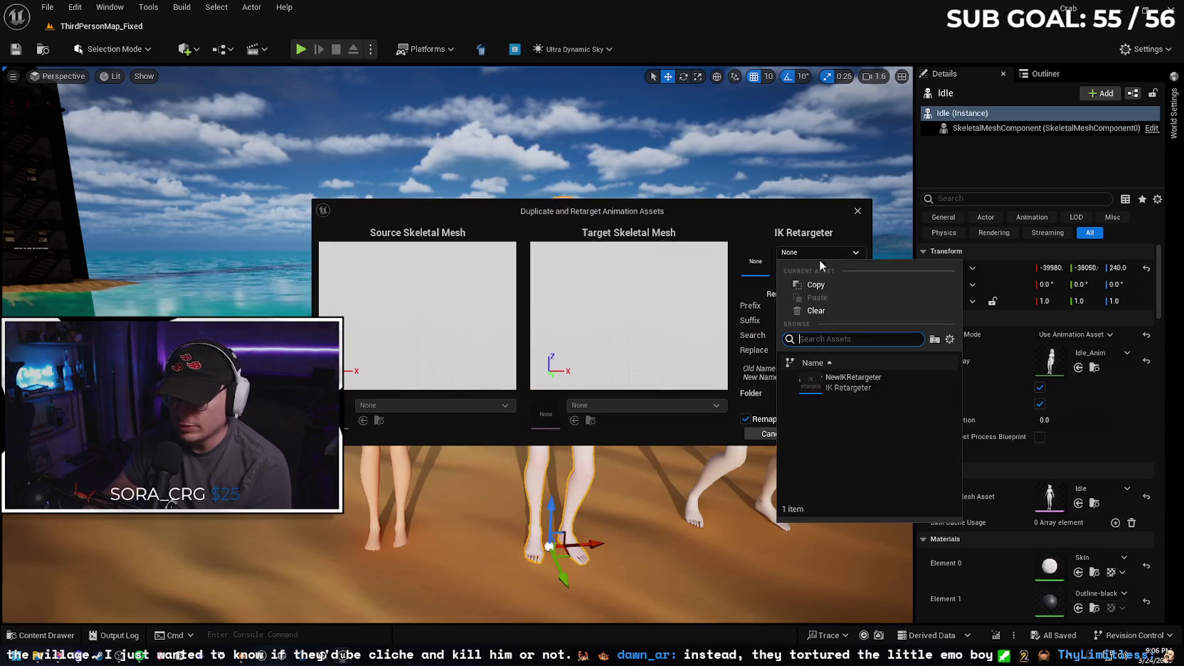
pyautogui.click(878, 380)
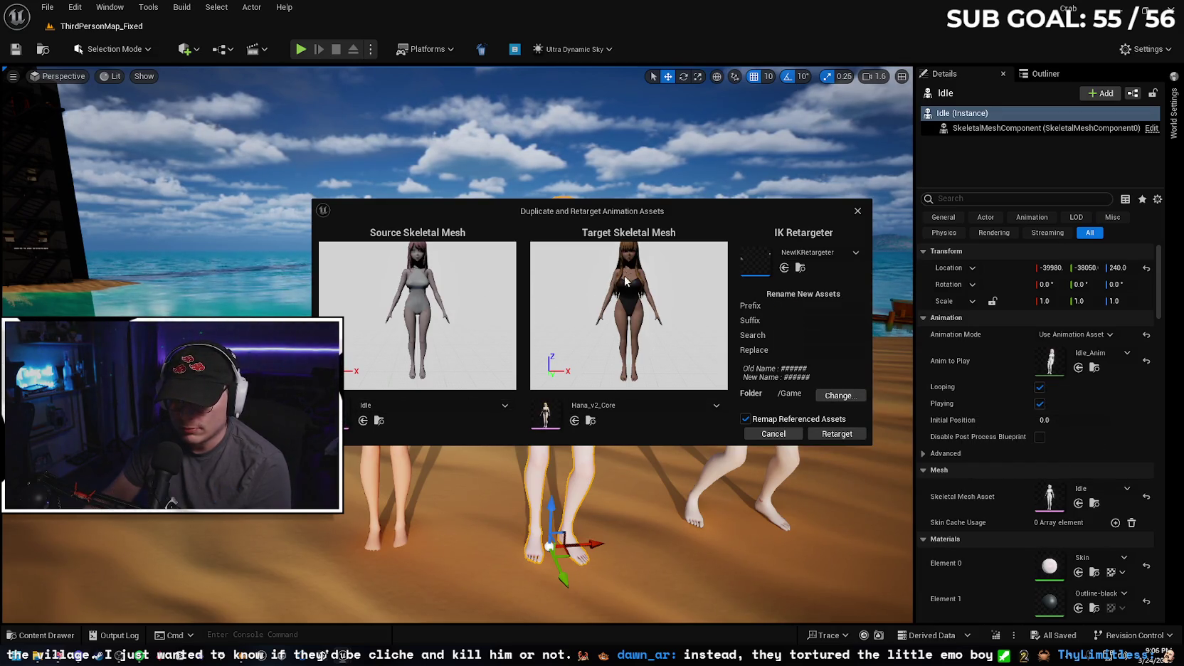
pyautogui.click(838, 435)
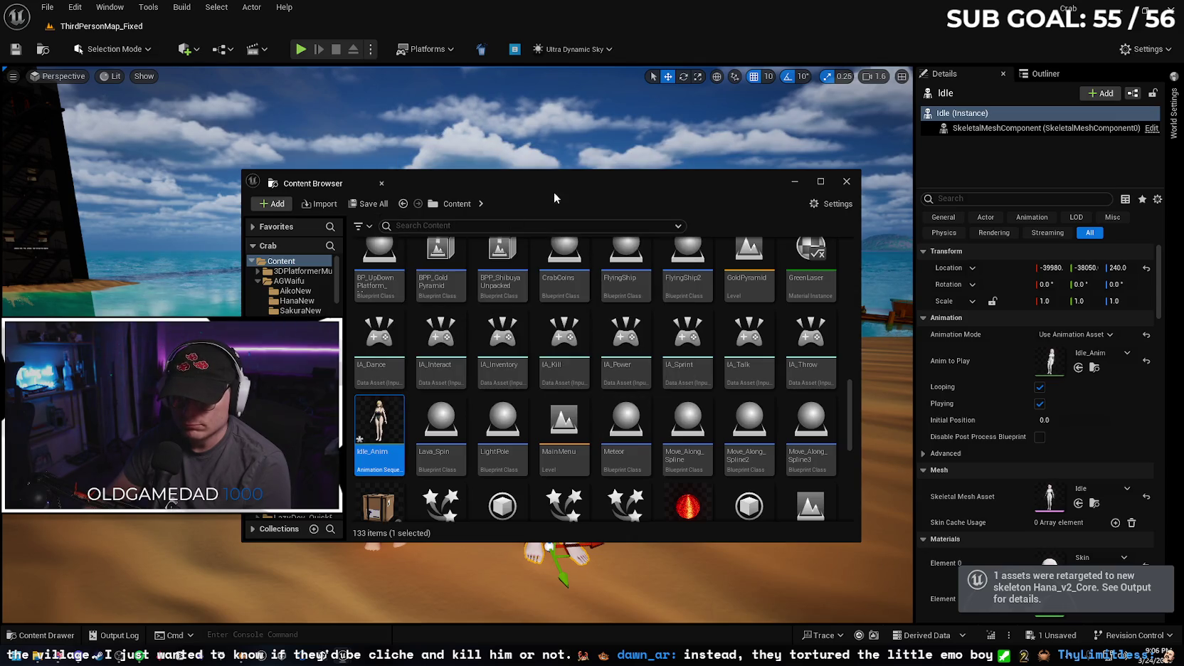
pyautogui.moveTo(548, 182)
pyautogui.mouseDown()
pyautogui.moveTo(369, 211)
pyautogui.moveTo(585, 309)
pyautogui.moveTo(423, 337)
pyautogui.moveTo(463, 374)
pyautogui.mouseUp()
# - Set the beach Hana_v2_Core actor's Anim to Play to Idle_Anim
pyautogui.click(558, 299)
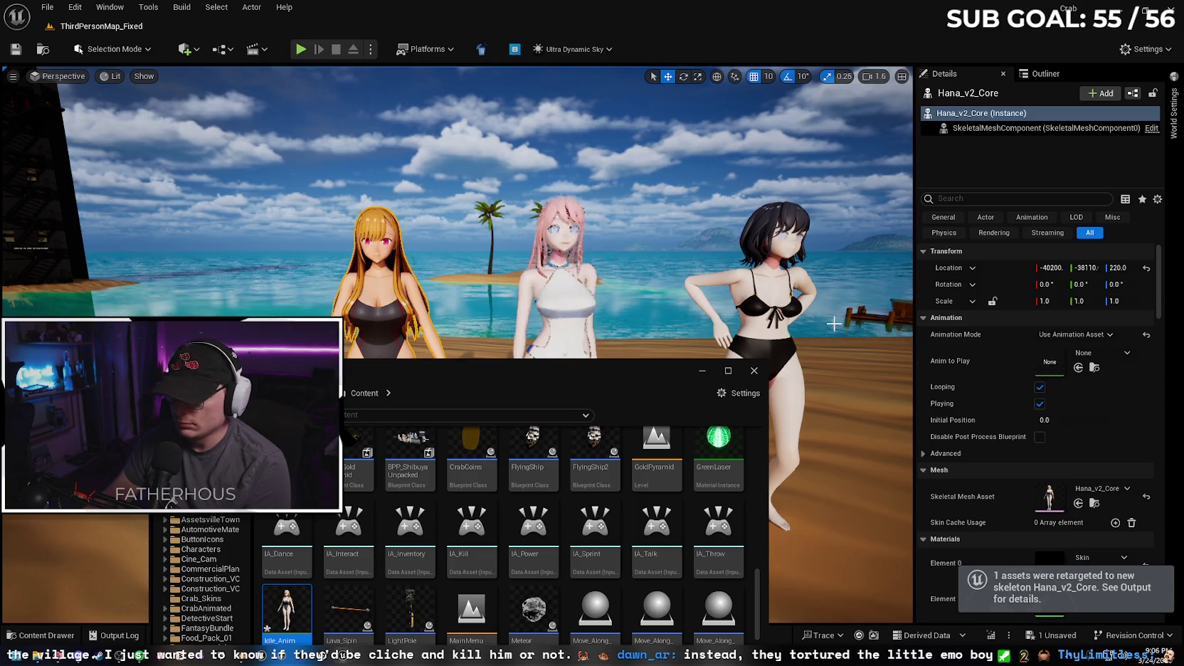
pyautogui.click(1105, 356)
pyautogui.click(988, 502)
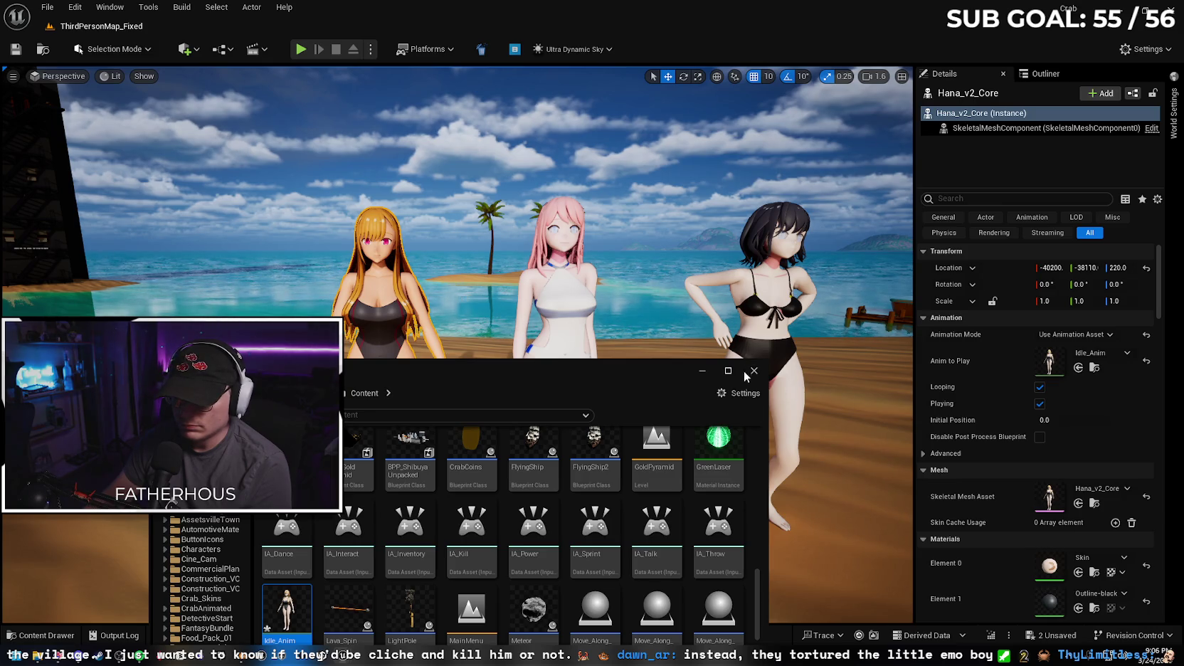
pyautogui.click(706, 373)
# - Test the idle animation with Play From Here on the beach, then stop the session
pyautogui.rightClick(677, 583)
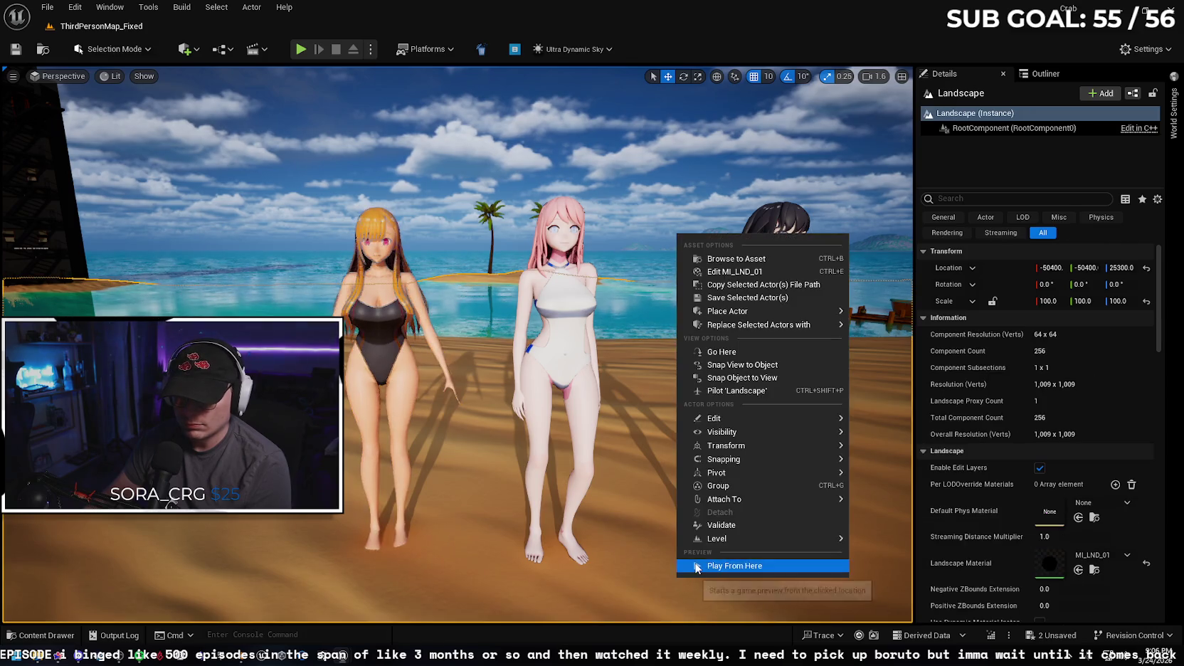
pyautogui.click(680, 568)
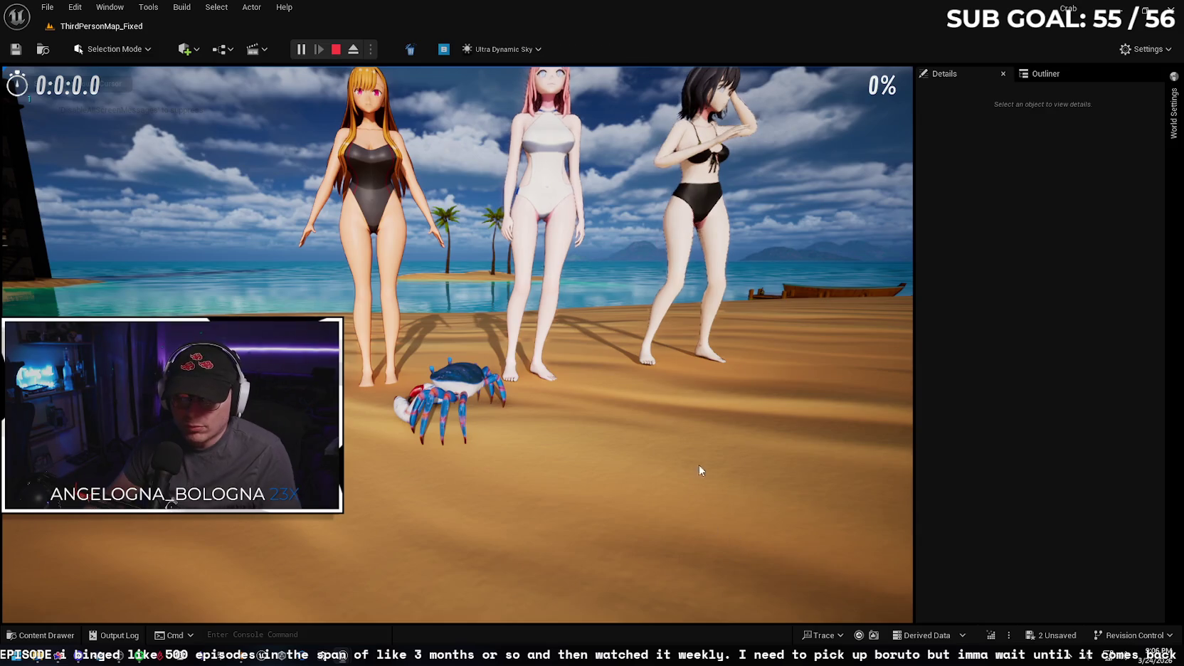
pyautogui.press('Escape')
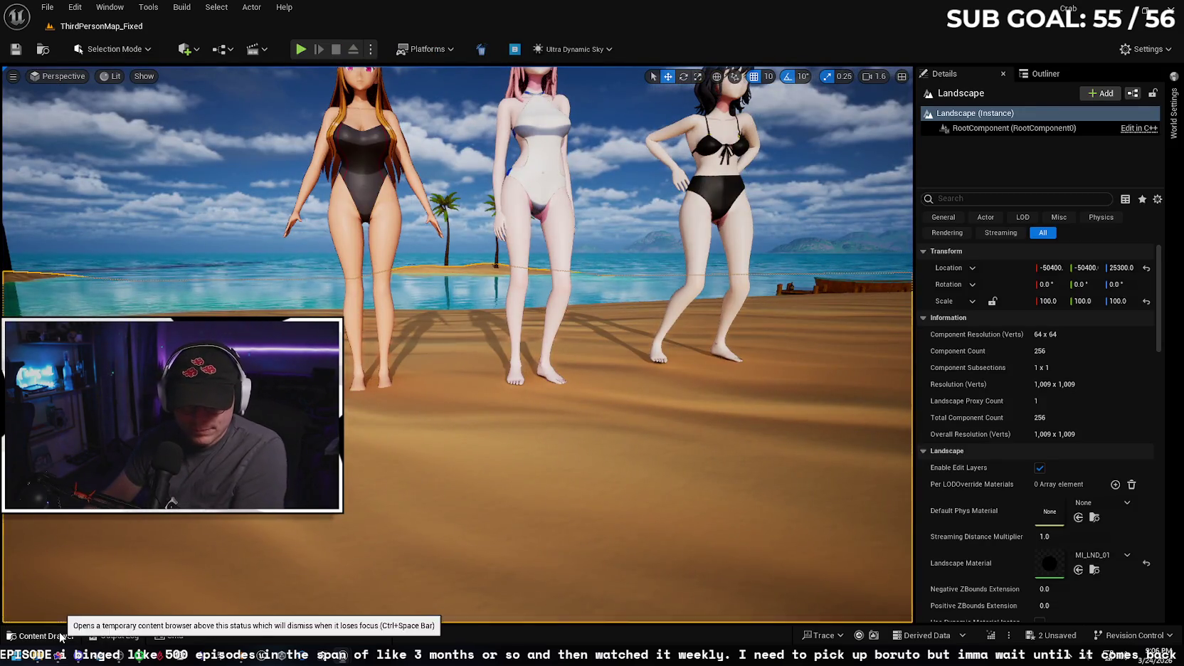
# - Browse the Hana_v2 asset folders, then reselect the Hana_v2_Core character
pyautogui.click(67, 632)
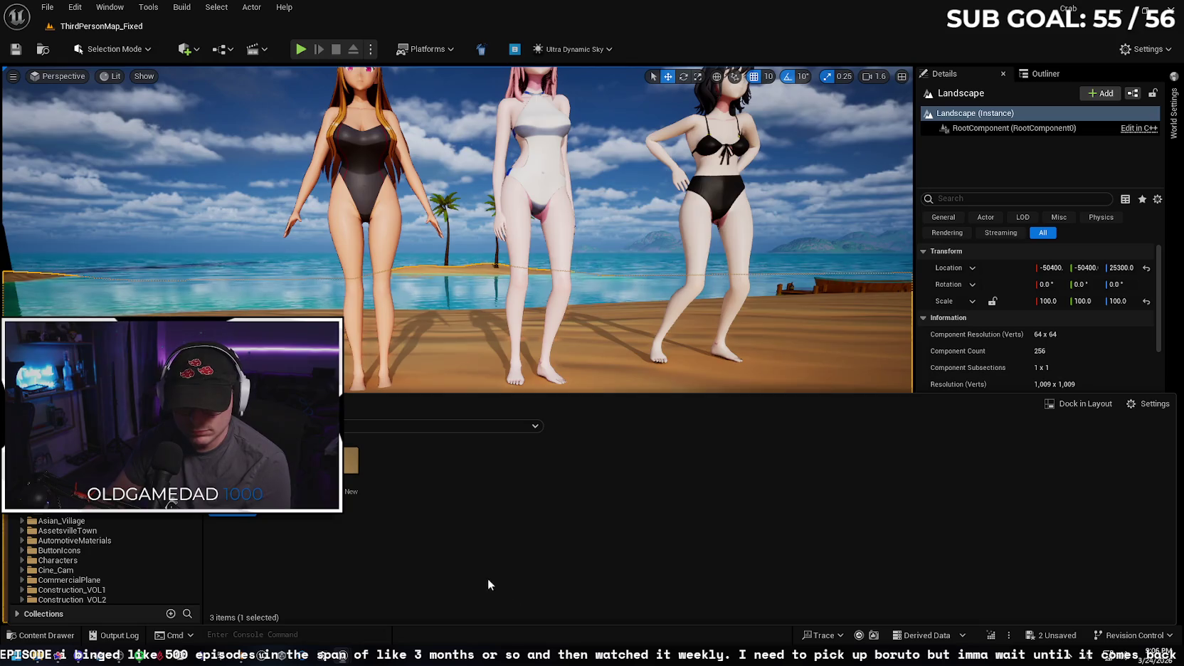
pyautogui.doubleClick(351, 463)
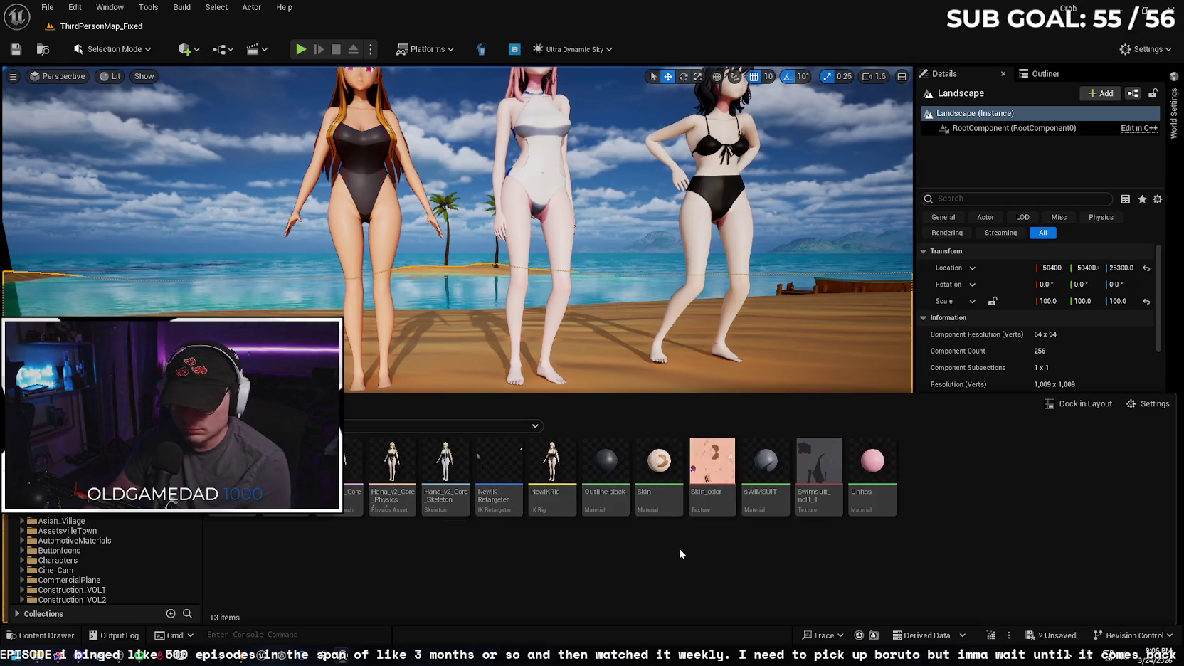
pyautogui.hotkey('alt', 'Left')
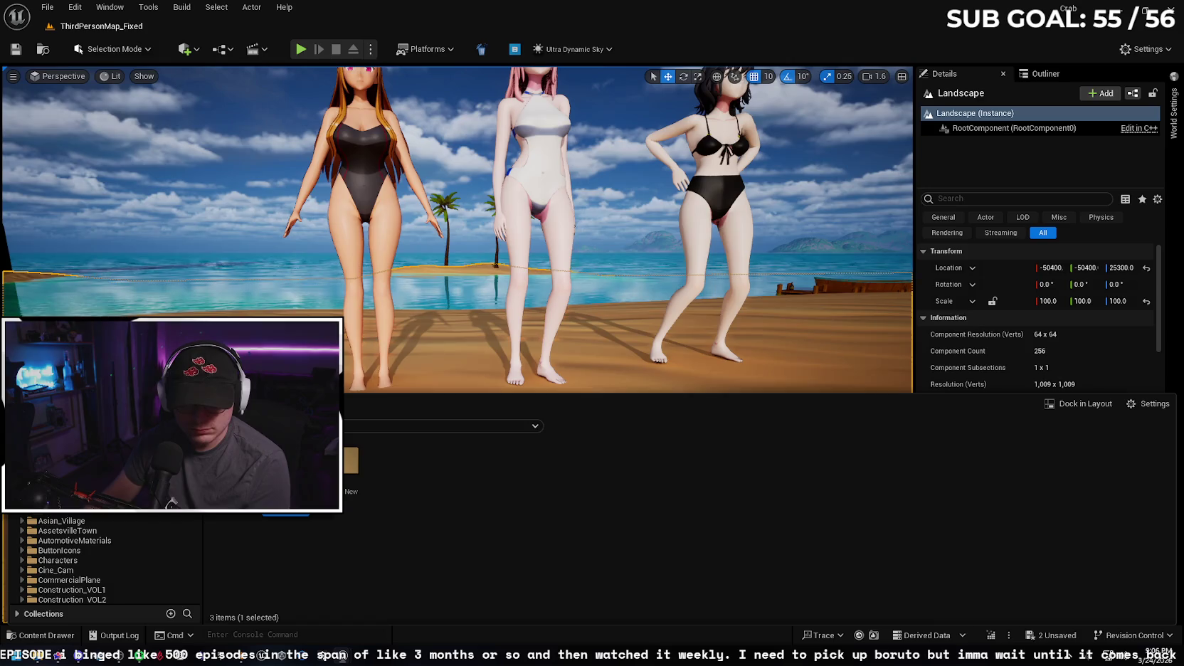
pyautogui.click(412, 192)
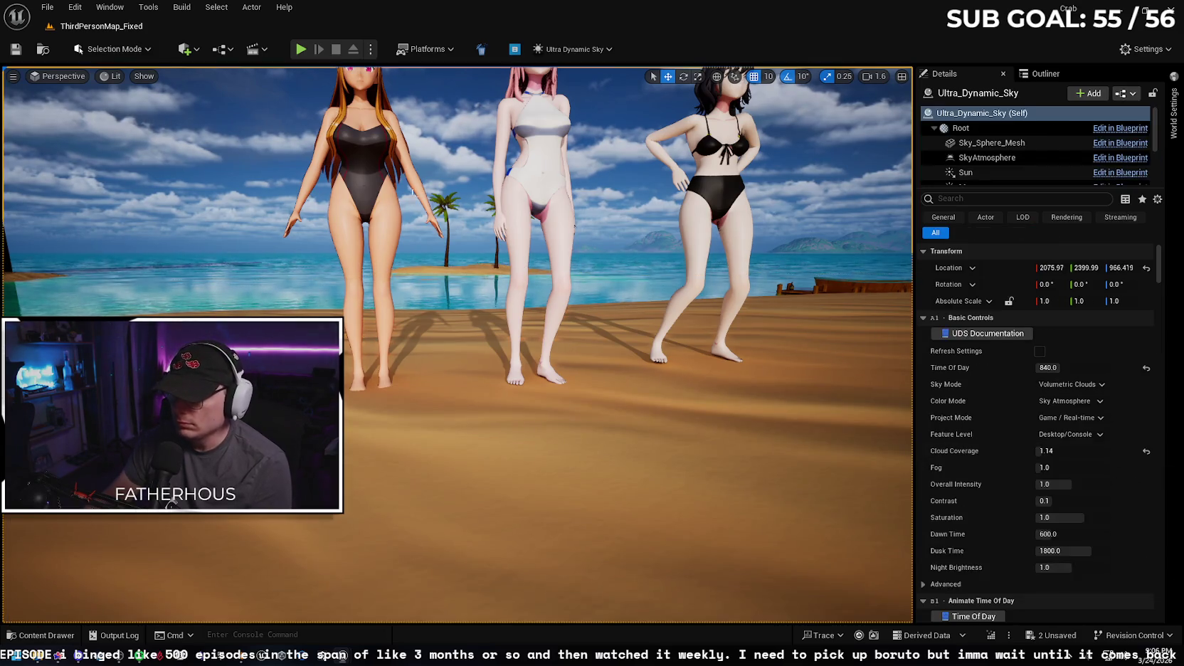
pyautogui.click(370, 164)
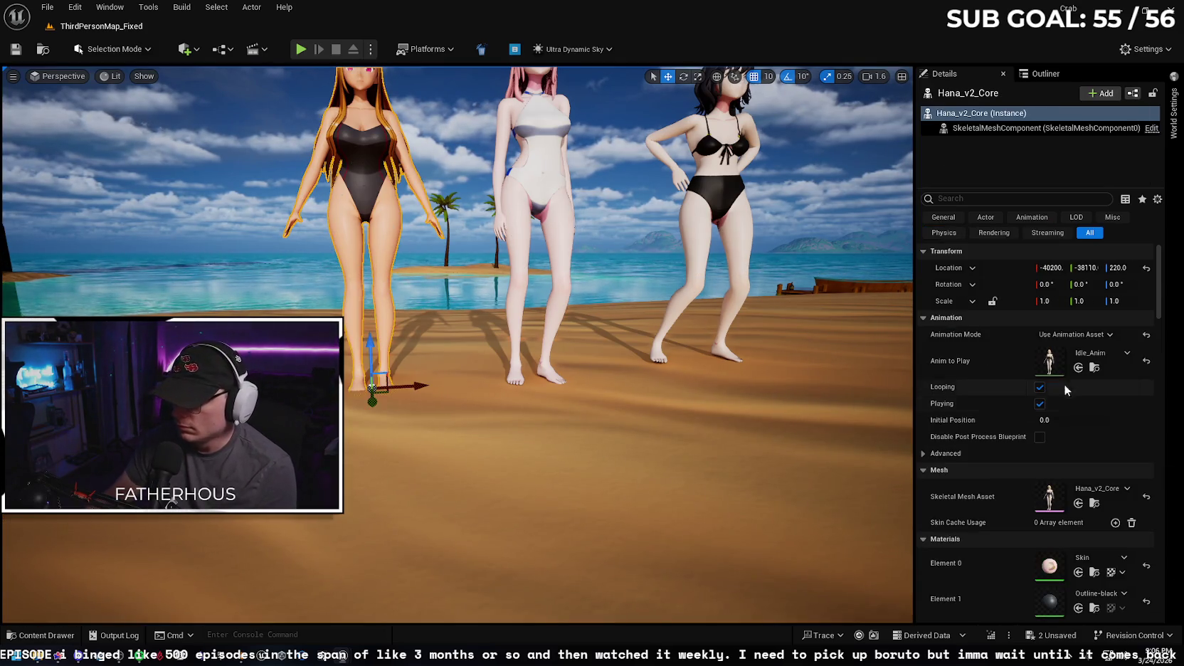
# - Open the character's Idle_Anim in the animation editor and watch it play on Hana
pyautogui.click(1094, 368)
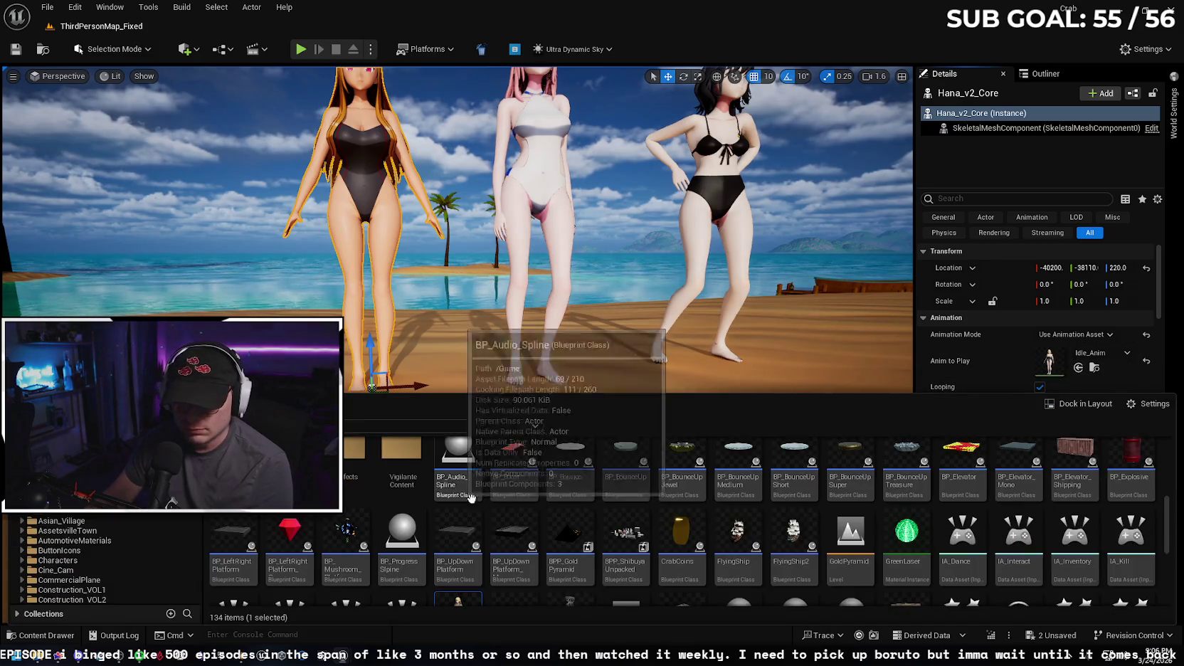
pyautogui.doubleClick(459, 538)
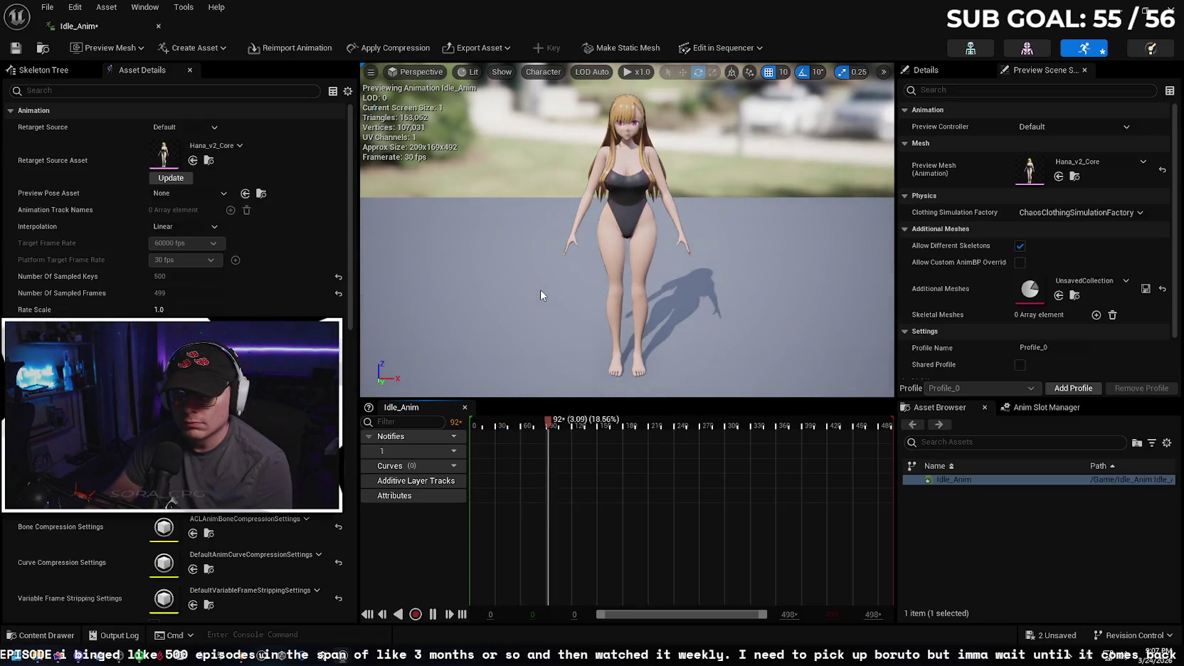
pyautogui.scroll(4, 655, 188)
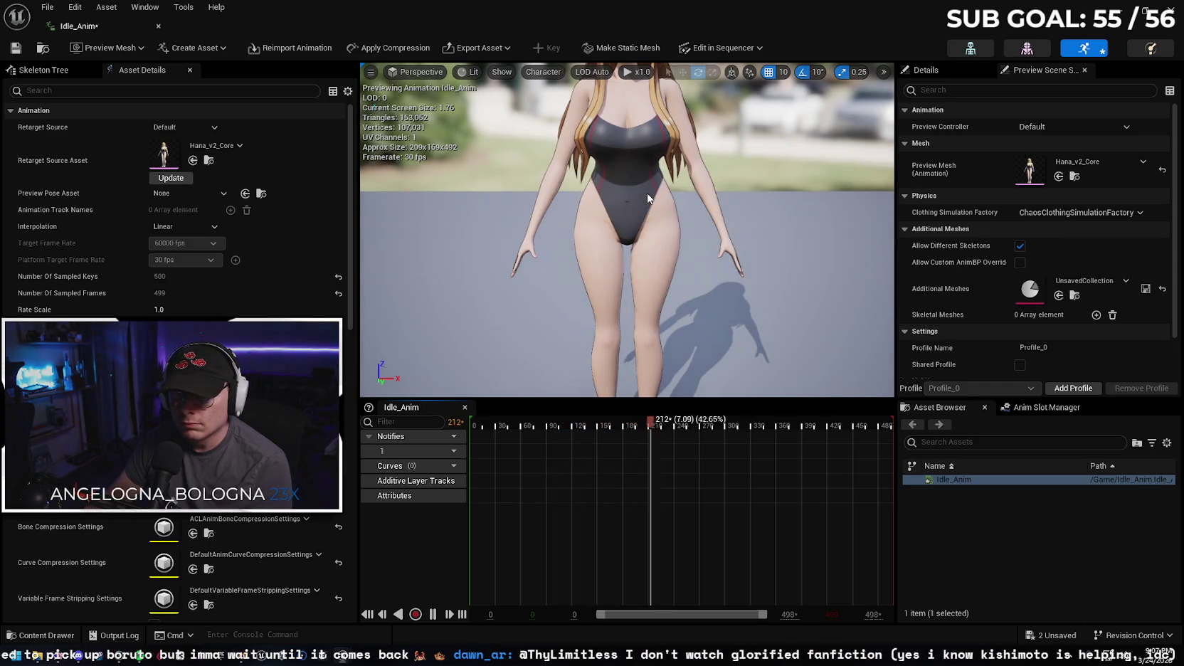
pyautogui.scroll(3, 582, 177)
pyautogui.scroll(-4, 586, 177)
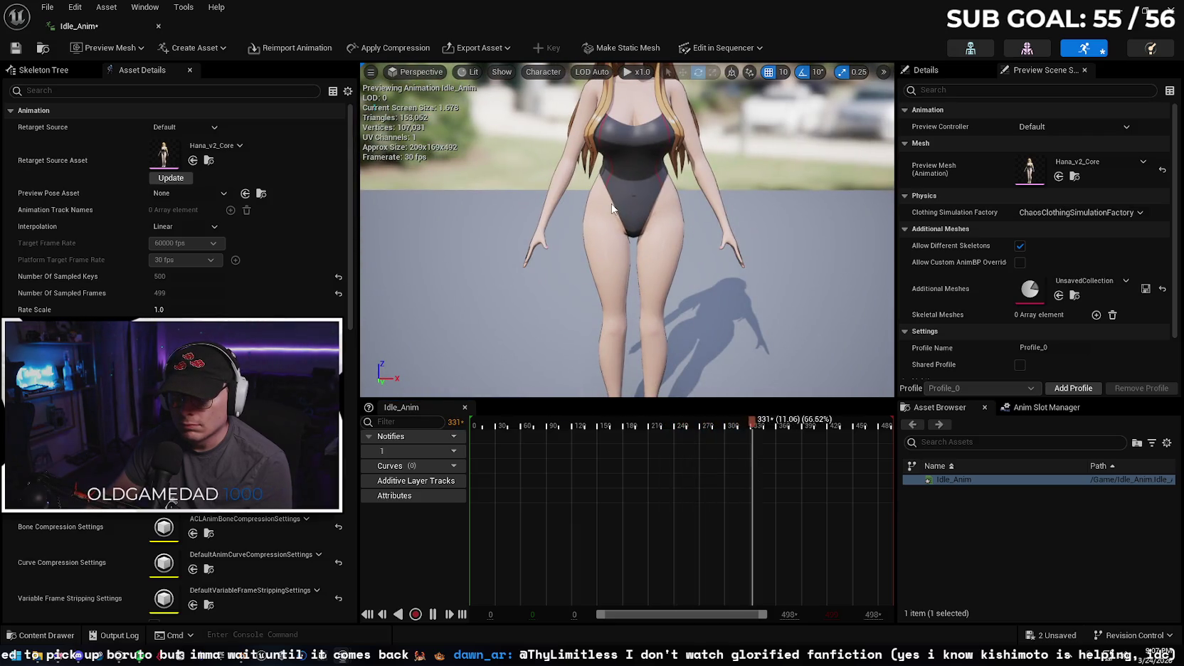
pyautogui.scroll(-5, 631, 200)
pyautogui.scroll(-2, 632, 200)
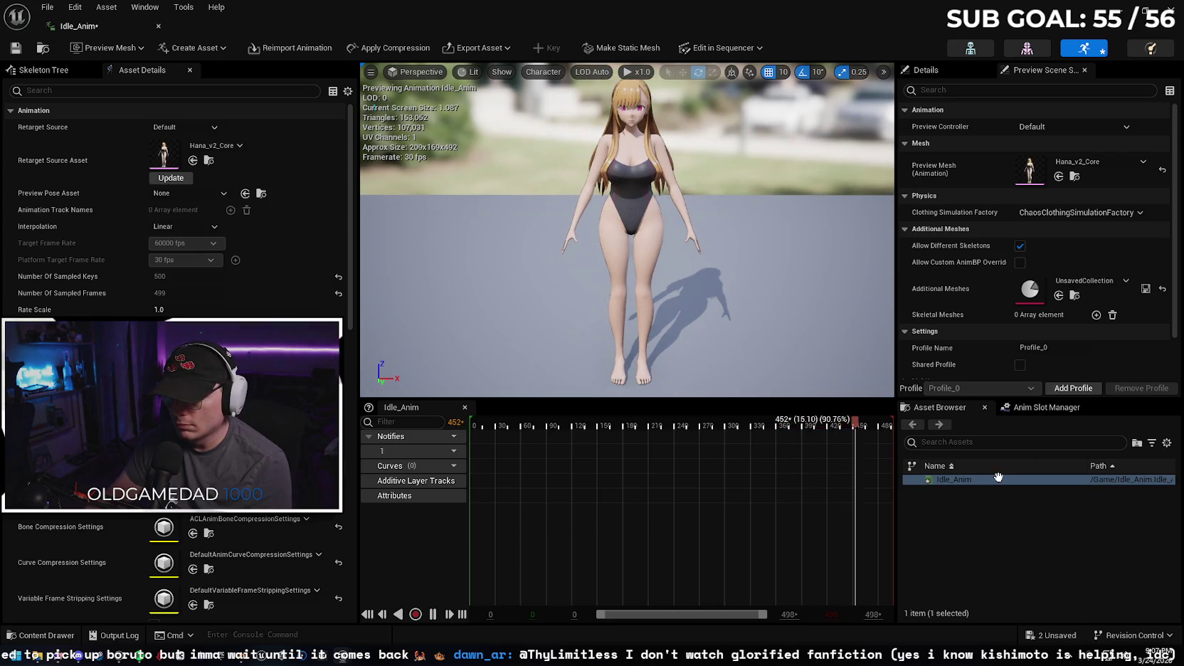
# - Save Idle_Anim and close the animation editor
pyautogui.click(16, 48)
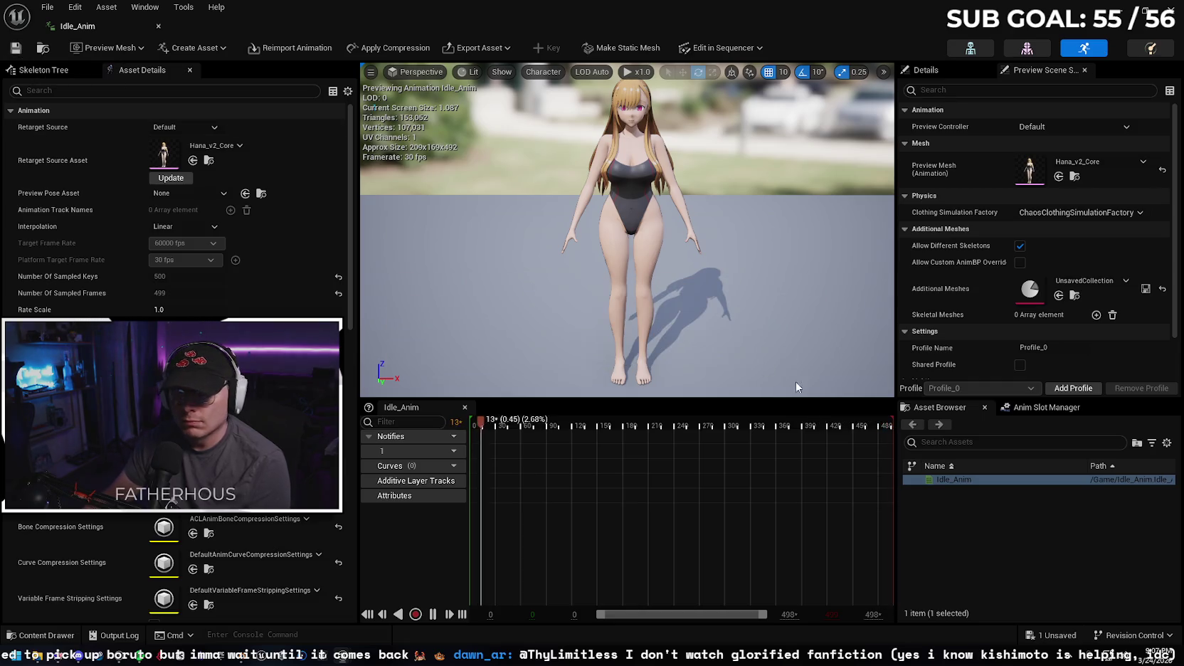
pyautogui.moveTo(976, 483)
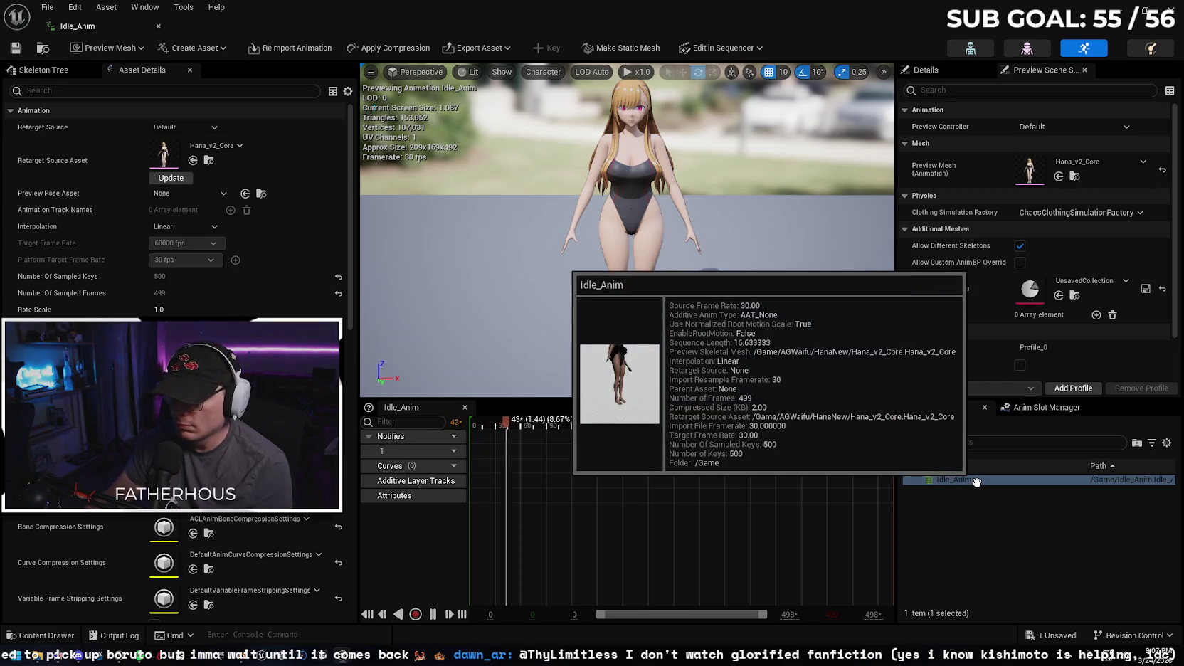
pyautogui.click(988, 533)
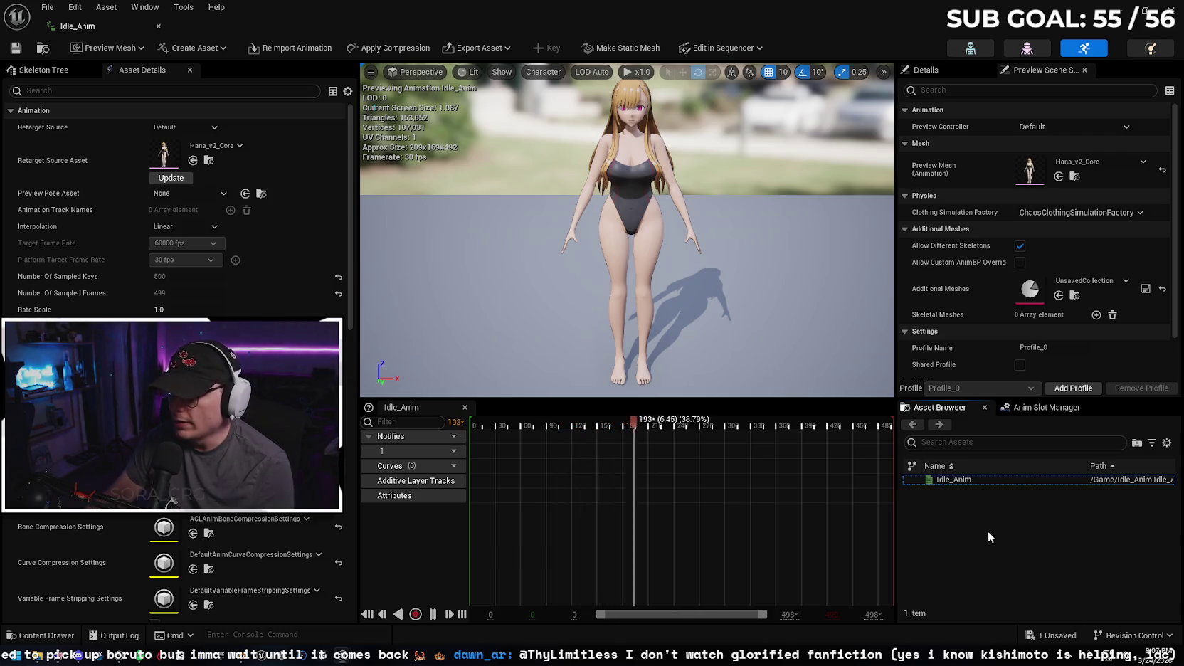
pyautogui.scroll(-1, 943, 308)
pyautogui.scroll(1, 943, 308)
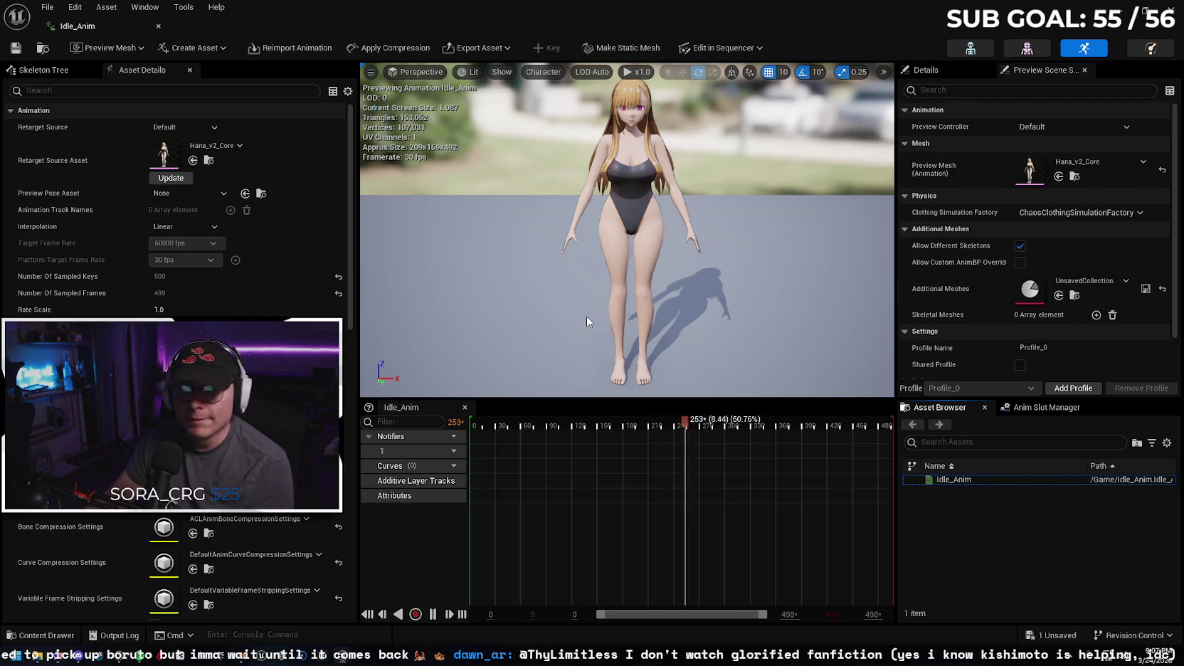
pyautogui.click(158, 26)
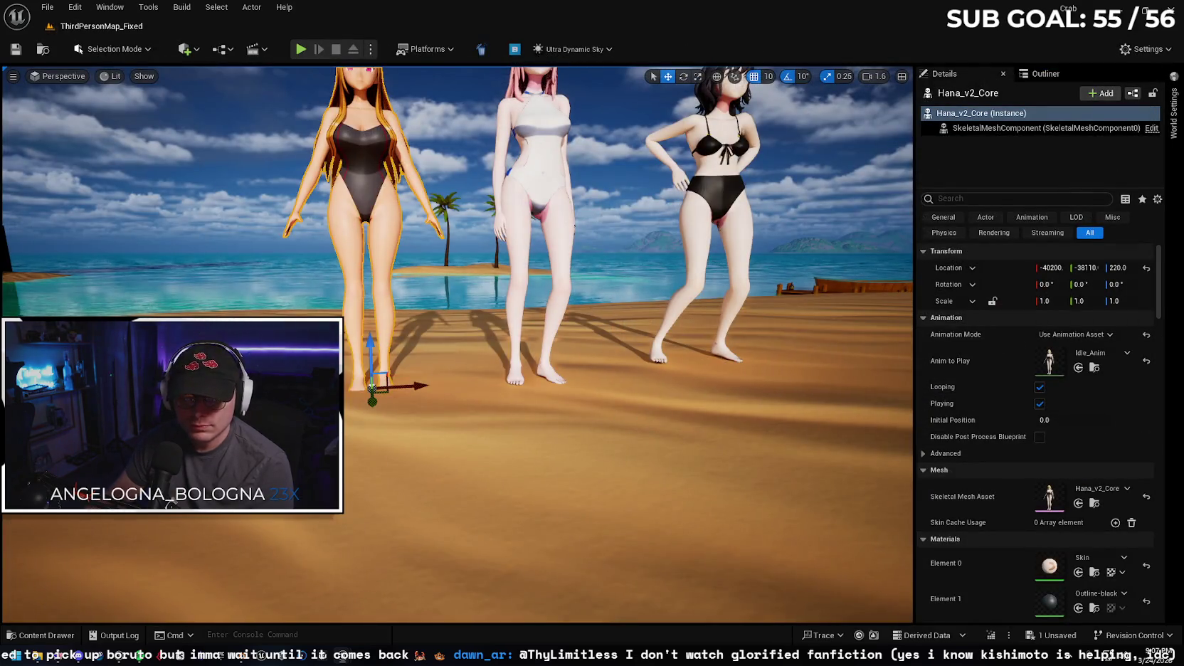
# - Clear Hana_v2_Core's Anim to Play to none and force-delete the loose Idle_Anim
pyautogui.click(57, 635)
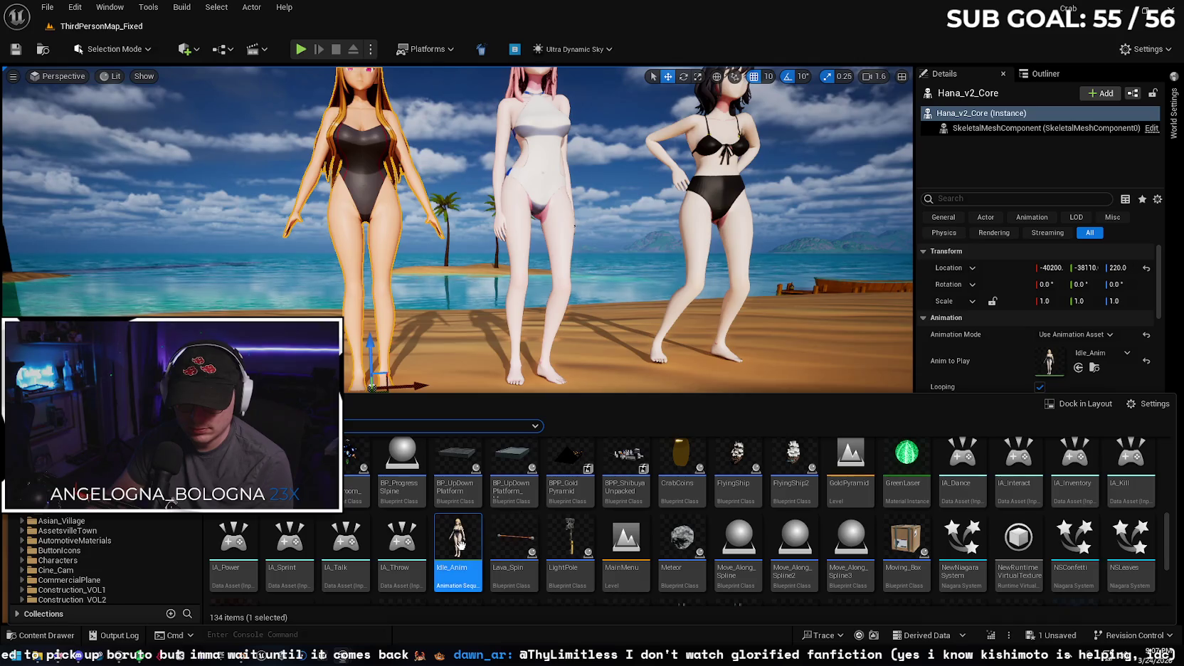
pyautogui.click(1096, 353)
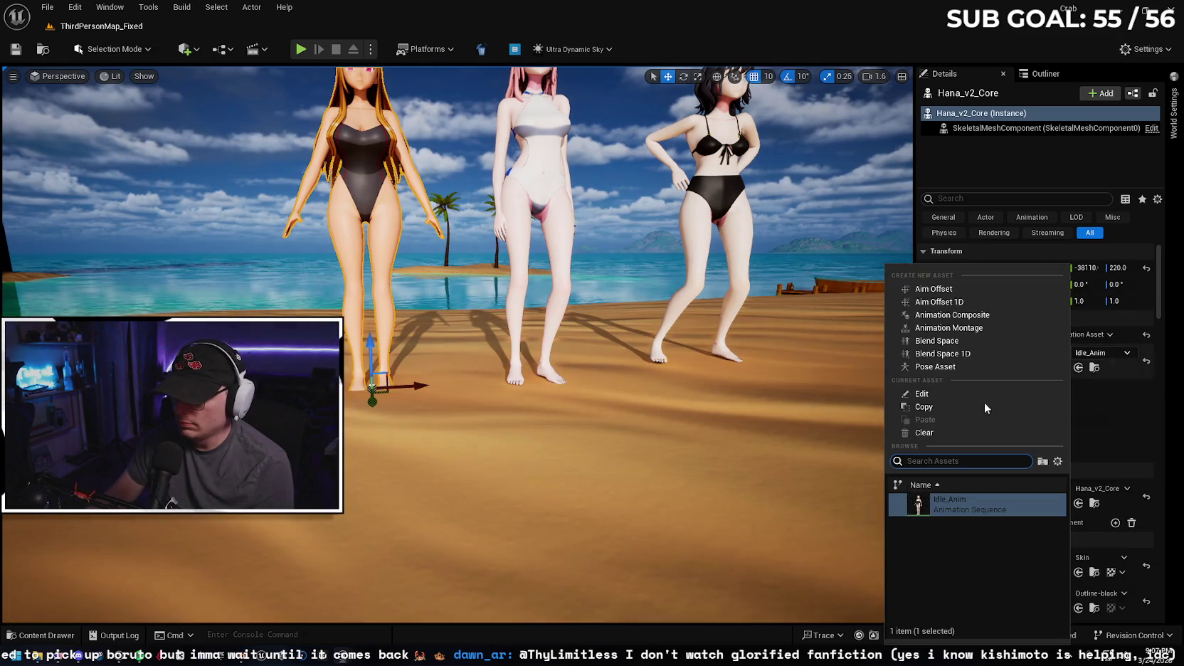
pyautogui.click(942, 432)
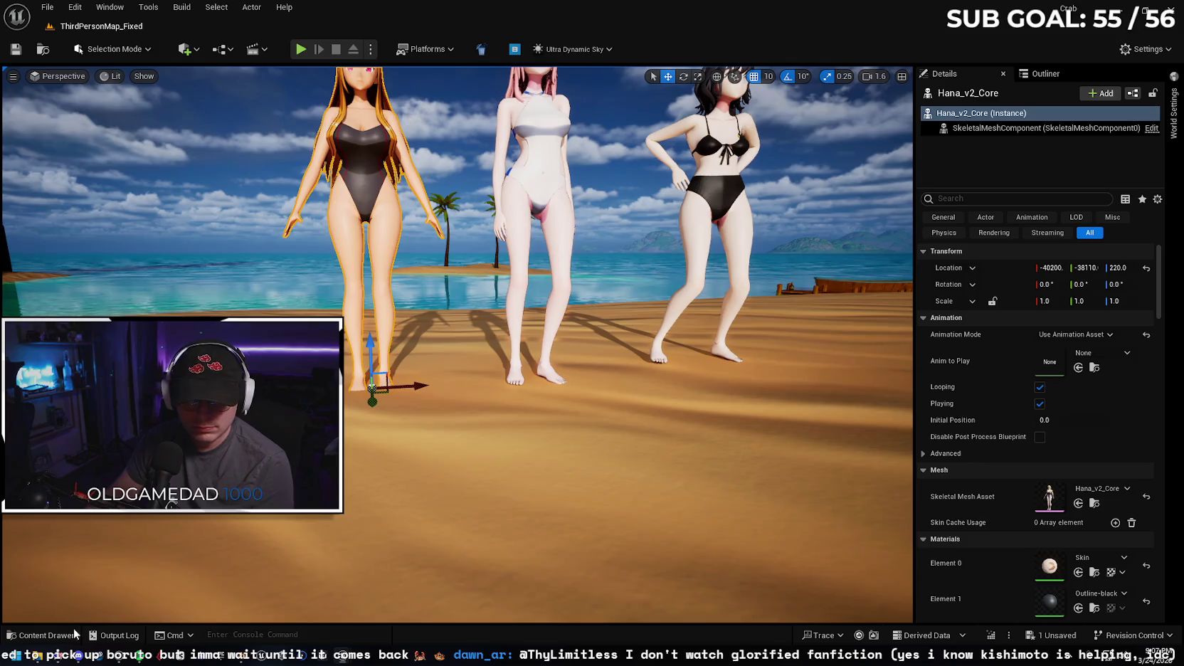
pyautogui.click(74, 633)
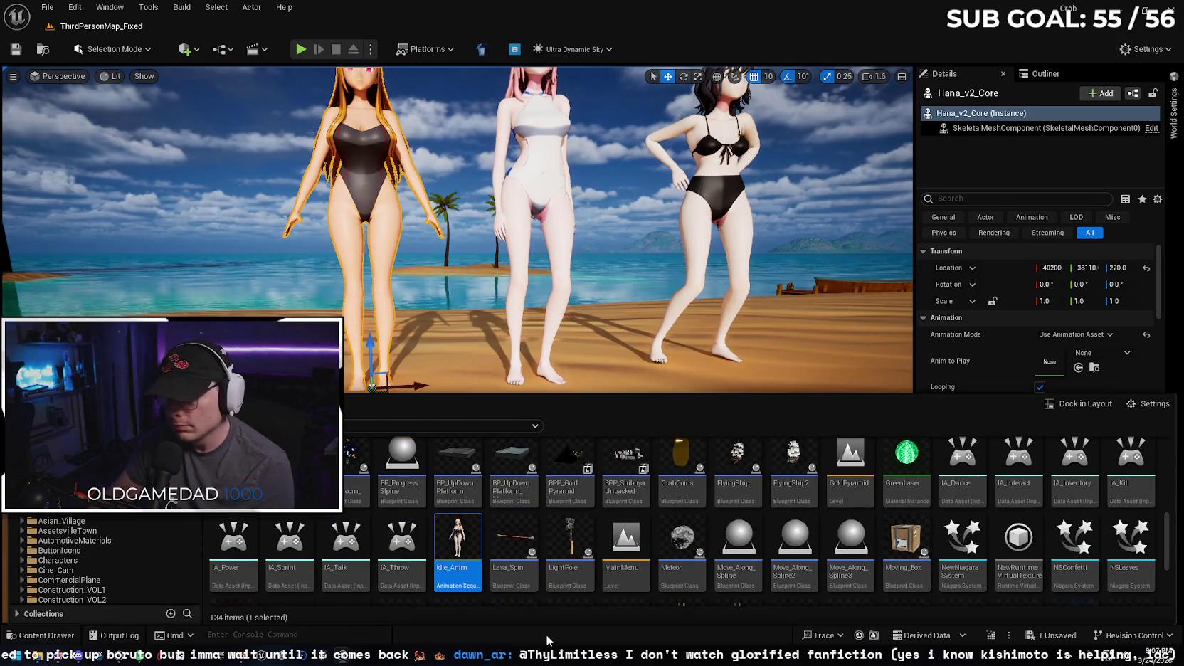
pyautogui.press('Delete')
pyautogui.click(502, 529)
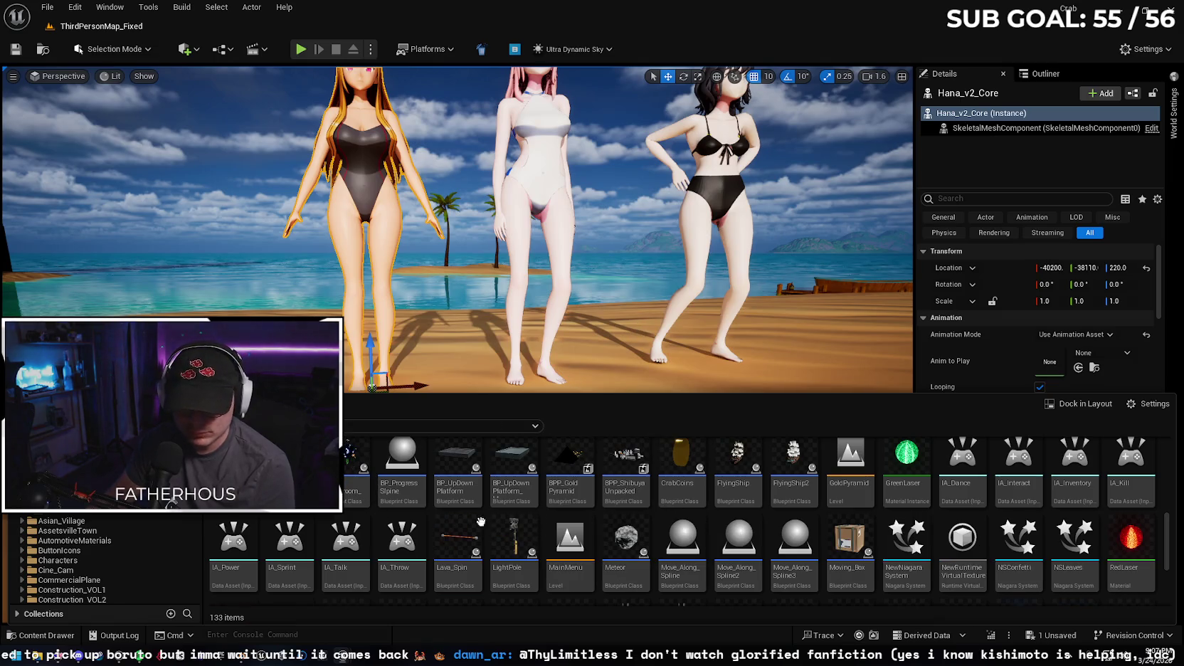
# - Open the 14-item Idle folder and select its Idle_Anim
pyautogui.hotkey('ctrl', 'b')
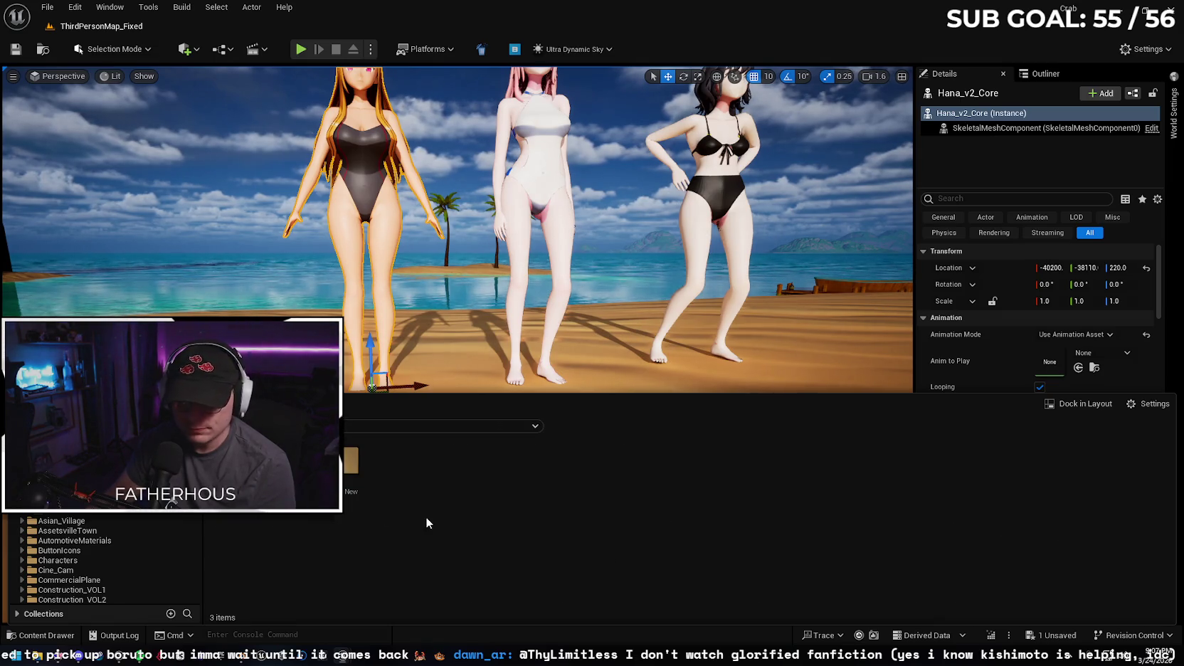
pyautogui.click(358, 529)
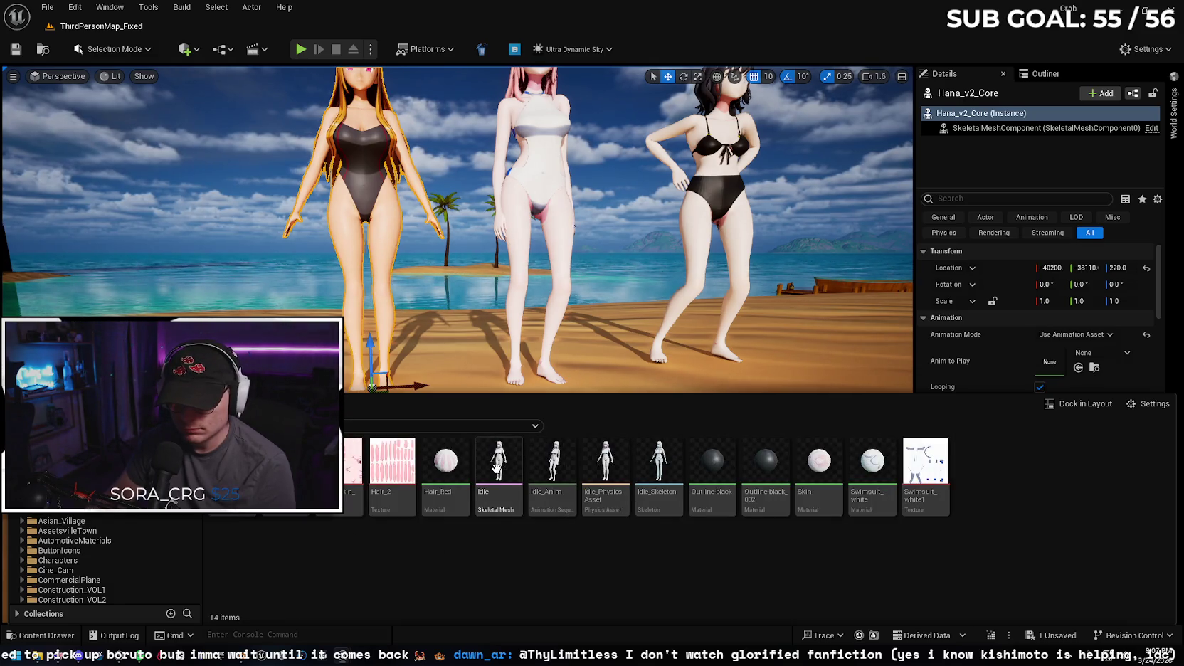
pyautogui.click(498, 463)
pyautogui.click(546, 468)
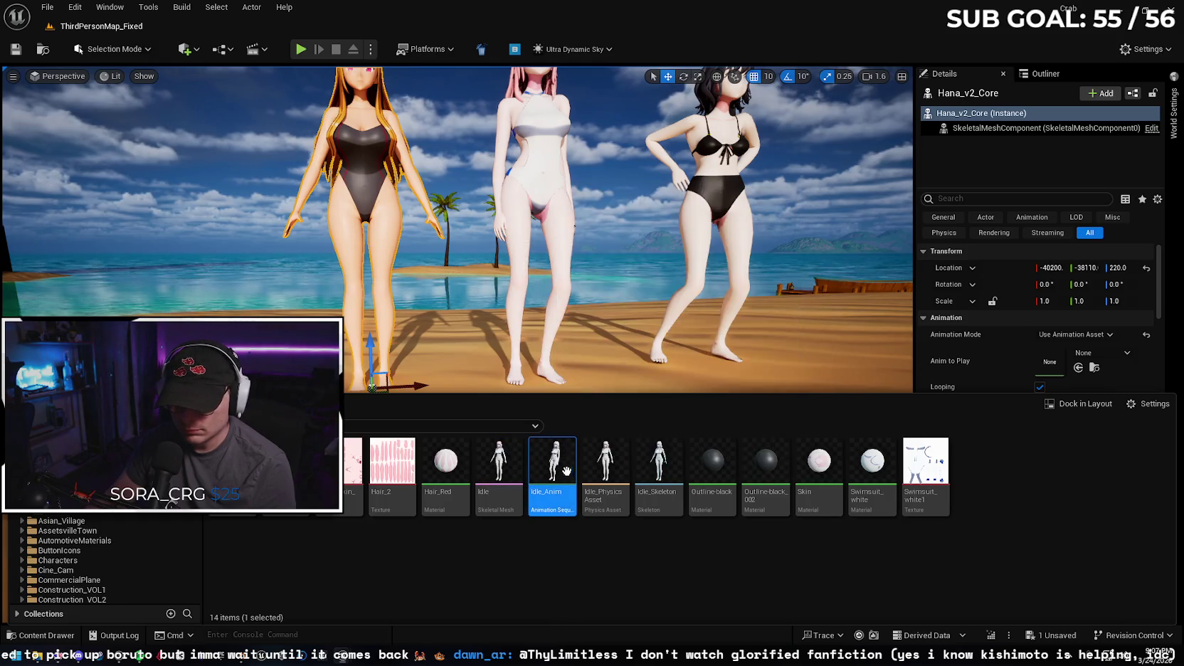
# - Start Duplicate and Retarget on Idle_Anim with NewIKRetargeter and Hana_v2_Core as the target mesh
pyautogui.rightClick(562, 471)
pyautogui.moveTo(655, 239)
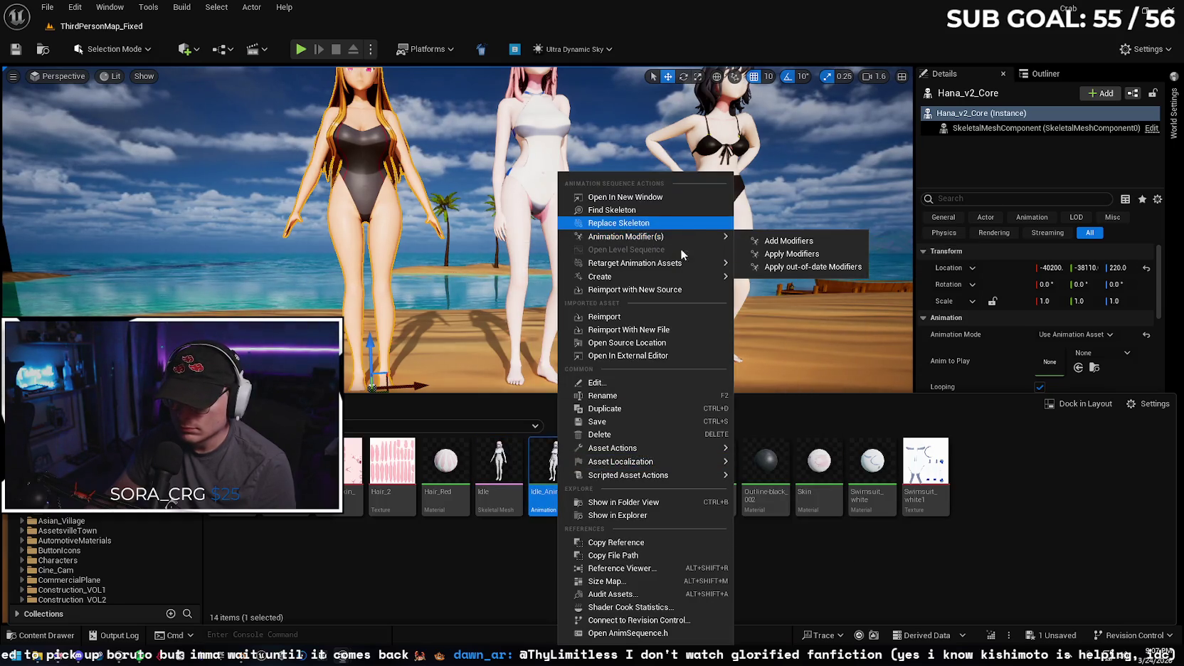
pyautogui.moveTo(665, 266)
pyautogui.click(787, 284)
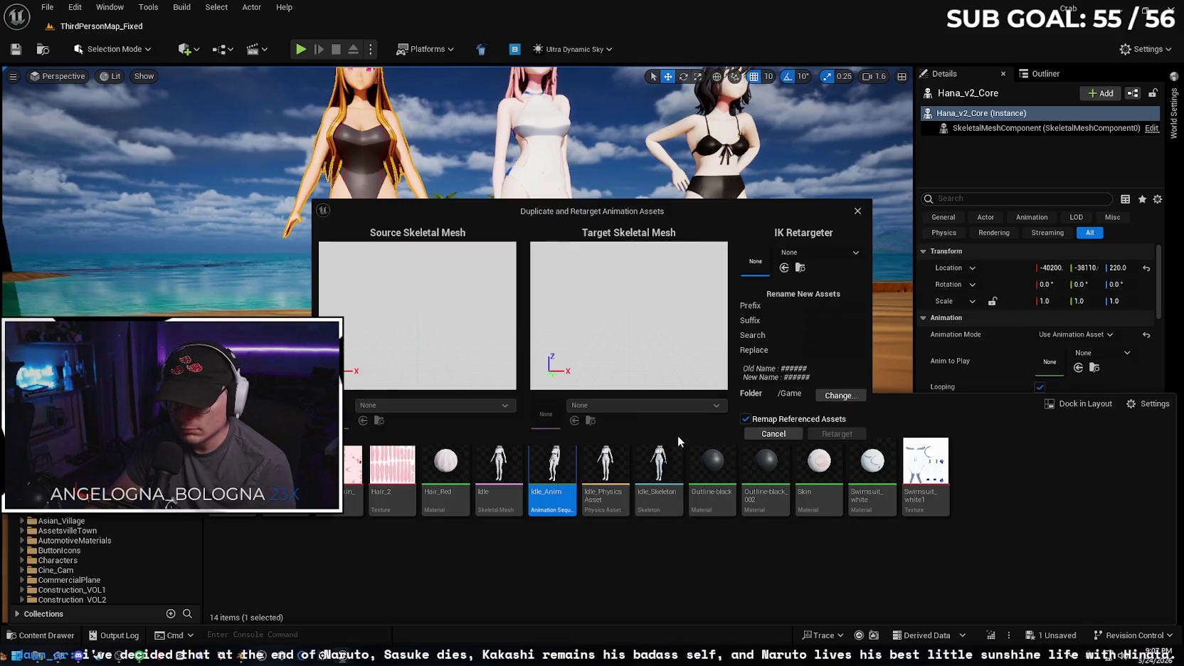
pyautogui.click(818, 253)
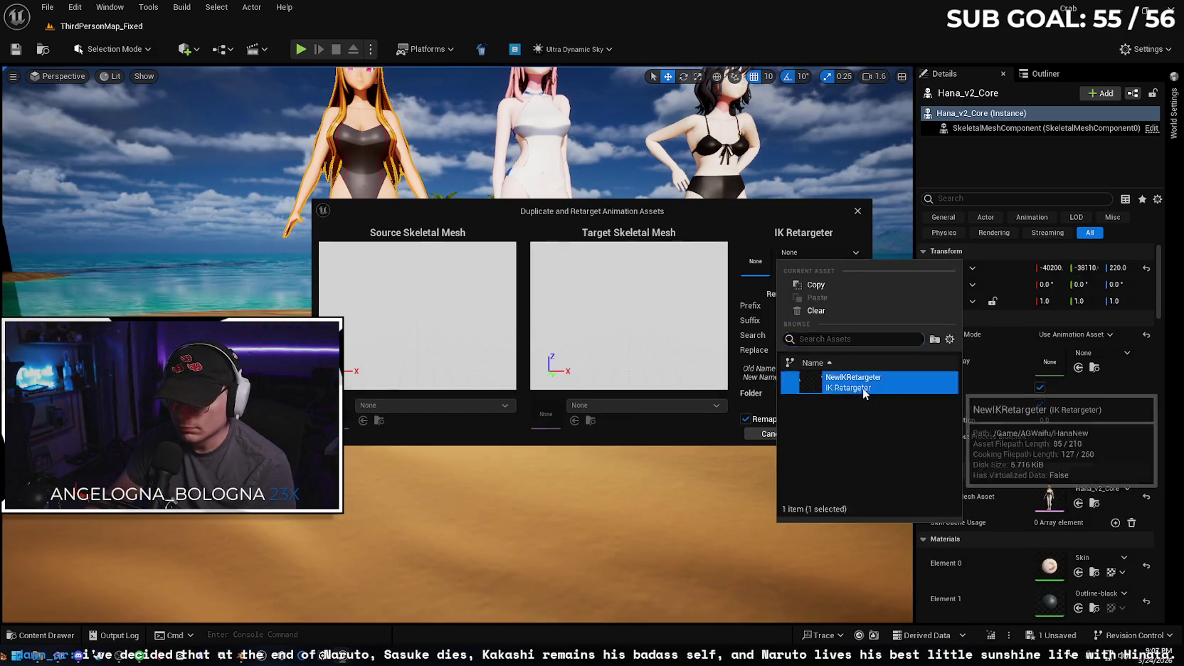
pyautogui.click(850, 378)
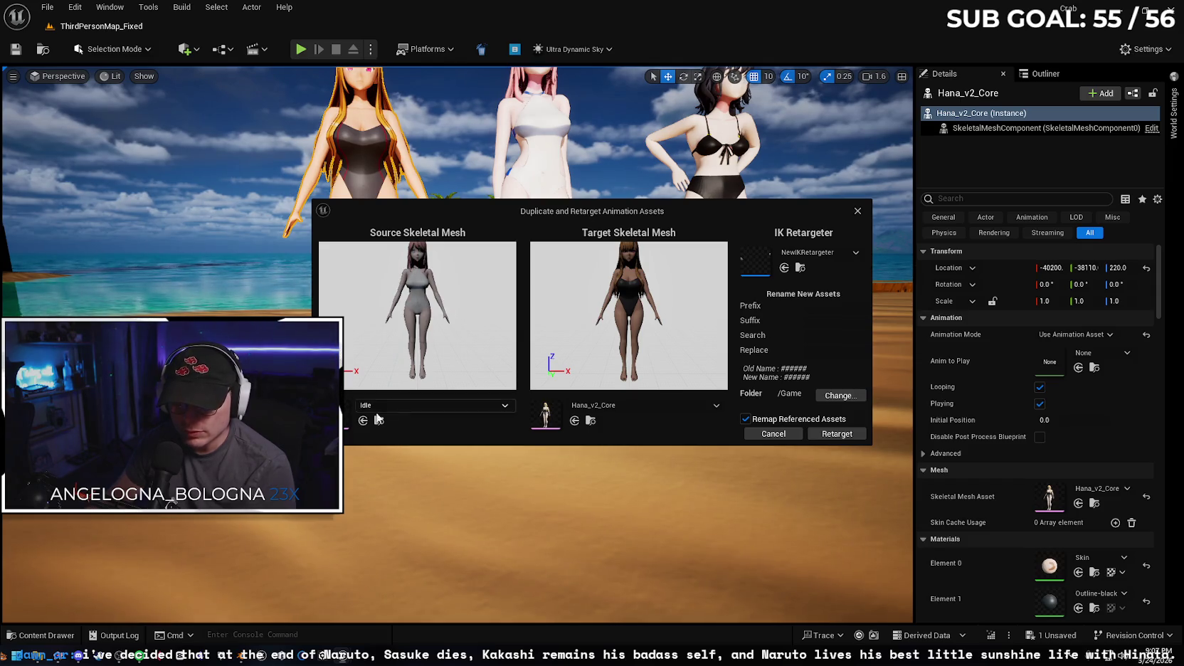
pyautogui.click(616, 405)
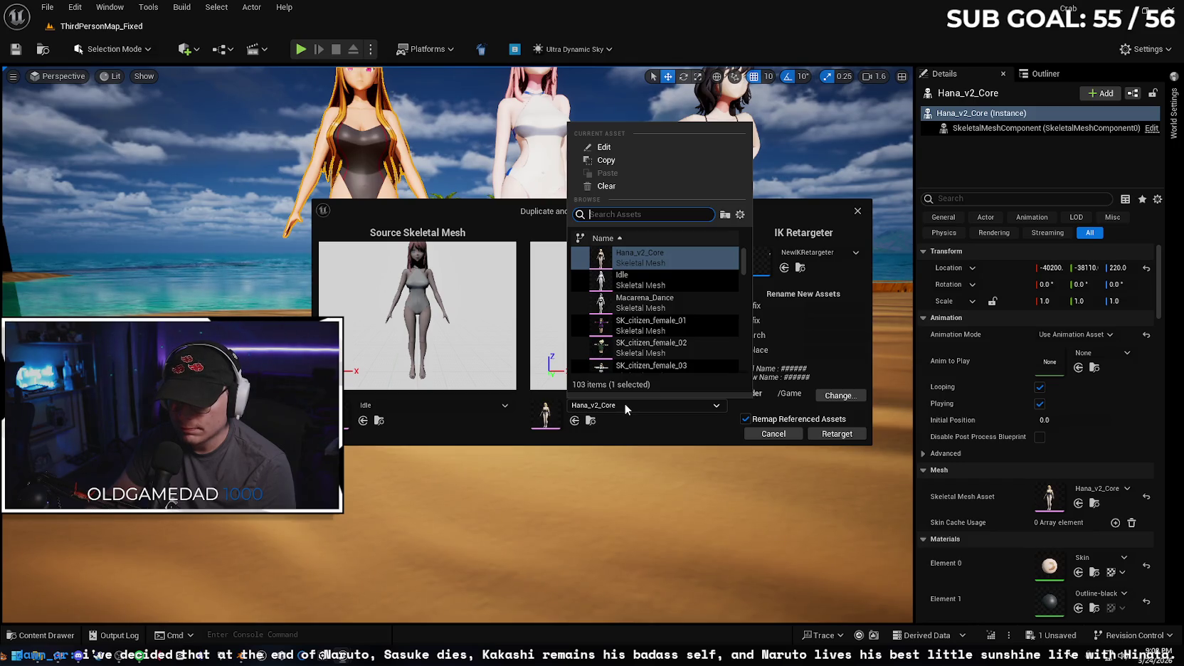
pyautogui.click(625, 403)
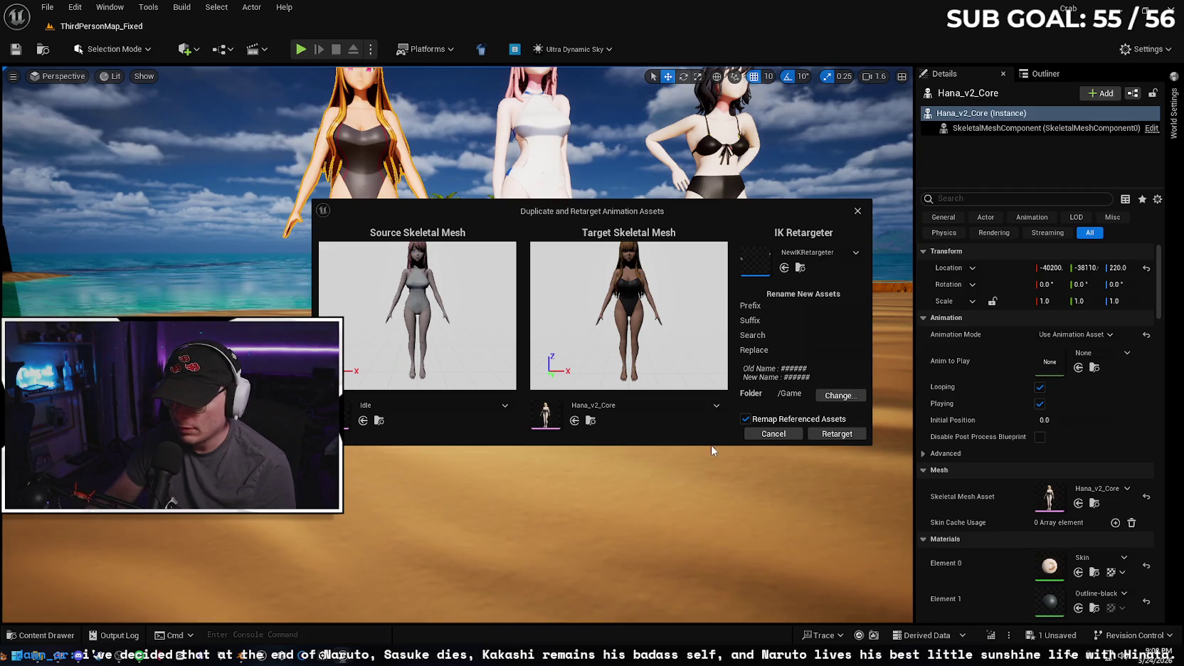
# - Set the output folder to /Game/AGWaifu and open NewIKRetargeter for editing
pyautogui.click(841, 396)
pyautogui.click(552, 281)
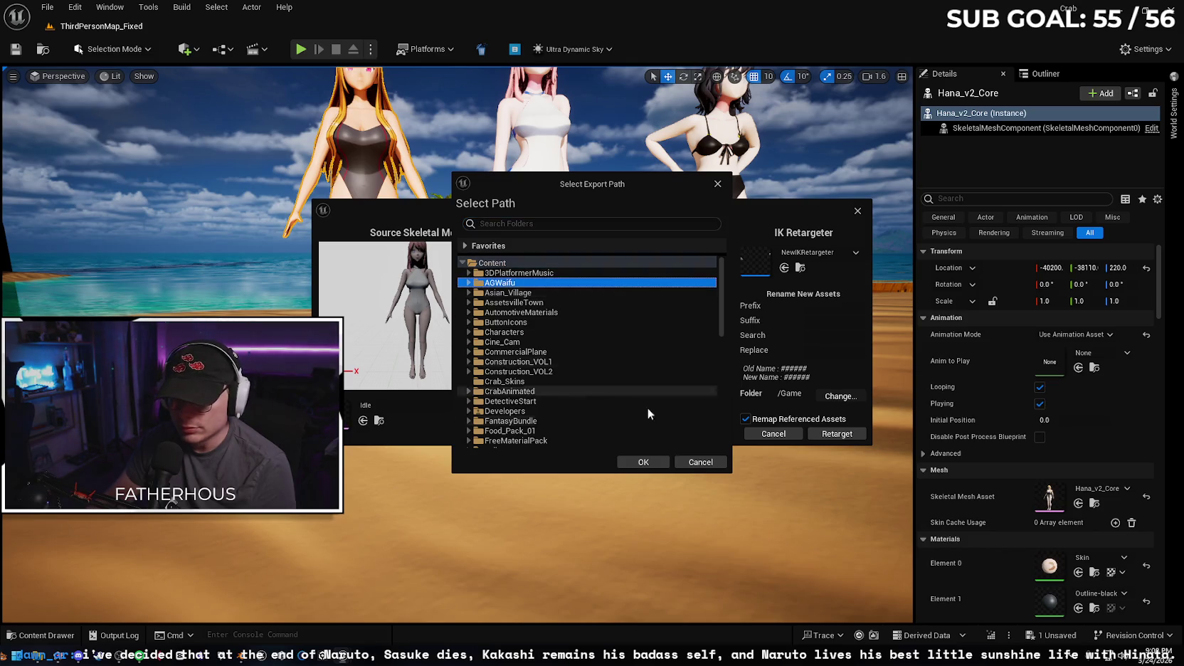
pyautogui.click(642, 464)
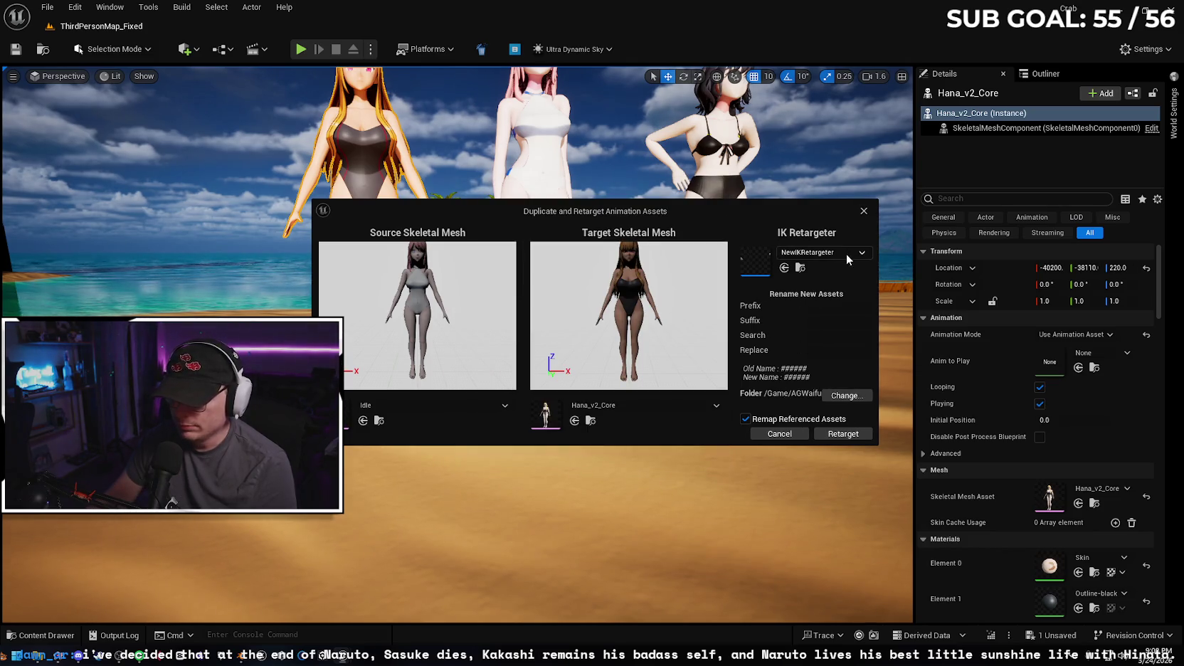
pyautogui.click(802, 267)
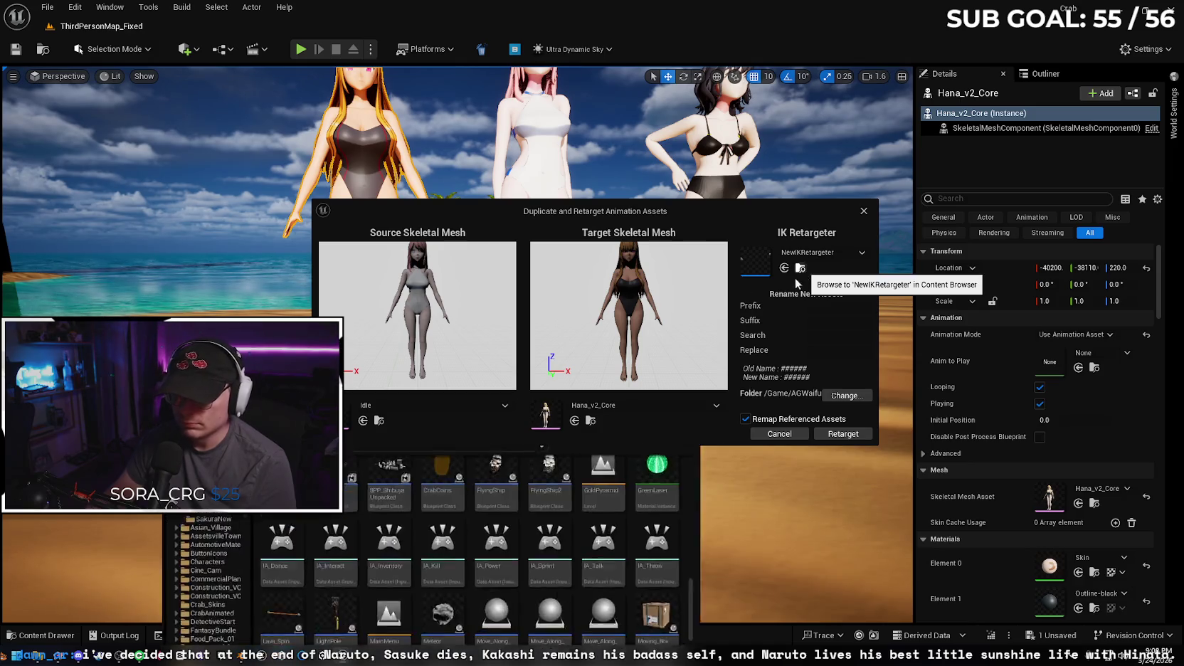
pyautogui.doubleClick(575, 489)
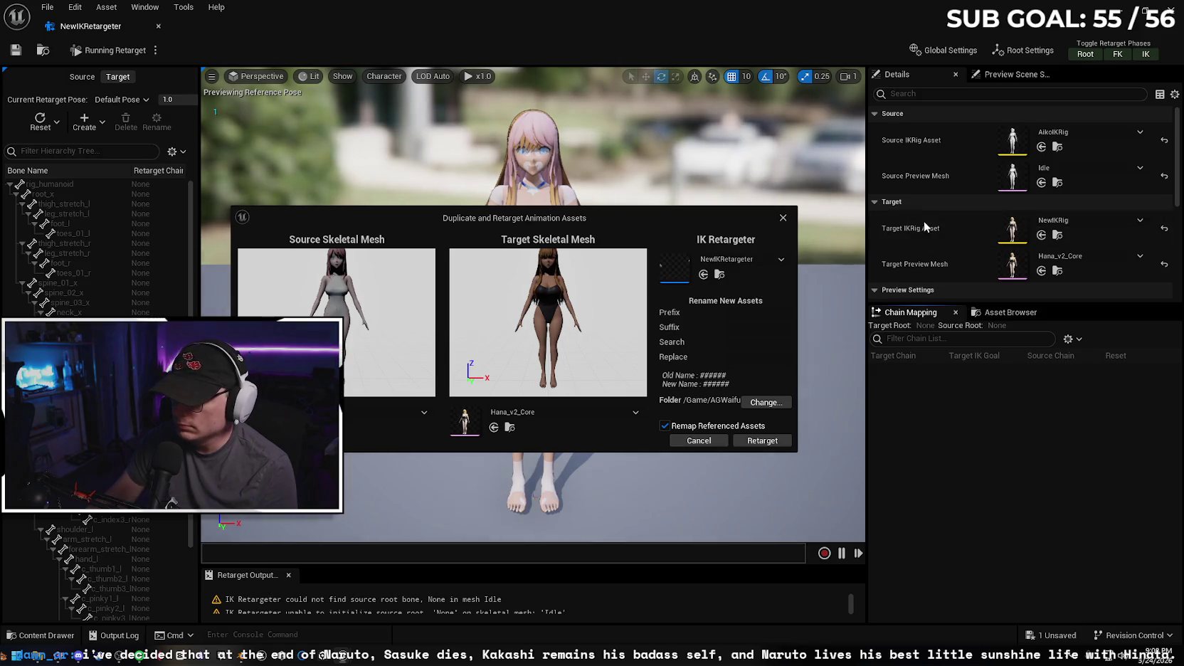
# - Select Idle_Anim in NewIKRetargeter's animation list and preview it on the retarget characters
pyautogui.scroll(-4, 923, 220)
pyautogui.scroll(-1, 886, 208)
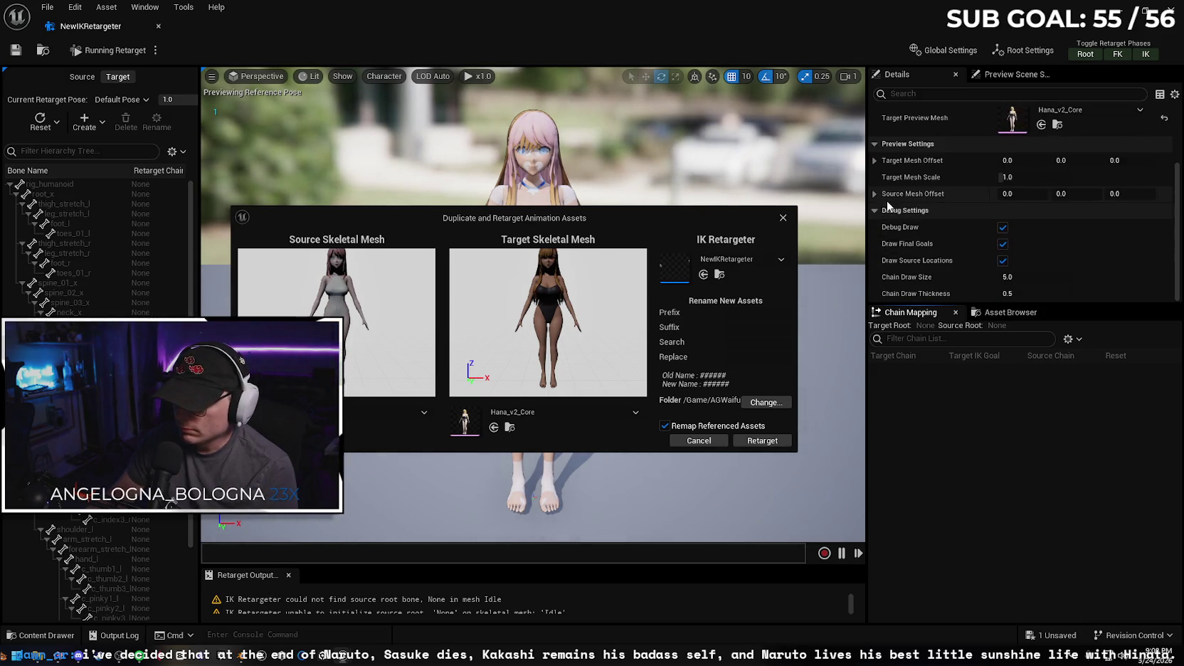
pyautogui.click(992, 313)
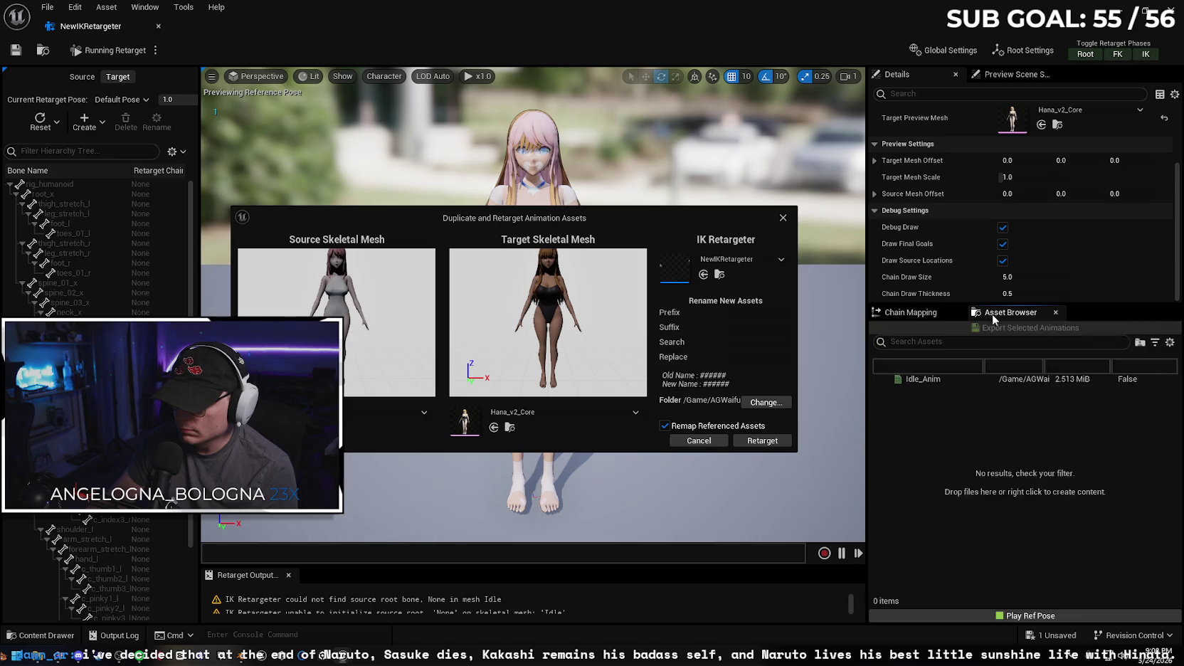
pyautogui.click(949, 380)
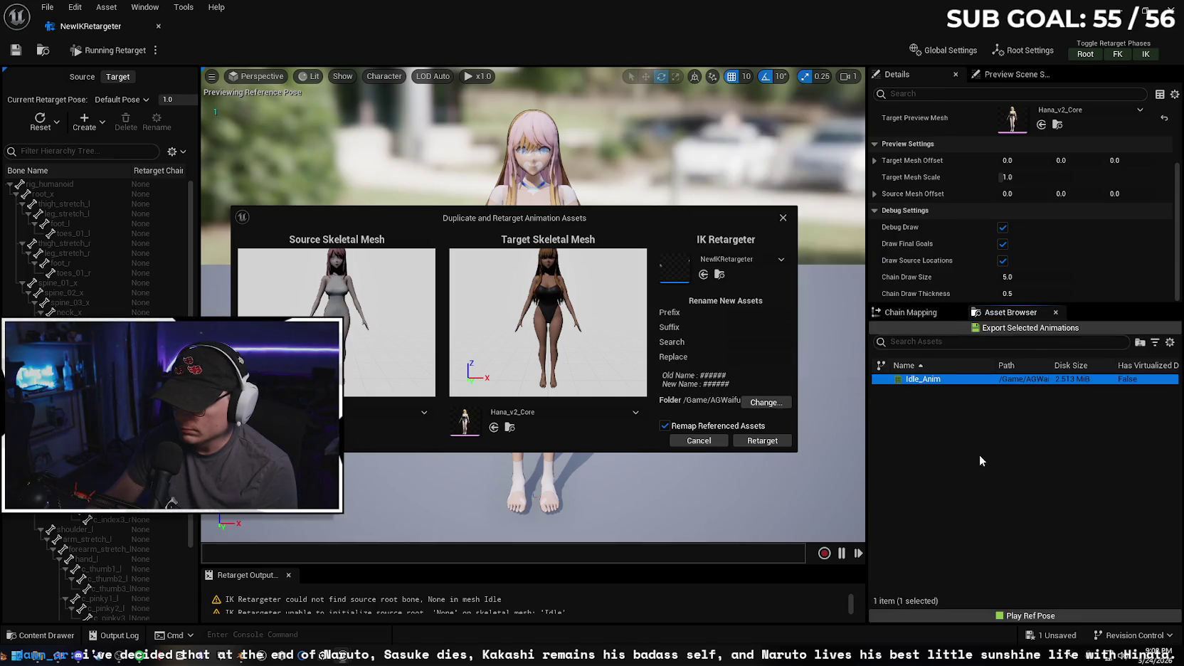
pyautogui.moveTo(596, 212)
pyautogui.mouseDown()
pyautogui.moveTo(519, 423)
pyautogui.moveTo(575, 395)
pyautogui.mouseUp()
pyautogui.doubleClick(965, 381)
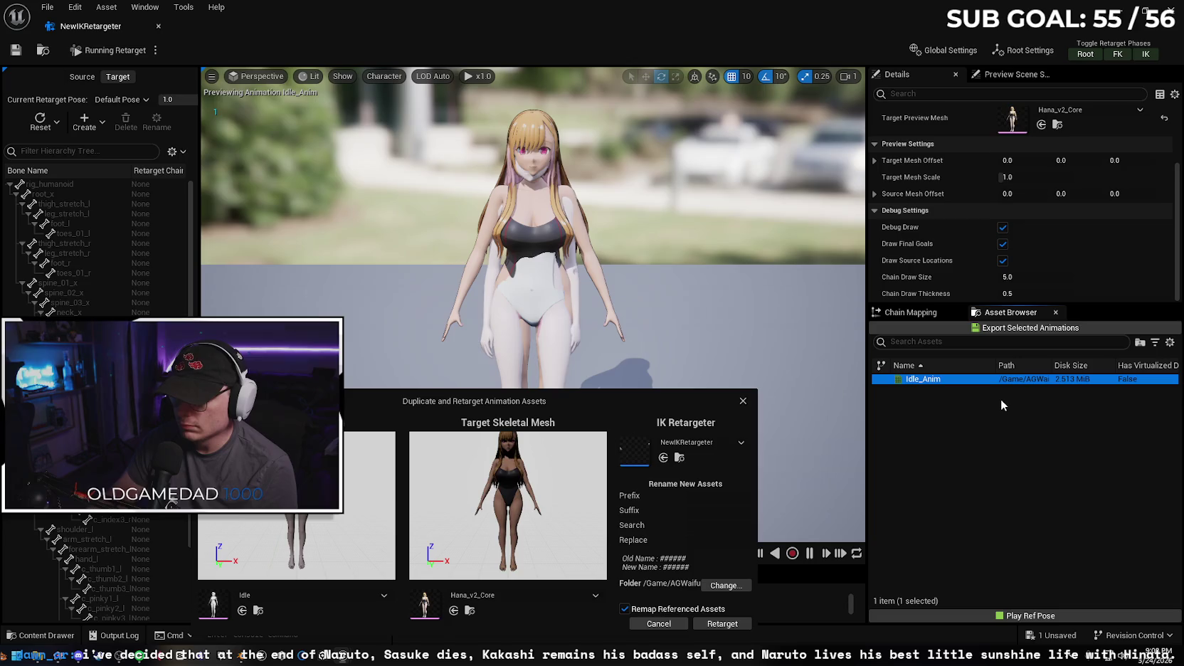
# - Export the retargeted Idle_Anim into AGWaifu and close the retargeter
pyautogui.click(996, 329)
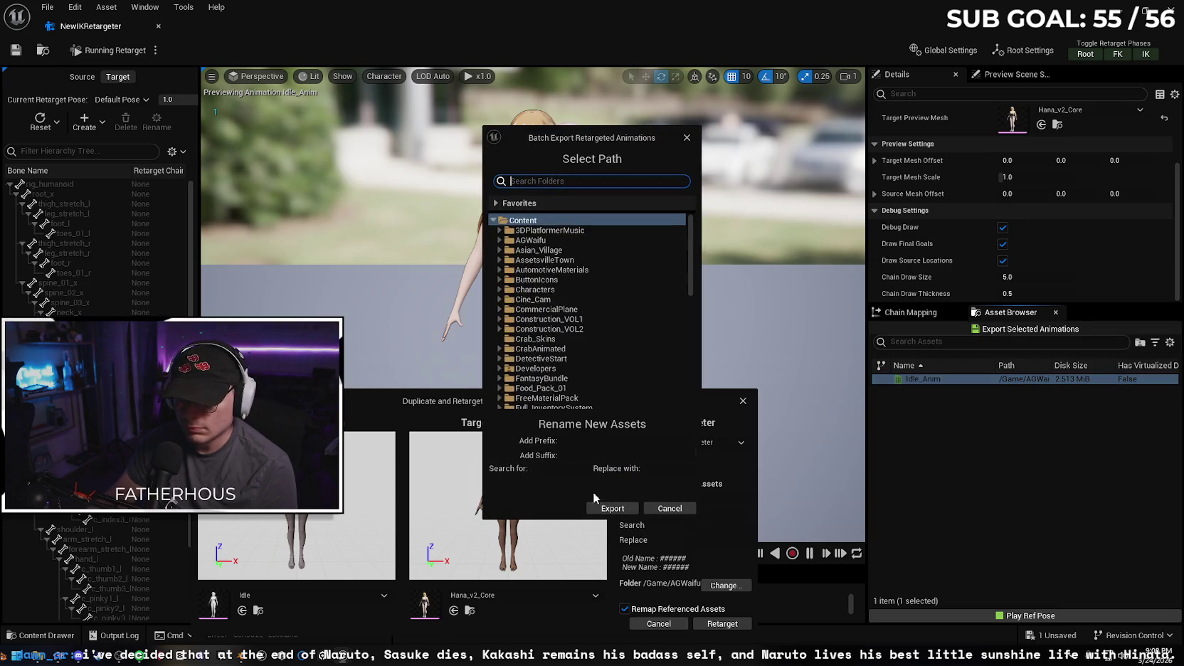
pyautogui.click(529, 239)
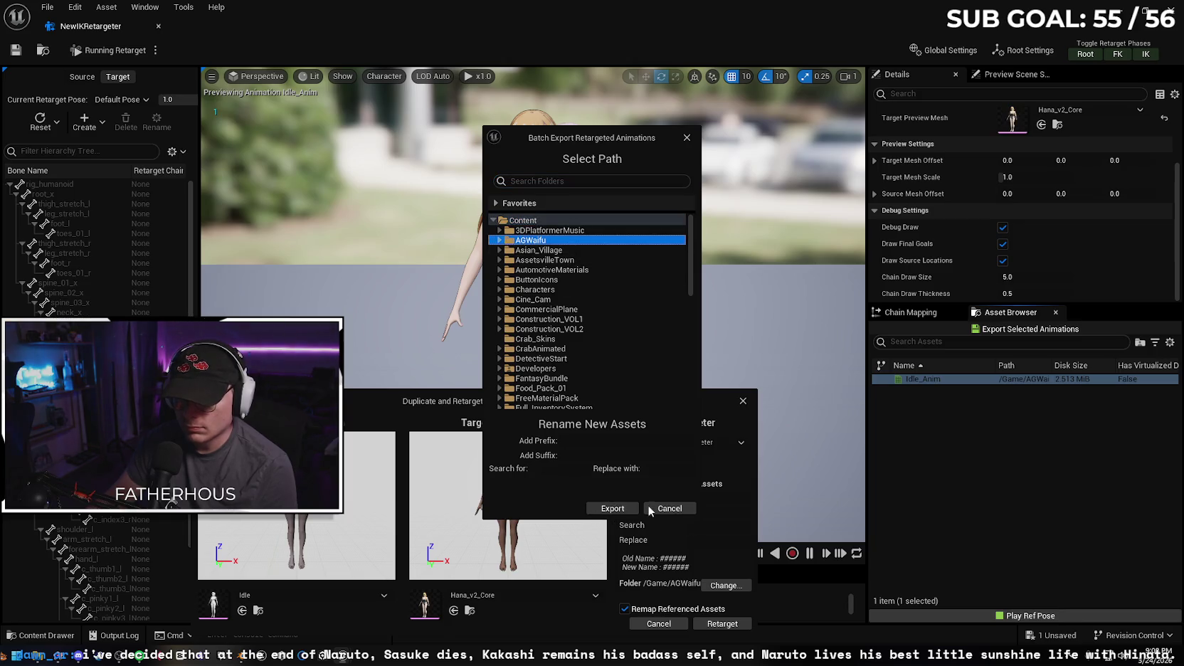
pyautogui.click(612, 508)
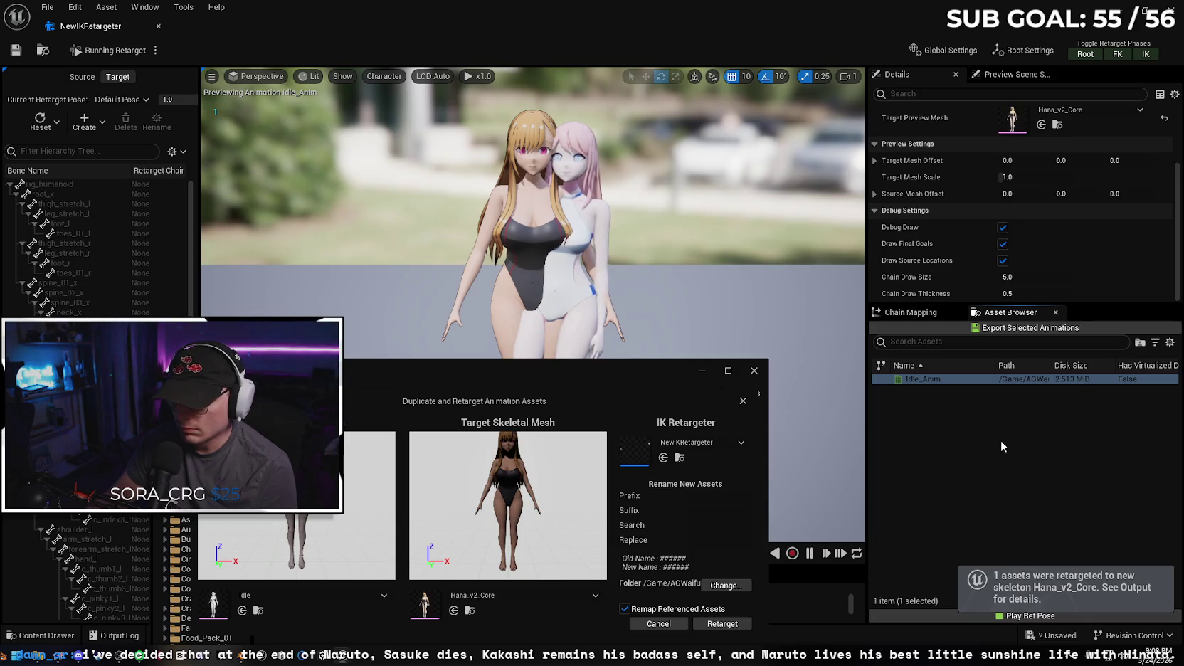
pyautogui.click(751, 371)
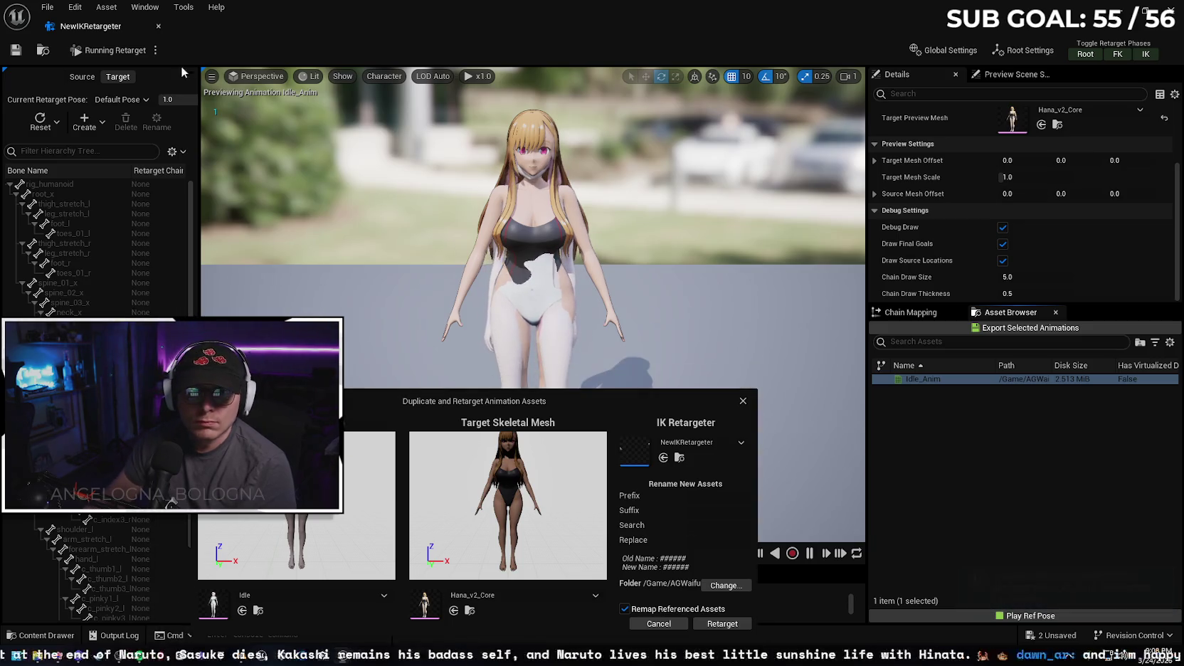
pyautogui.click(158, 25)
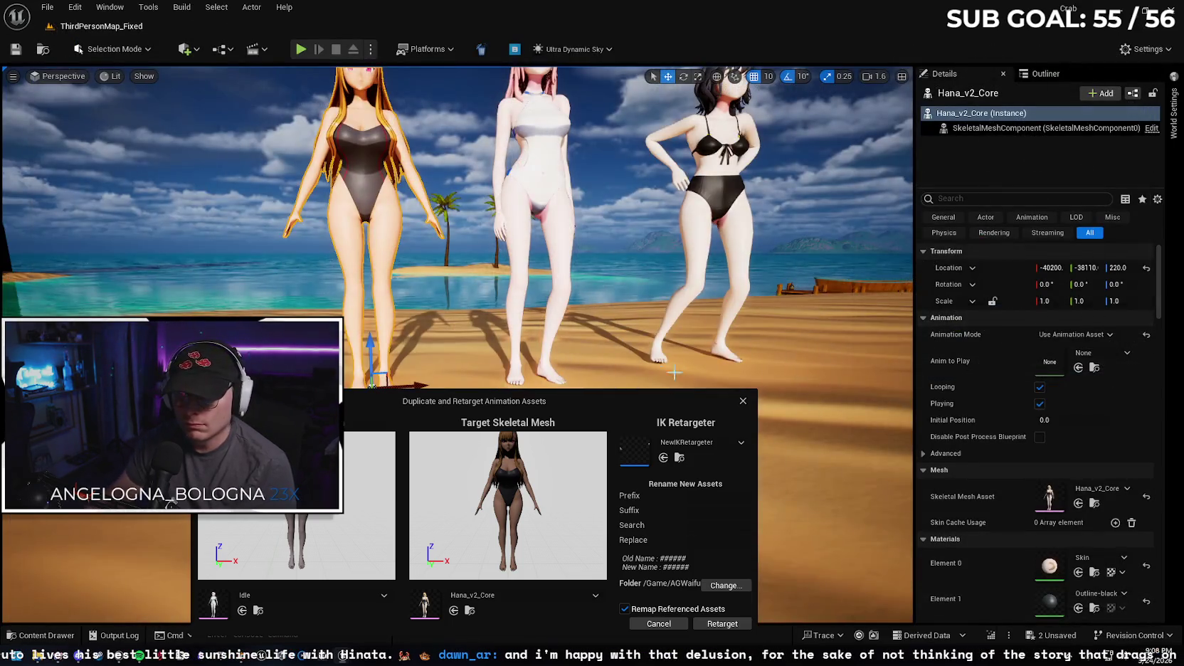
# - Set Hana_v2_Core's Anim to Play to Idle_Anim
pyautogui.click(1109, 353)
pyautogui.click(994, 508)
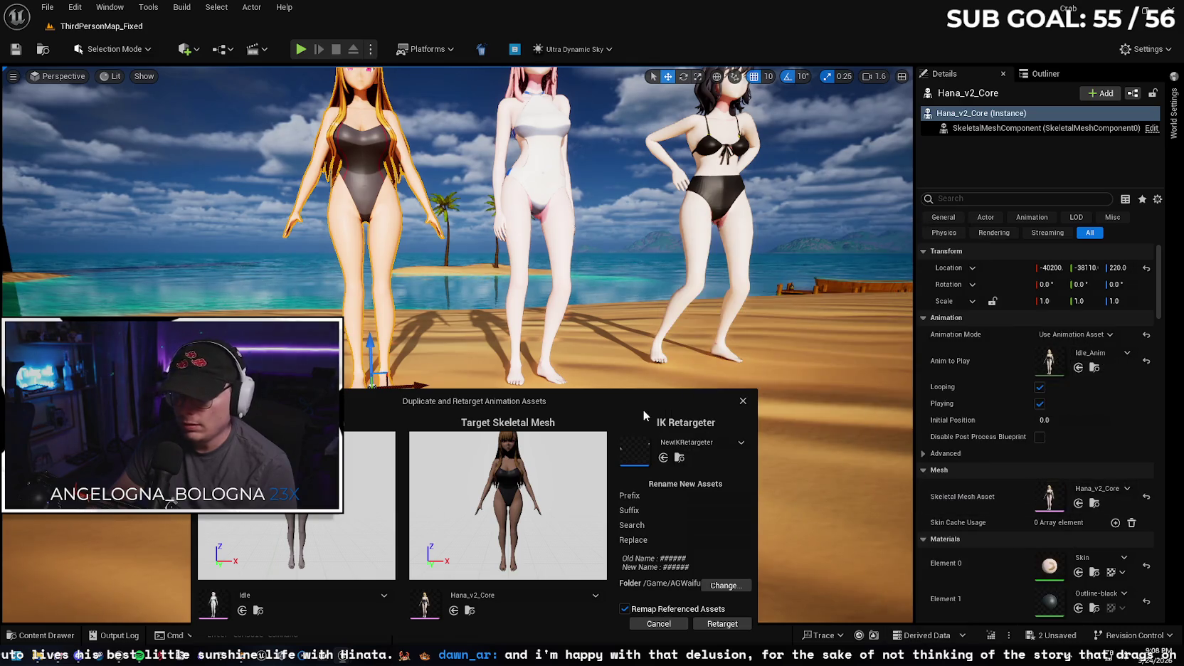
pyautogui.moveTo(723, 406); pyautogui.dragTo(708, 342)
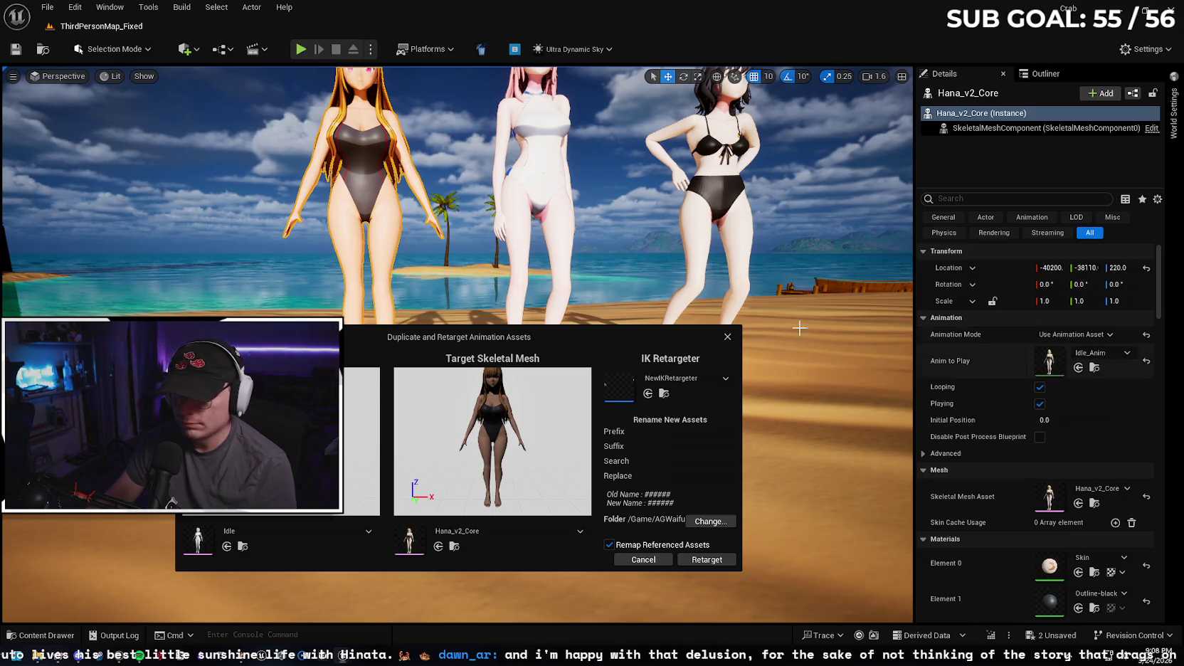
# - Play the beach level from the landscape spot, then stop the session
pyautogui.rightClick(838, 526)
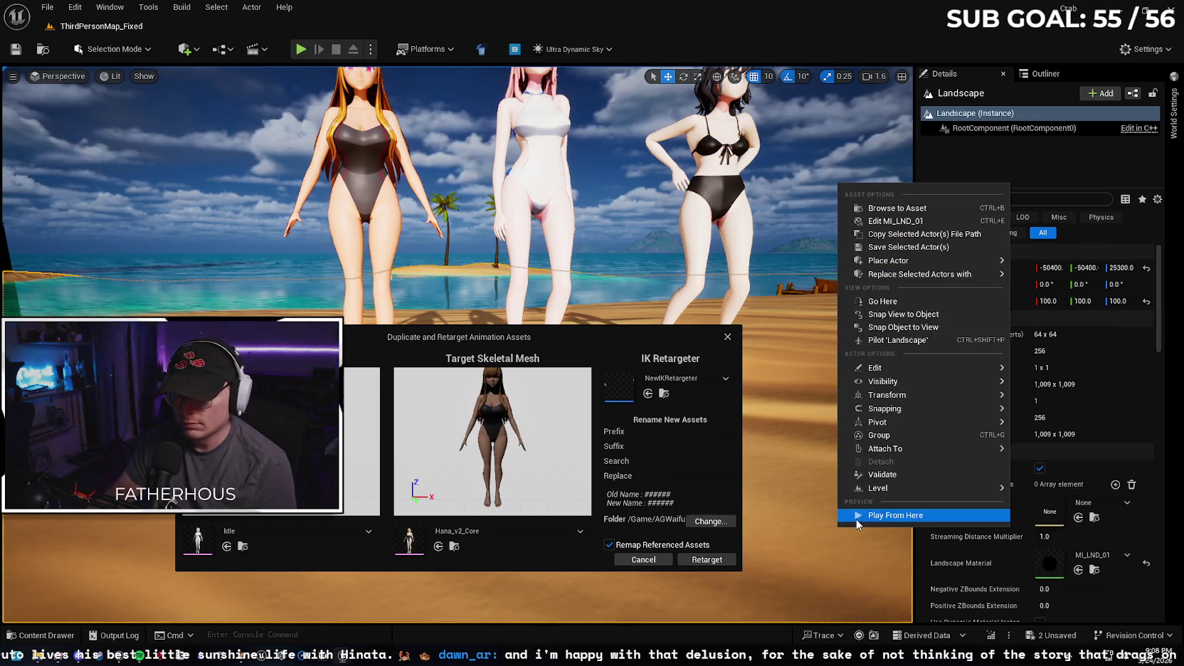
pyautogui.press('Escape')
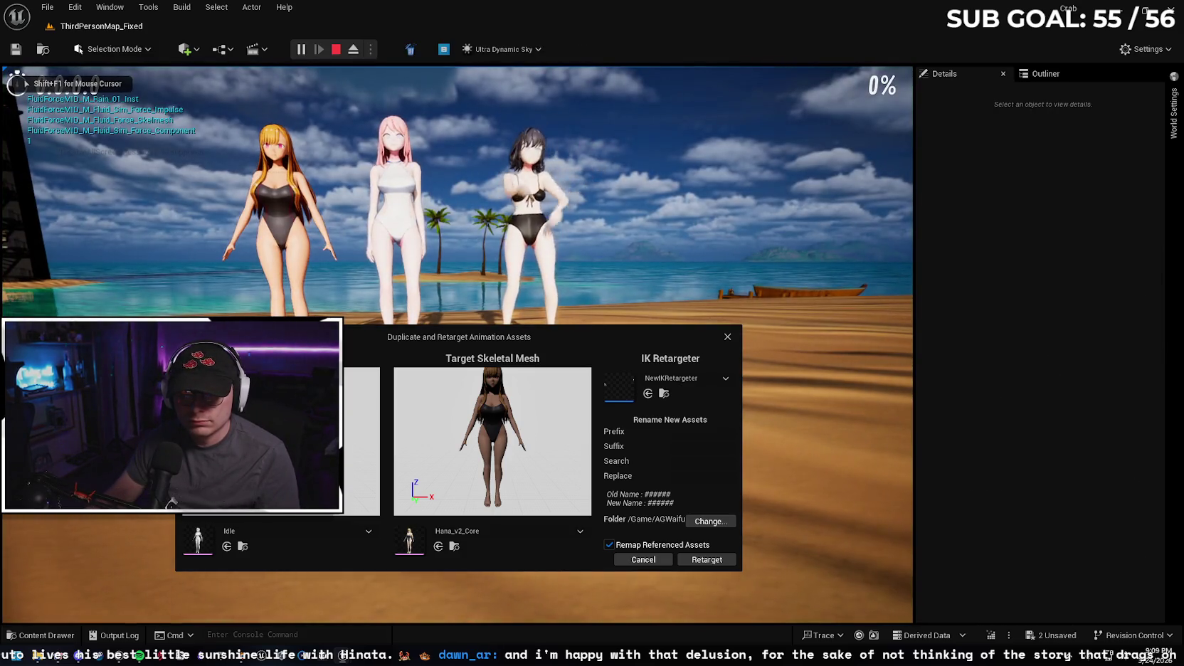
pyautogui.press('Escape')
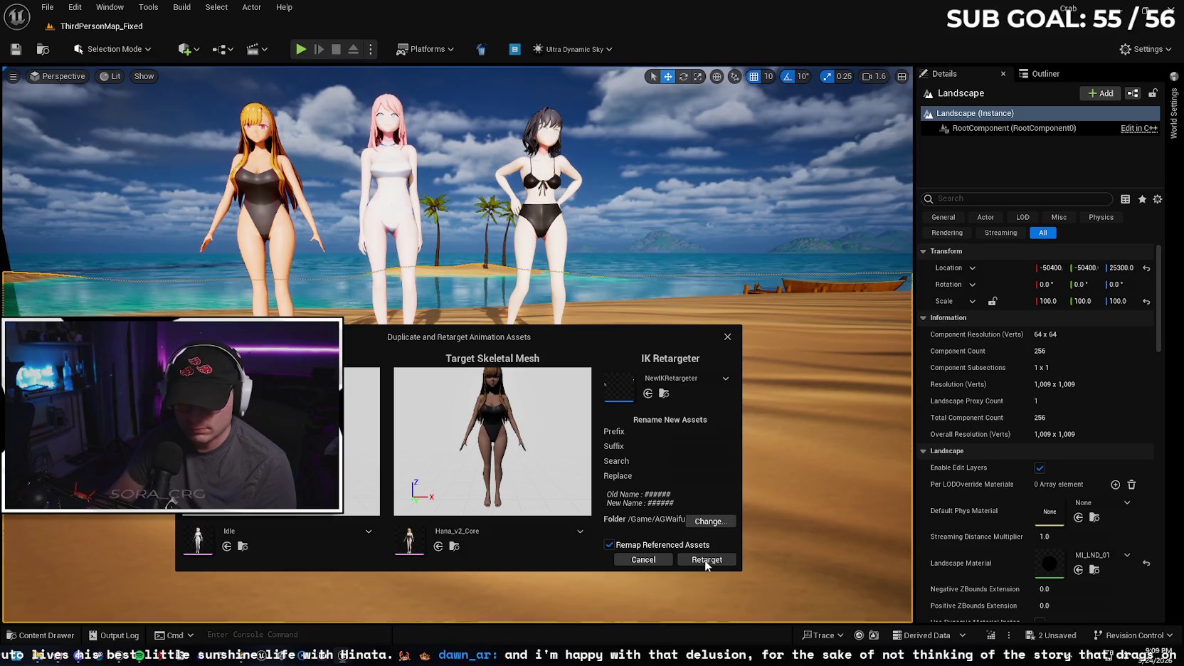
# - Run the retarget to create Idle_Anim1, inspect it, and close its editor
pyautogui.click(705, 561)
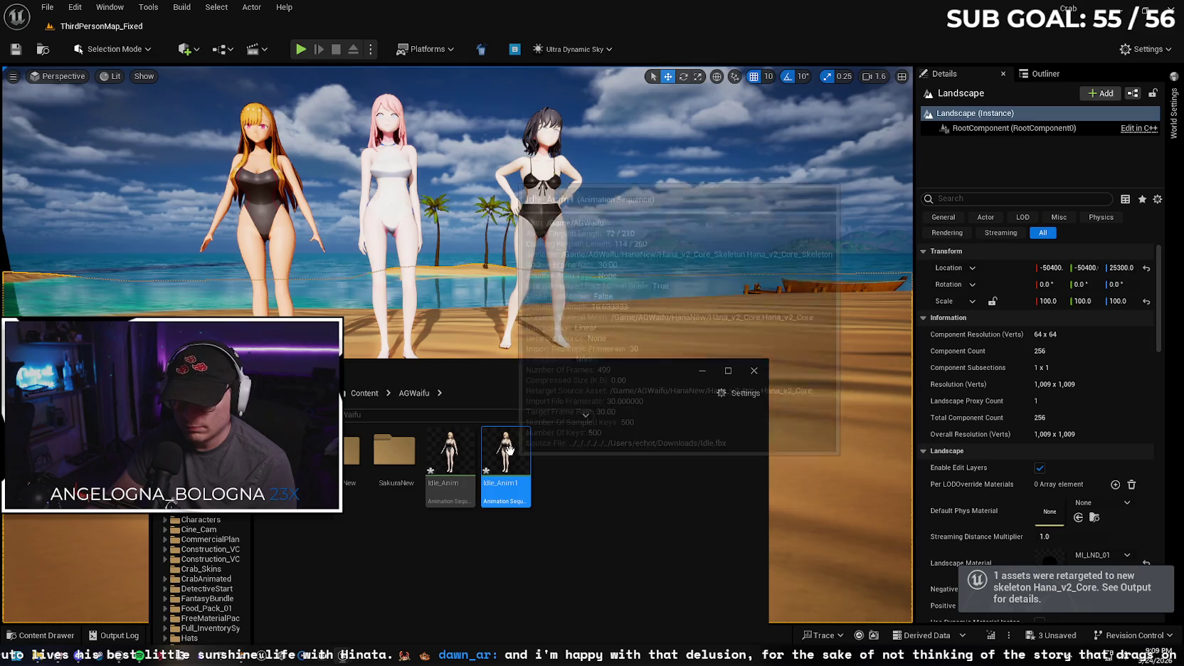
pyautogui.doubleClick(517, 461)
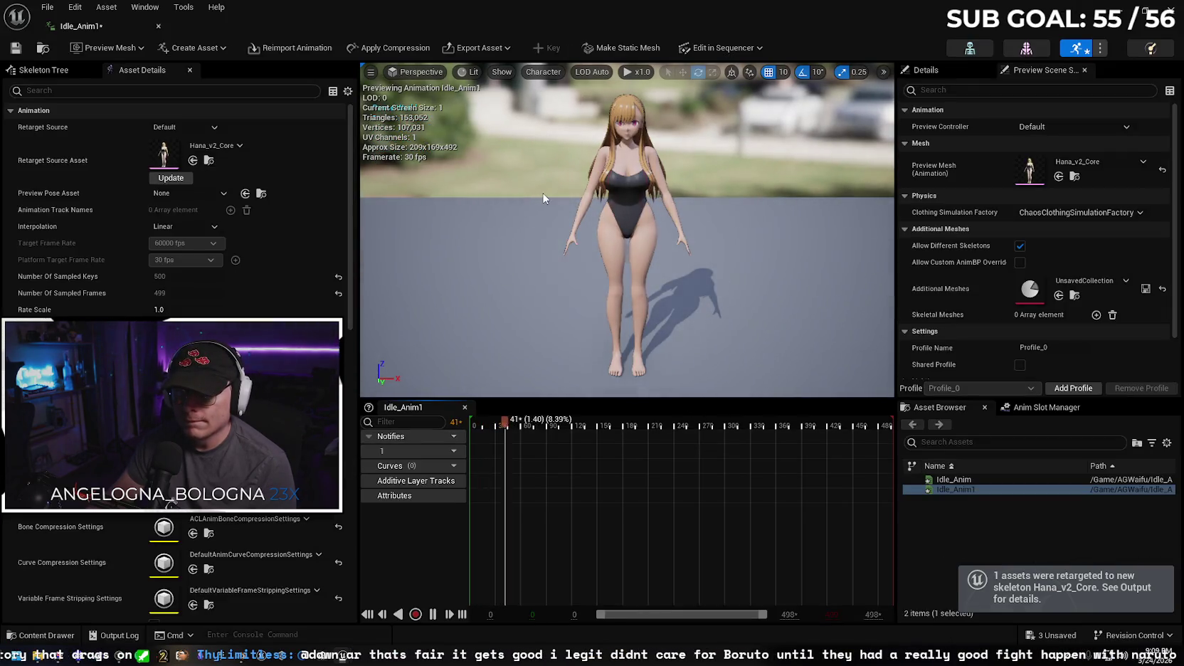
pyautogui.click(158, 26)
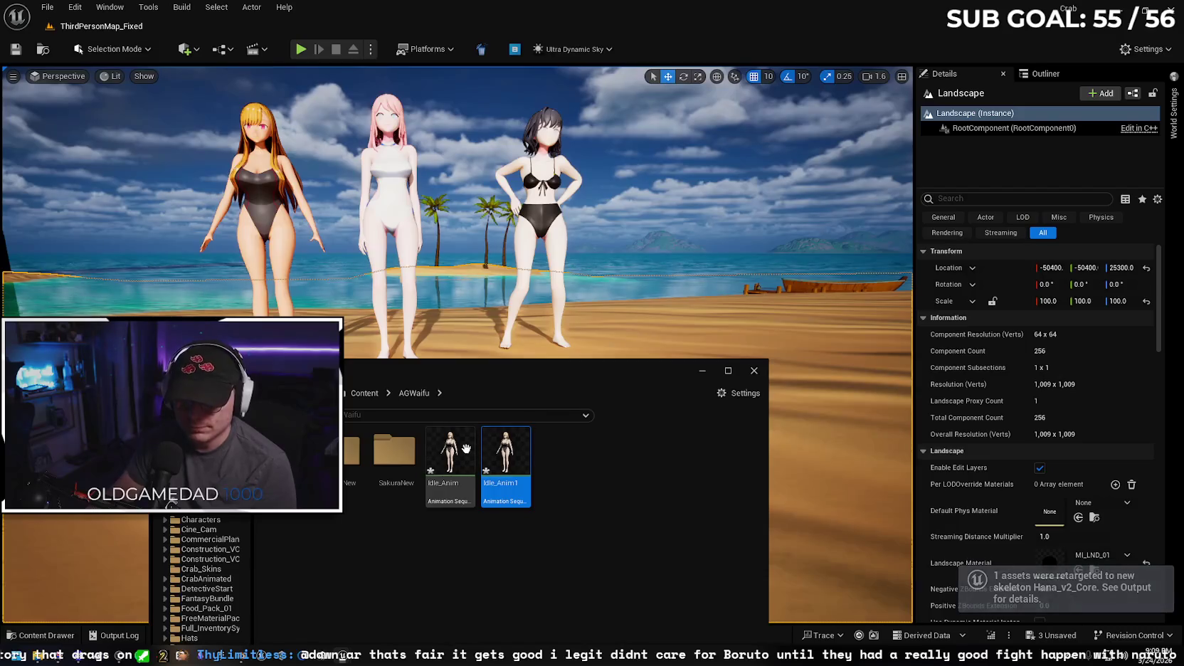
# - Preview Idle_Anim in its animation editor, then close it and reselect the asset
pyautogui.click(462, 444)
pyautogui.doubleClick(459, 456)
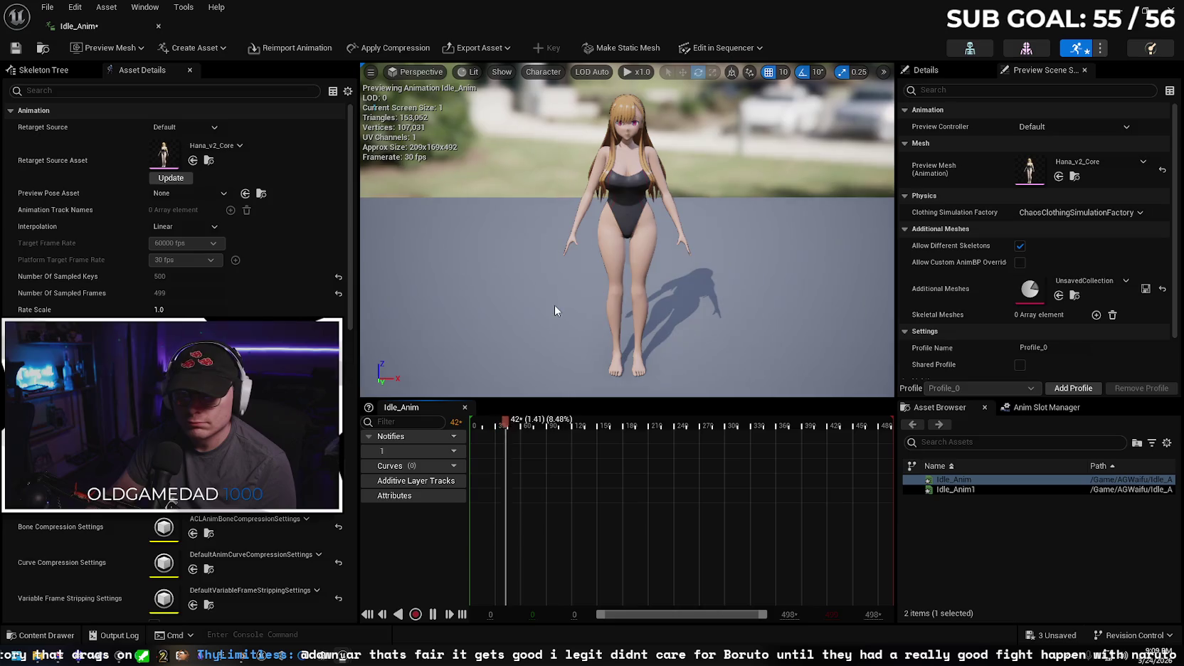
pyautogui.click(159, 26)
pyautogui.click(450, 455)
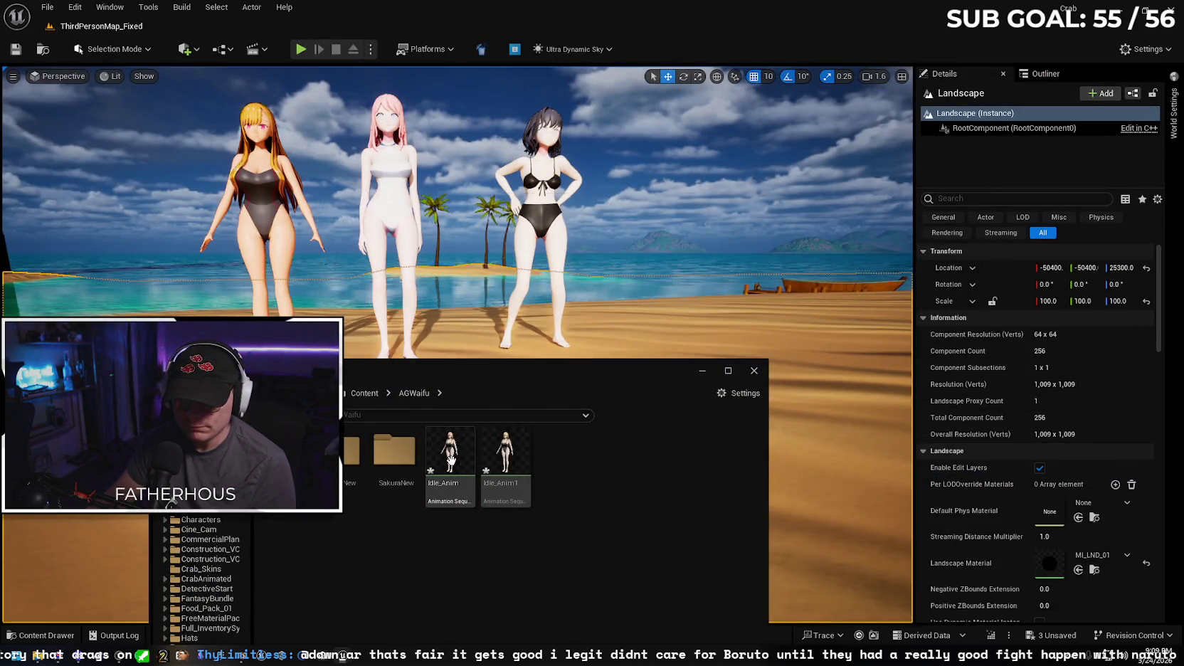
# - Clear Hana_v2_Core's Anim to Play to None
pyautogui.keyDown('ctrl'); pyautogui.click(505, 466); pyautogui.keyUp('ctrl')
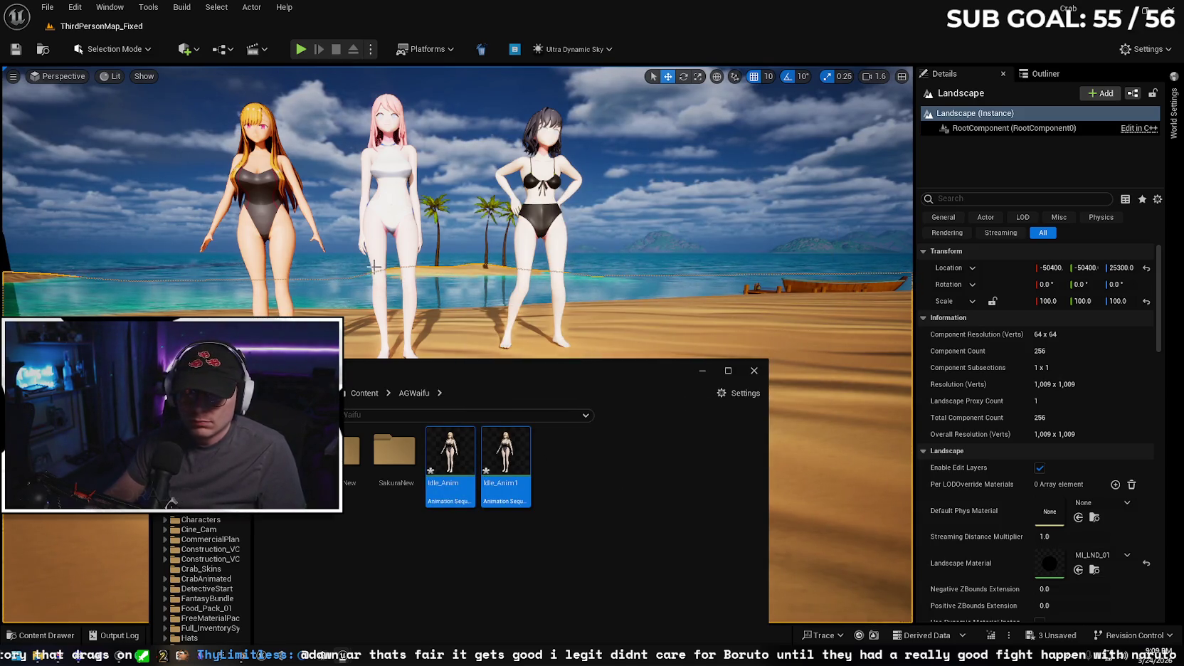
pyautogui.click(271, 228)
pyautogui.click(1099, 353)
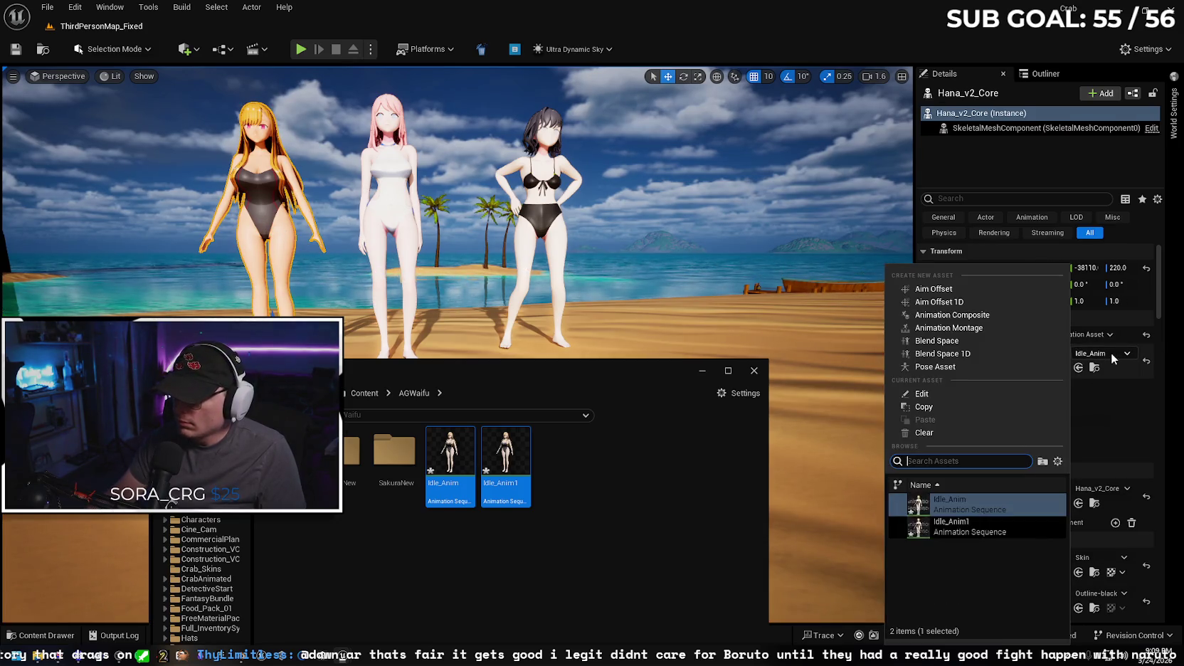
pyautogui.click(964, 433)
pyautogui.click(635, 533)
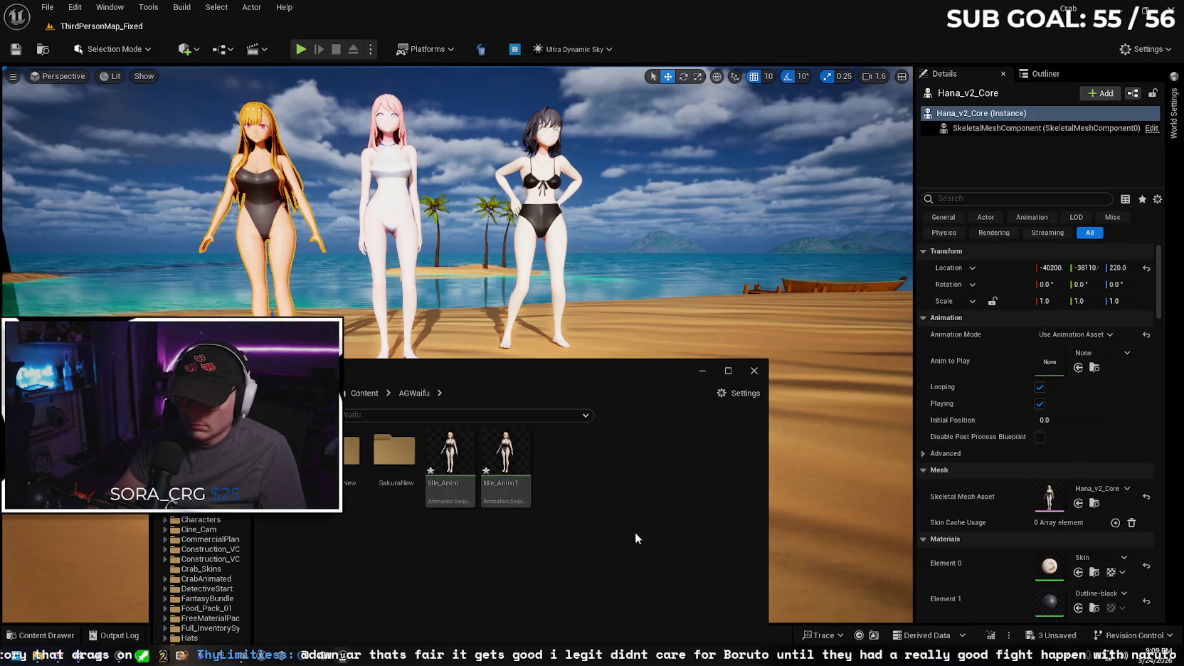
# - Force delete Idle_Anim and Idle_Anim1 from AGWaifu, then pick a character folder
pyautogui.click(458, 449)
pyautogui.keyDown('ctrl'); pyautogui.click(507, 451); pyautogui.keyUp('ctrl')
pyautogui.rightClick(506, 452)
pyautogui.click(686, 465)
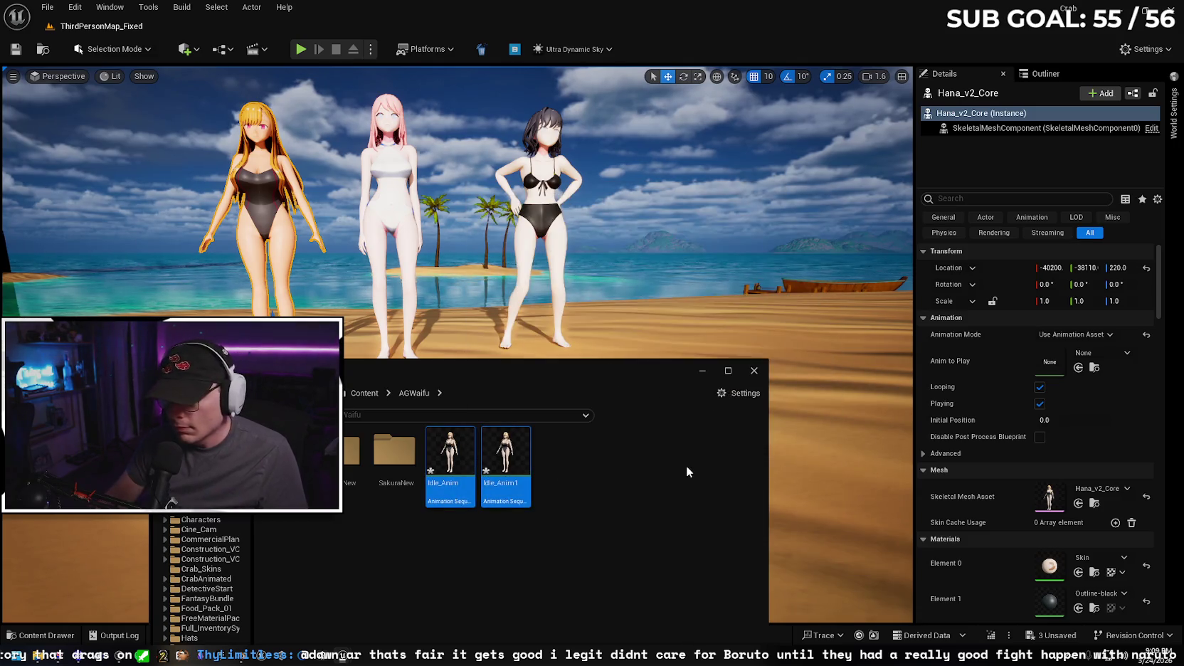
pyautogui.click(562, 528)
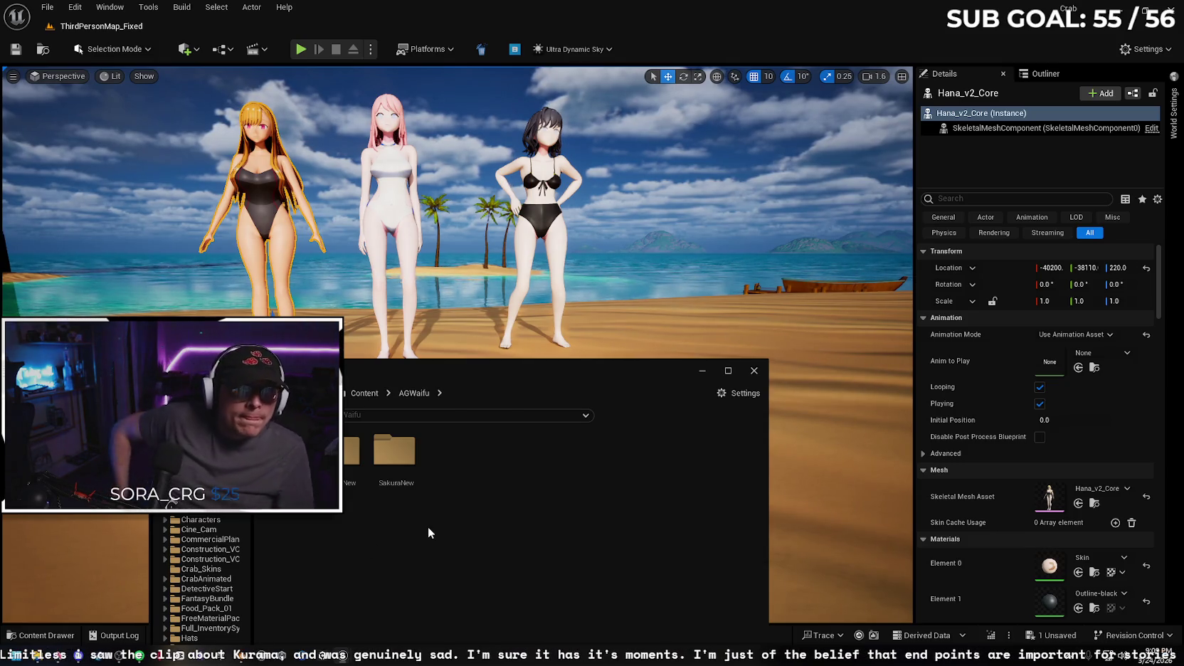
pyautogui.click(395, 459)
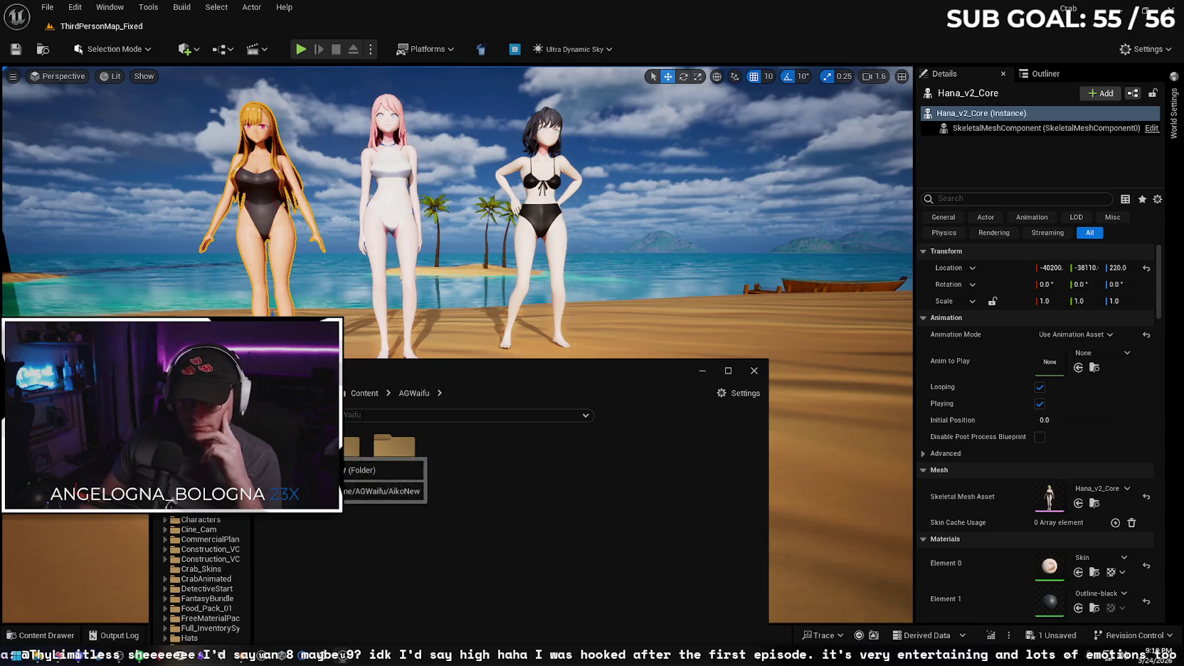
pyautogui.click(359, 458)
# - Open HanaNew's NewIKRetargeter with Idle_Anim and inspect the chain mapping and rig_humanoid root bone
pyautogui.doubleClick(358, 459)
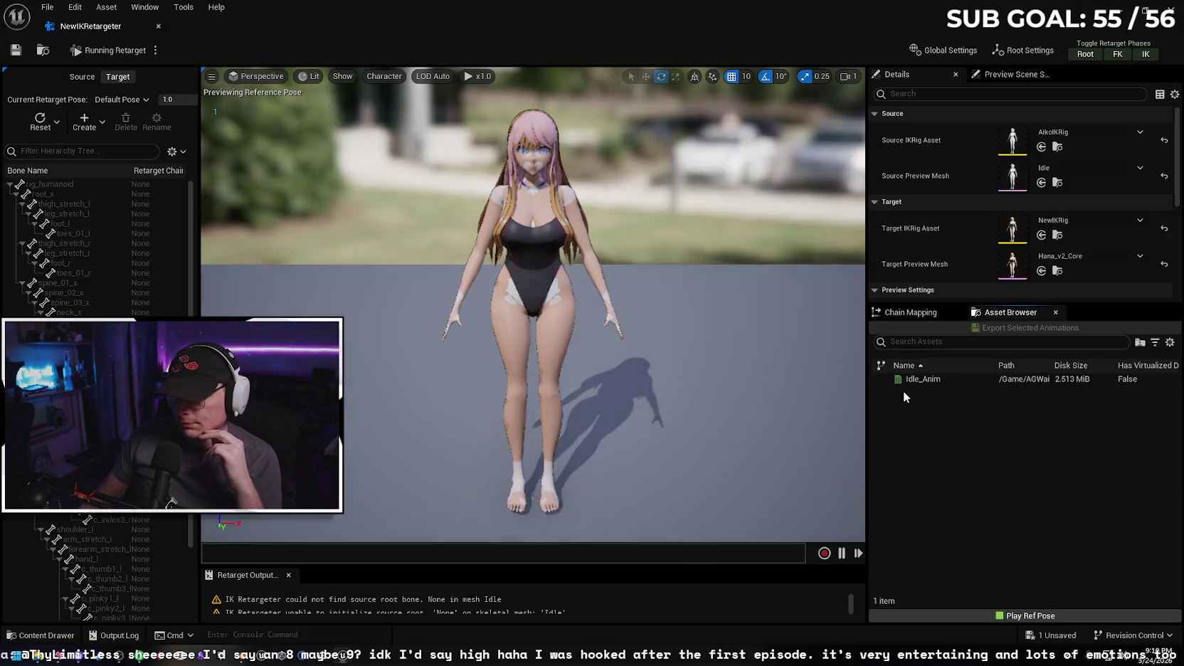
pyautogui.click(929, 379)
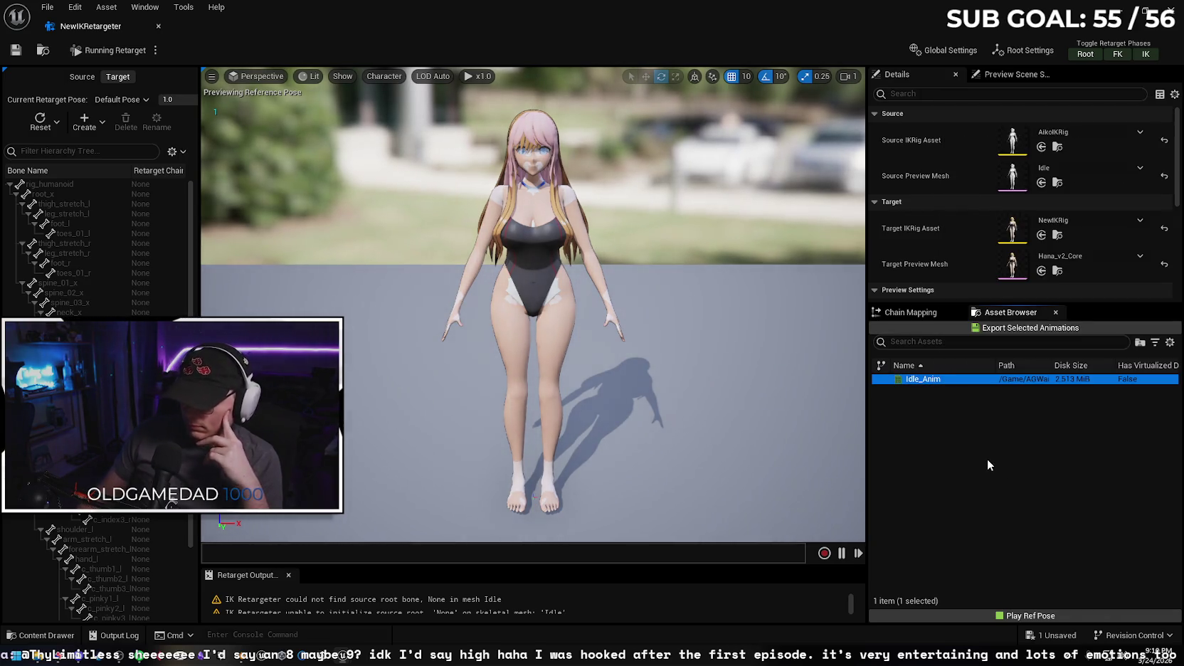
pyautogui.click(909, 312)
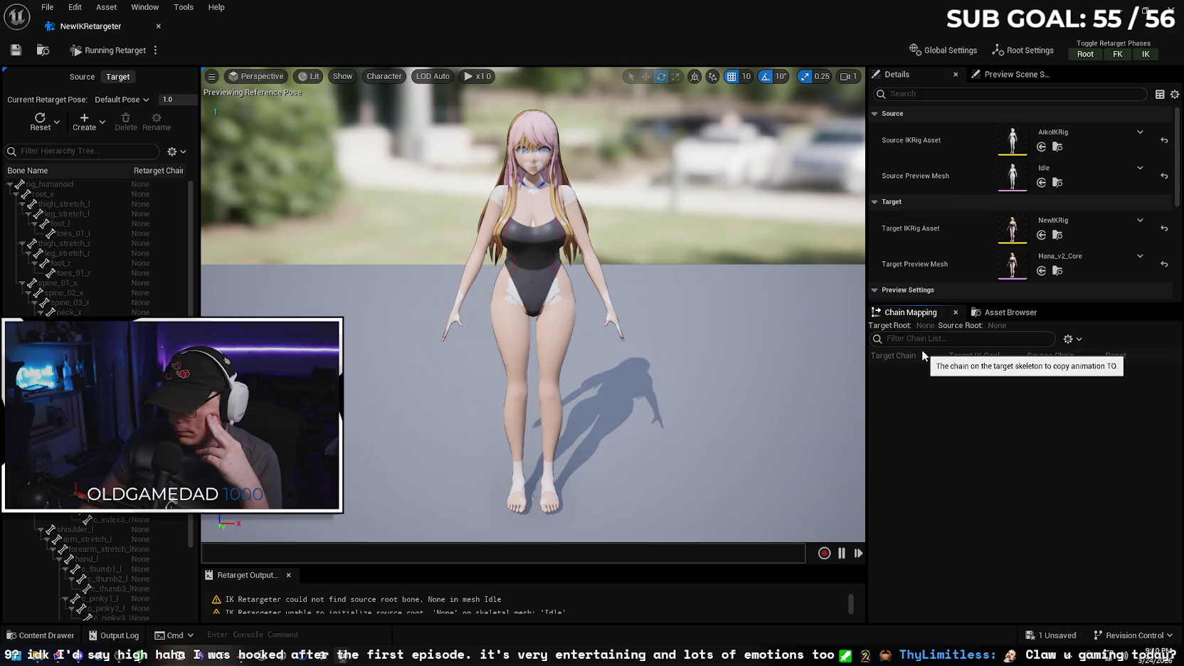
pyautogui.click(64, 186)
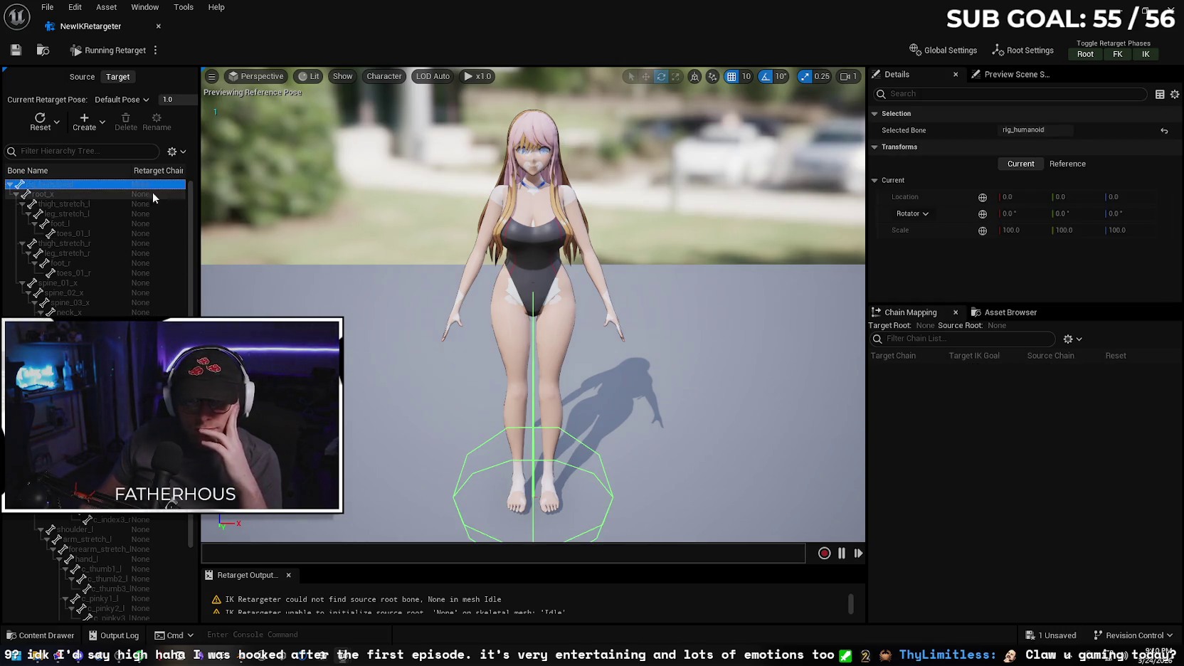
pyautogui.press('Escape')
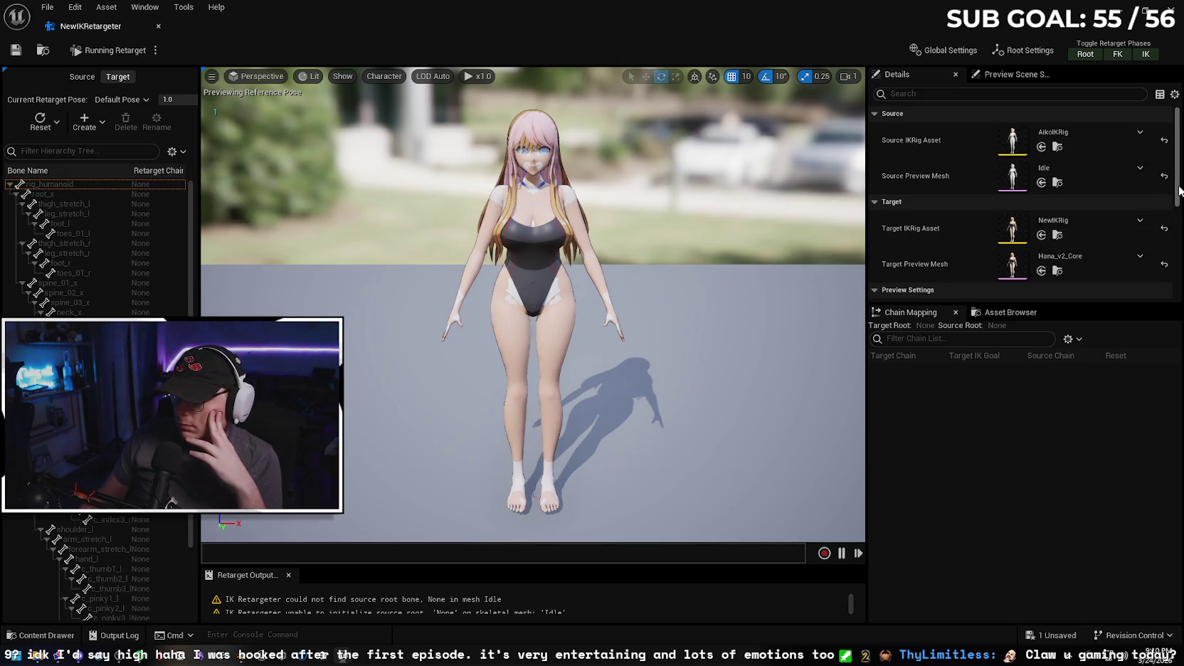
# - Enlarge the Retarget Output log to read the root bone and chain mapping warnings
pyautogui.scroll(-2, 1170, 214)
pyautogui.scroll(-4, 1169, 235)
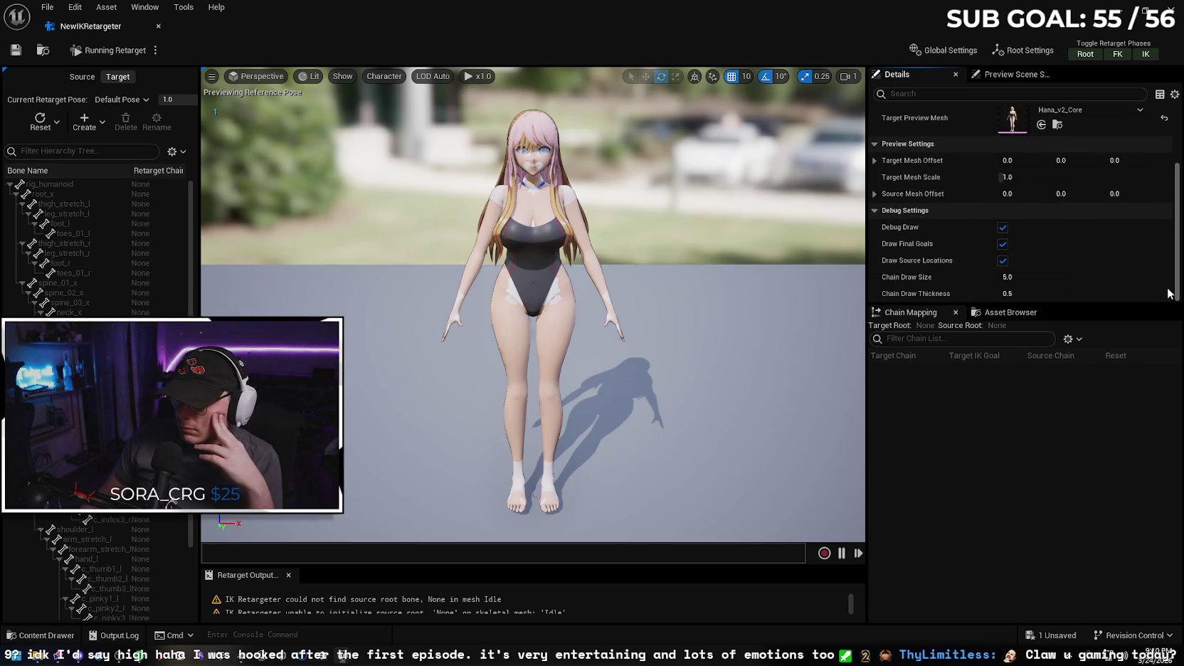
pyautogui.scroll(6, 1168, 294)
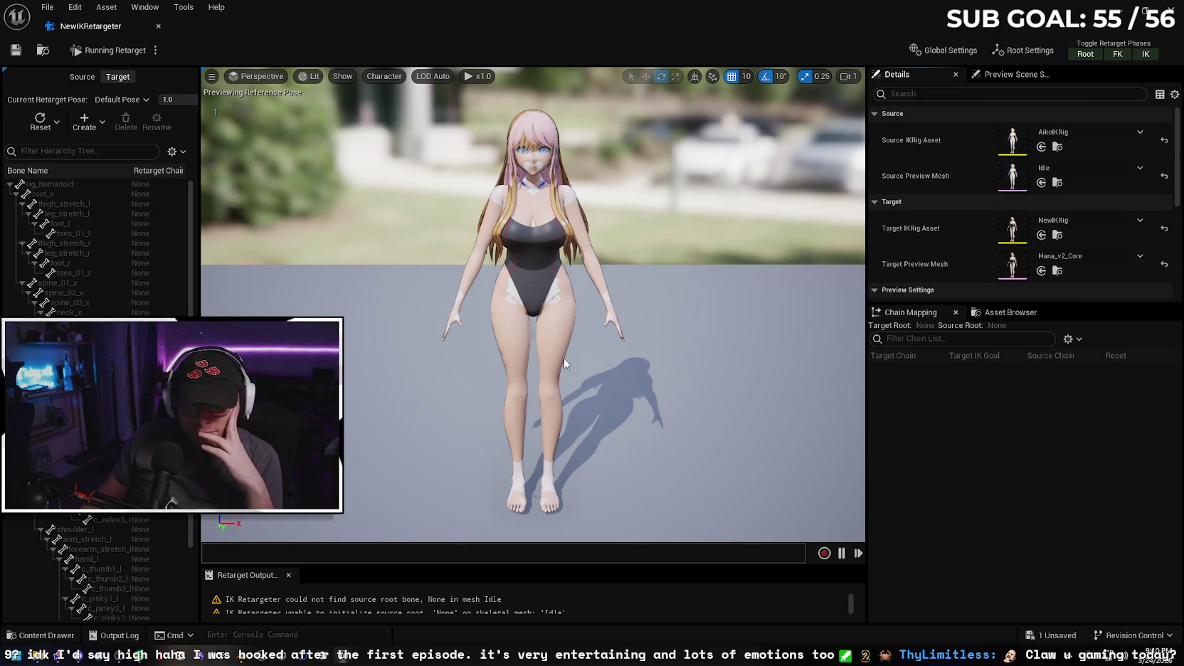
pyautogui.scroll(-2, 422, 423)
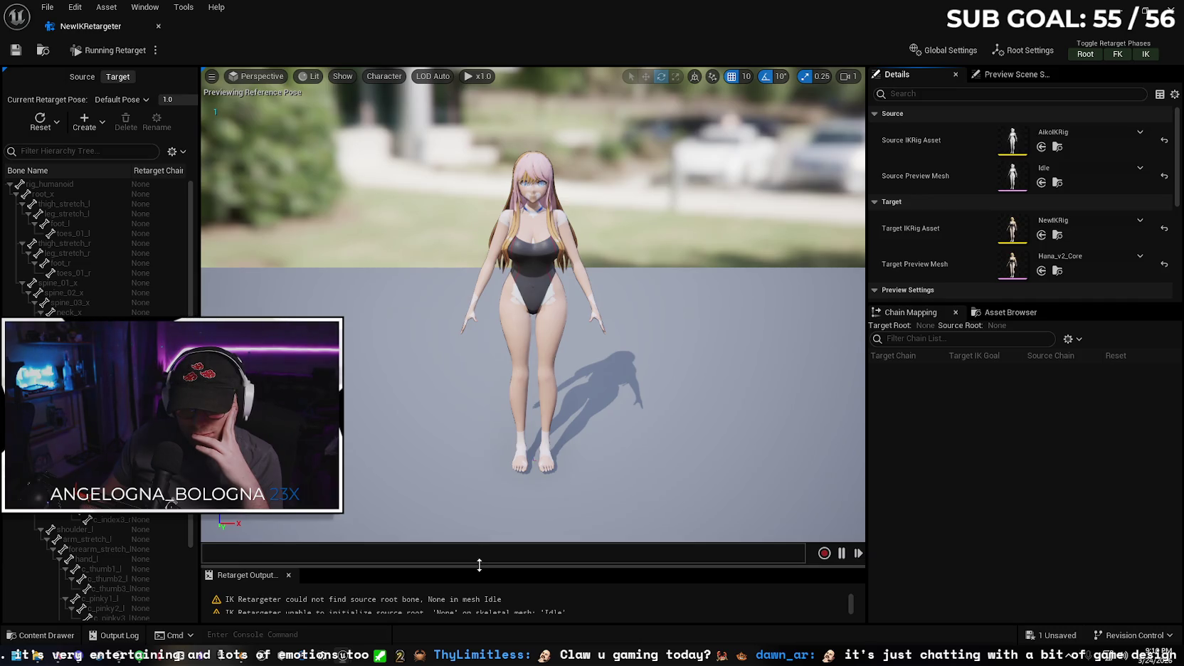
pyautogui.moveTo(479, 566); pyautogui.dragTo(486, 513)
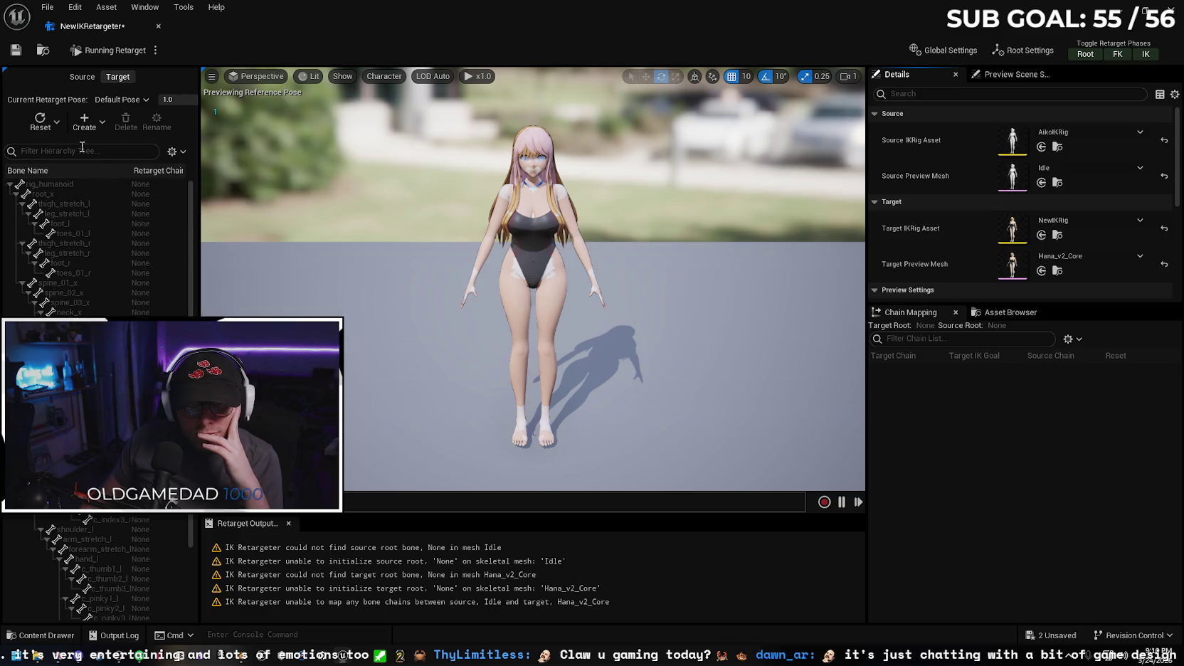
# - Check the retarget pose creation options, then open the Content Drawer
pyautogui.click(104, 124)
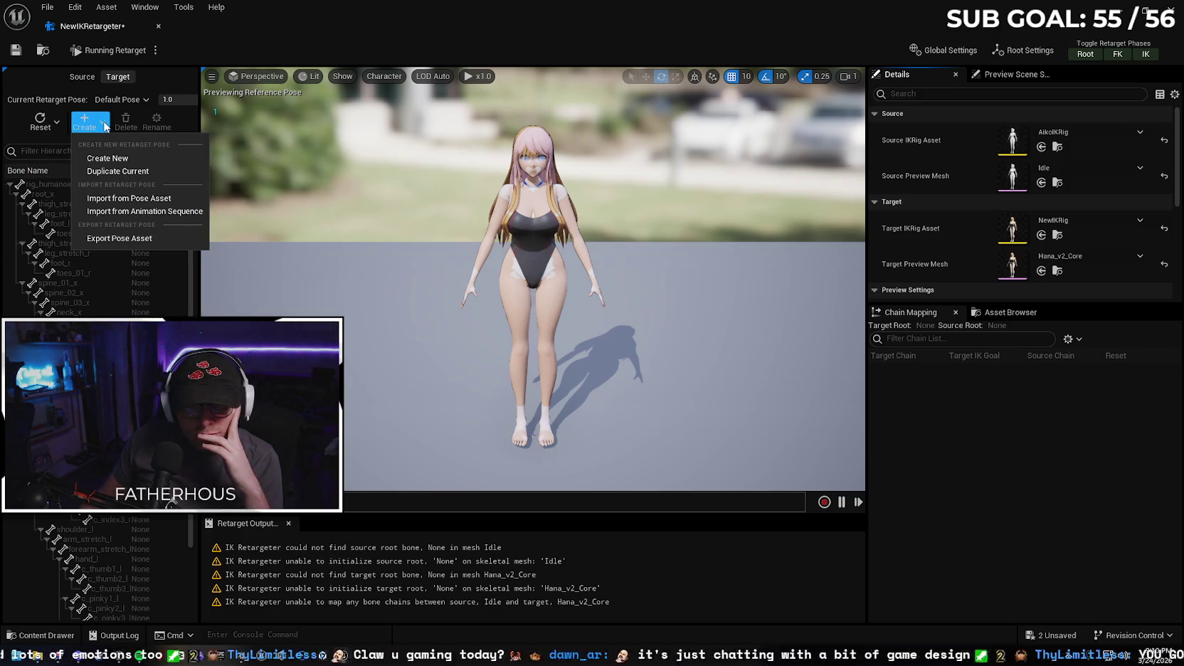
pyautogui.click(135, 258)
pyautogui.scroll(3, 558, 265)
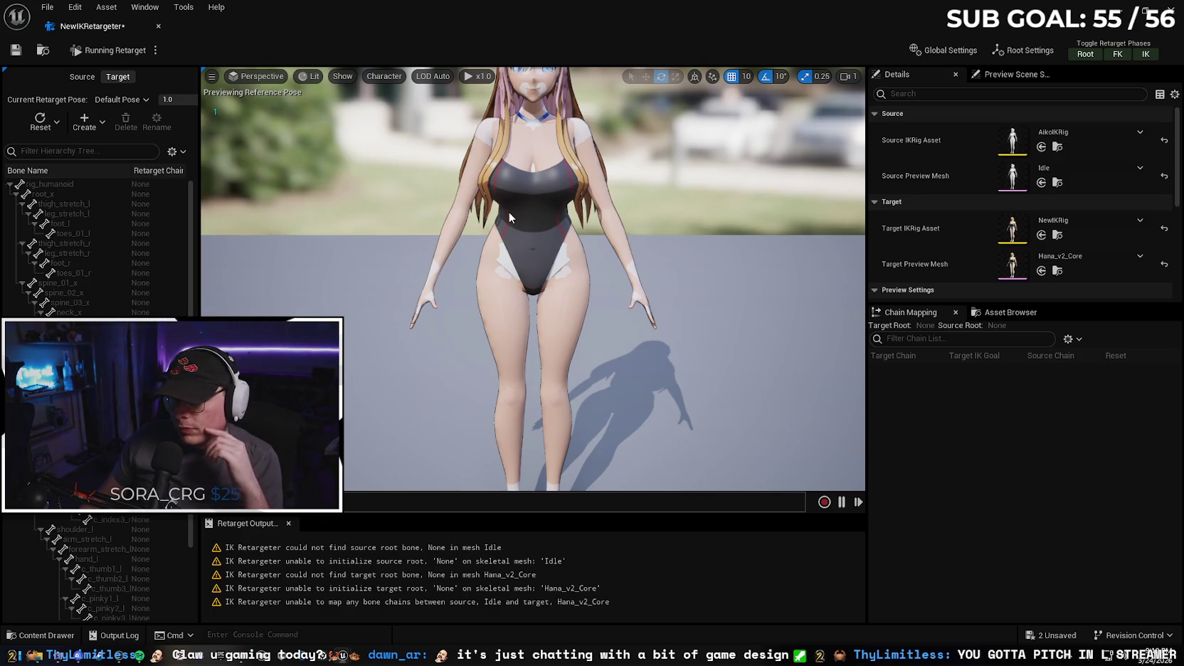
pyautogui.click(39, 635)
pyautogui.click(488, 590)
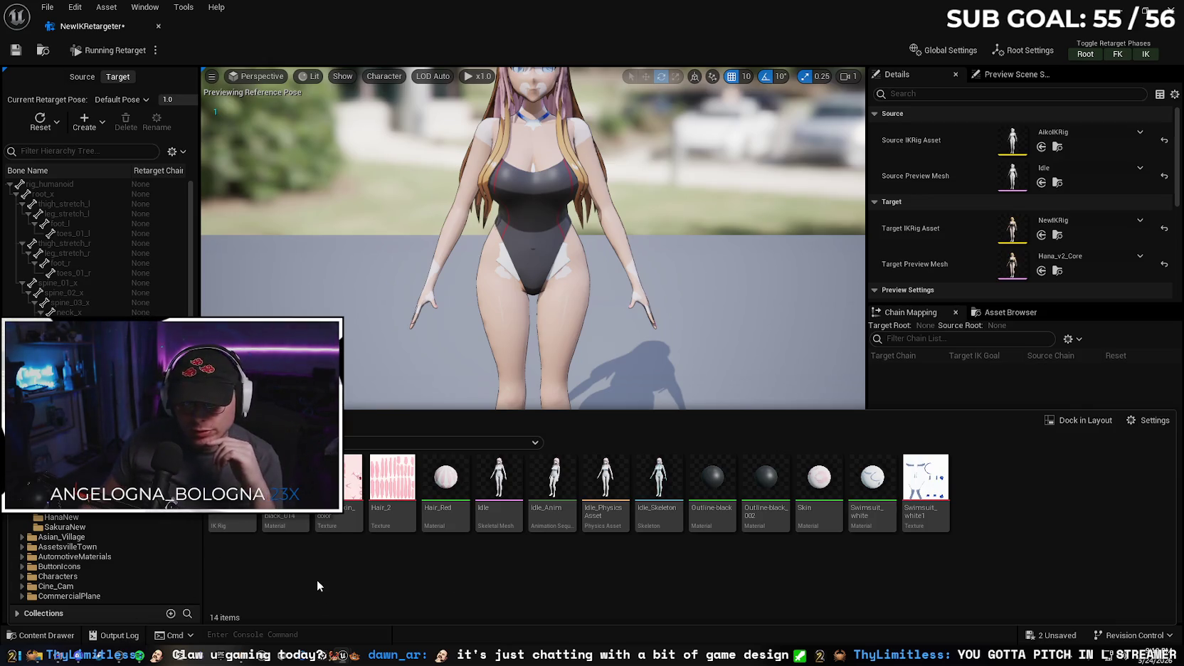
# - Drag Aiko_v2_Boneless.fbx from the '2 - Aiko' source folder into HanaNew
pyautogui.hotkey('alt', 'Left')
pyautogui.click(61, 517)
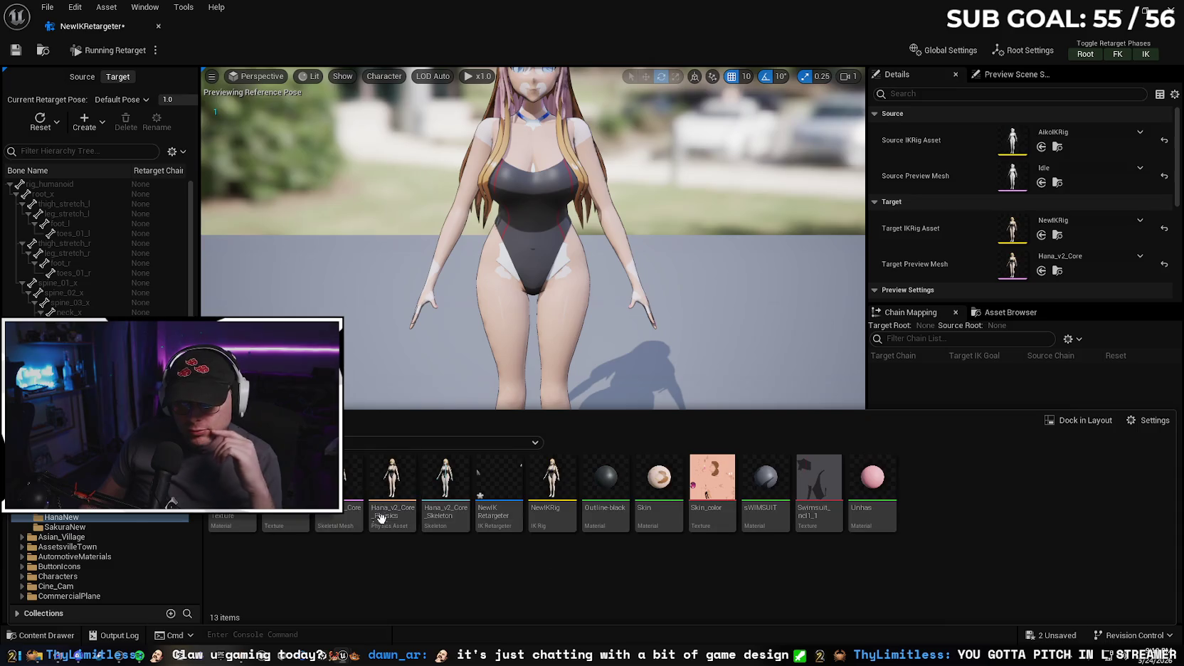
pyautogui.click(179, 642)
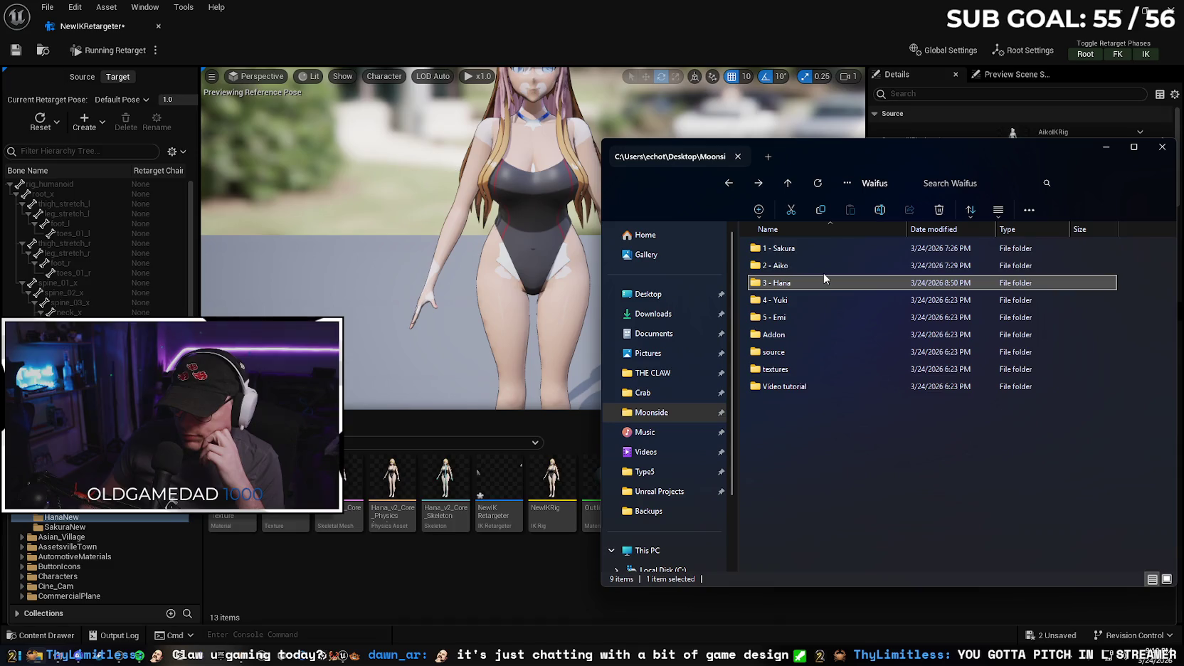
pyautogui.doubleClick(823, 270)
pyautogui.moveTo(814, 298); pyautogui.dragTo(535, 491)
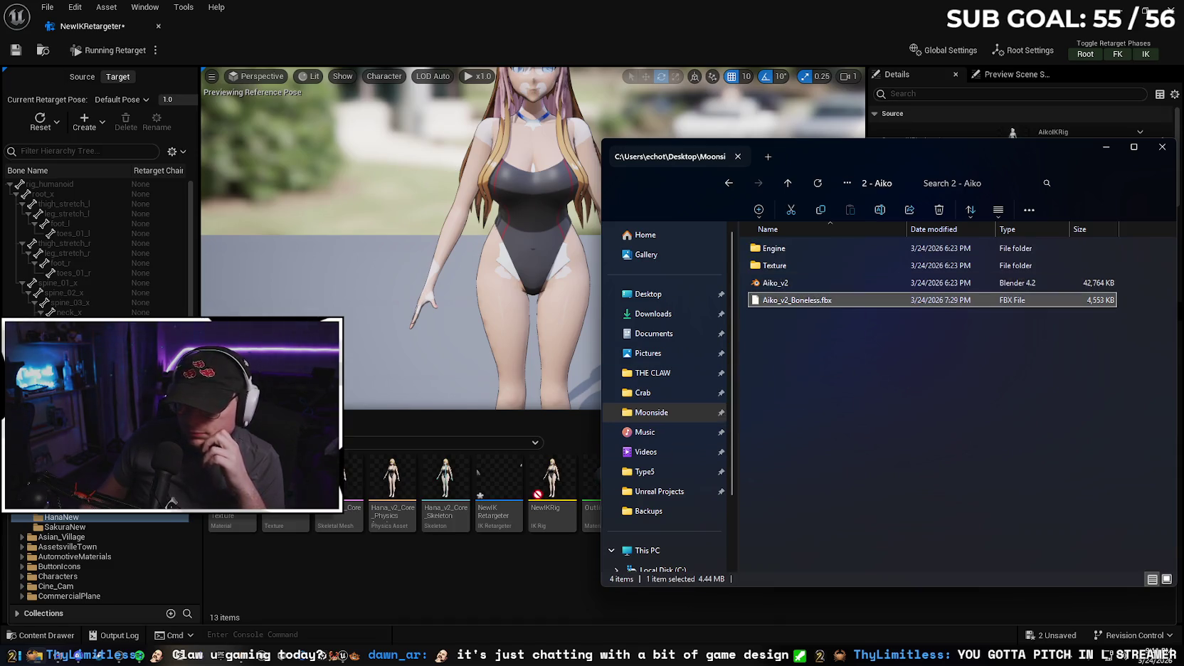
pyautogui.moveTo(497, 569); pyautogui.dragTo(570, 522)
pyautogui.click(1084, 153)
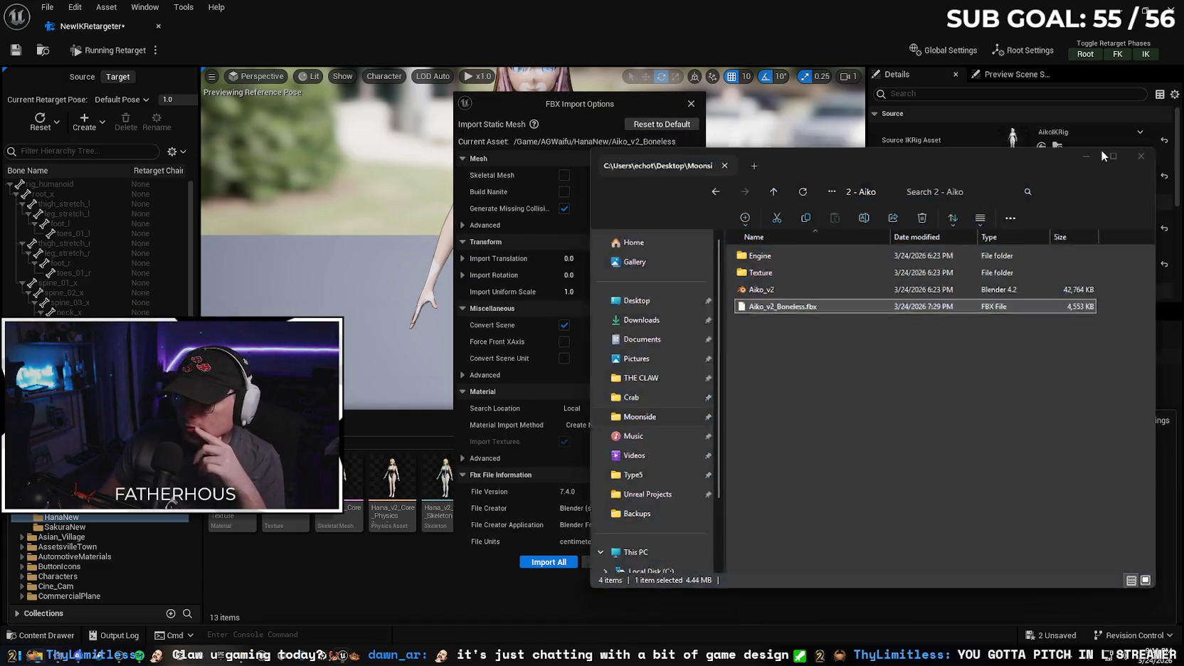
pyautogui.click(1105, 146)
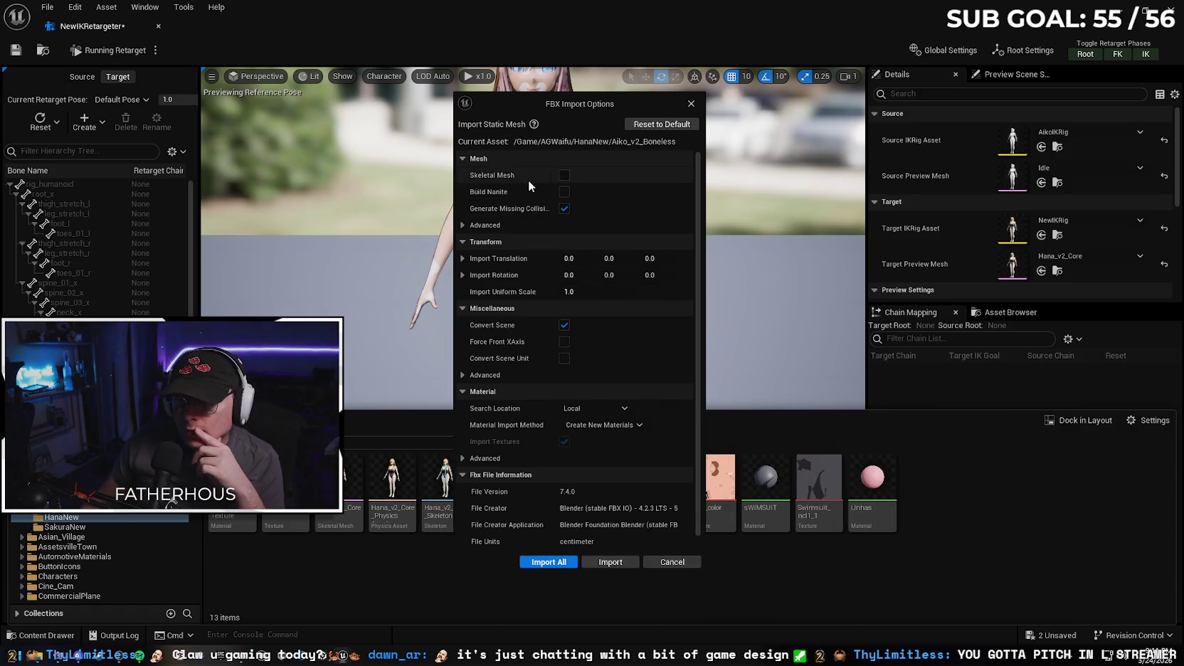
# - Import it as a skeletal mesh with a regenerated skeleton, then dismiss the failed-merge warning and message log
pyautogui.click(564, 176)
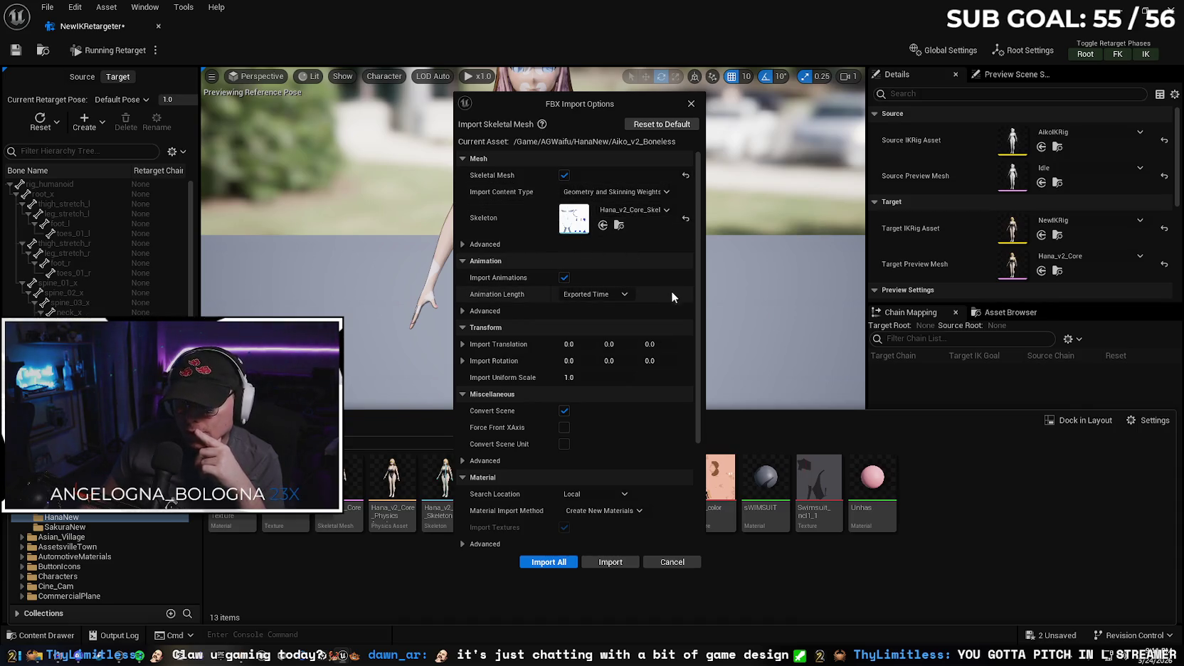
pyautogui.moveTo(697, 299); pyautogui.dragTo(688, 437)
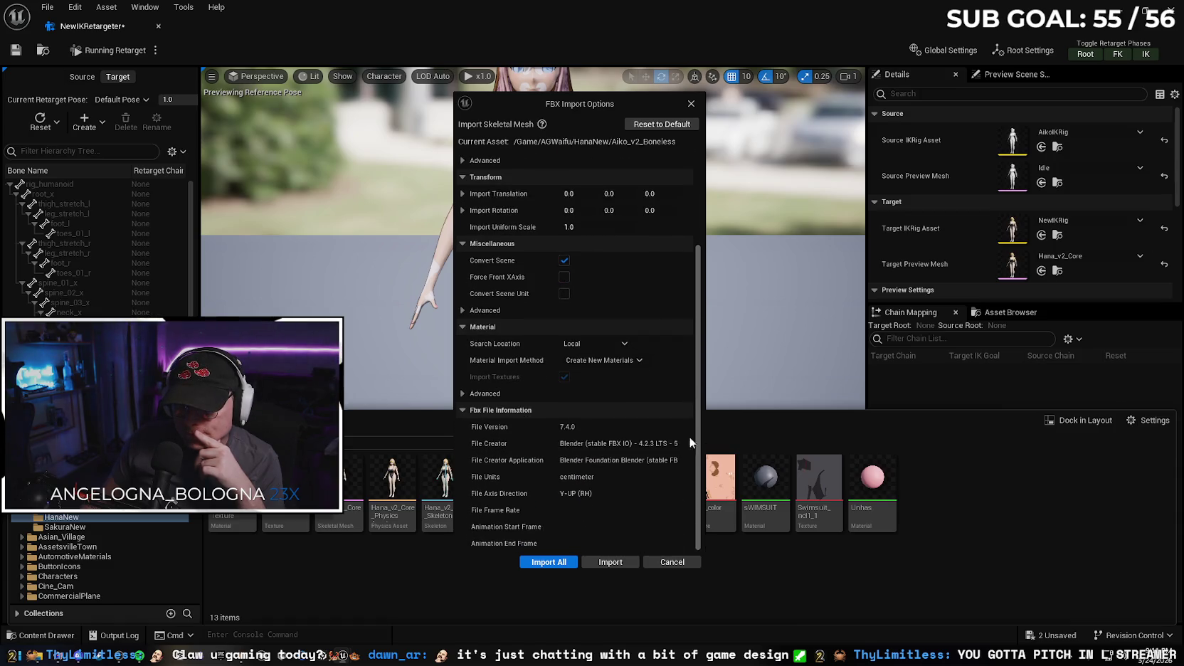
pyautogui.click(550, 562)
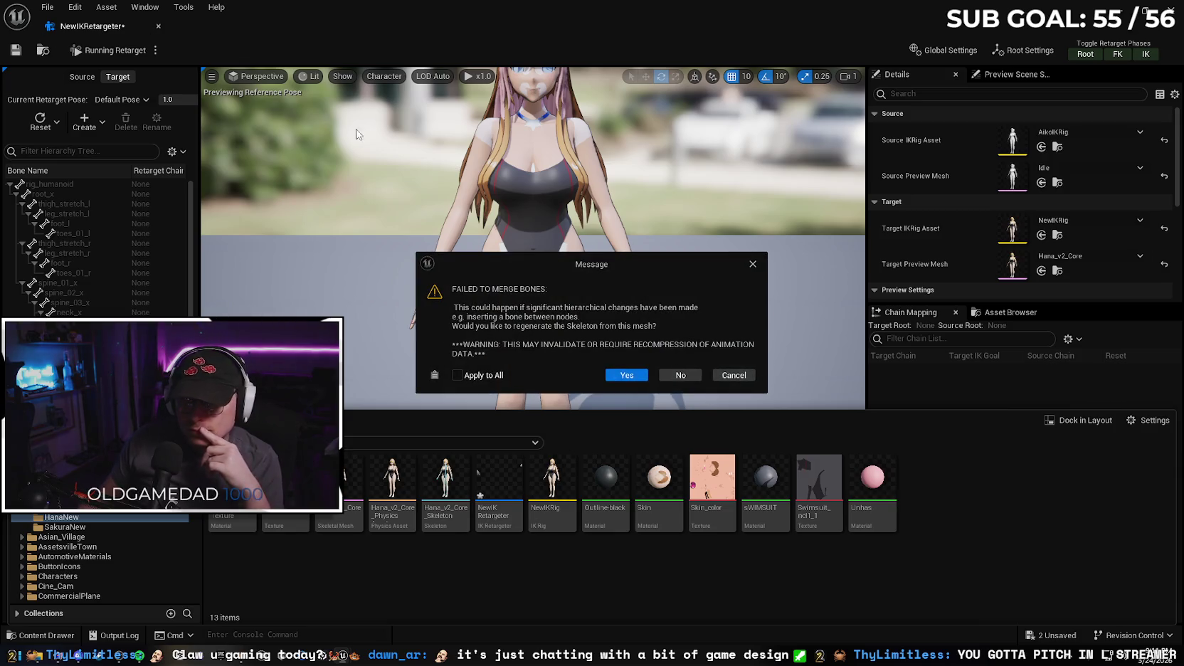
pyautogui.click(461, 375)
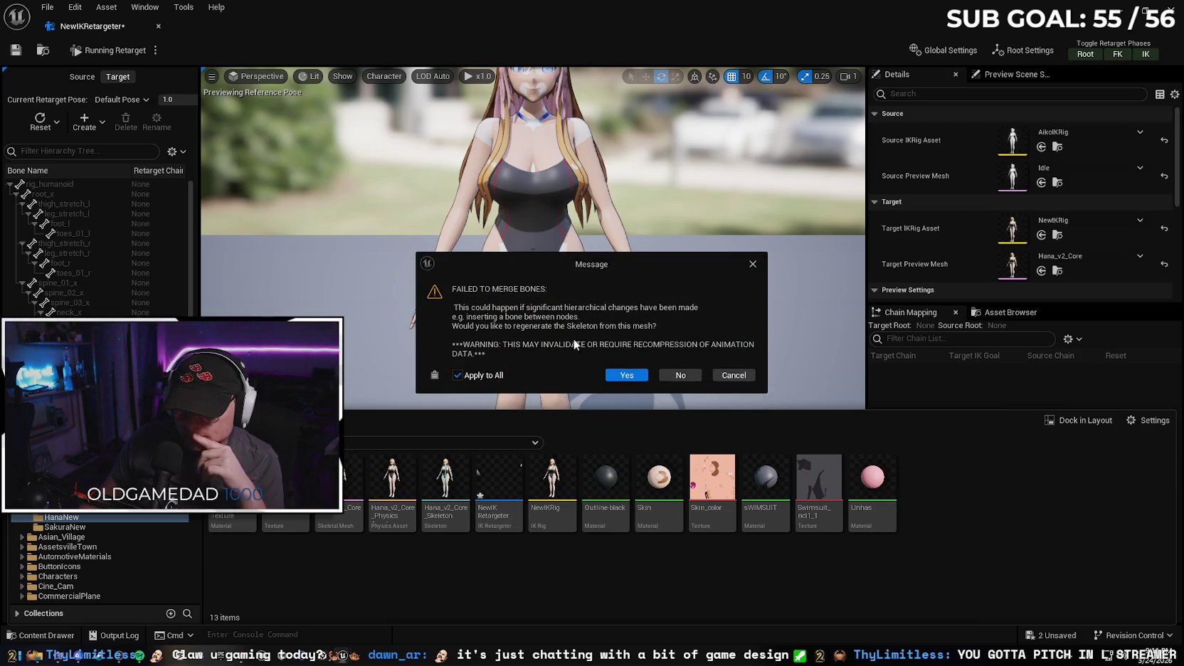
pyautogui.click(621, 376)
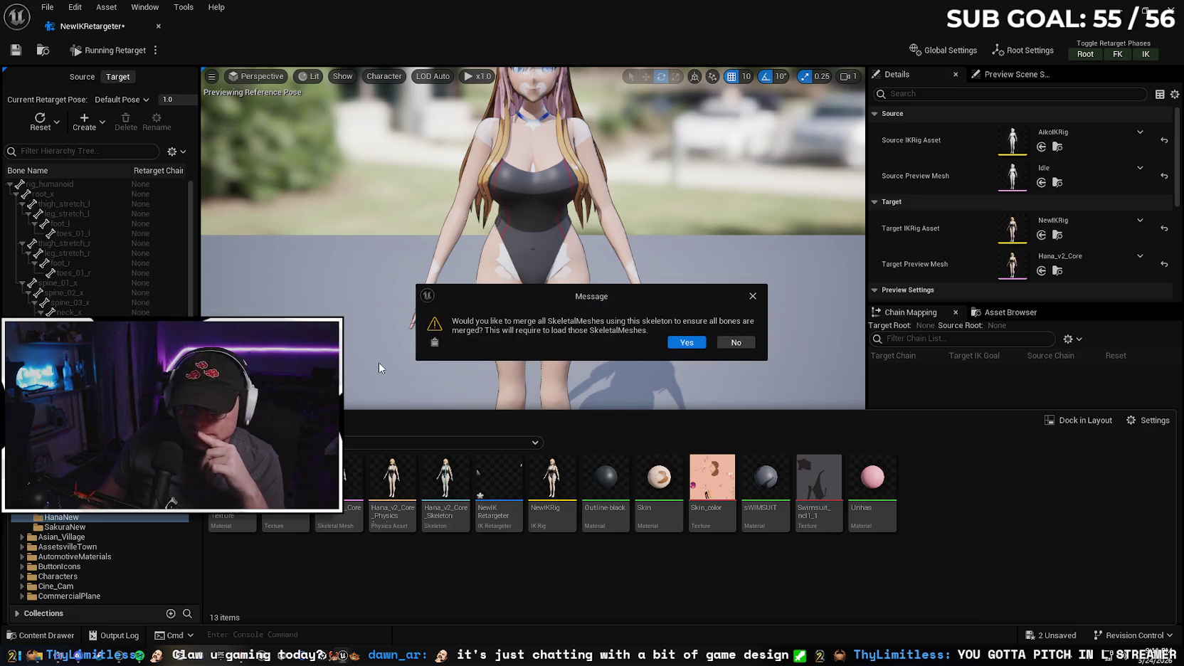
pyautogui.click(680, 342)
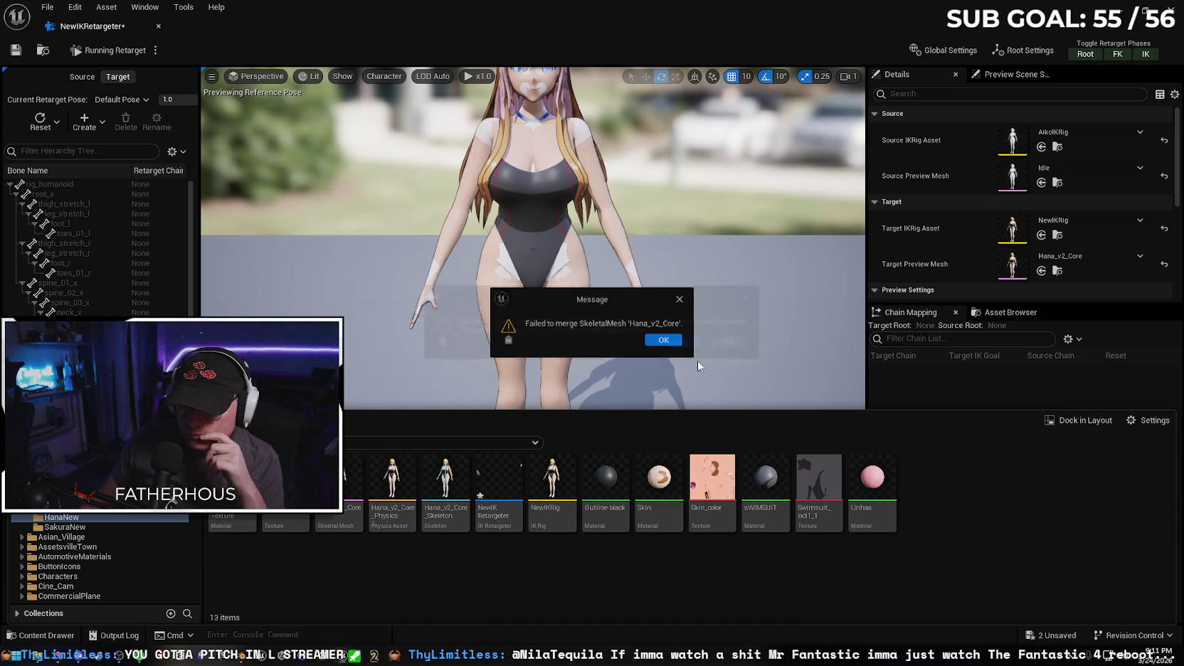
pyautogui.click(666, 343)
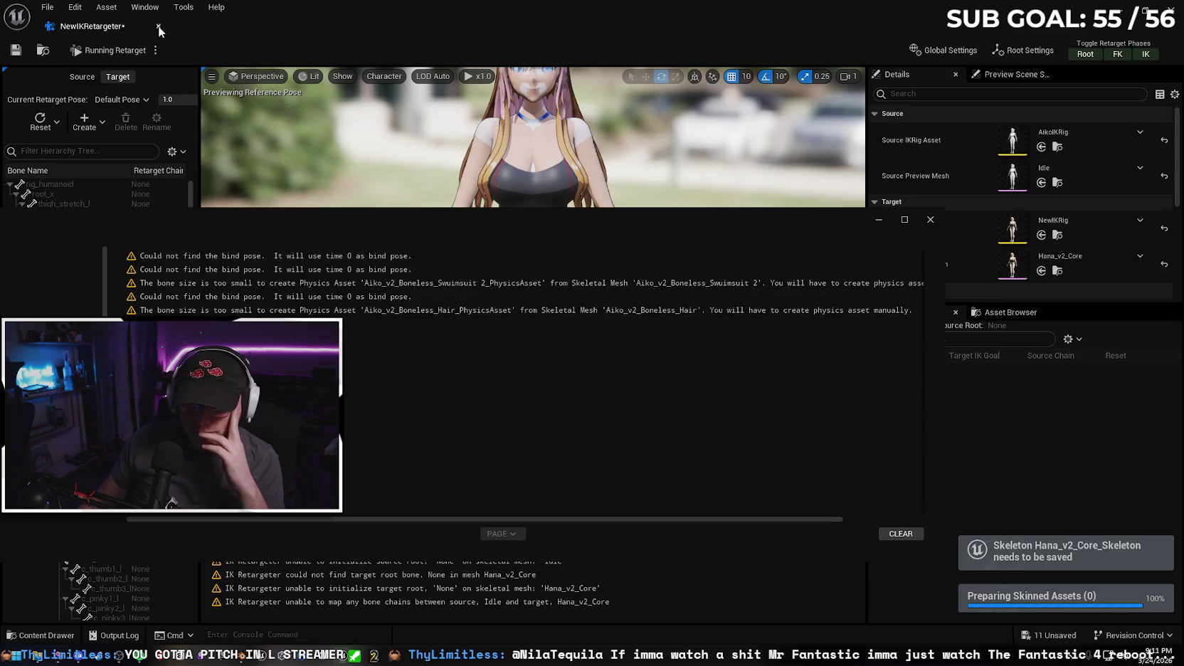
pyautogui.click(933, 223)
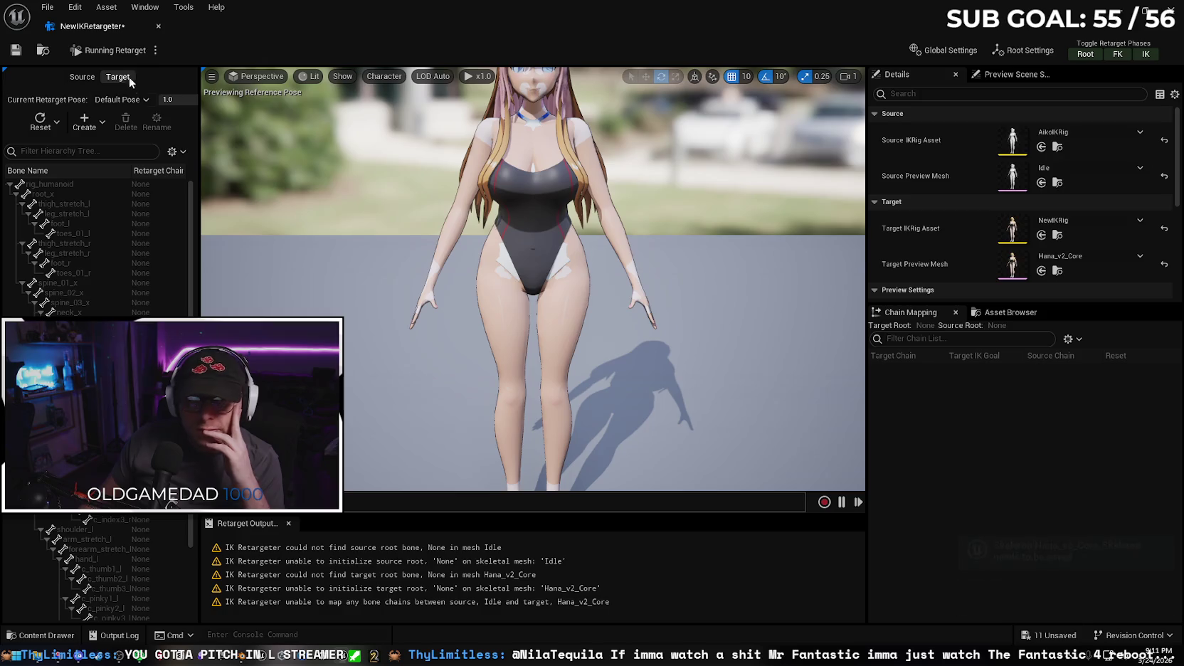
# - Close the retargeter and review Hana_v2_Core's animation choices without changing them
pyautogui.click(160, 25)
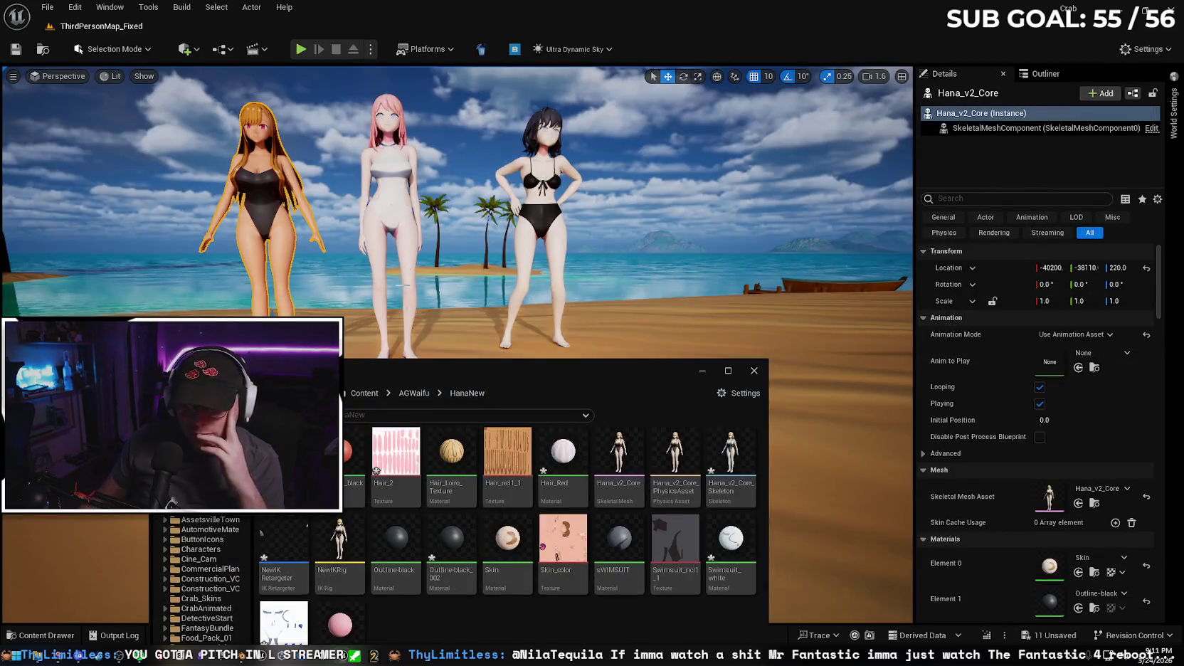
pyautogui.moveTo(532, 366); pyautogui.dragTo(630, 248)
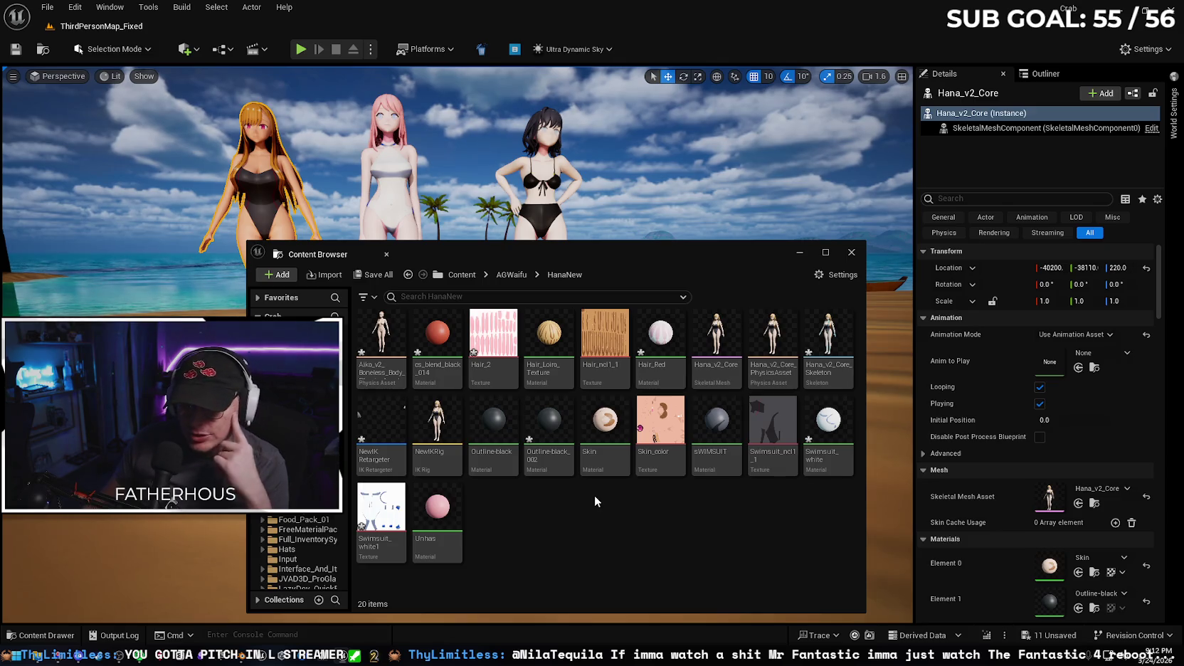
pyautogui.click(60, 638)
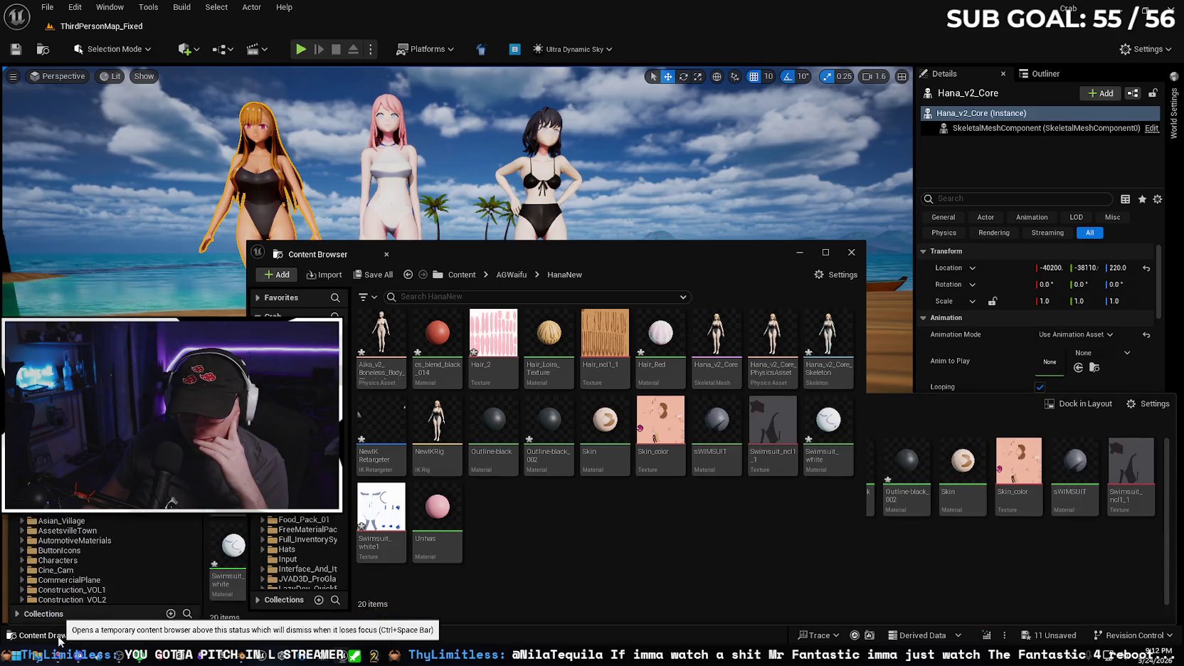
pyautogui.click(851, 251)
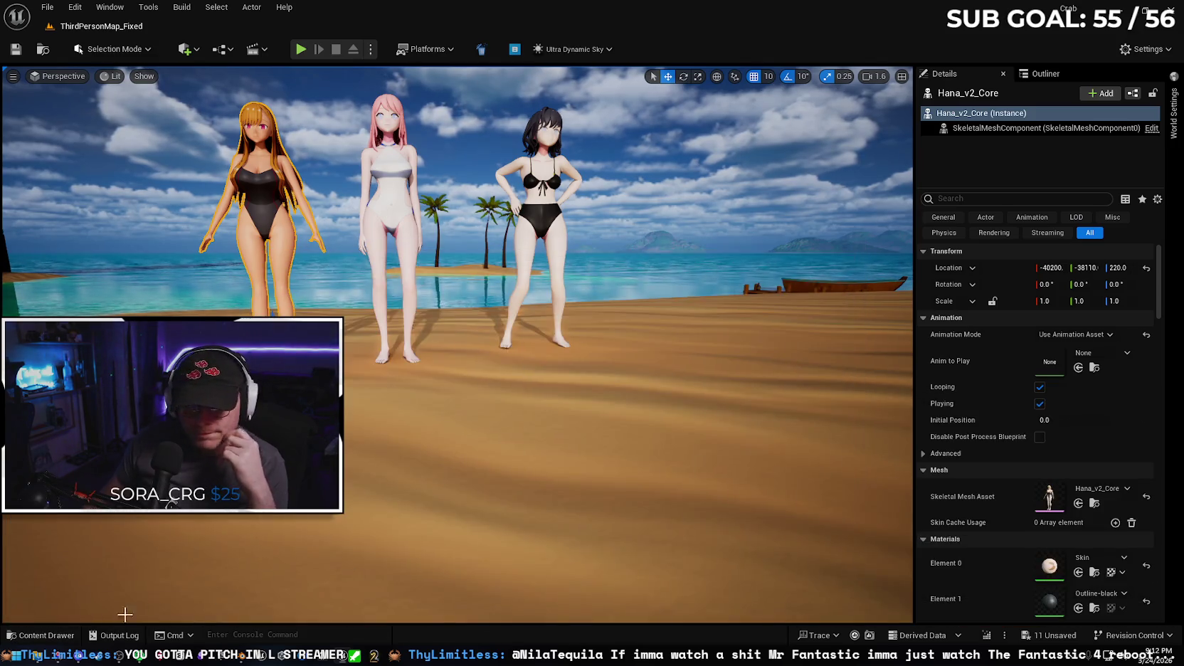
pyautogui.click(50, 634)
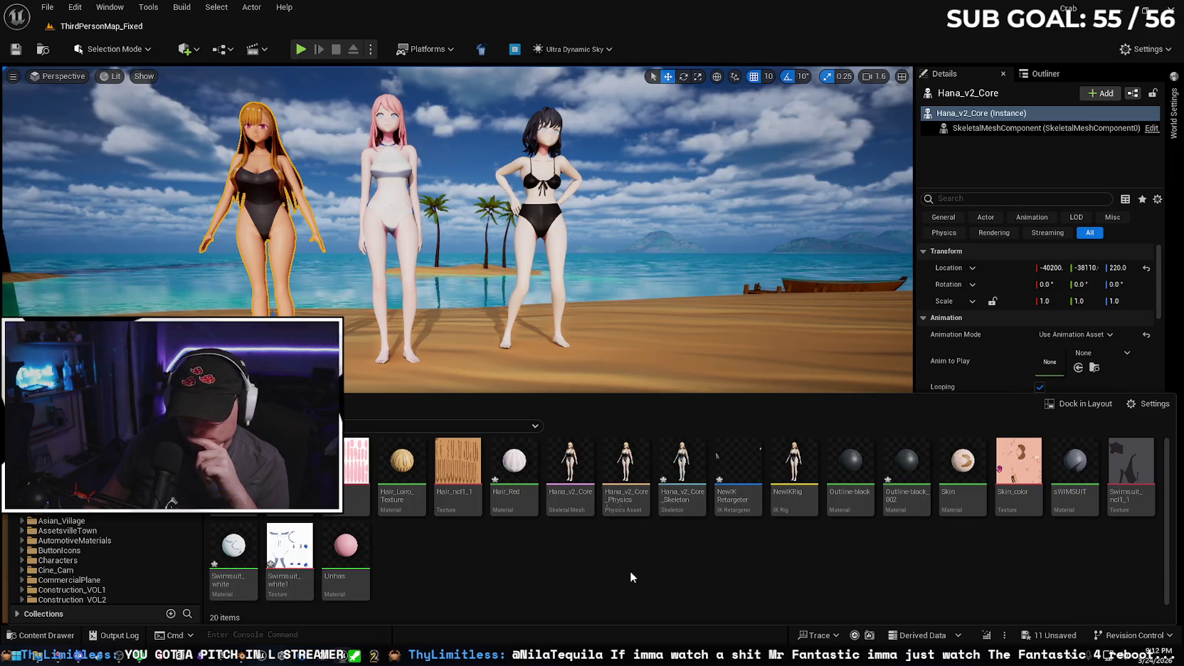
pyautogui.click(1099, 353)
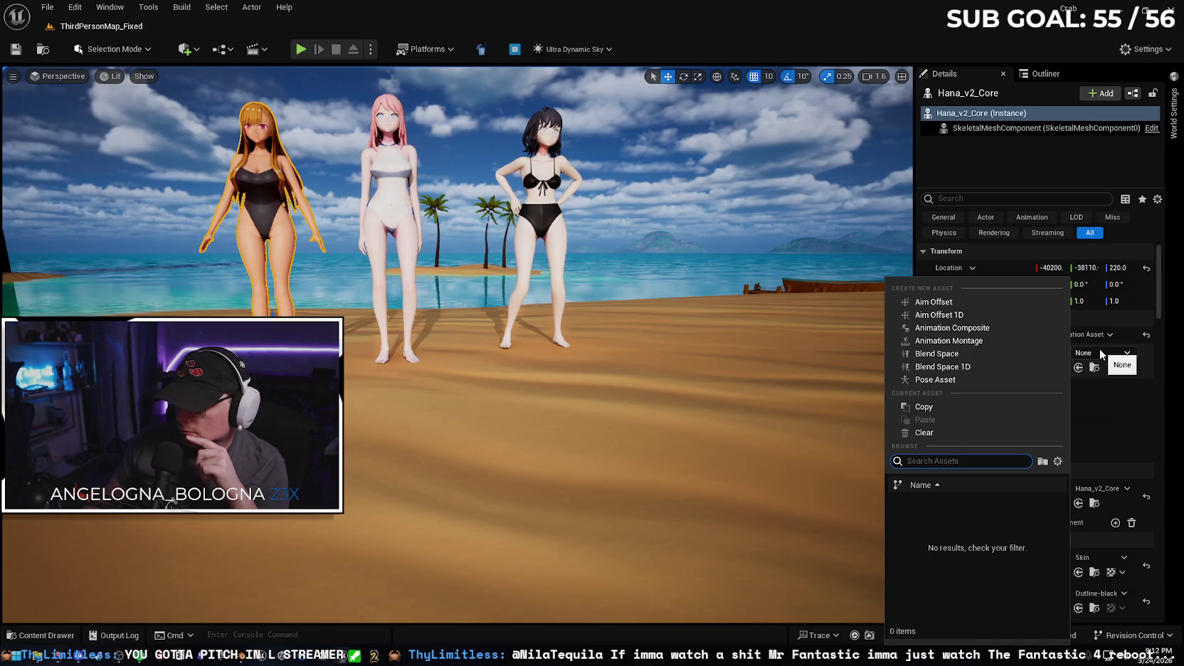
pyautogui.click(383, 489)
# - Open the character folder holding the Idle and Idle_Anim assets
pyautogui.click(42, 635)
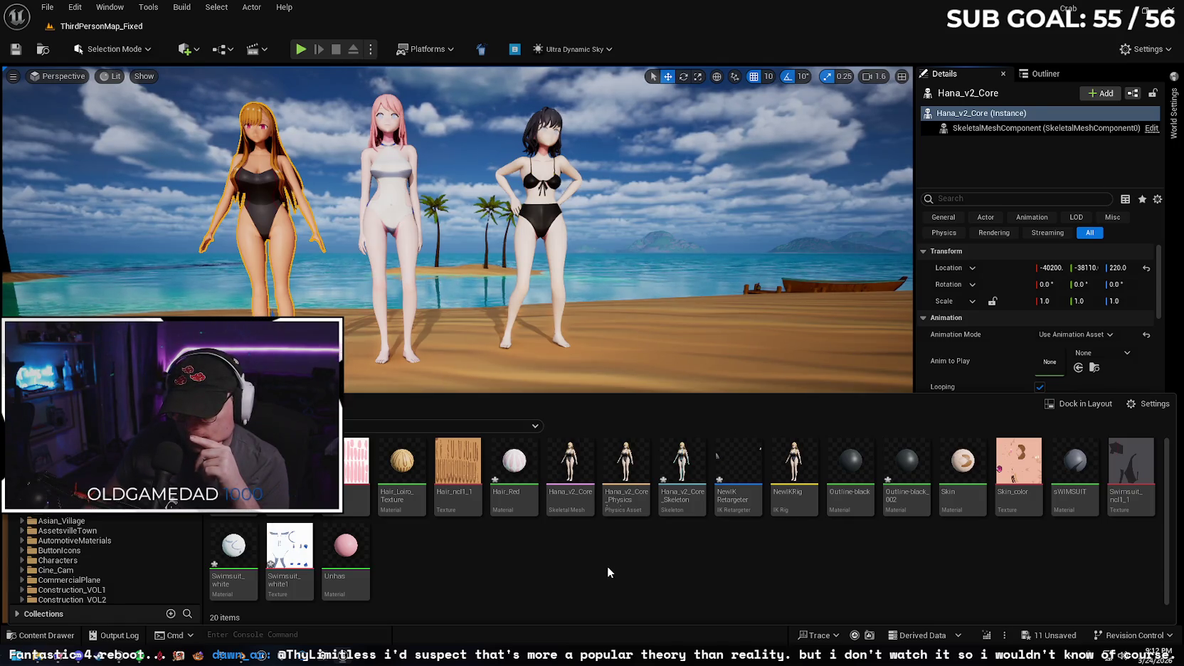
pyautogui.hotkey('alt', 'Left')
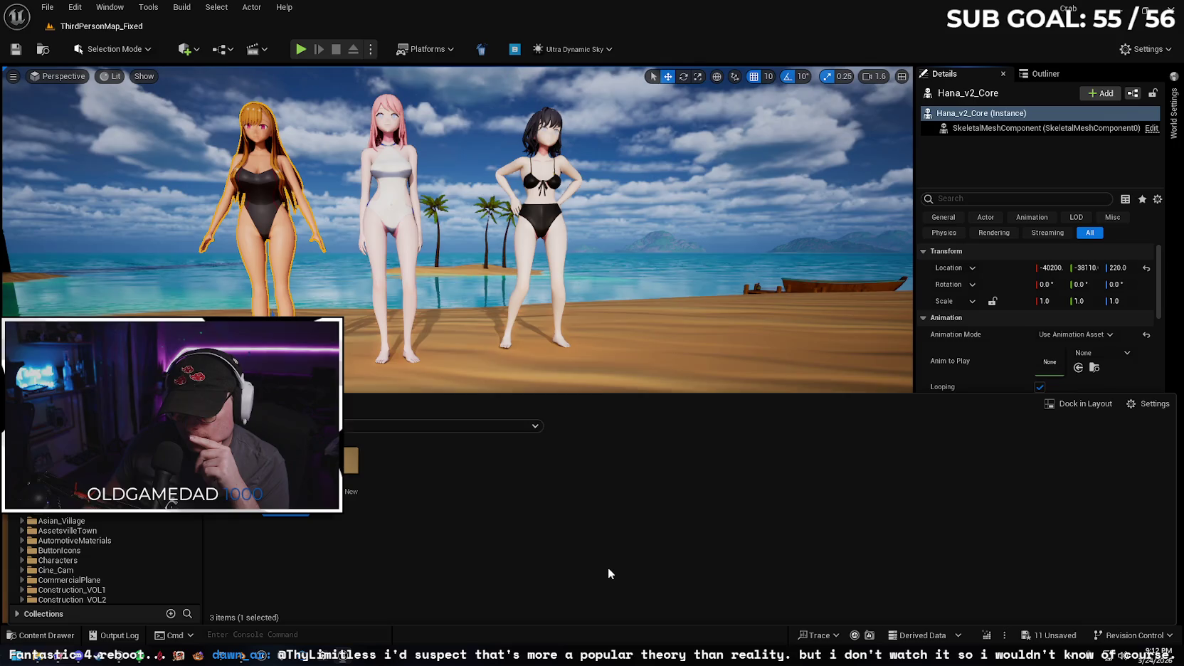
pyautogui.doubleClick(351, 466)
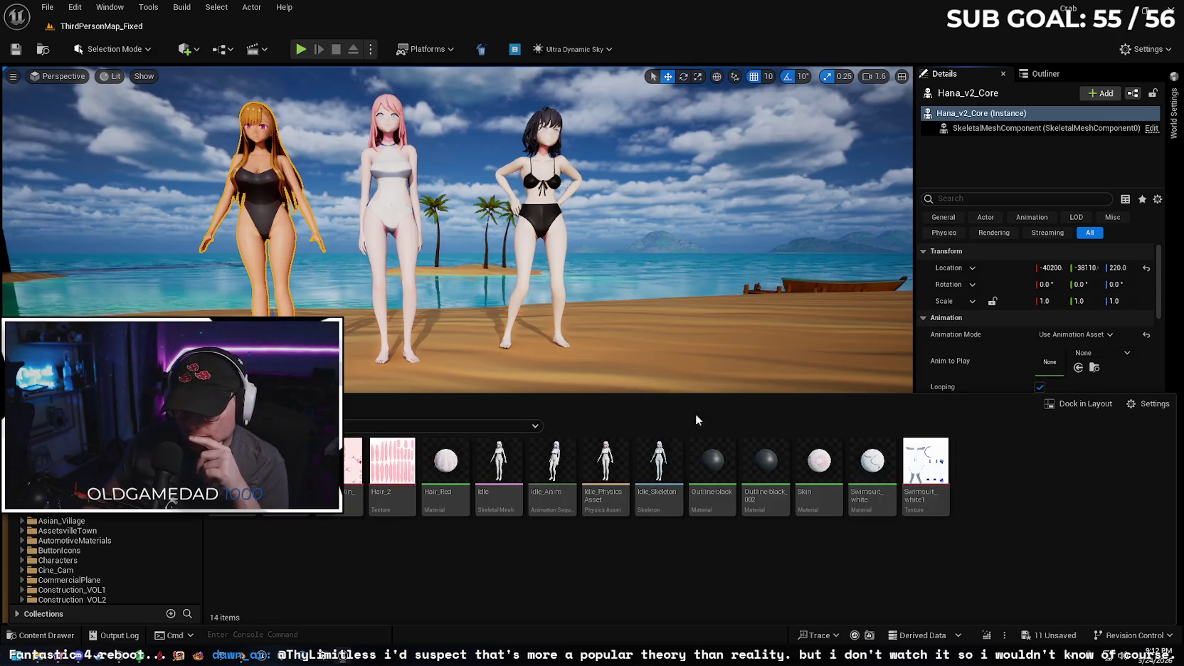
# - Duplicate Idle_Anim as Idle_Anim1 and open it in the animation editor
pyautogui.rightClick(562, 468)
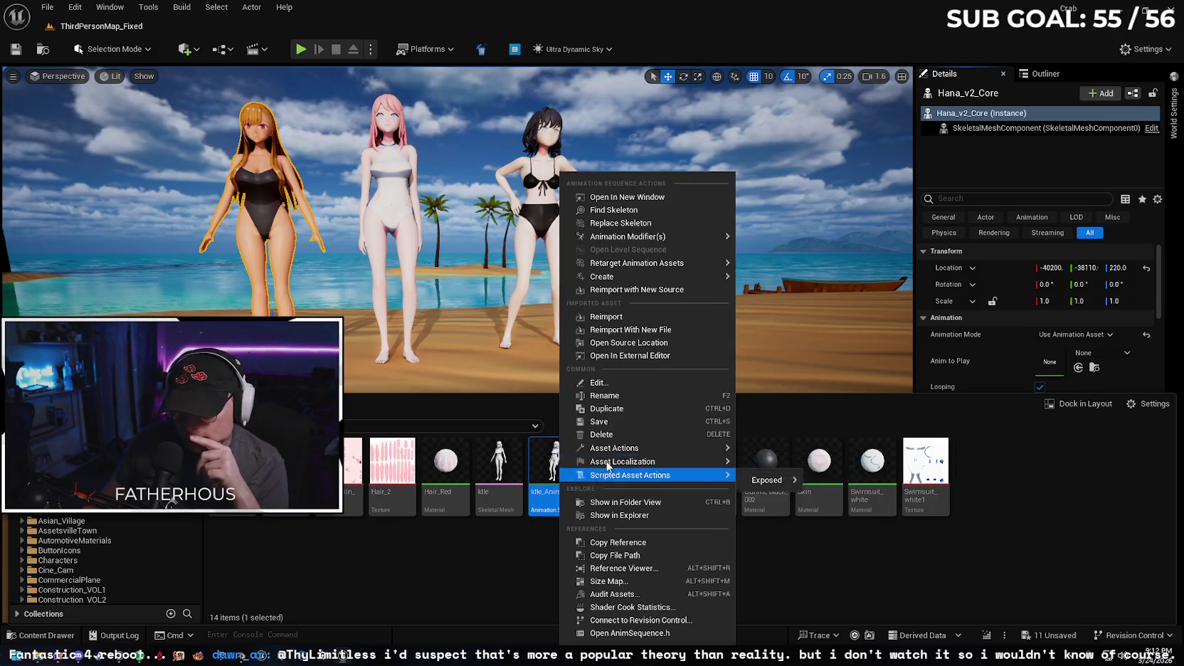
pyautogui.moveTo(680, 265)
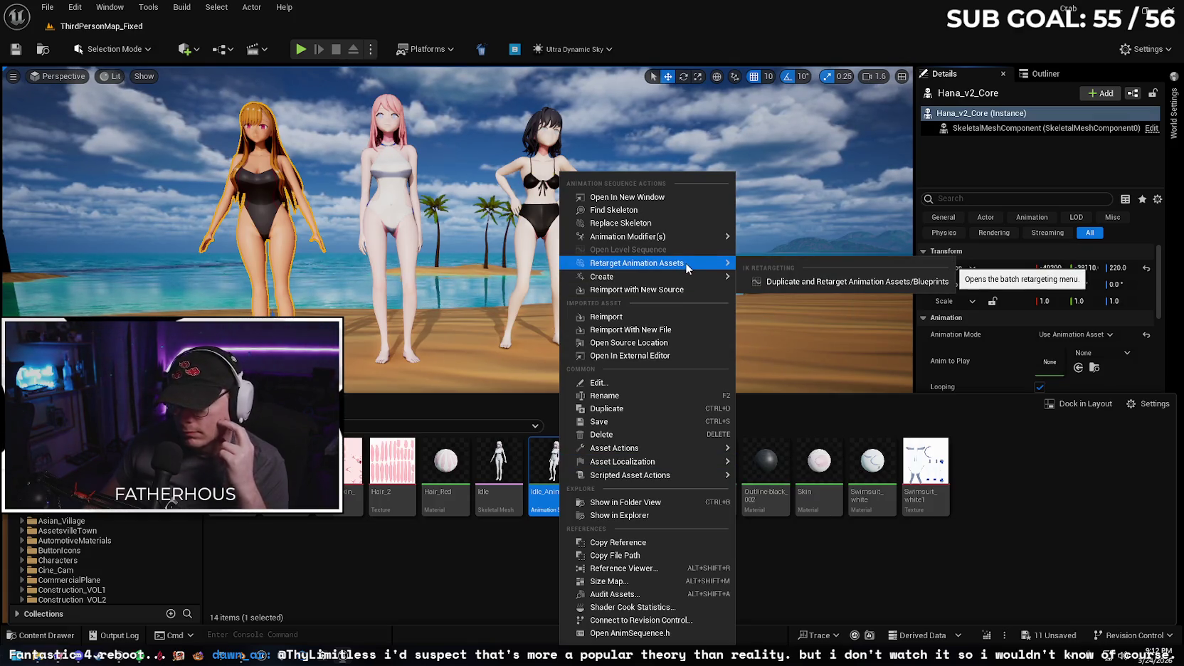
pyautogui.click(552, 462)
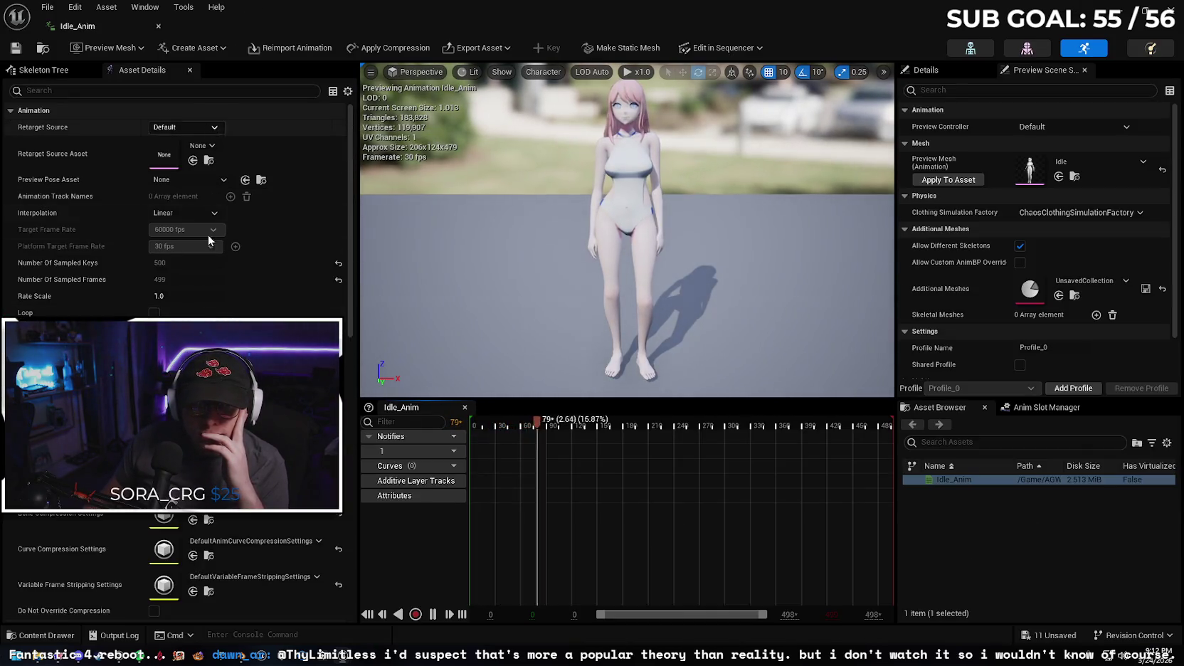
pyautogui.click(43, 635)
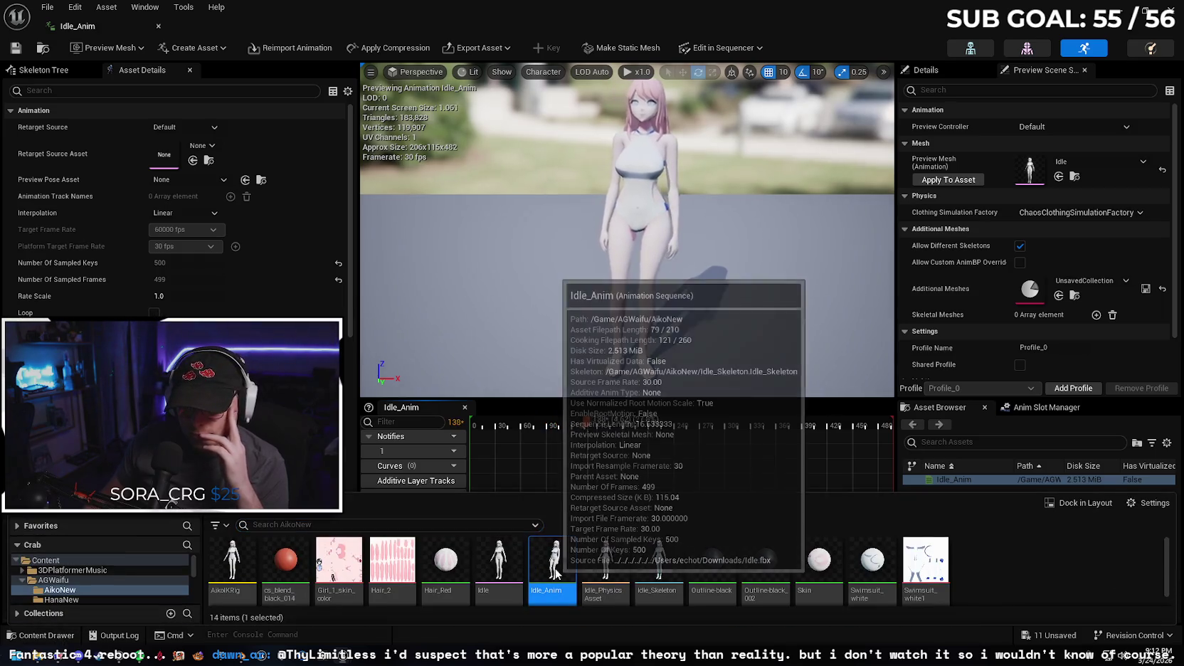
pyautogui.rightClick(546, 566)
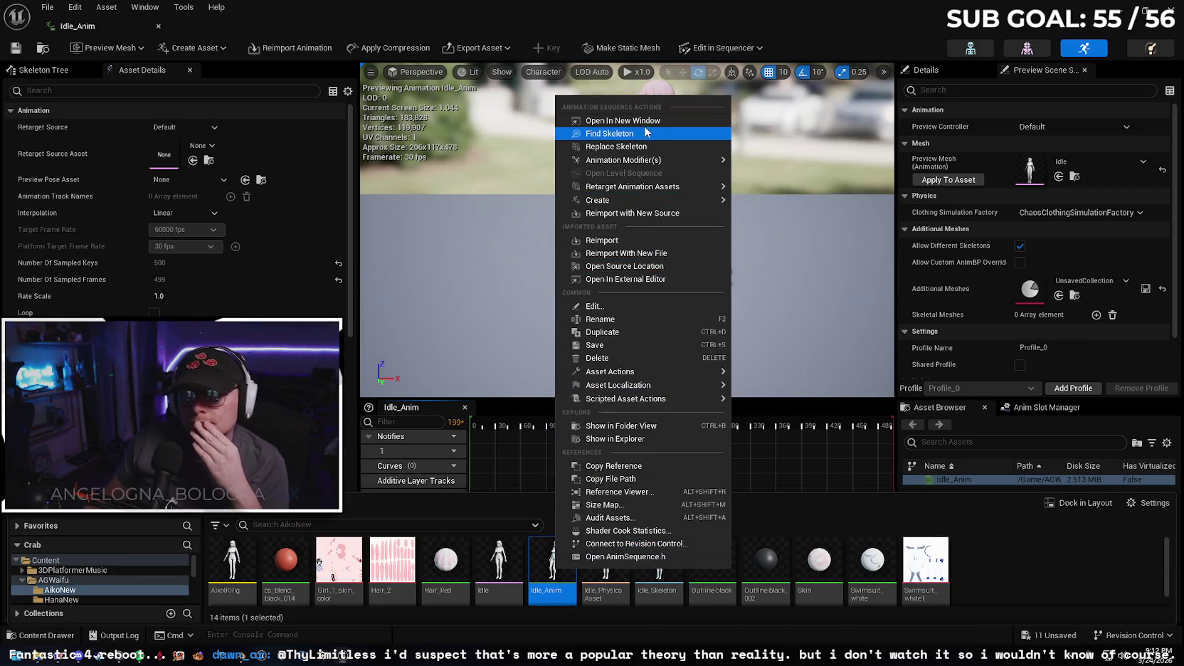
pyautogui.click(632, 332)
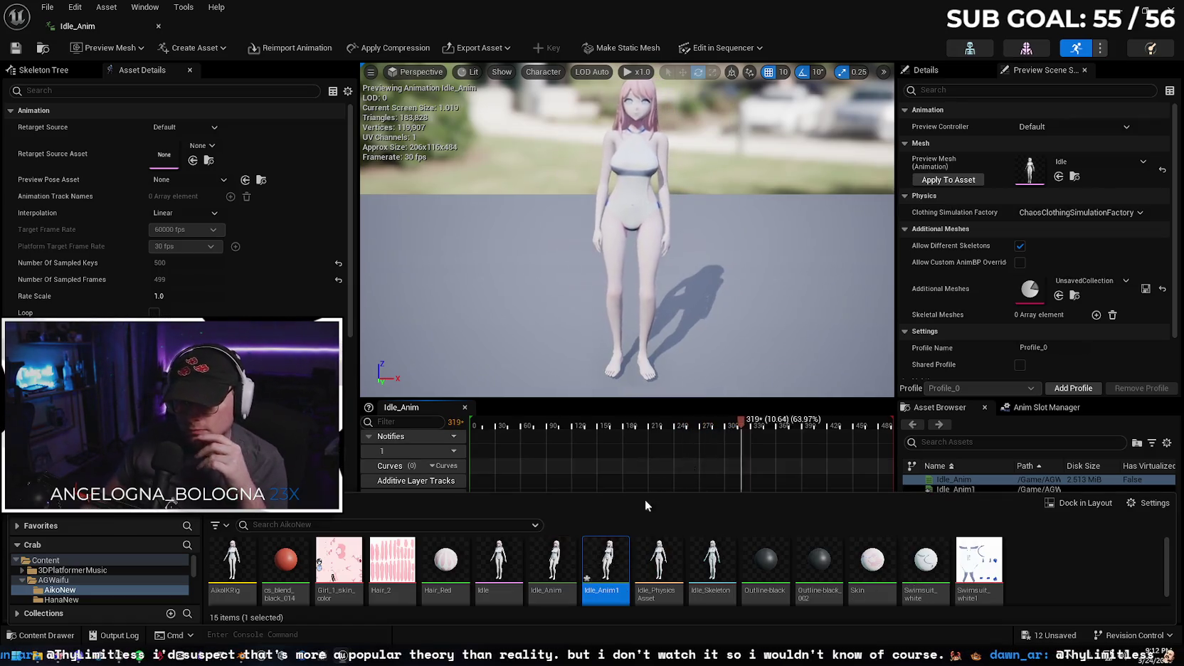
pyautogui.doubleClick(605, 562)
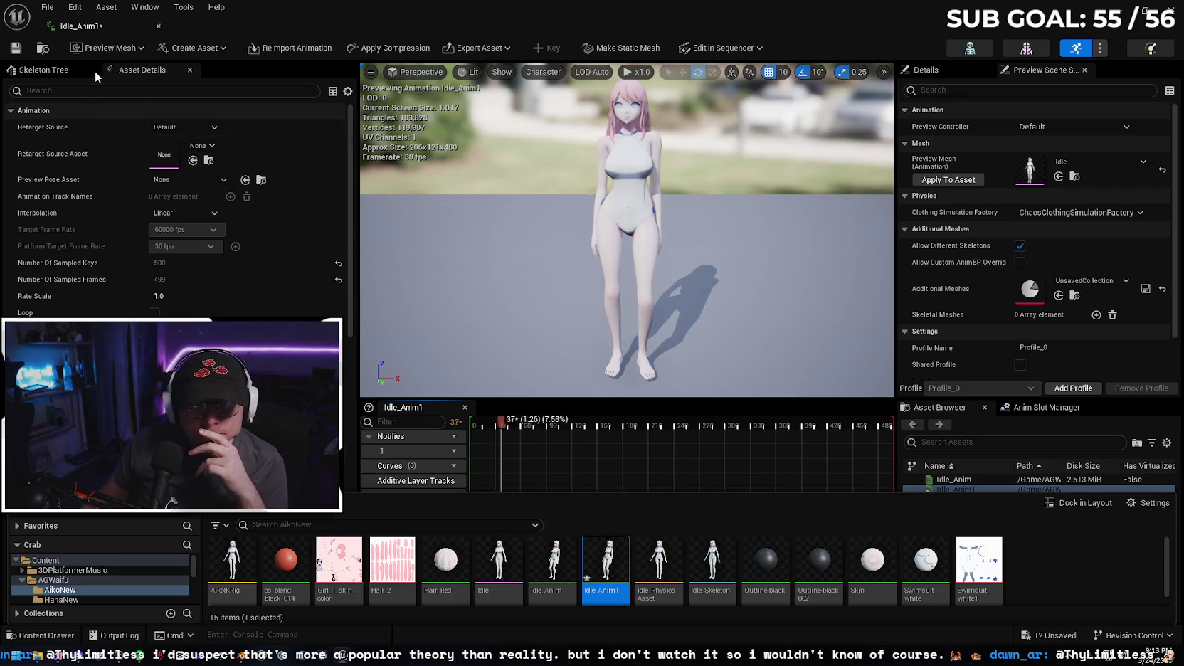
# - Set Idle_Anim1's Retarget Source Asset to Hana_v2_Core, confirming it via a 'hana' search
pyautogui.click(192, 145)
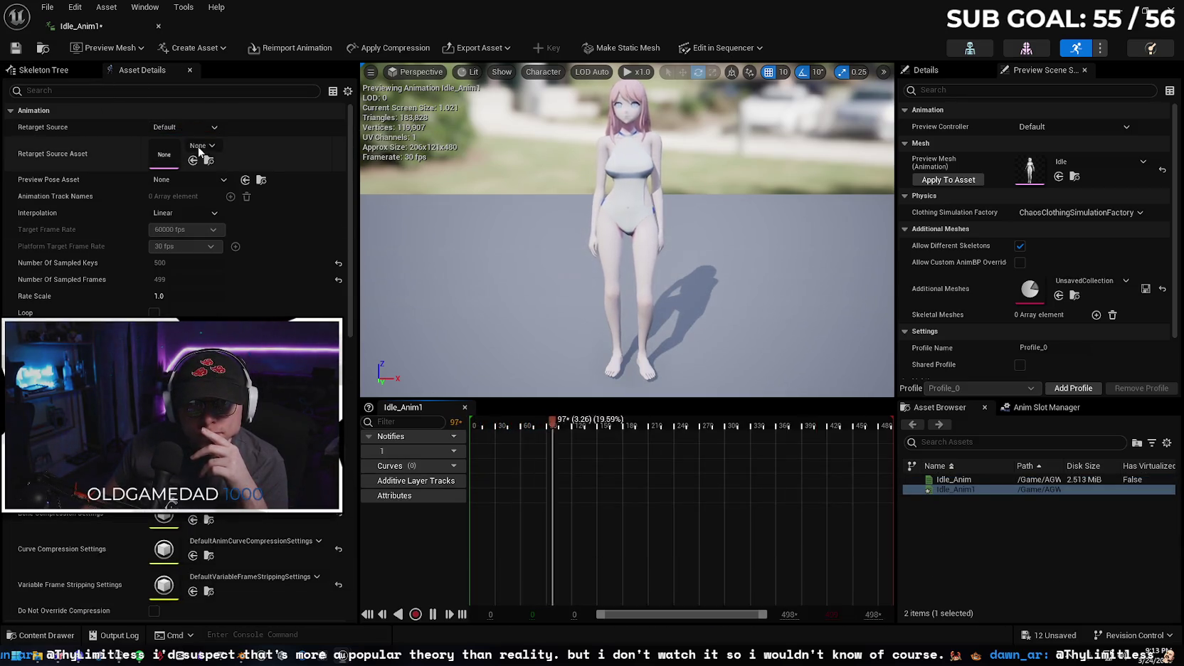
pyautogui.click(167, 153)
pyautogui.click(215, 142)
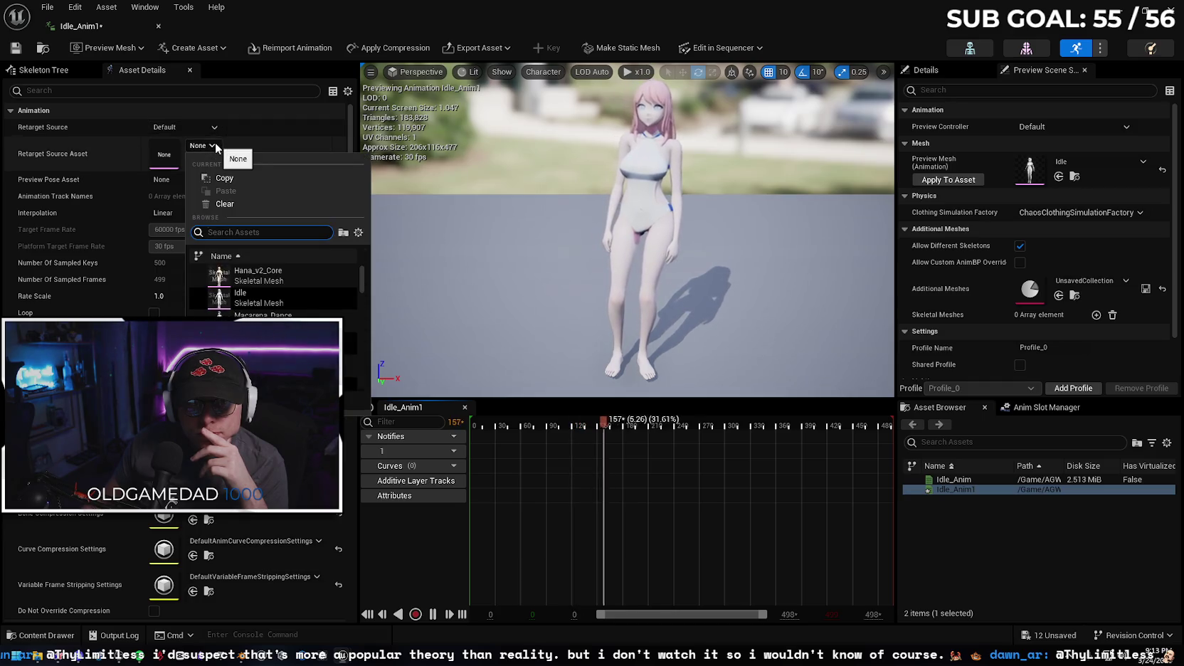
pyautogui.click(289, 279)
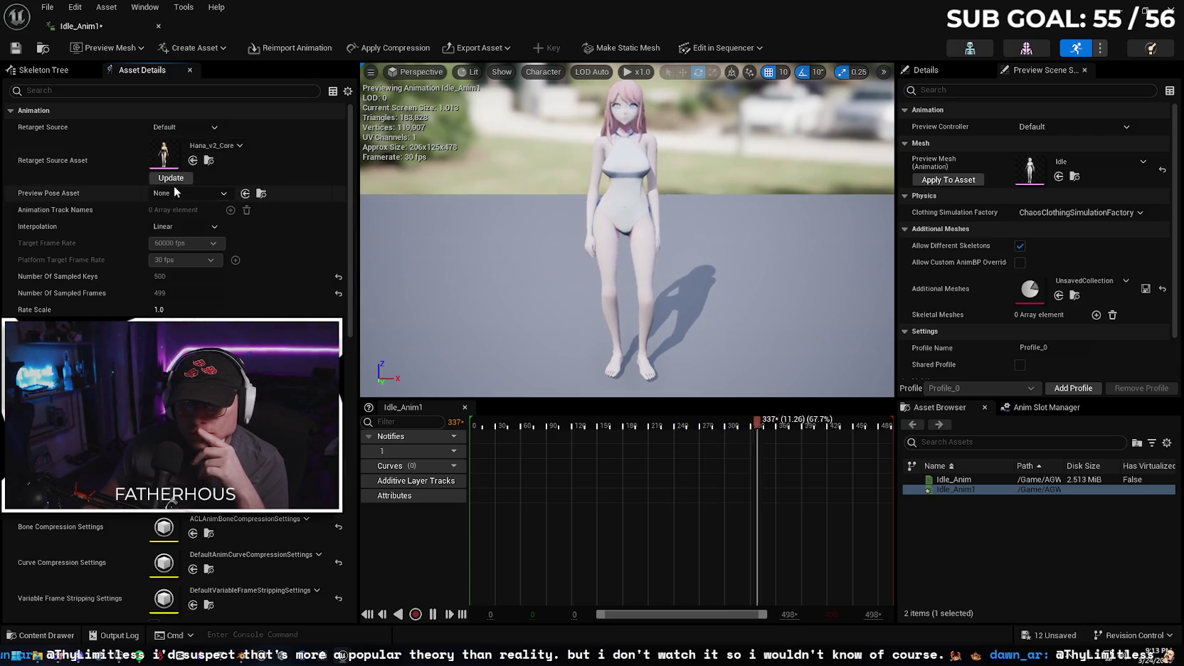
pyautogui.click(210, 128)
pyautogui.click(255, 121)
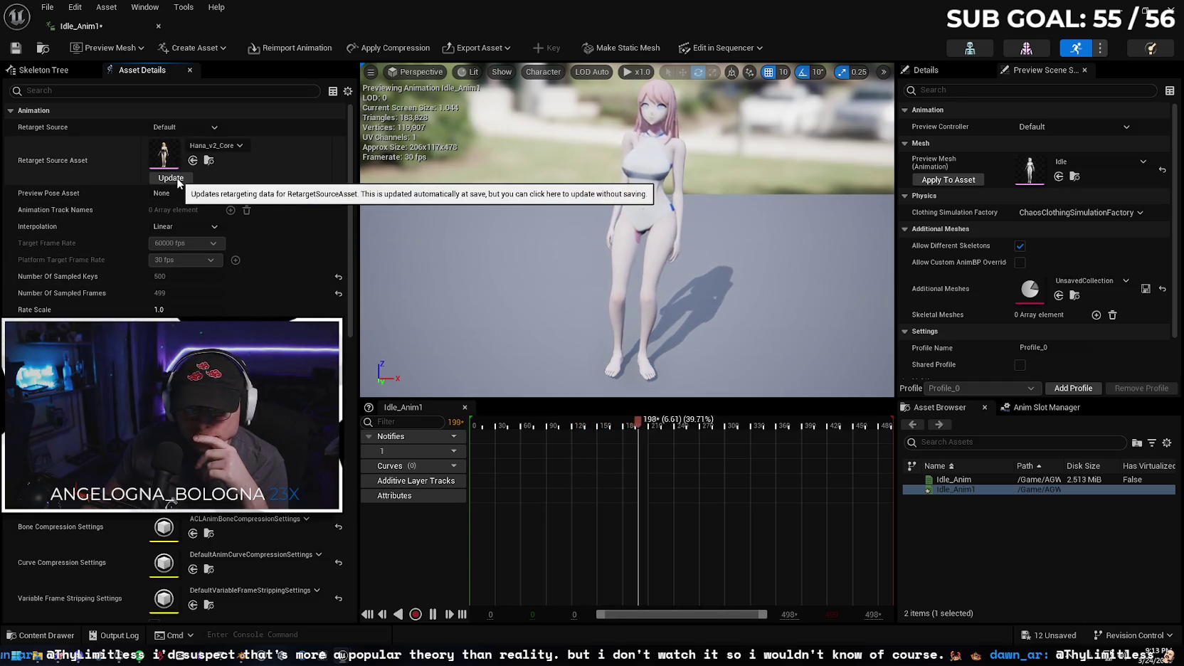
pyautogui.click(229, 145)
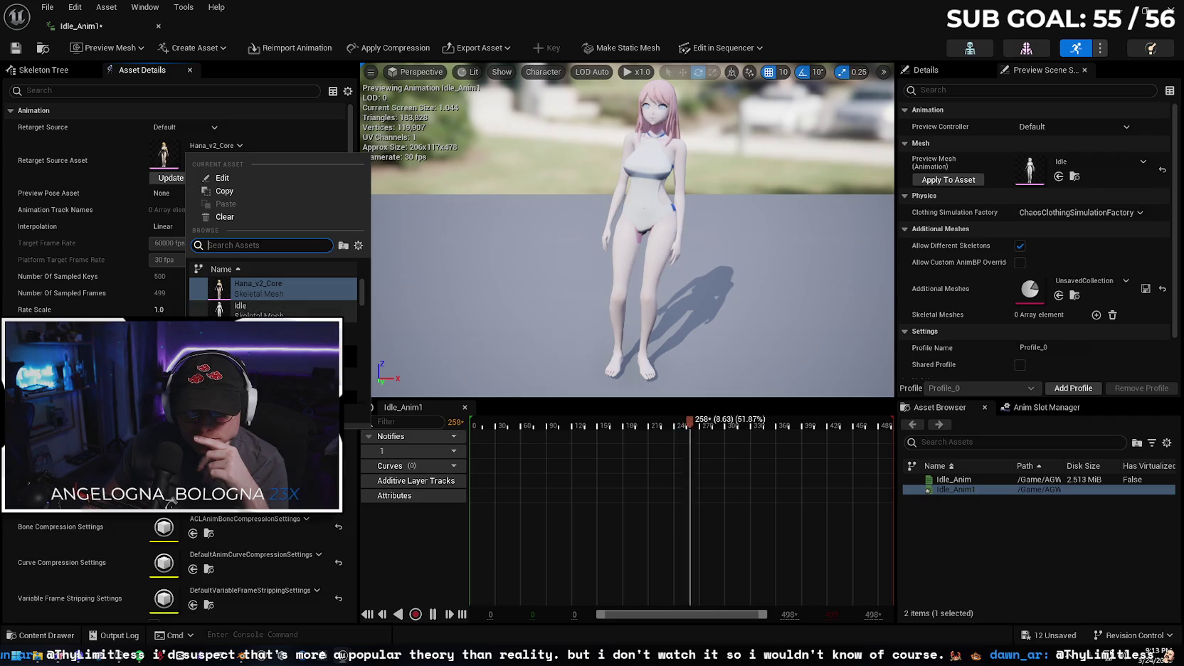
pyautogui.scroll(-5, 273, 299)
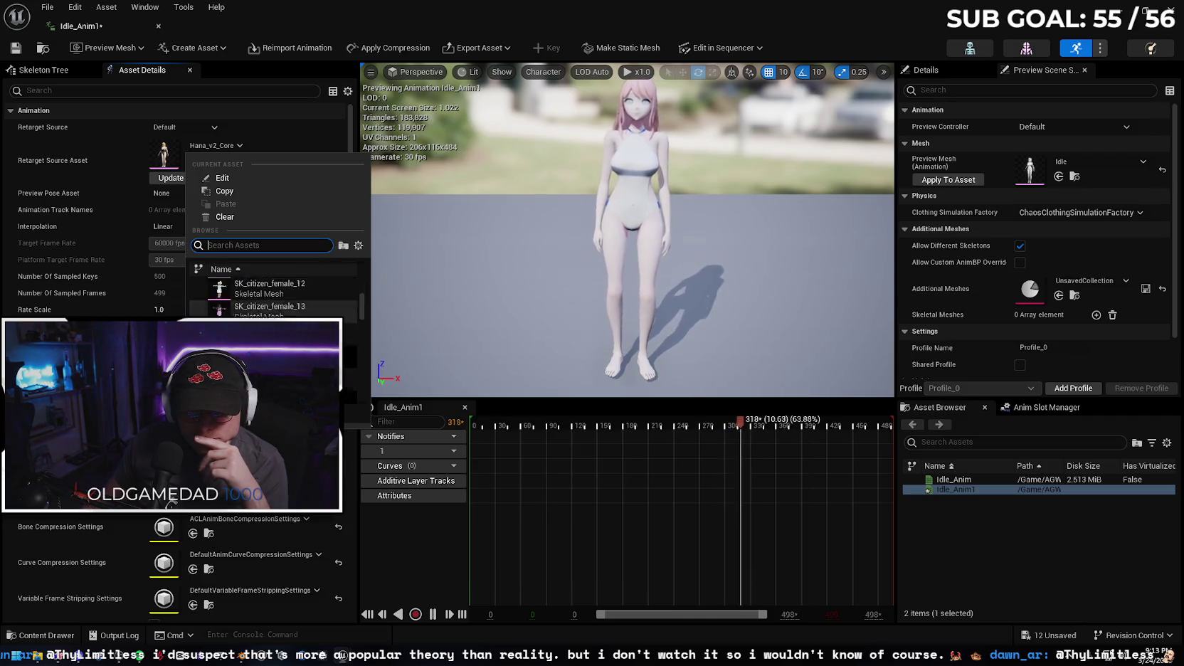
pyautogui.moveTo(361, 314)
pyautogui.mouseDown()
pyautogui.moveTo(363, 416)
pyautogui.moveTo(337, 214)
pyautogui.mouseUp()
pyautogui.click(273, 245)
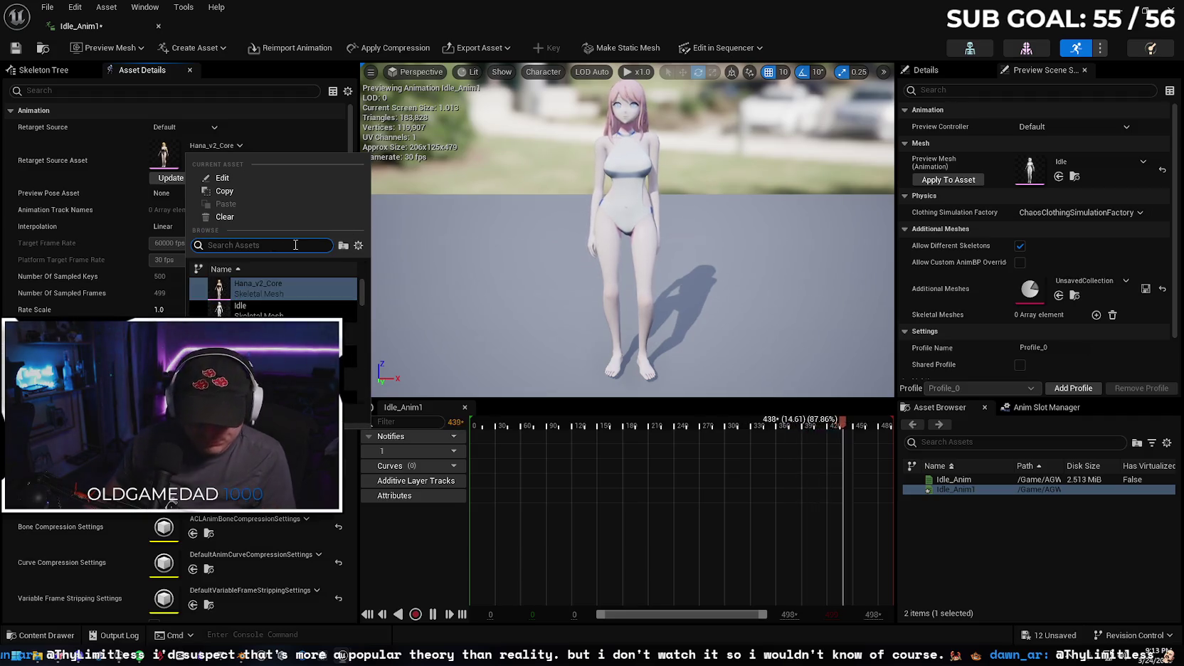
pyautogui.write('hana')
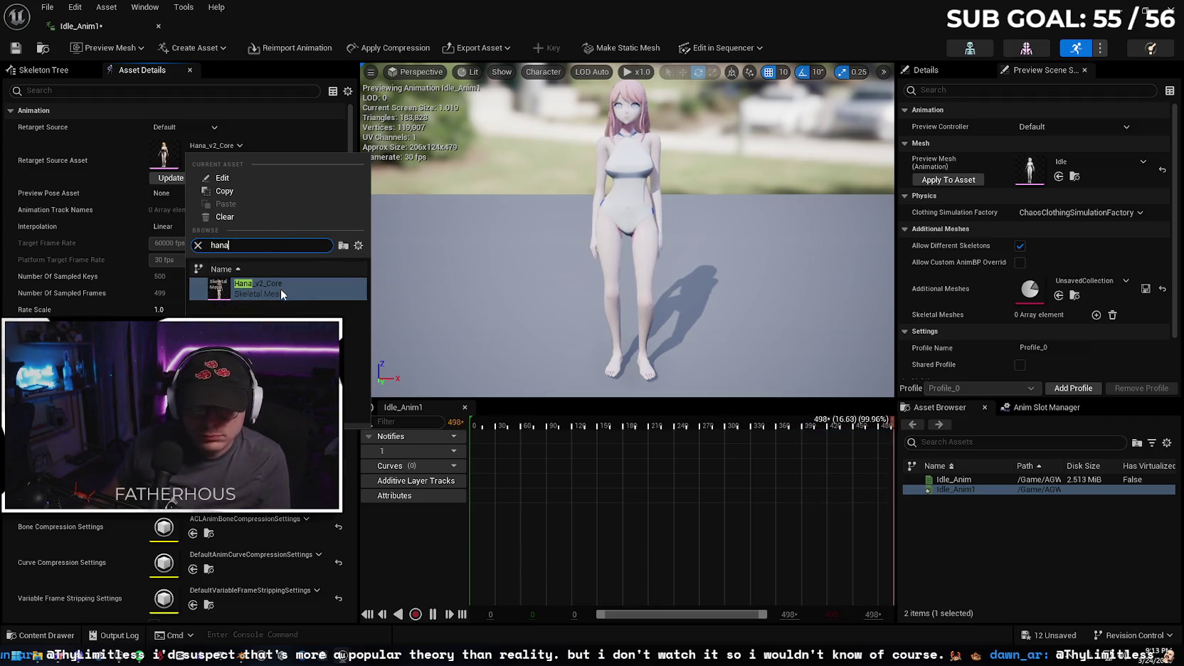
pyautogui.click(153, 182)
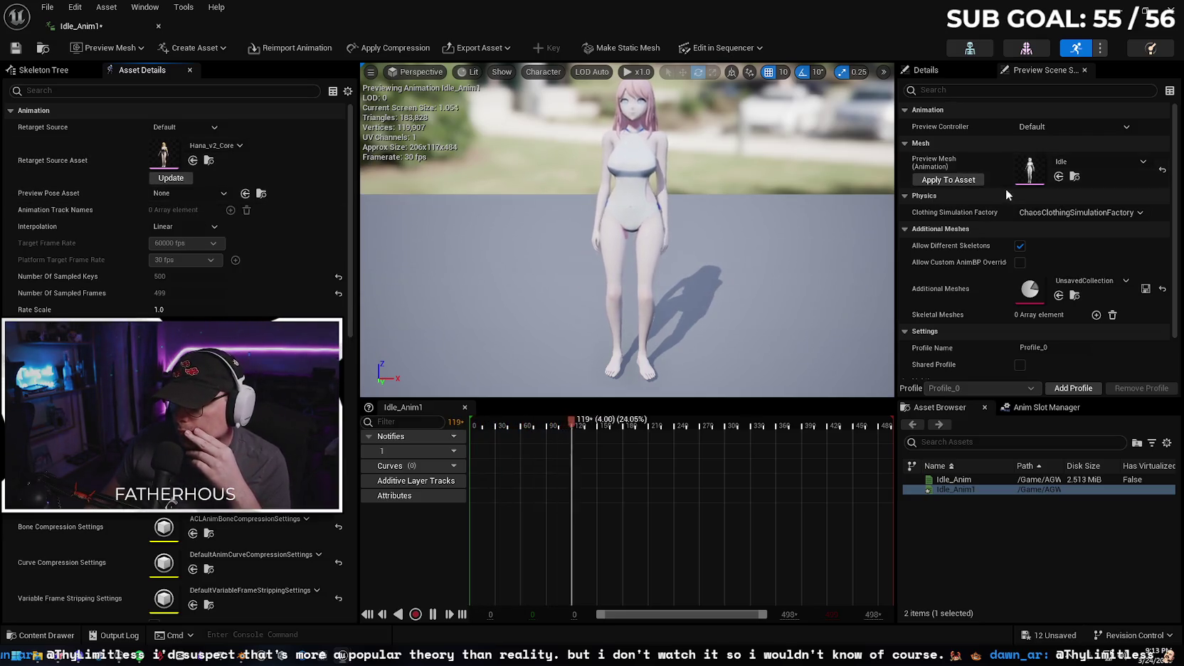
# - Review Preview Scene Settings, keeping the Default controller and Idle as the preview mesh
pyautogui.click(1079, 169)
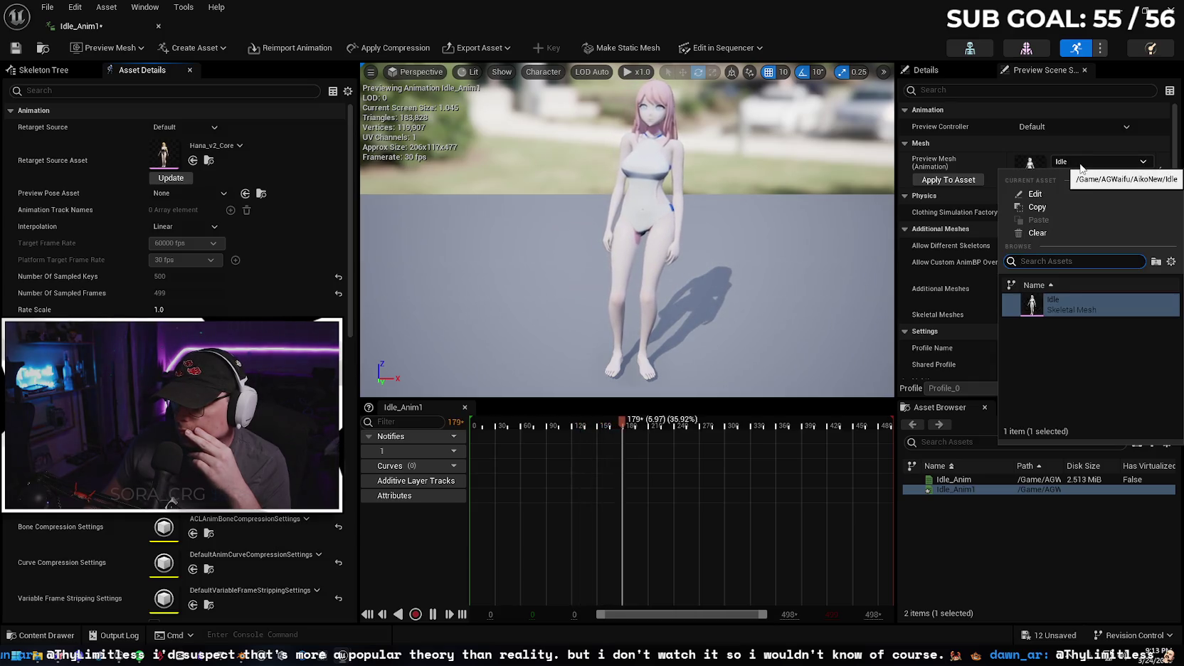
pyautogui.click(1079, 169)
pyautogui.click(957, 181)
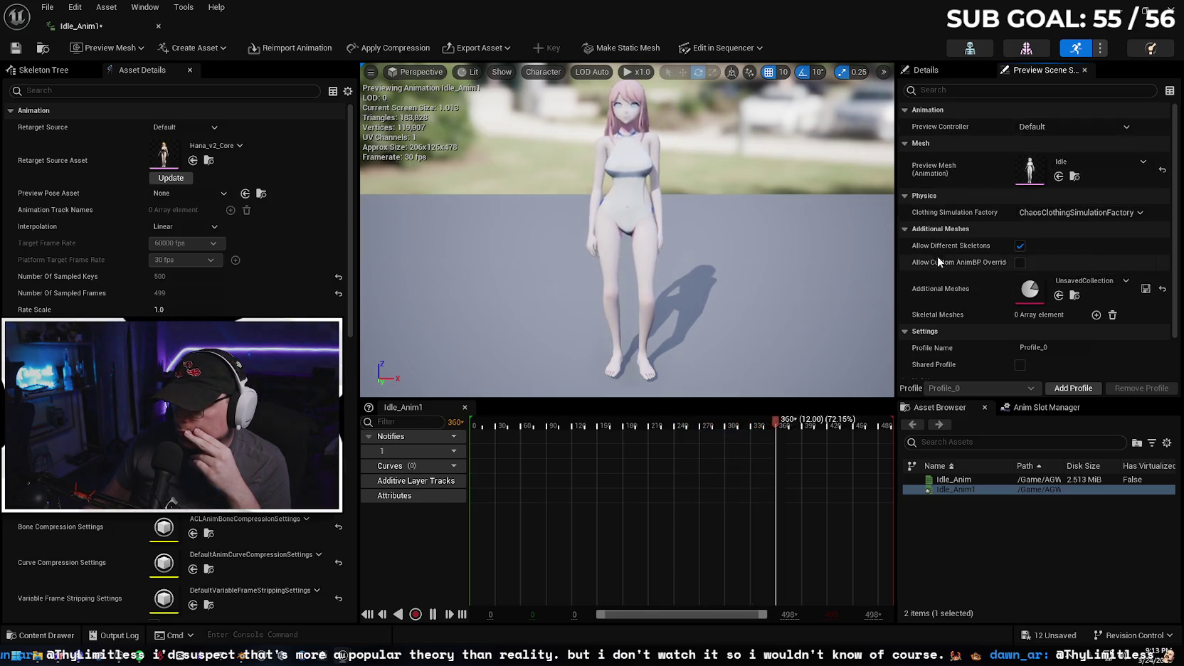
pyautogui.scroll(-1, 966, 270)
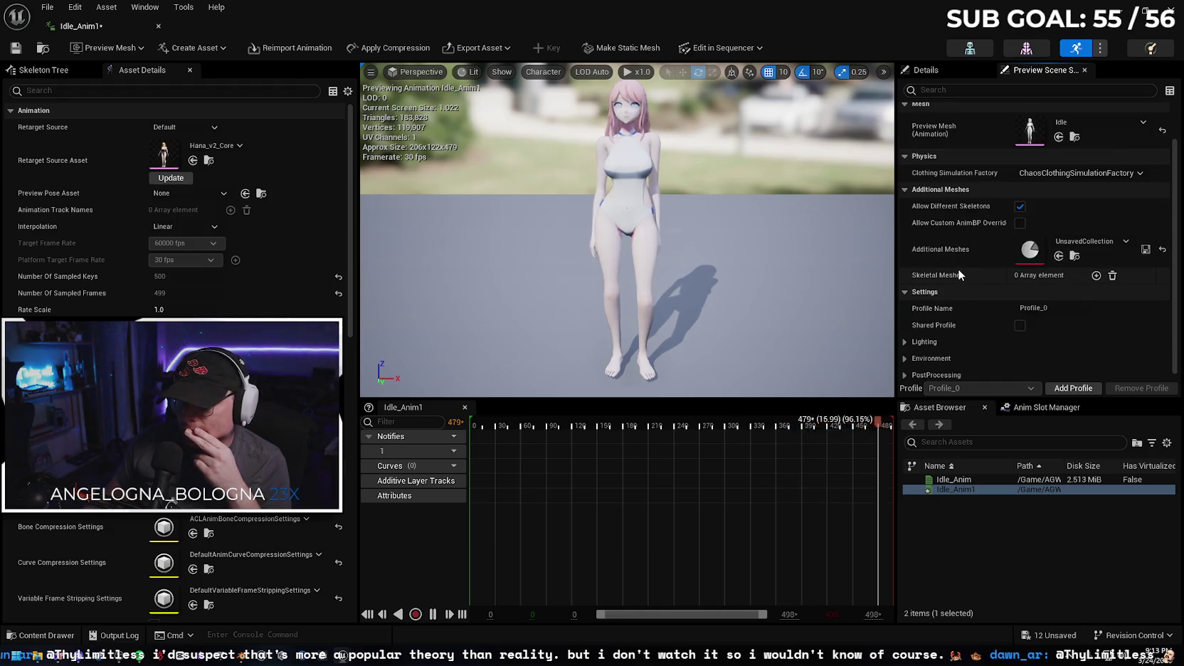
pyautogui.scroll(1, 1126, 178)
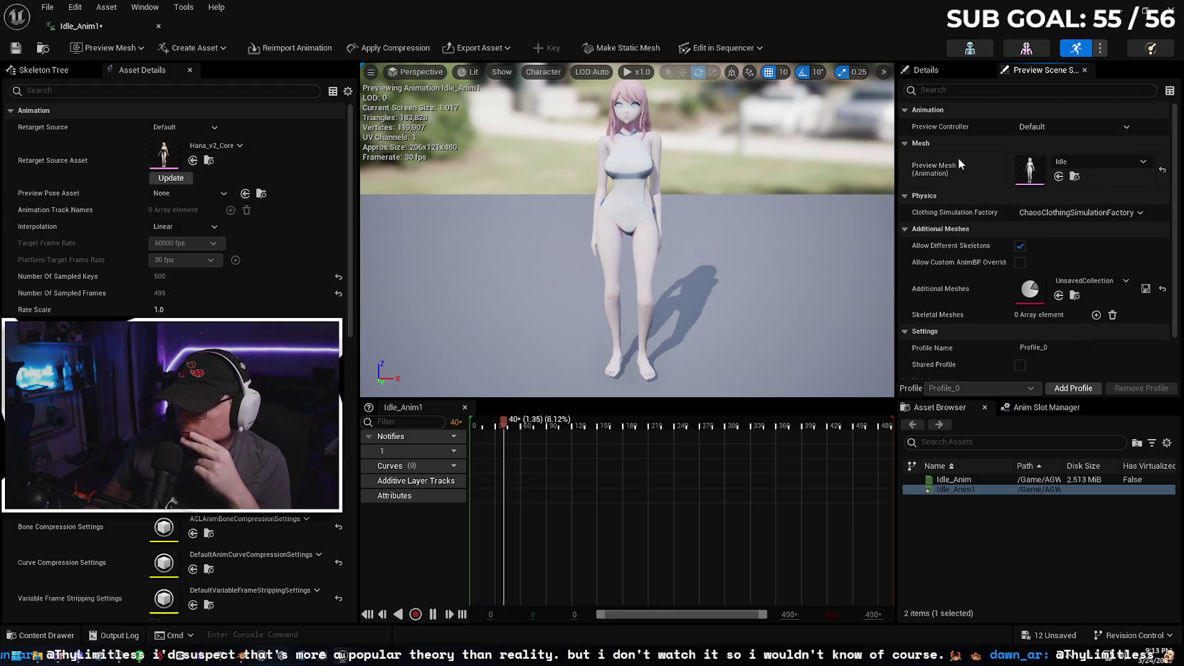
pyautogui.click(1053, 132)
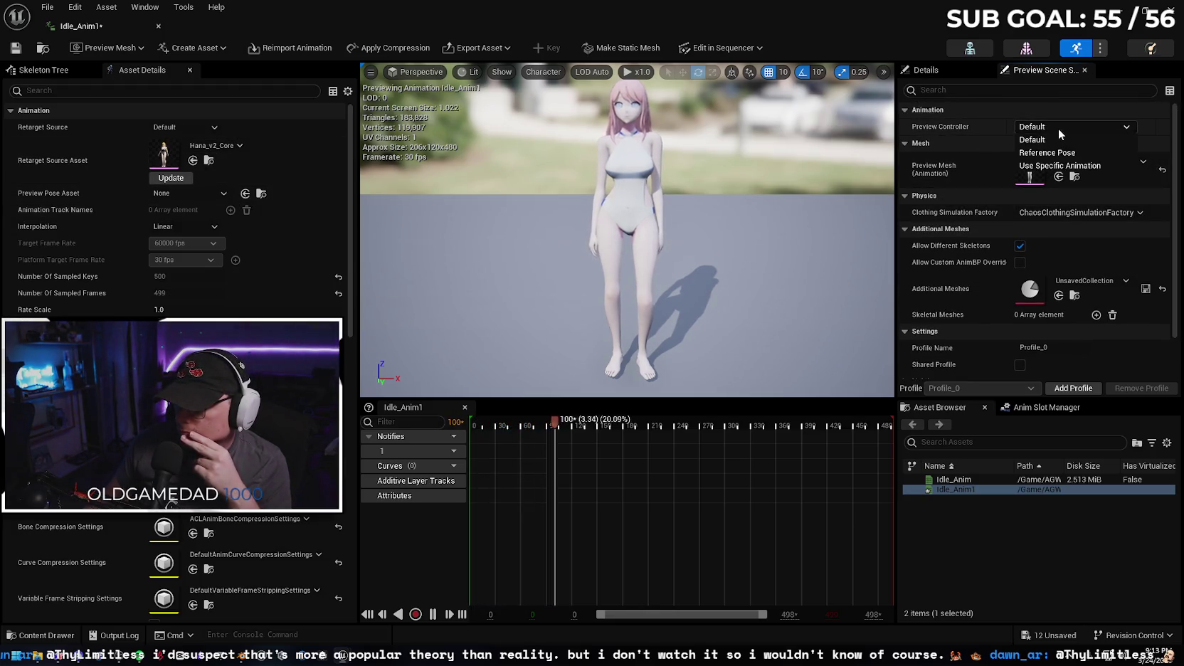
pyautogui.click(1065, 128)
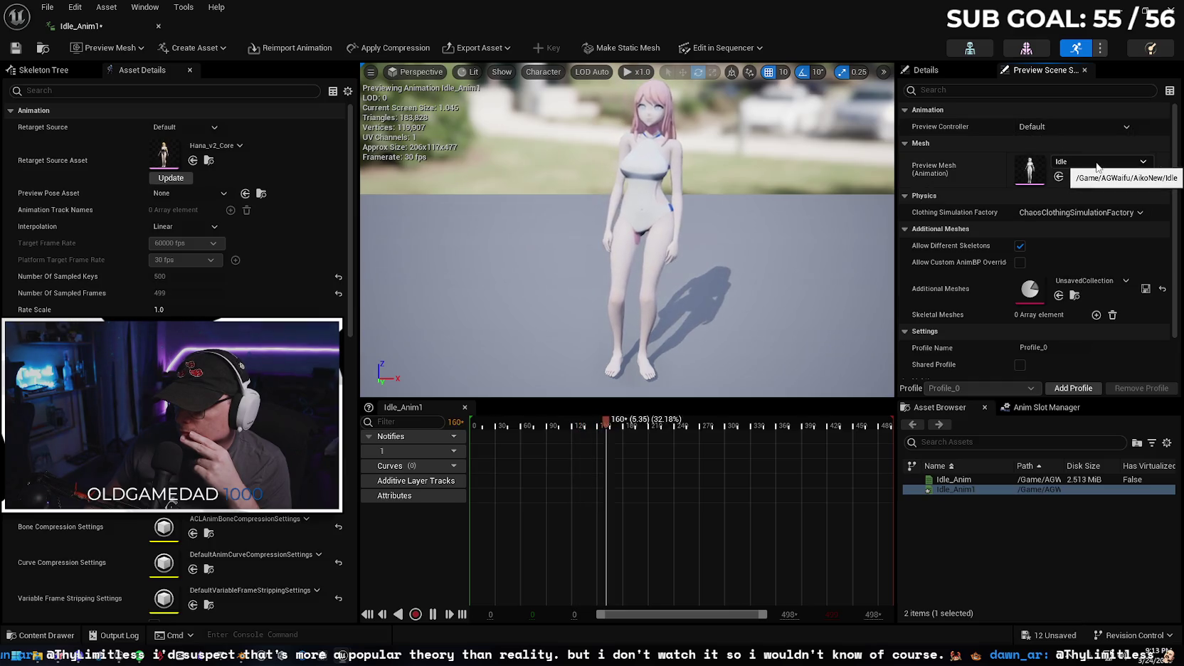
pyautogui.click(1097, 171)
pyautogui.click(1029, 173)
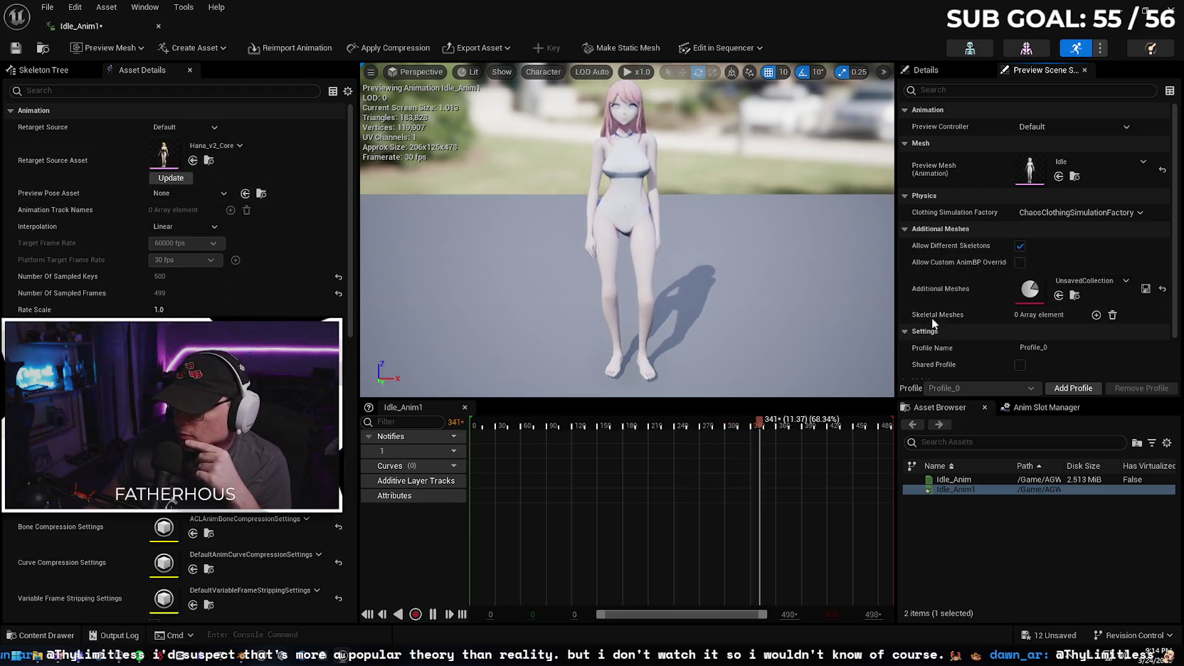
# - Add an extra Skeletal Meshes element set to Hana_v2_Core, dismissing the missing-bones message
pyautogui.click(1095, 314)
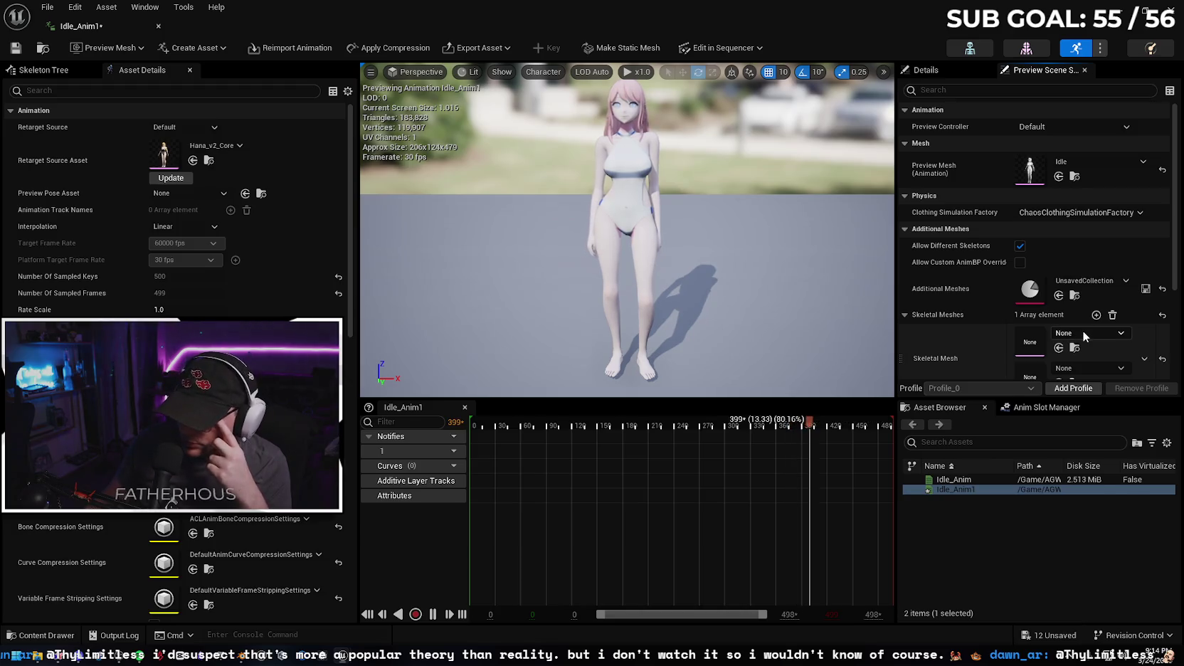
pyautogui.click(1085, 332)
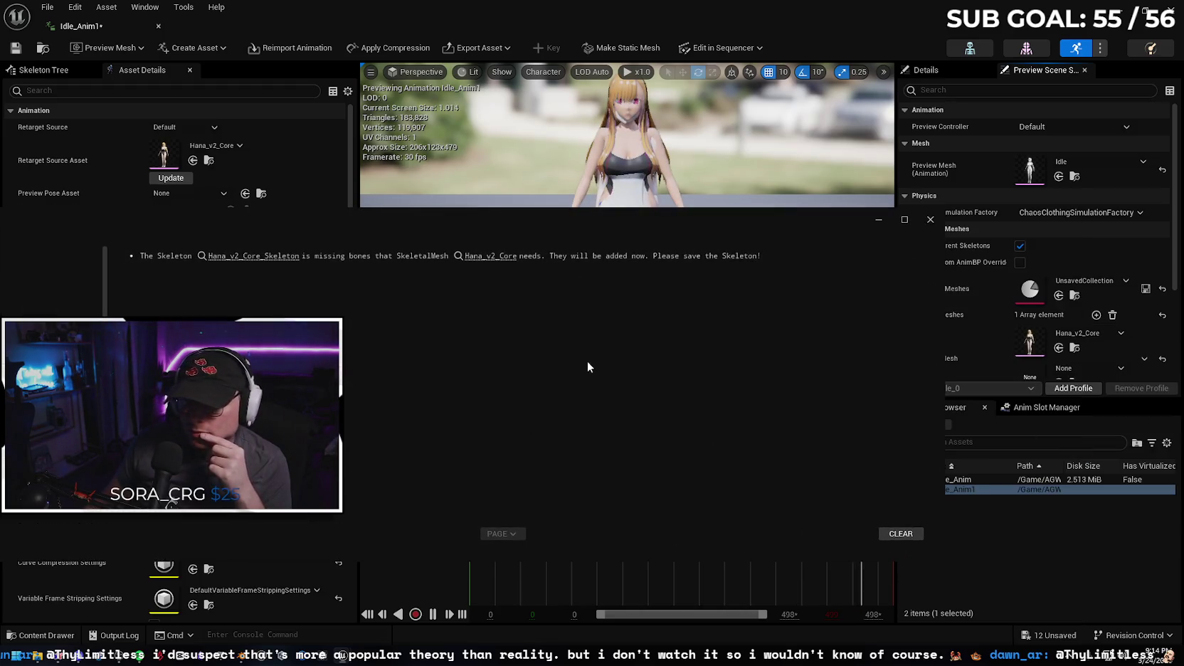
pyautogui.click(930, 220)
pyautogui.scroll(-1, 929, 305)
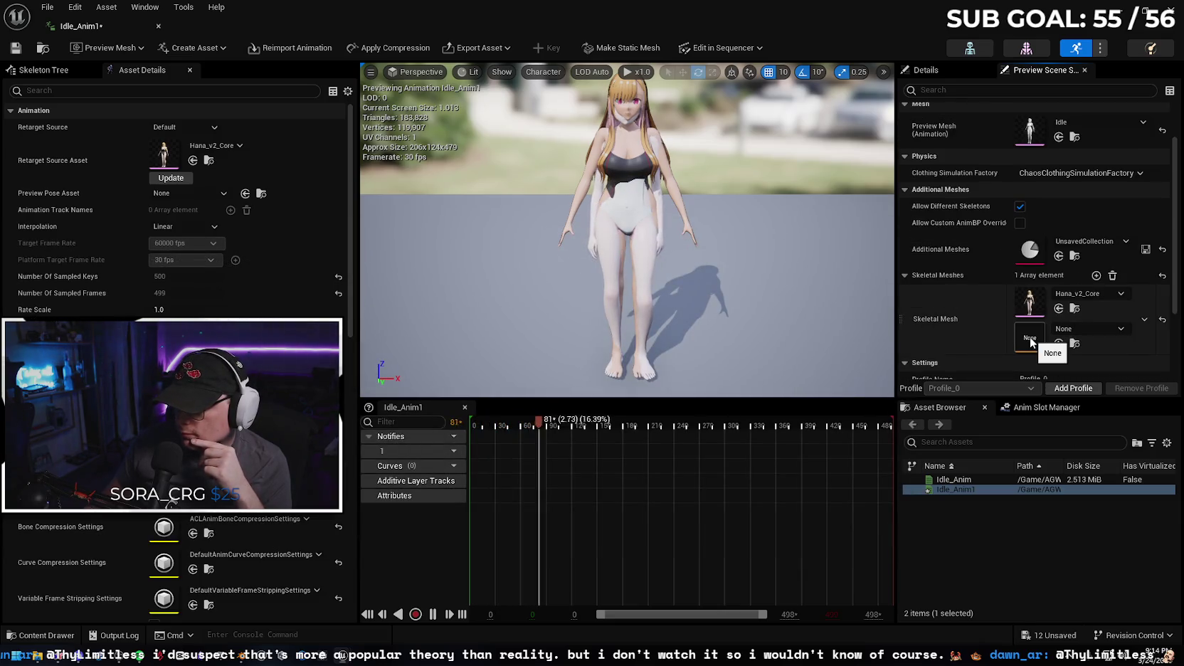
pyautogui.click(1082, 327)
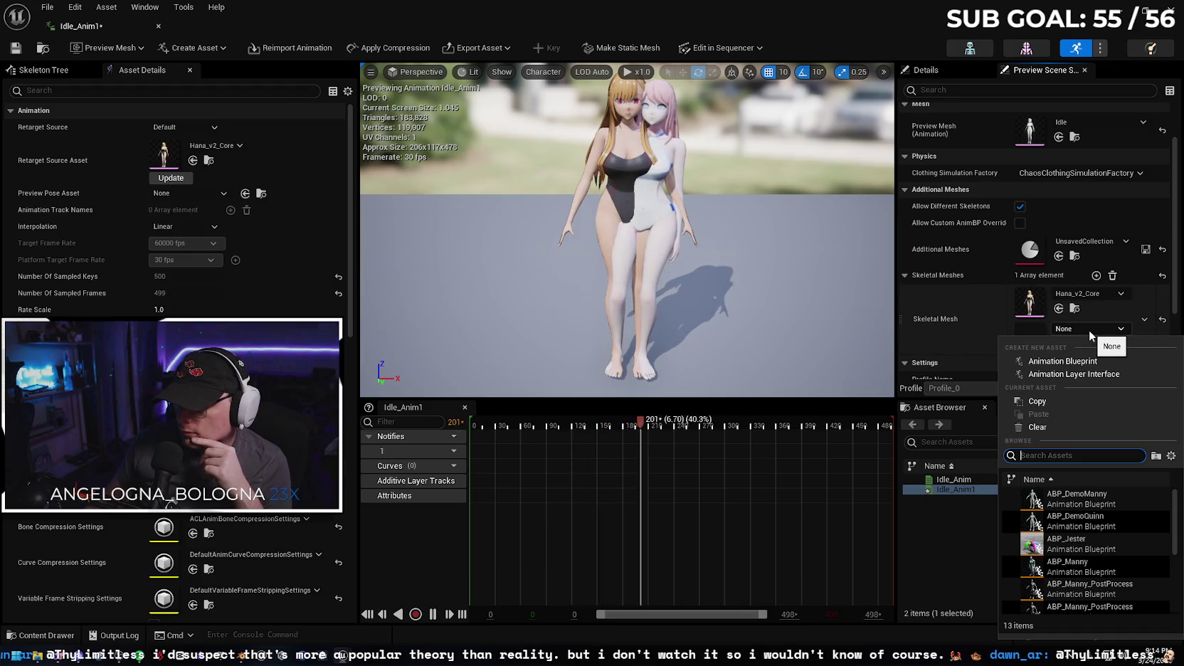
pyautogui.write('idle')
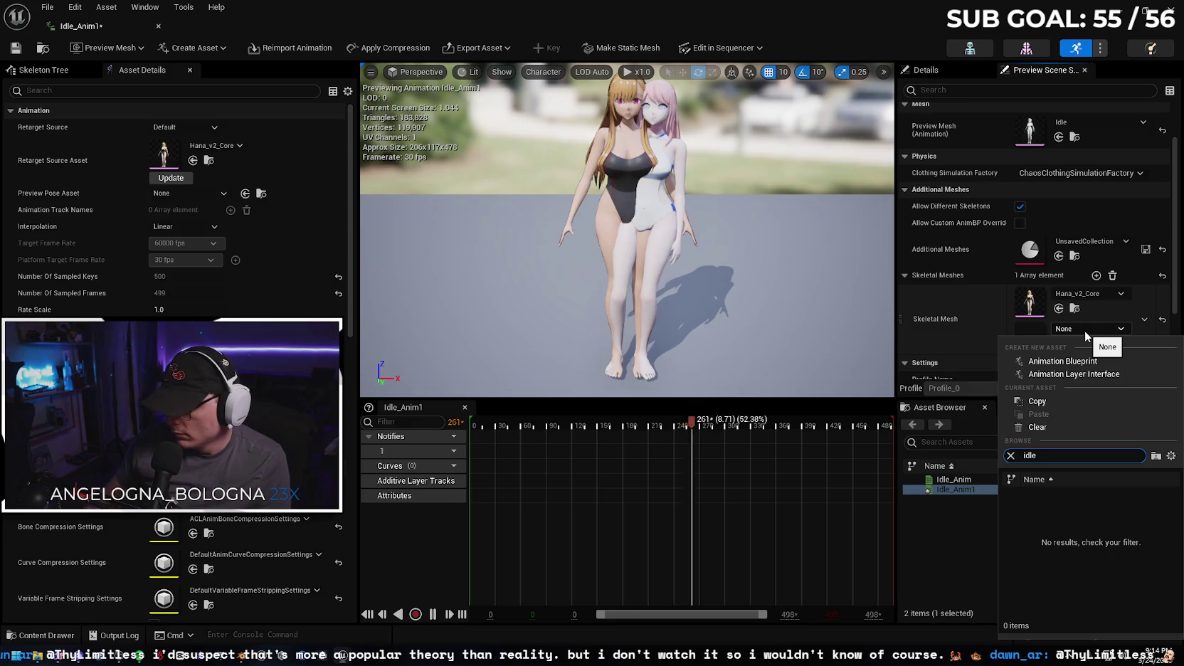
pyautogui.click(976, 328)
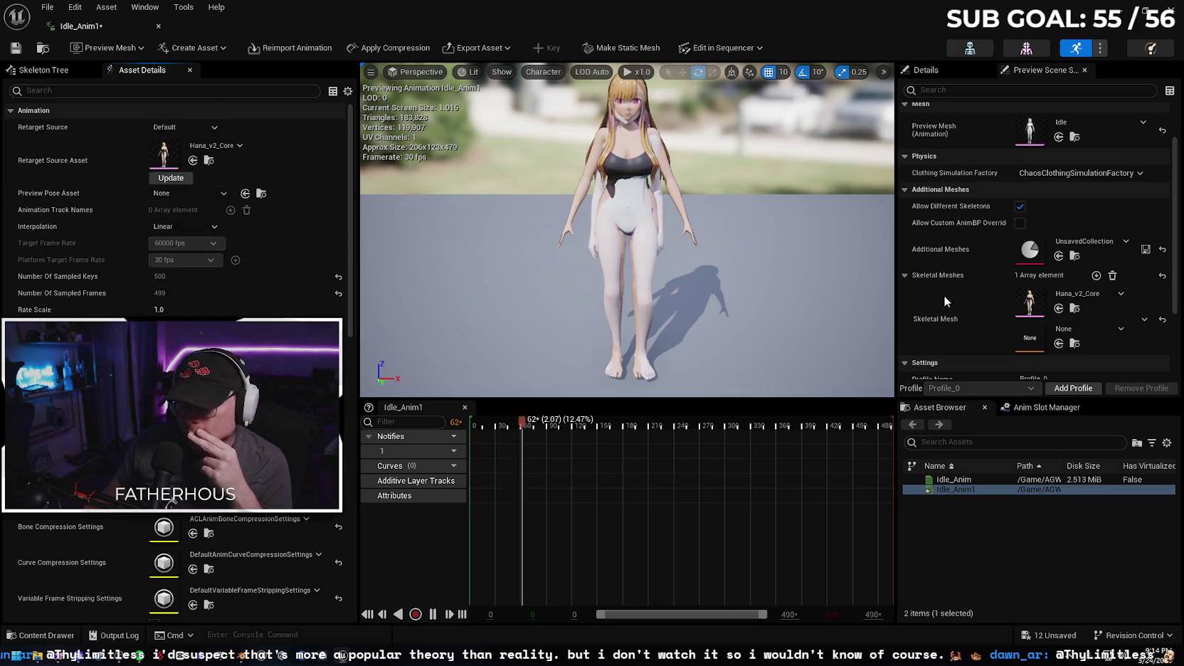
# - Open Idle_Anim from the Asset Browser
pyautogui.scroll(-1, 978, 315)
pyautogui.scroll(-1, 978, 313)
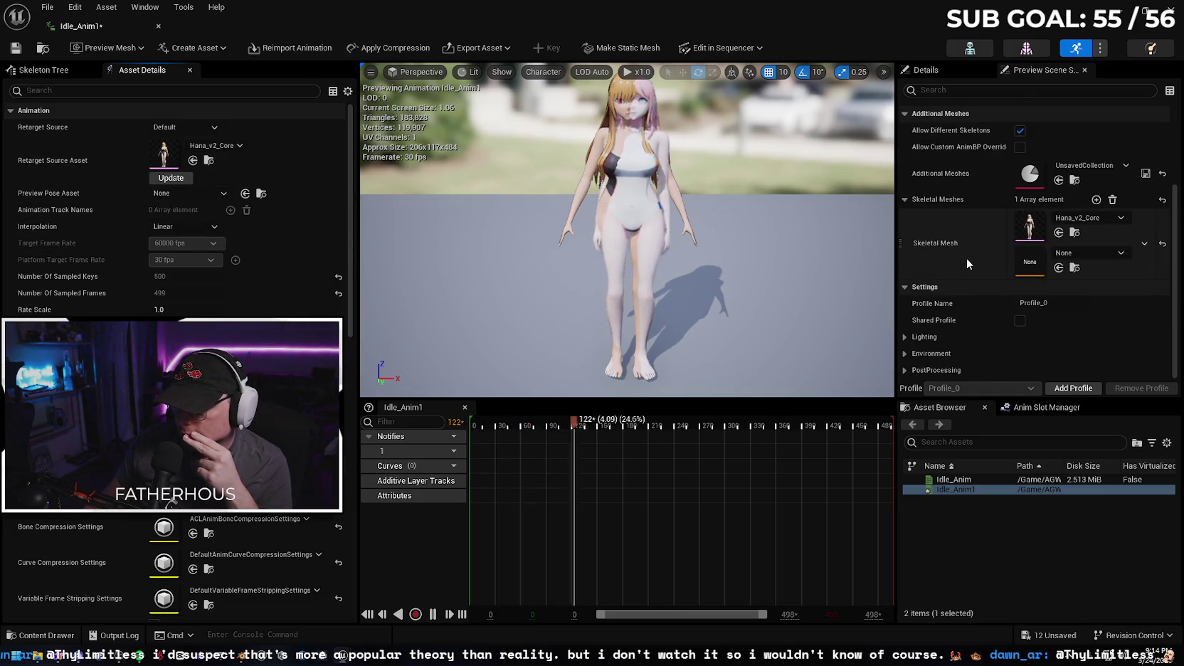
pyautogui.doubleClick(973, 480)
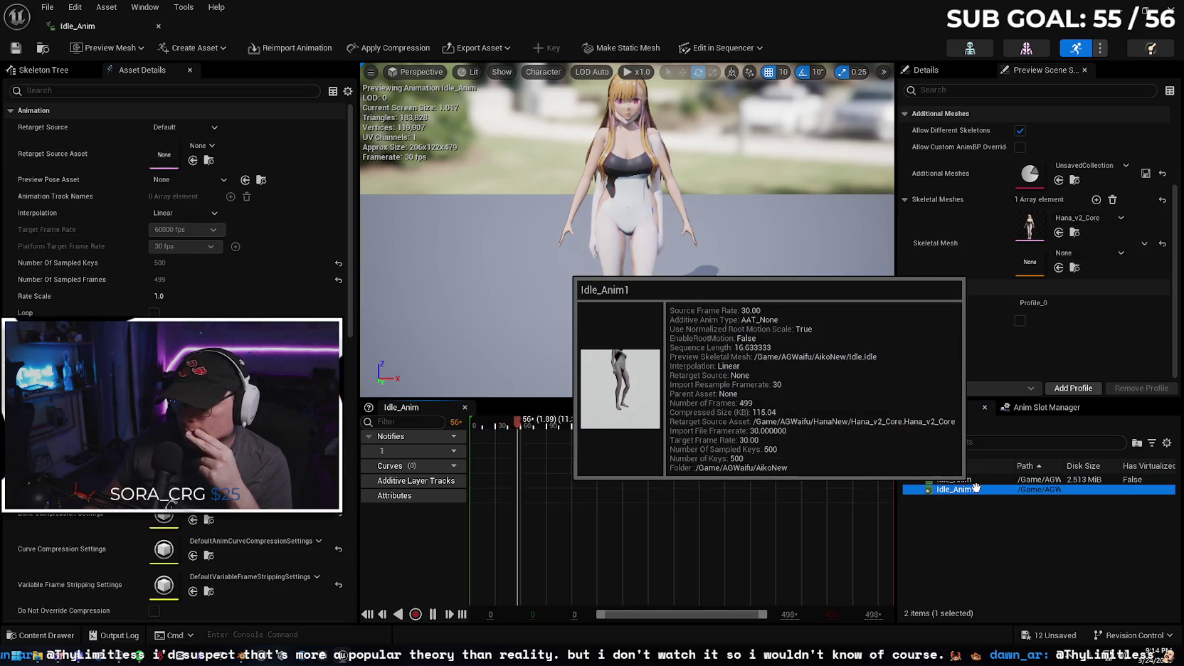
# - Give Idle_Anim Hana_v2_Core as Retarget Source Asset, click Update, and close the editor
pyautogui.doubleClick(975, 489)
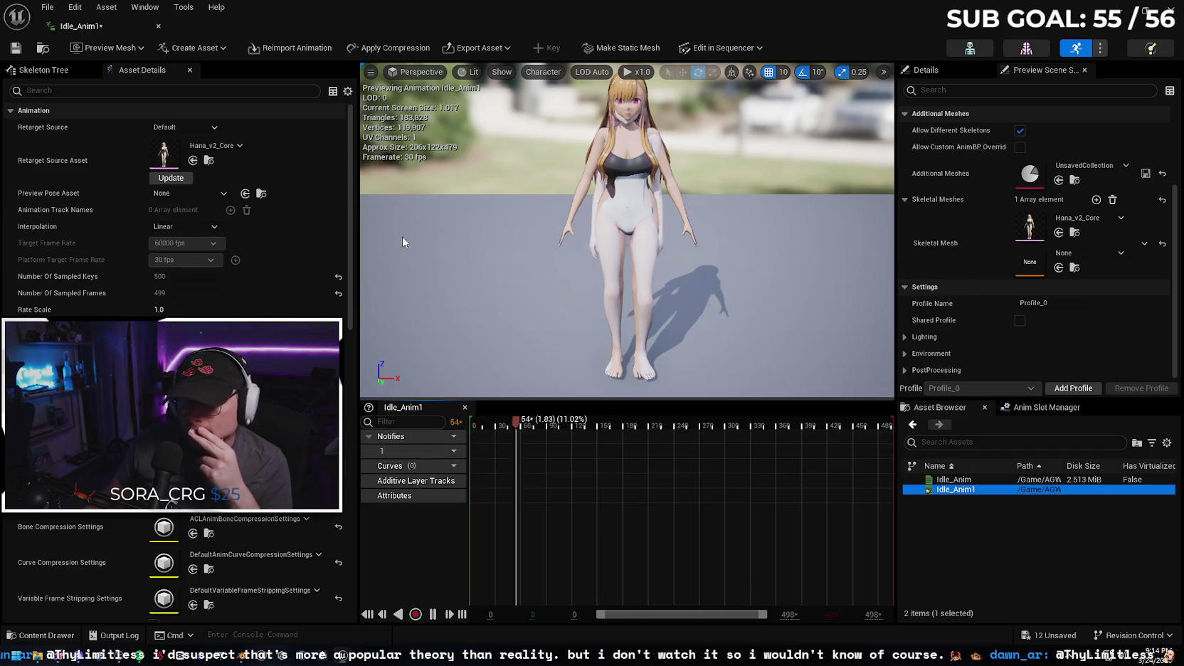
pyautogui.click(974, 480)
pyautogui.doubleClick(977, 481)
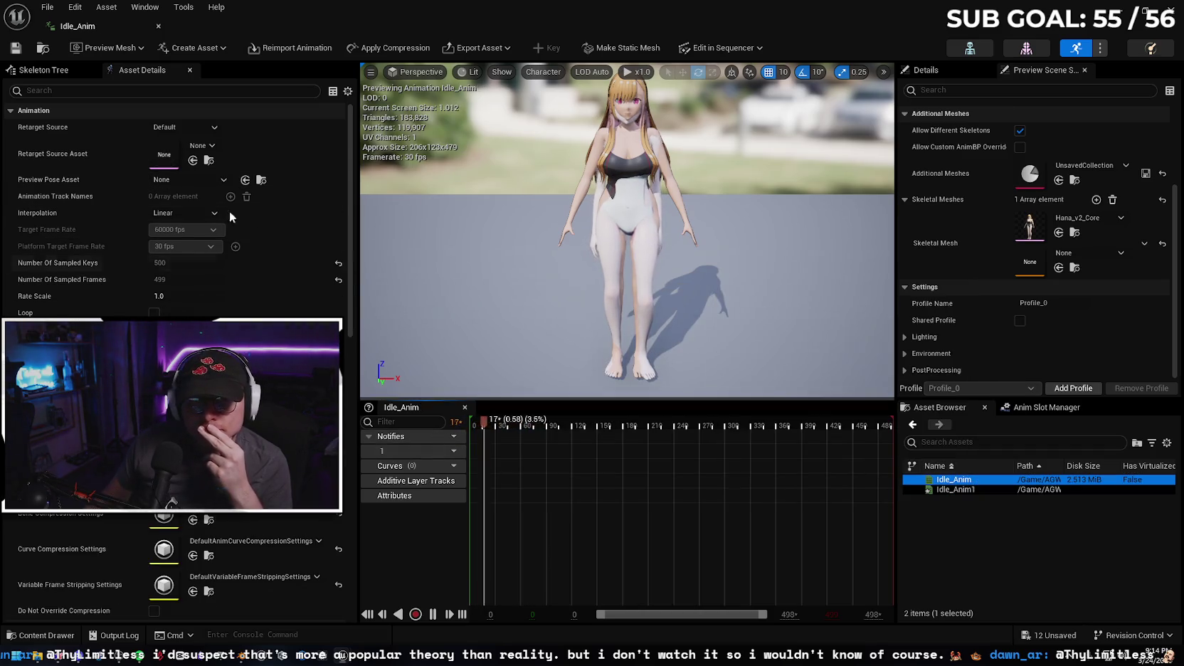
pyautogui.click(202, 145)
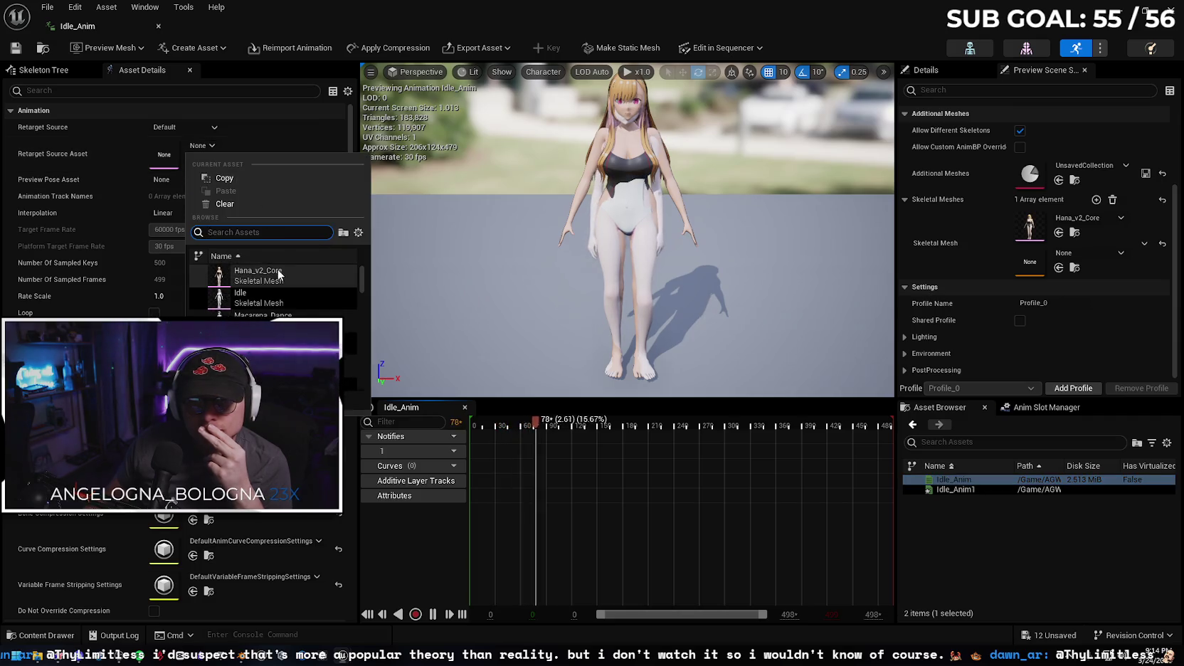
pyautogui.click(256, 275)
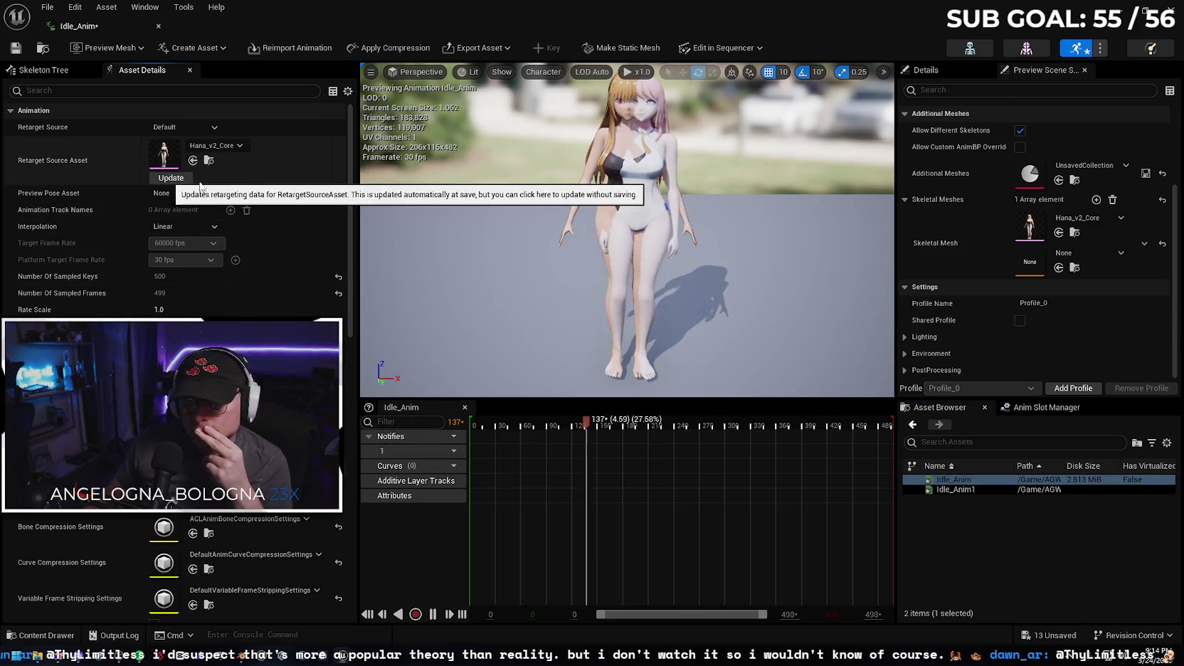
pyautogui.click(162, 179)
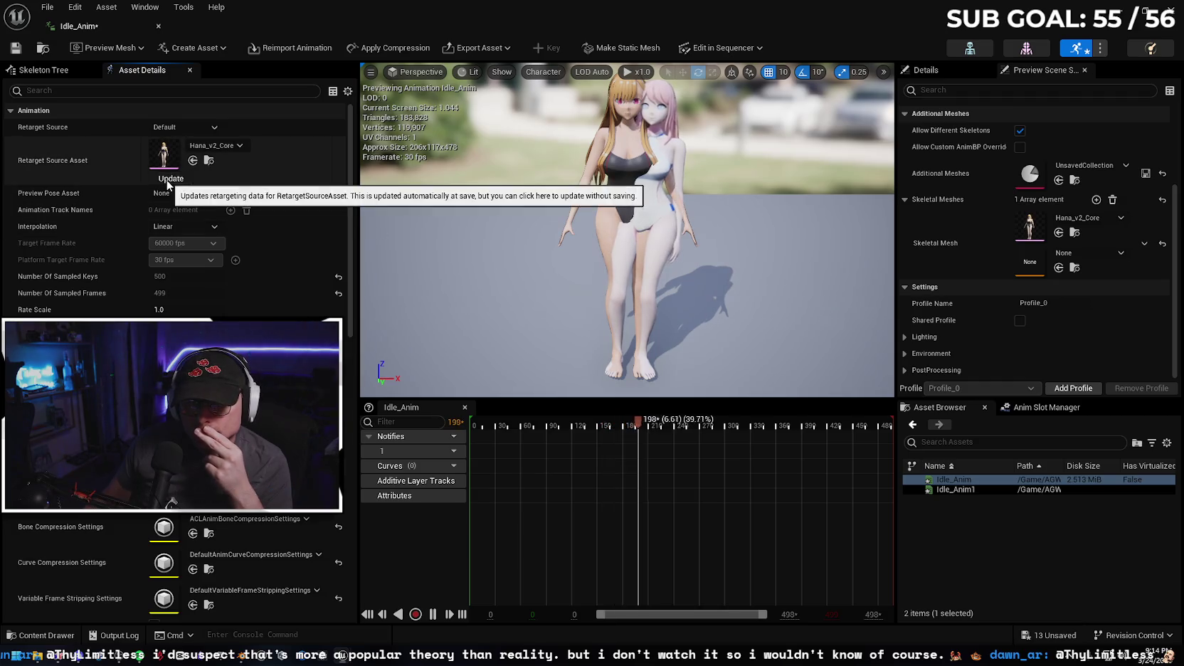
pyautogui.click(159, 26)
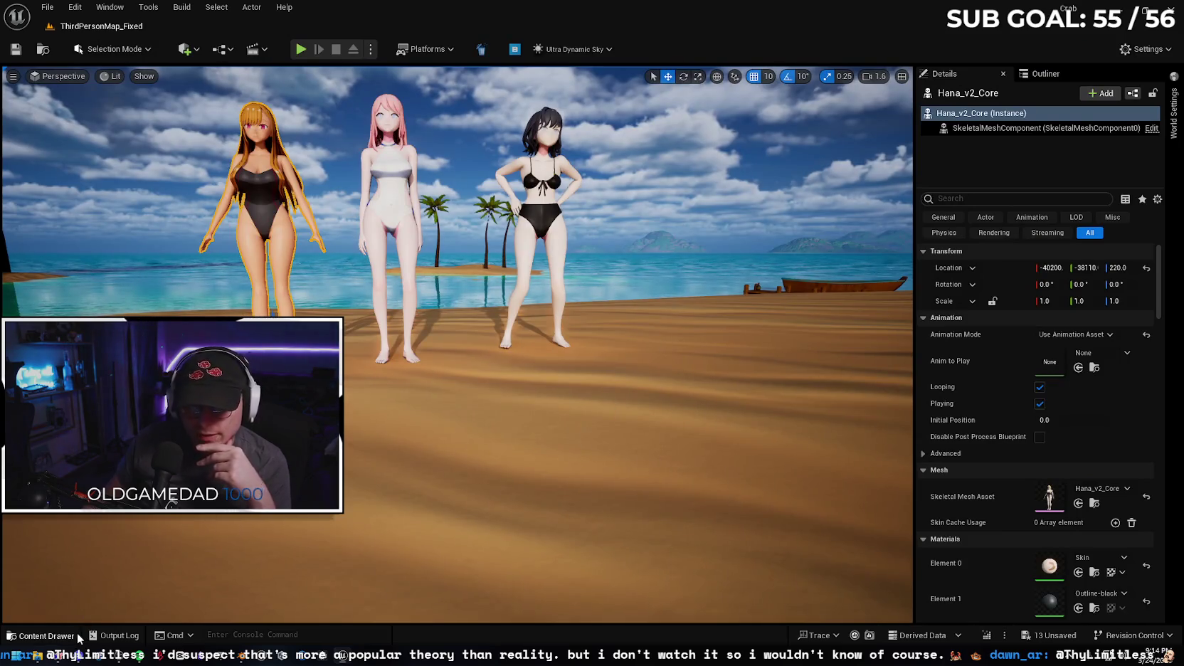
# - Force delete the Idle_Anim1 animation and remove the blonde Hana actor from the beach level
pyautogui.click(72, 634)
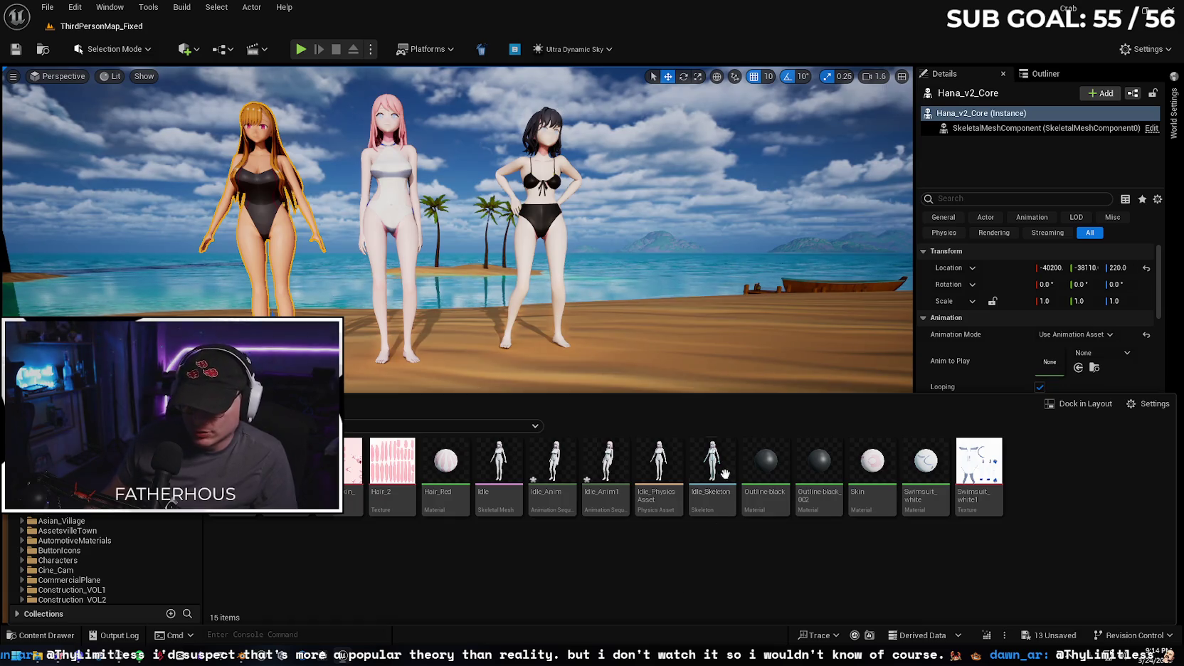
pyautogui.click(608, 455)
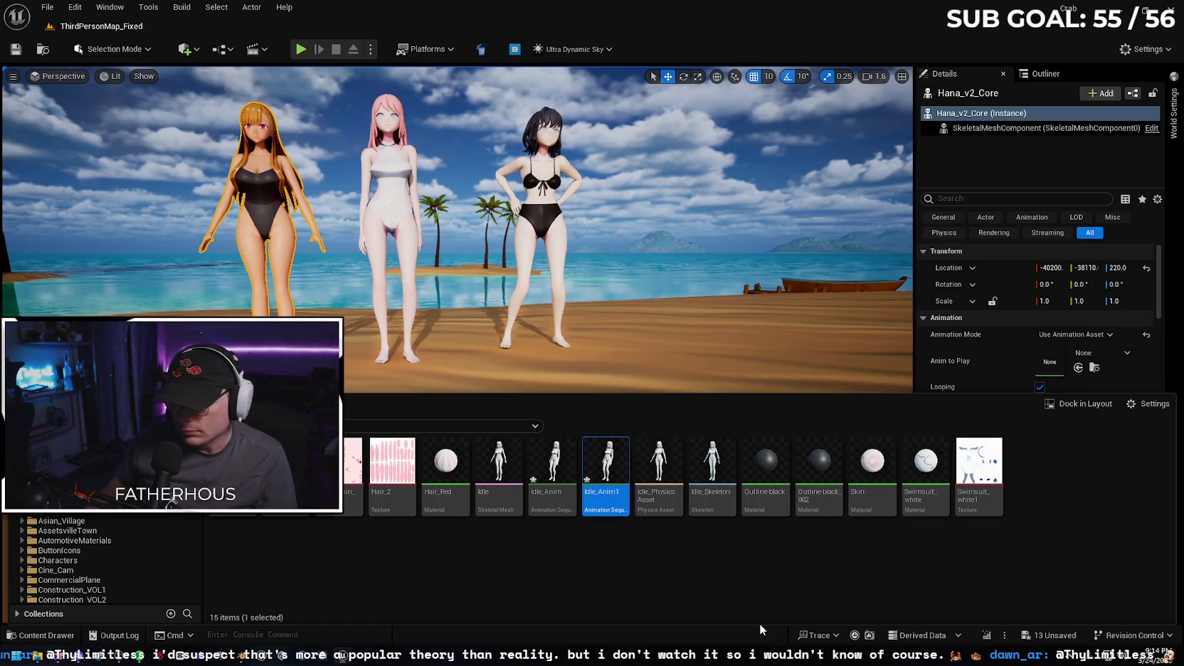
pyautogui.press('Delete')
pyautogui.click(542, 528)
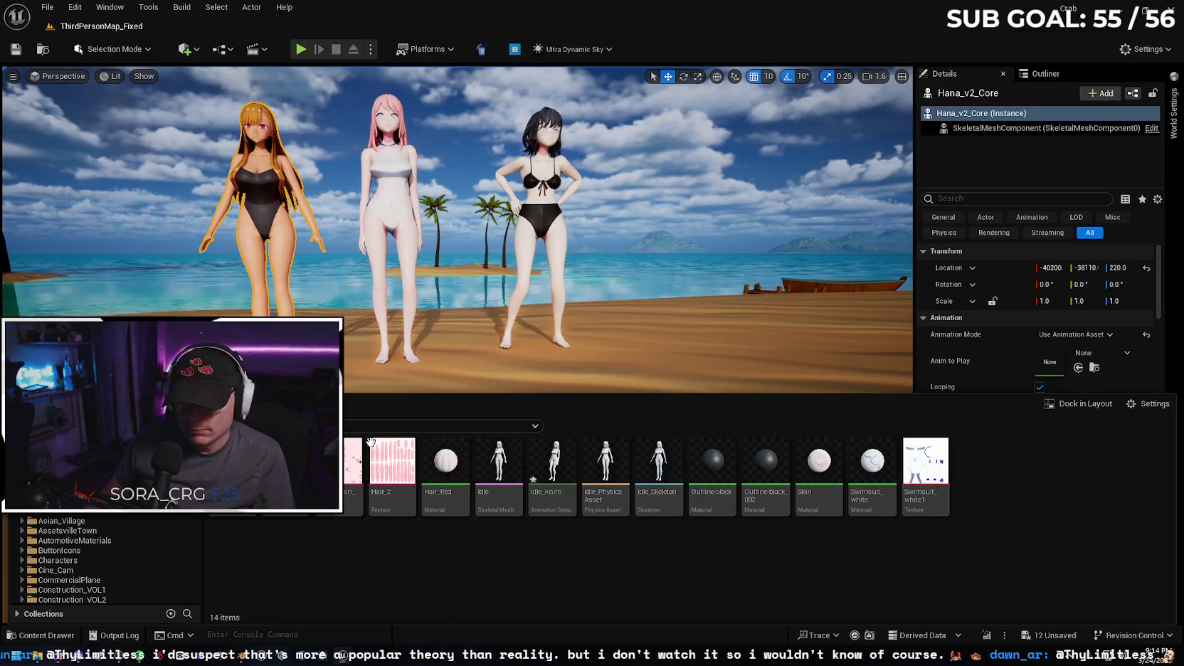
pyautogui.click(274, 175)
pyautogui.press('Delete')
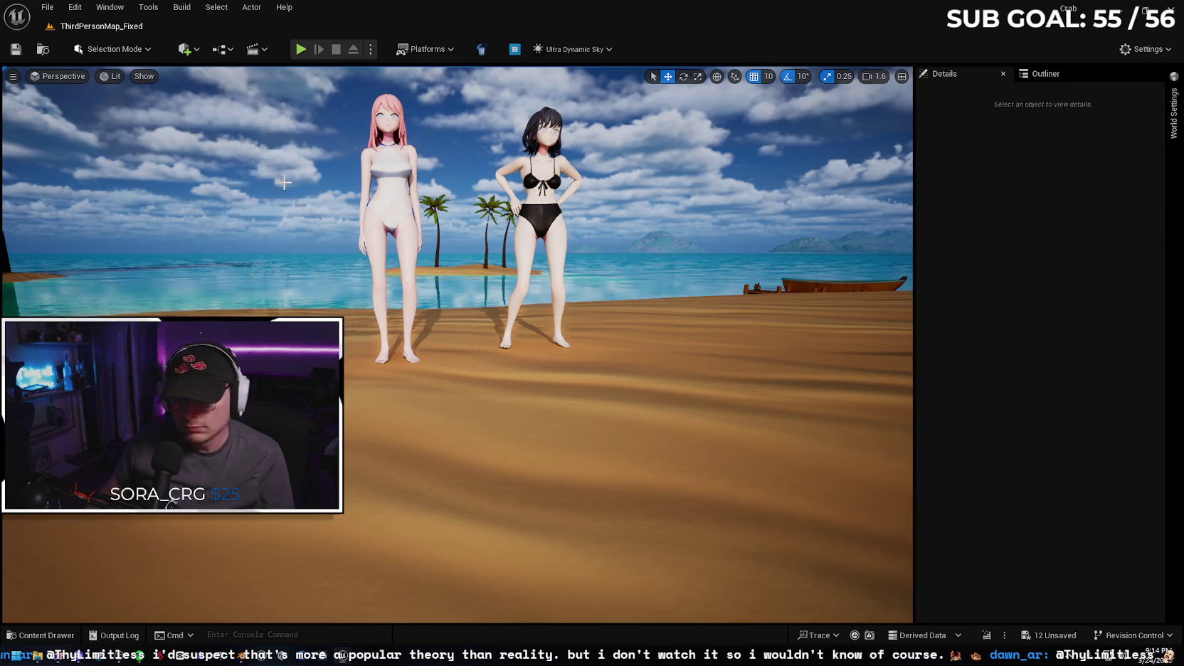
# - Force delete all 20 assets in the HanaNew folder and save the three changed assets
pyautogui.click(44, 635)
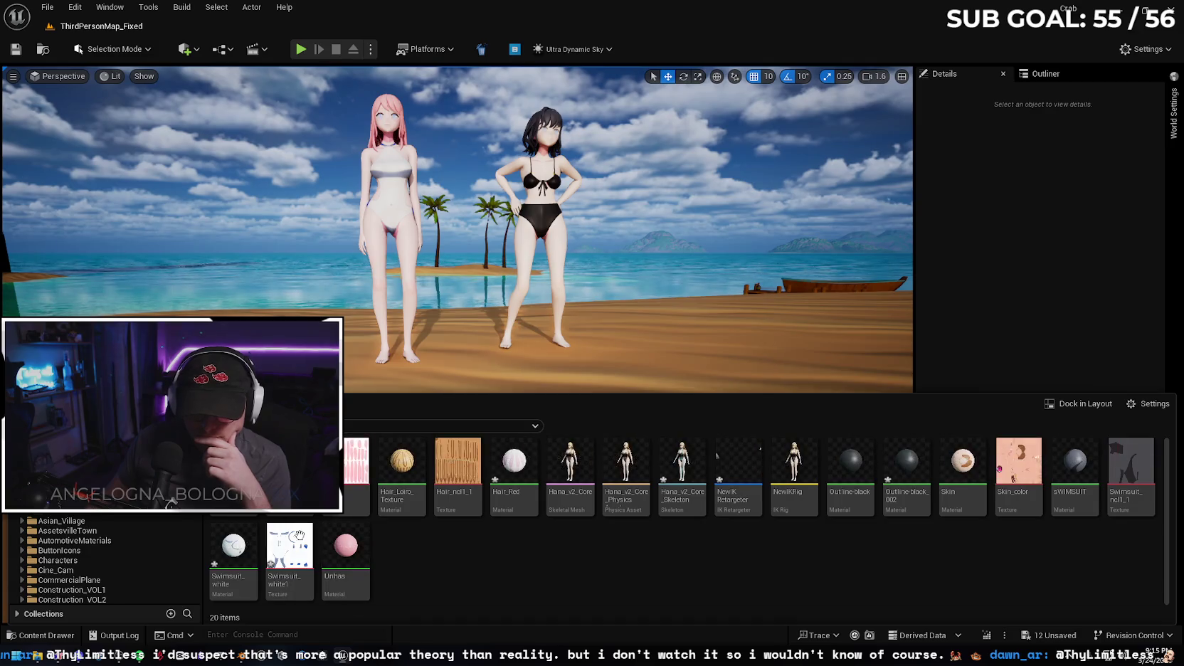
pyautogui.click(291, 541)
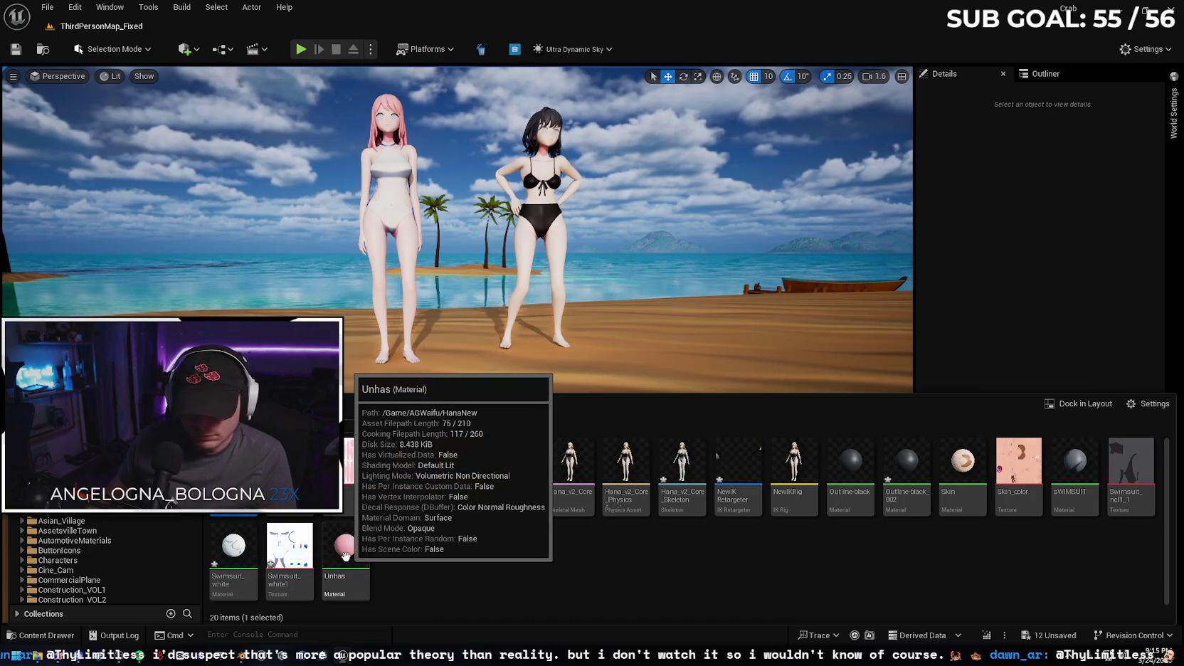
pyautogui.hotkey('ctrl', 'a')
pyautogui.press('Delete')
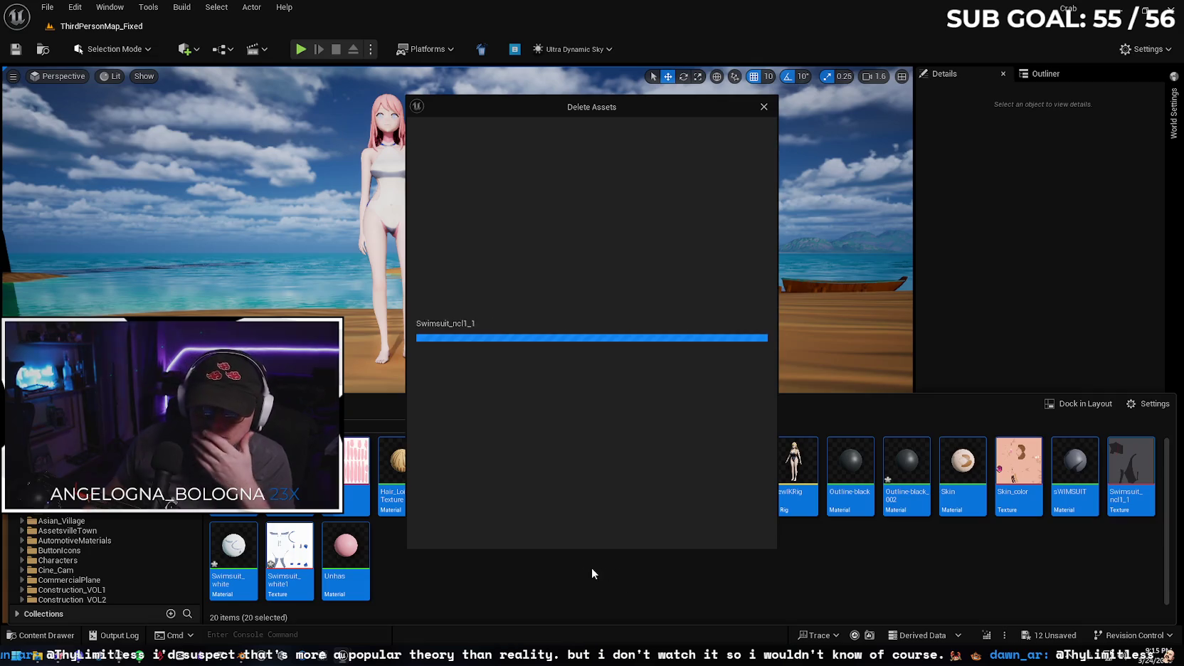
pyautogui.click(557, 530)
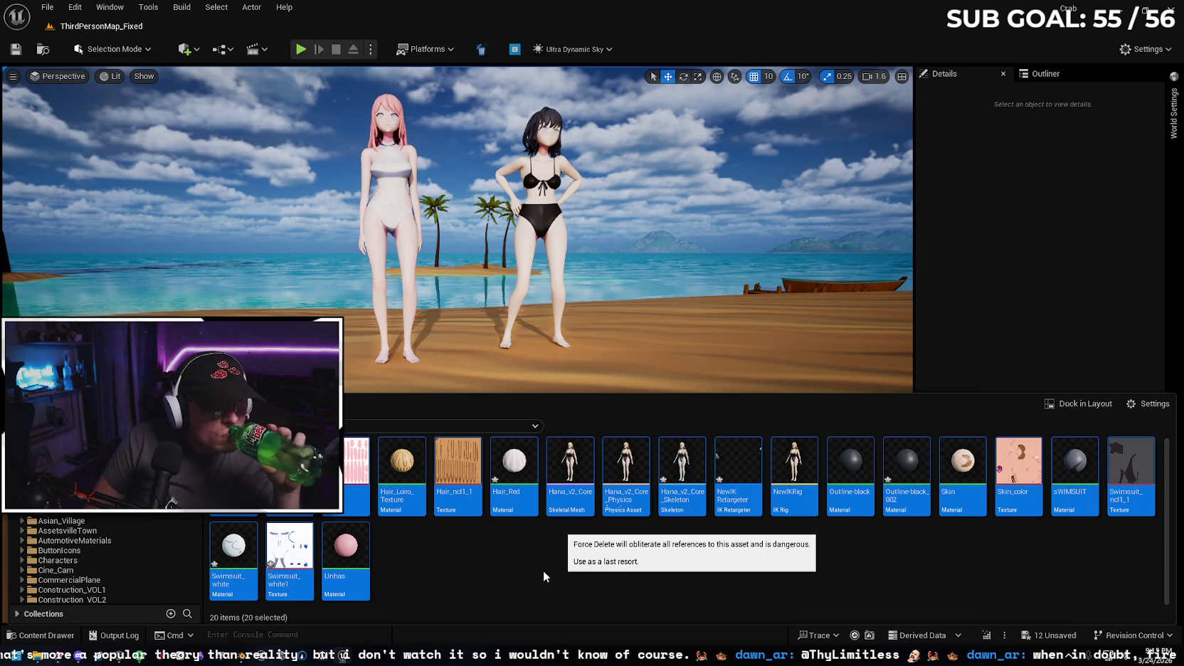
pyautogui.click(542, 570)
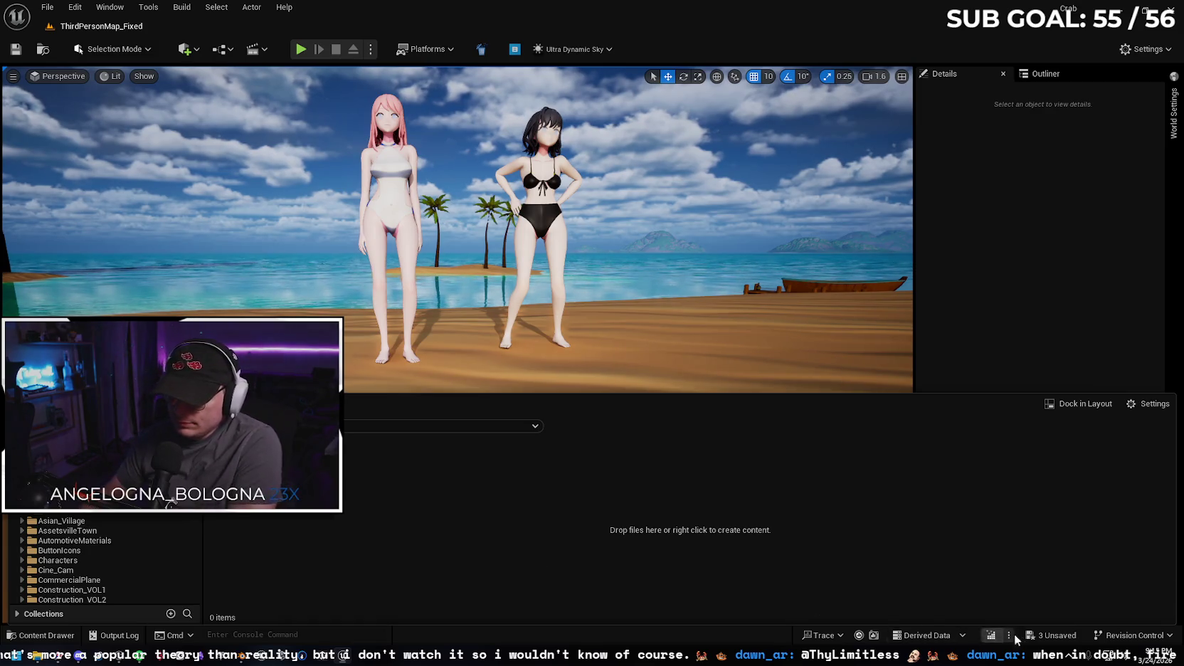
pyautogui.hotkey('ctrl', 'shift', 's')
pyautogui.click(692, 468)
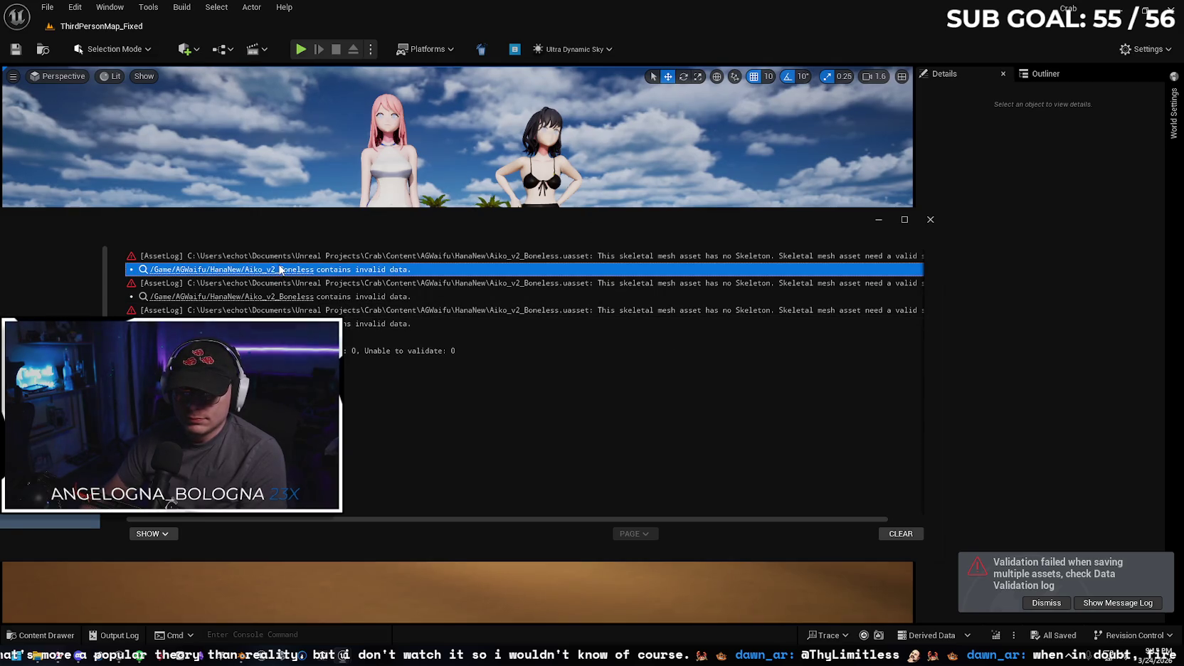
# - Close the extra Content Browser and the validation Message Log, returning to the Content Drawer
pyautogui.click(282, 271)
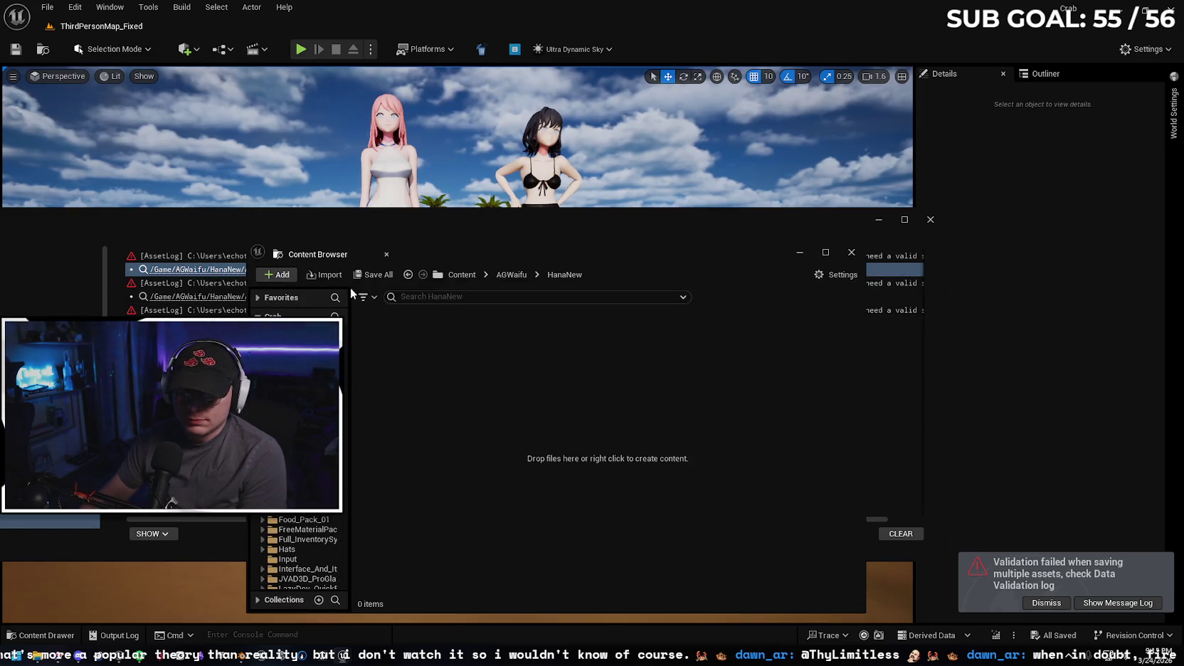
pyautogui.click(851, 252)
pyautogui.moveTo(606, 213)
pyautogui.mouseDown()
pyautogui.moveTo(515, 225)
pyautogui.moveTo(564, 223)
pyautogui.mouseUp()
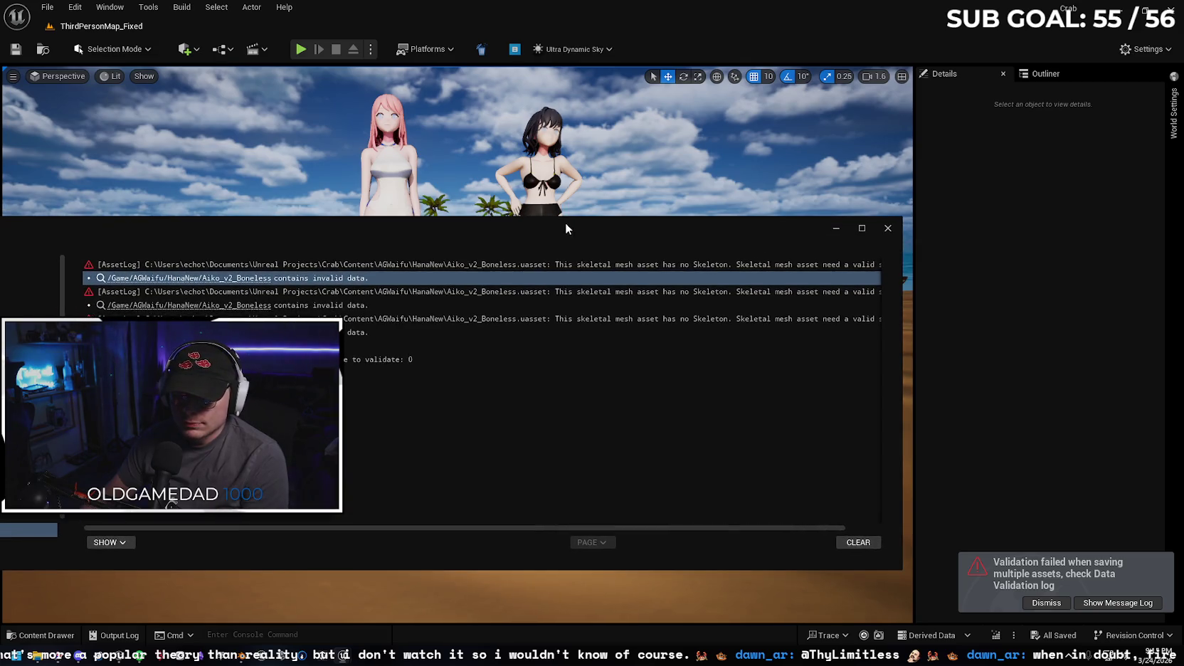
pyautogui.click(887, 229)
pyautogui.click(40, 634)
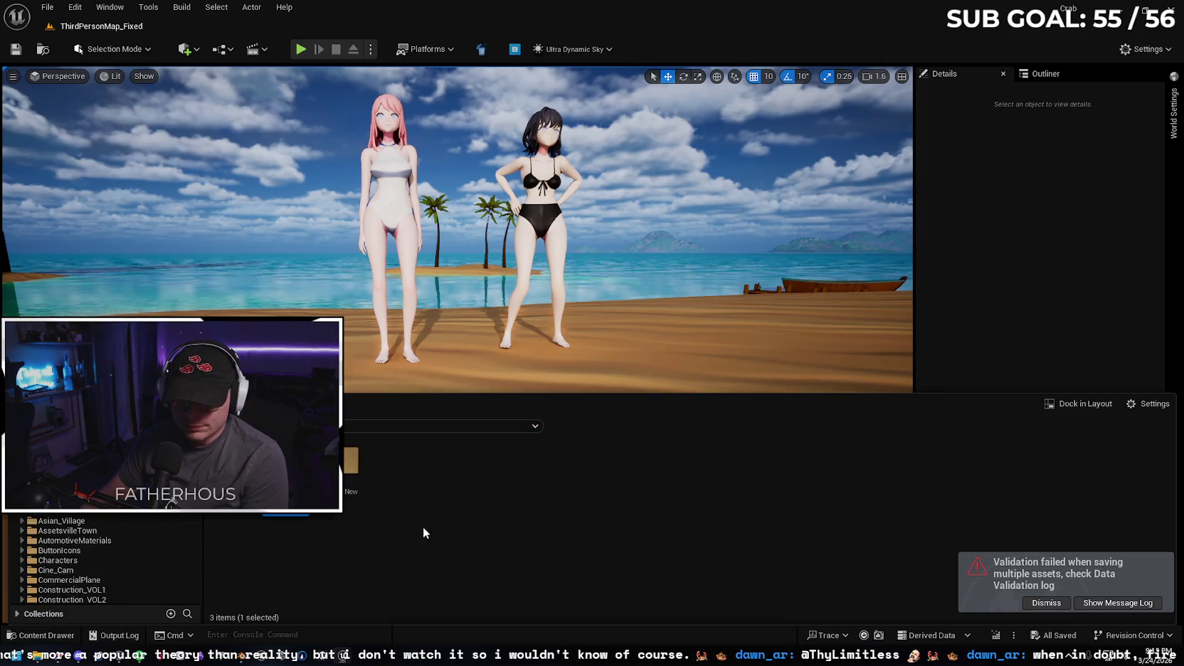